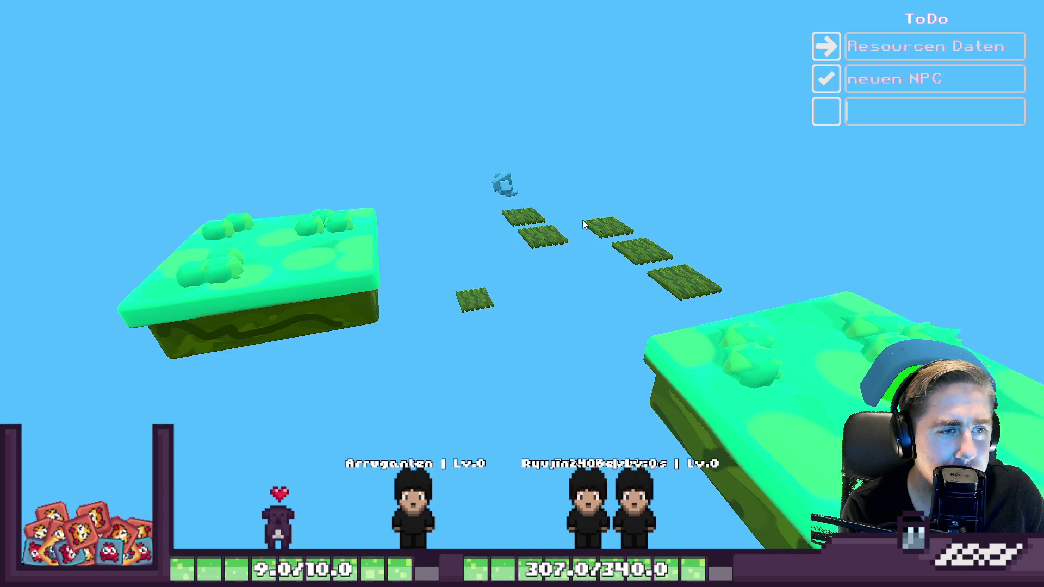
Step: Jump the robot across the grass tiles toward the screw in JumpingAround
key(space)
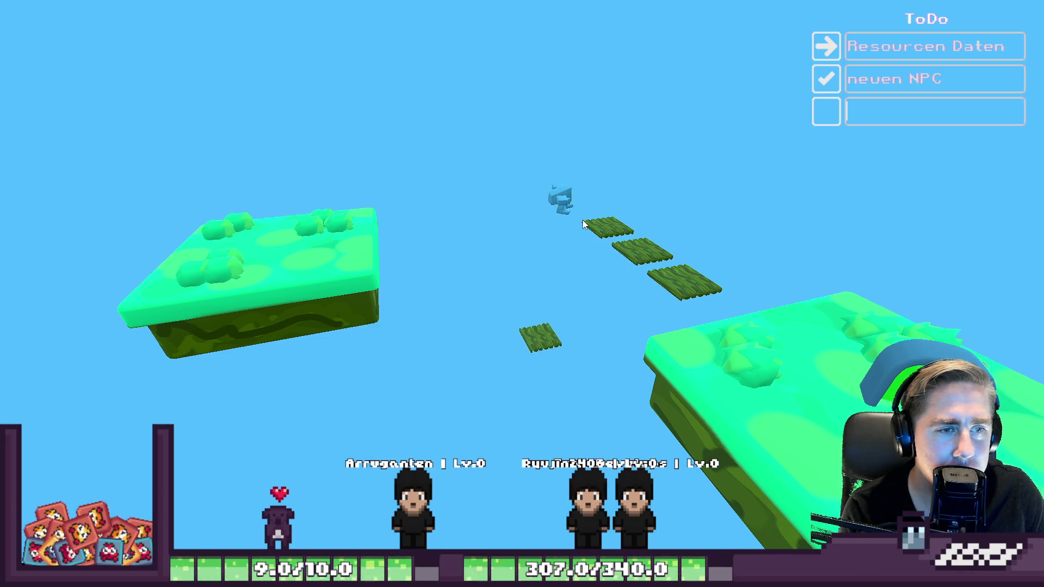
key(space)
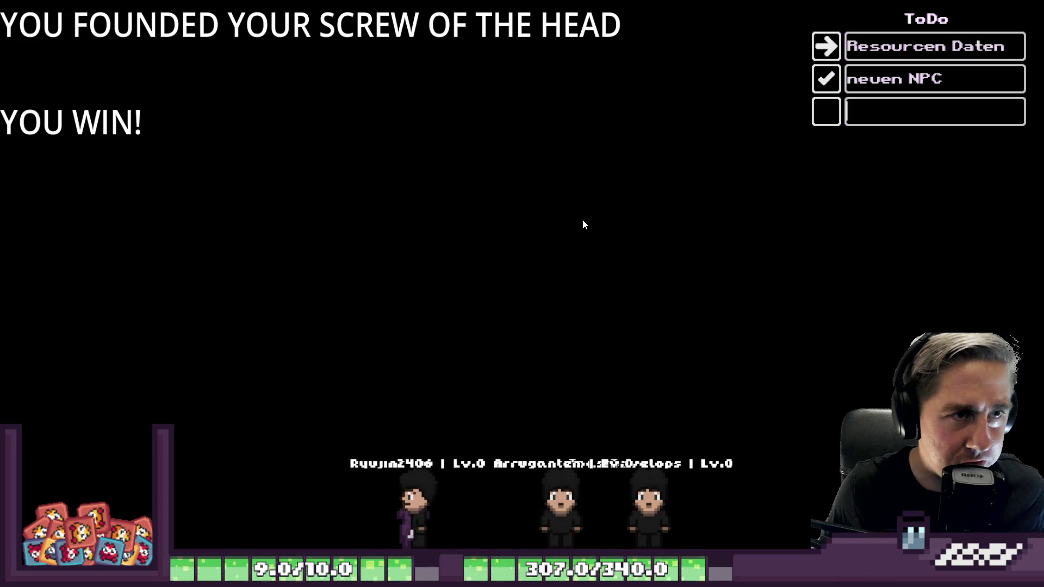
Step: Exit the fullscreen game and go back to the TOASTDevelops itch.io games page
key(Escape)
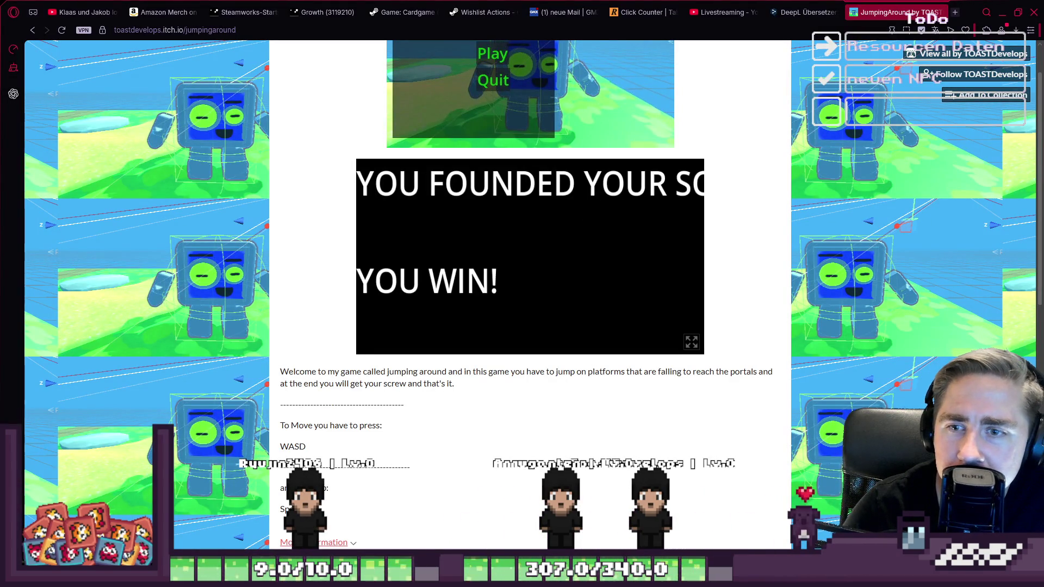
click(1003, 7)
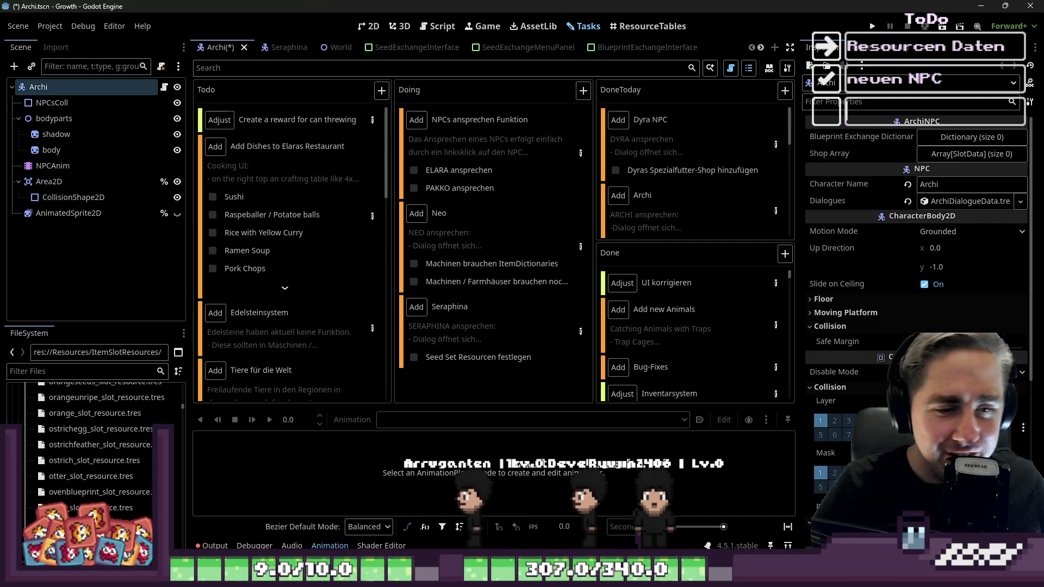
key(alt+Tab)
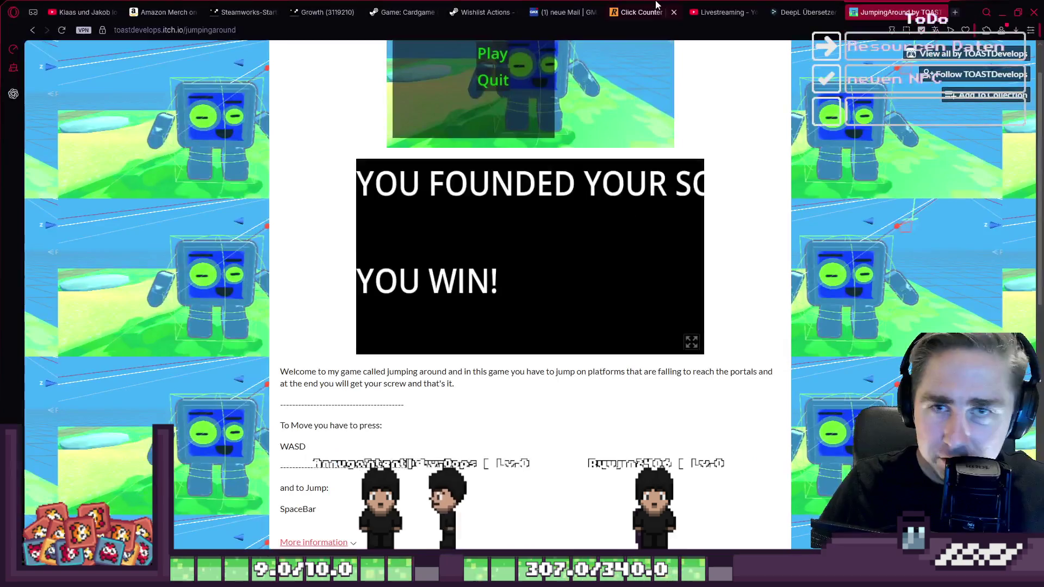
key(alt+Left)
click(277, 33)
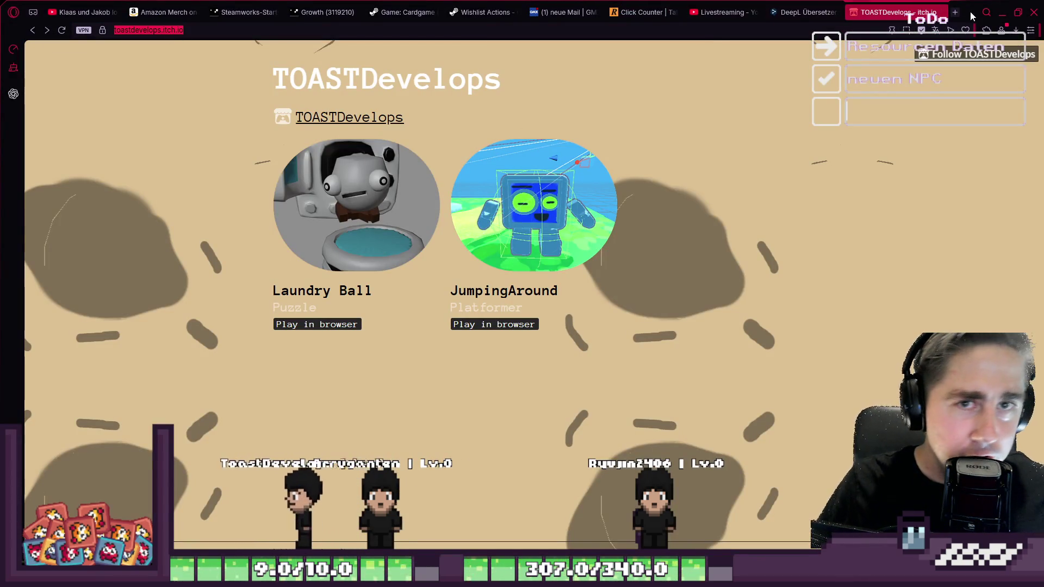
key(alt+Tab)
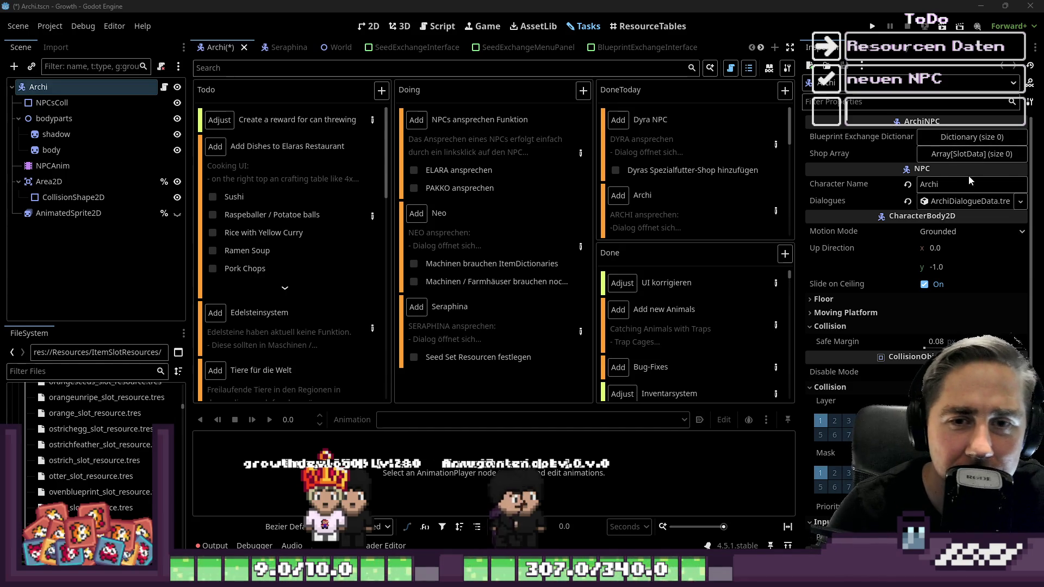
Step: Scroll up through the ItemSlotResources folder in the FileSystem dock
scroll(29, 391, up, 5)
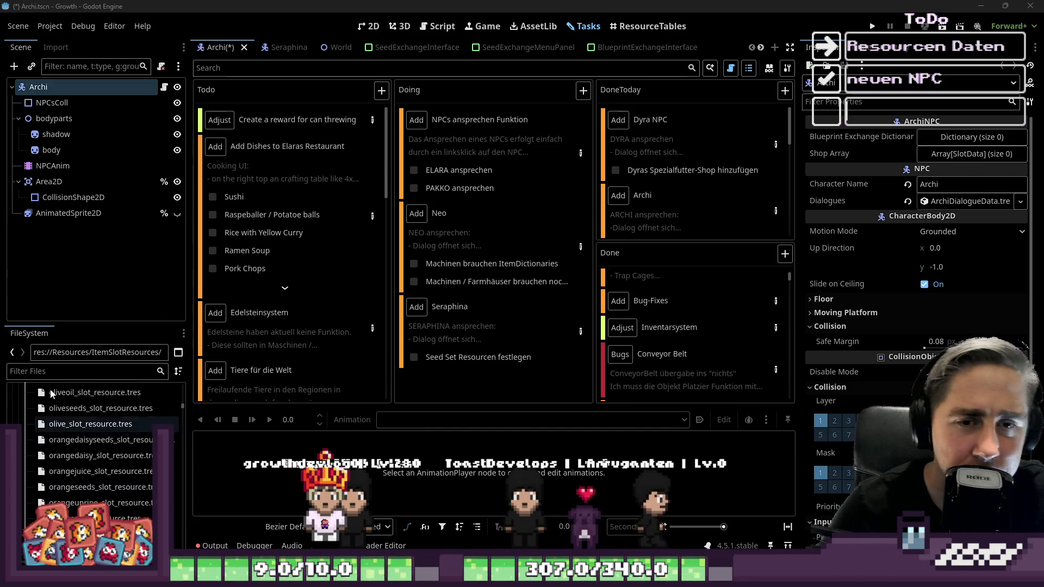
scroll(29, 391, up, 10)
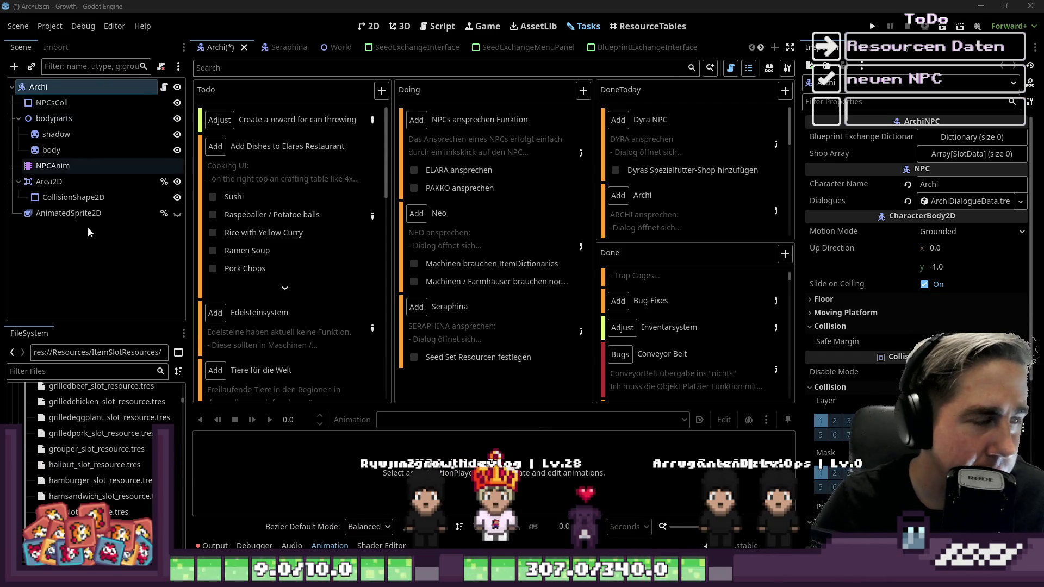
scroll(97, 419, up, 5)
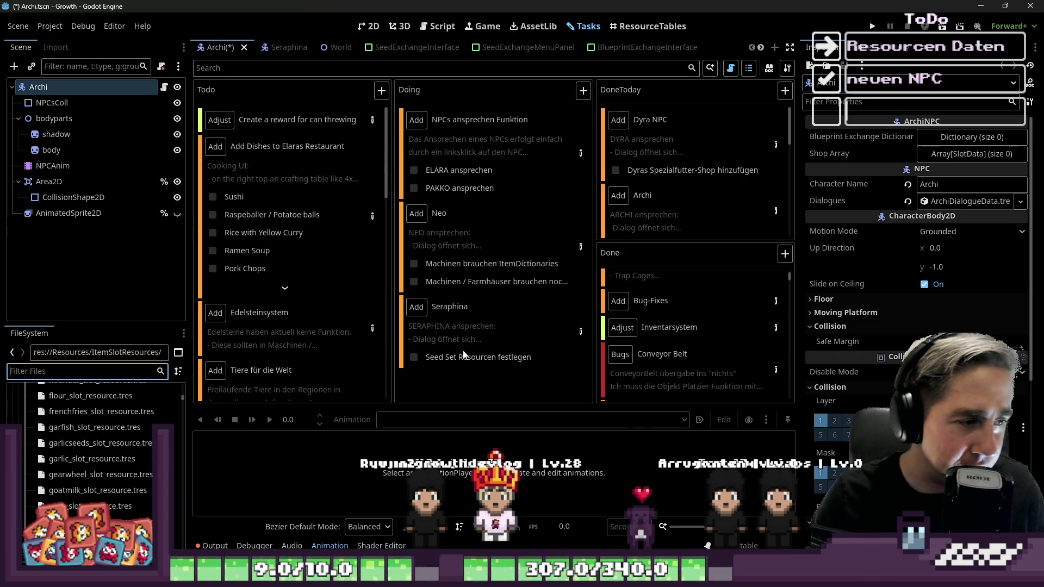
Step: Filter files for 'ham' and open hamsandwich_slot_resource.tres in the Inspector
scroll(48, 493, up, 5)
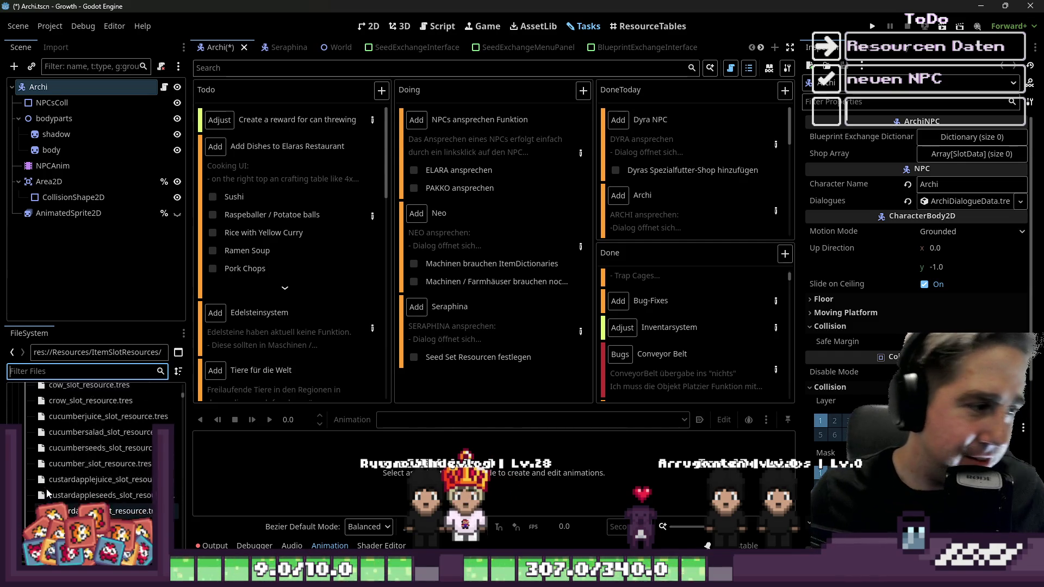
scroll(47, 493, up, 10)
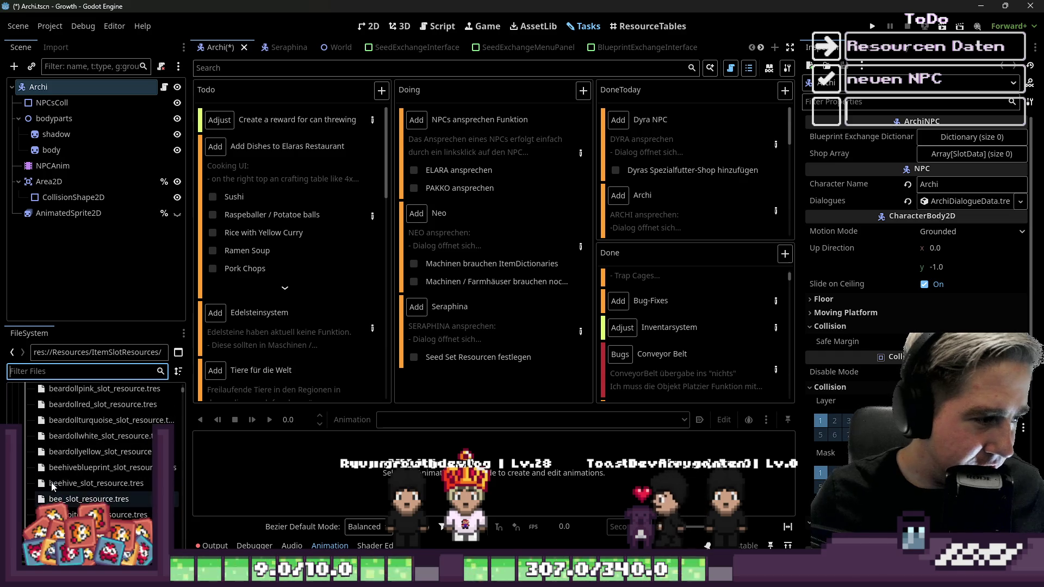
scroll(51, 481, up, 3)
text(ham)
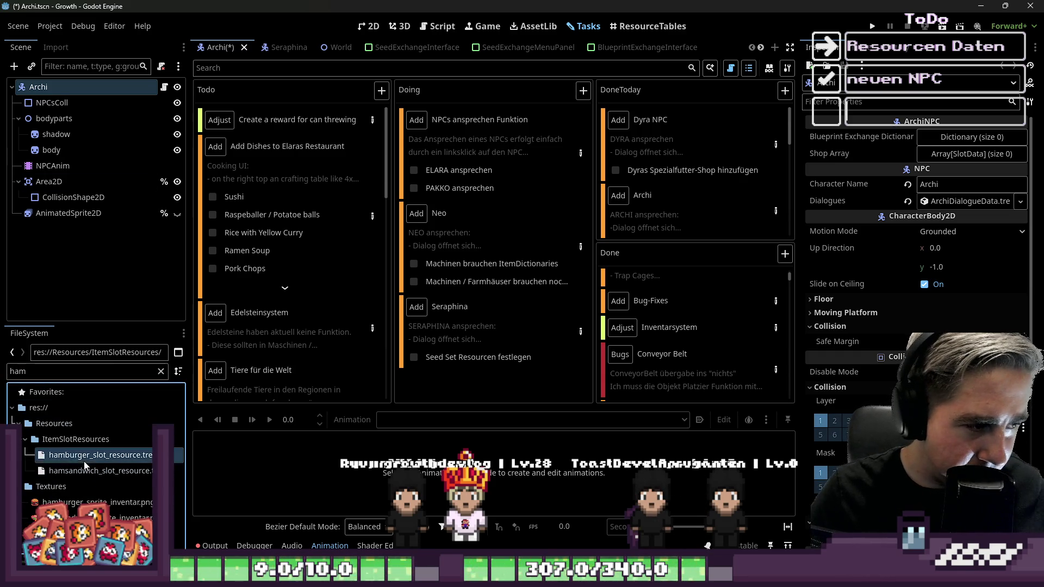
double_click(93, 470)
scroll(943, 285, down, 5)
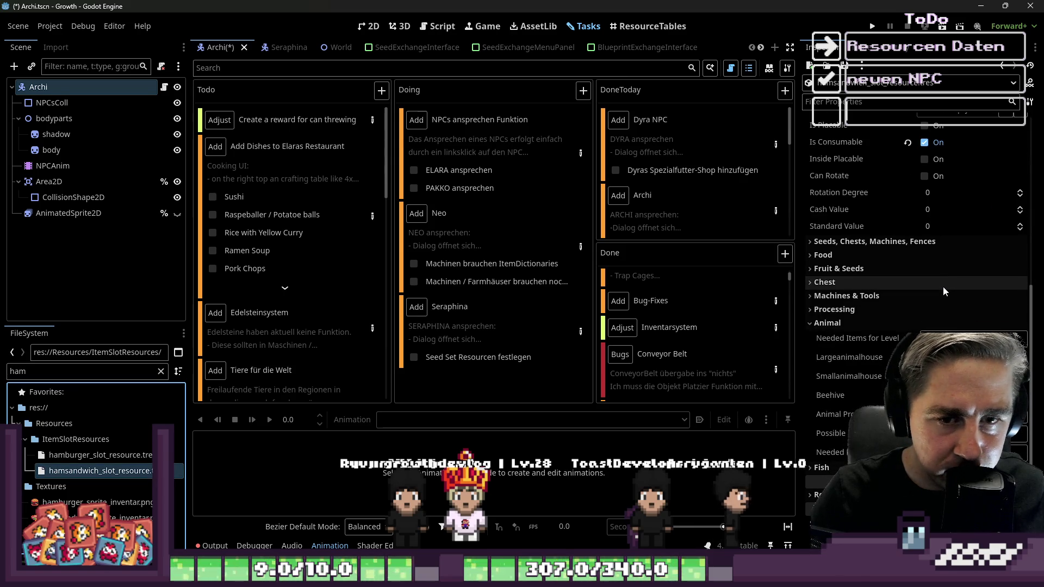
Step: Check the Add Dishes to Elaras Restaurant task, then filter files for 'pasta'
click(372, 216)
click(765, 145)
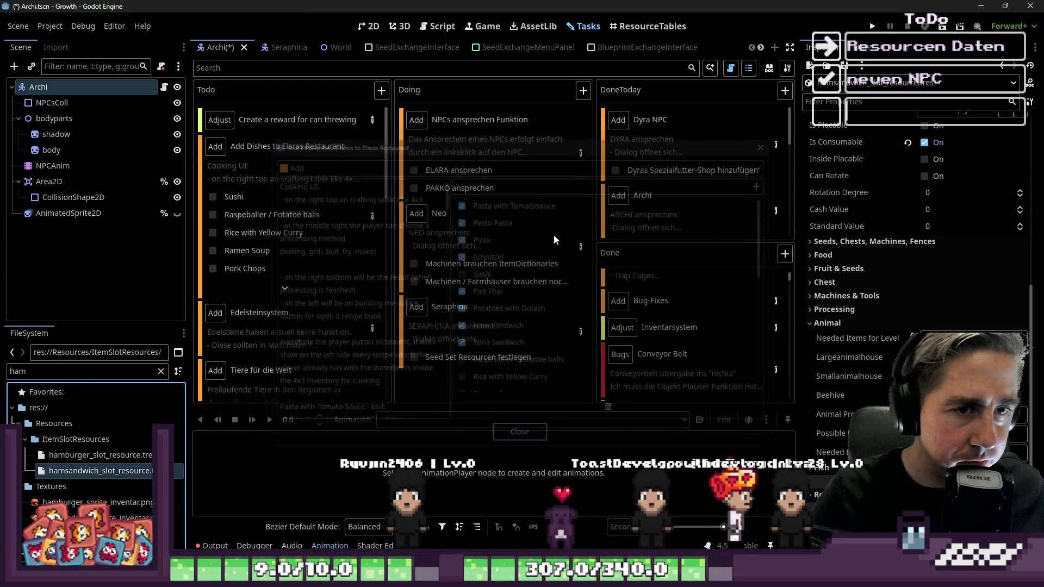
click(43, 370)
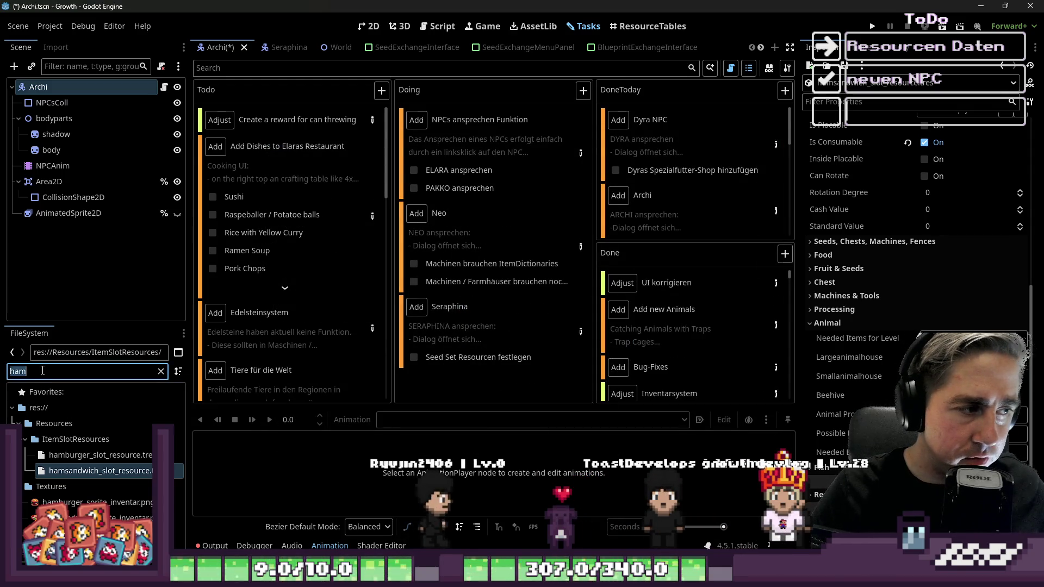
text(pasta)
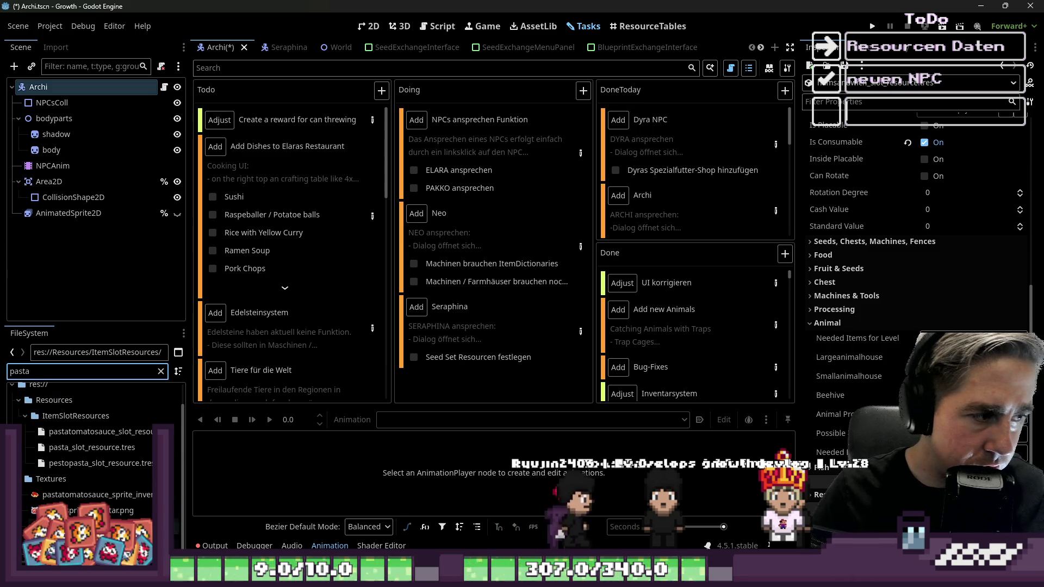
Step: Review the pastatomatosauce slot resource's properties, then return to the Tasks board
click(98, 431)
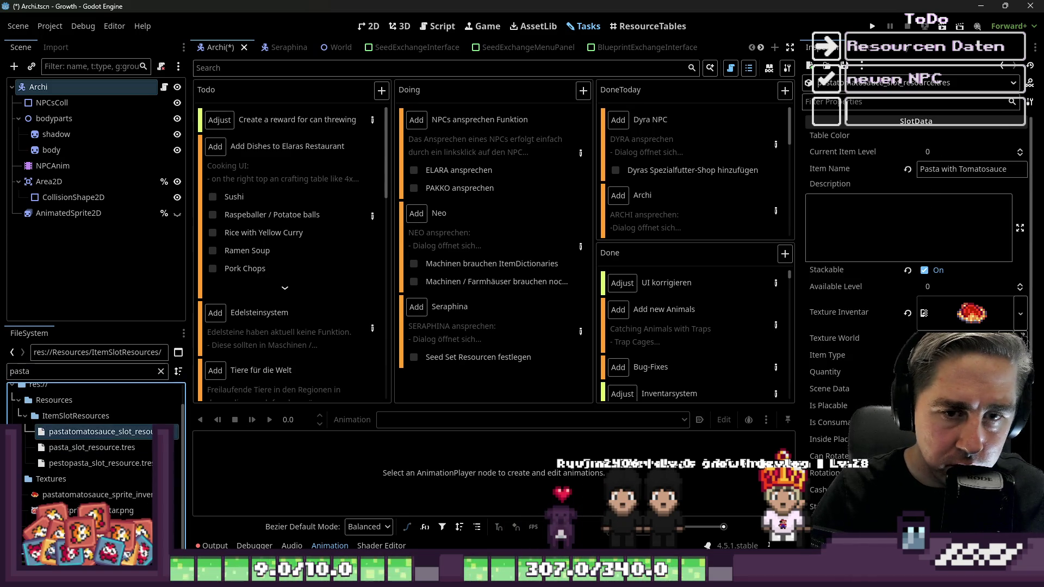
scroll(985, 327, down, 6)
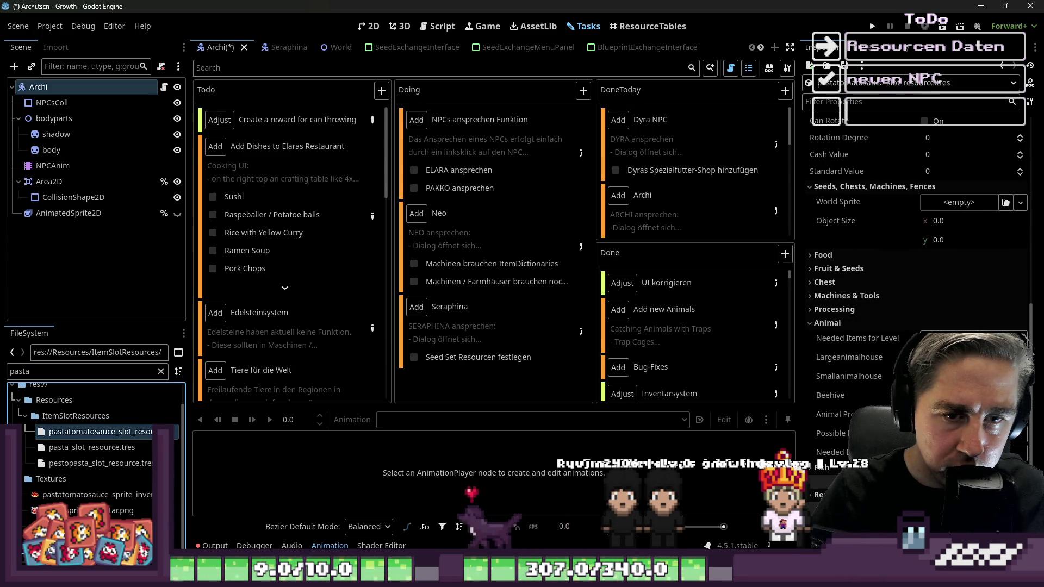
scroll(985, 326, up, 5)
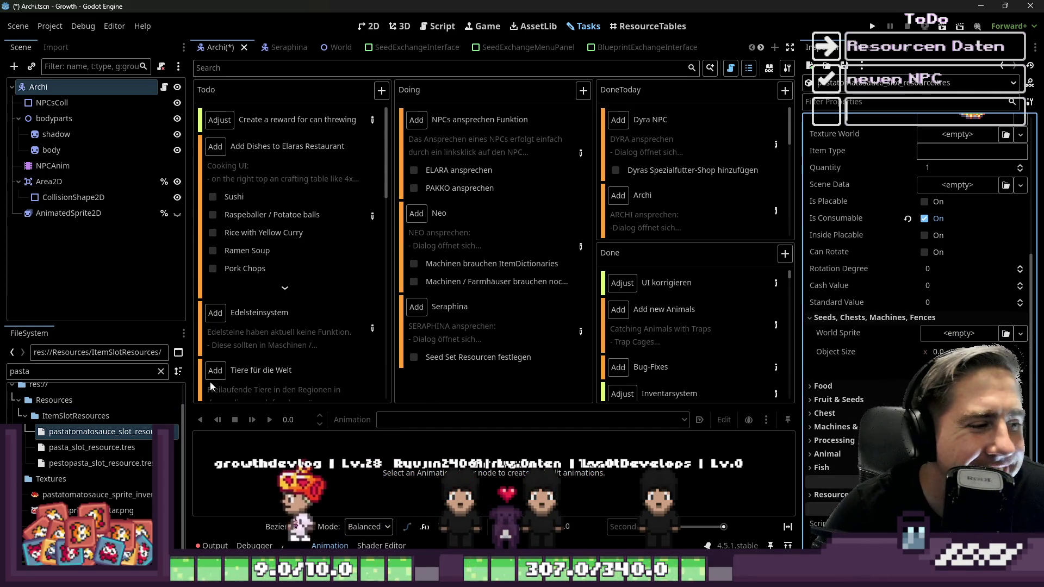
mouse_move(235, 335)
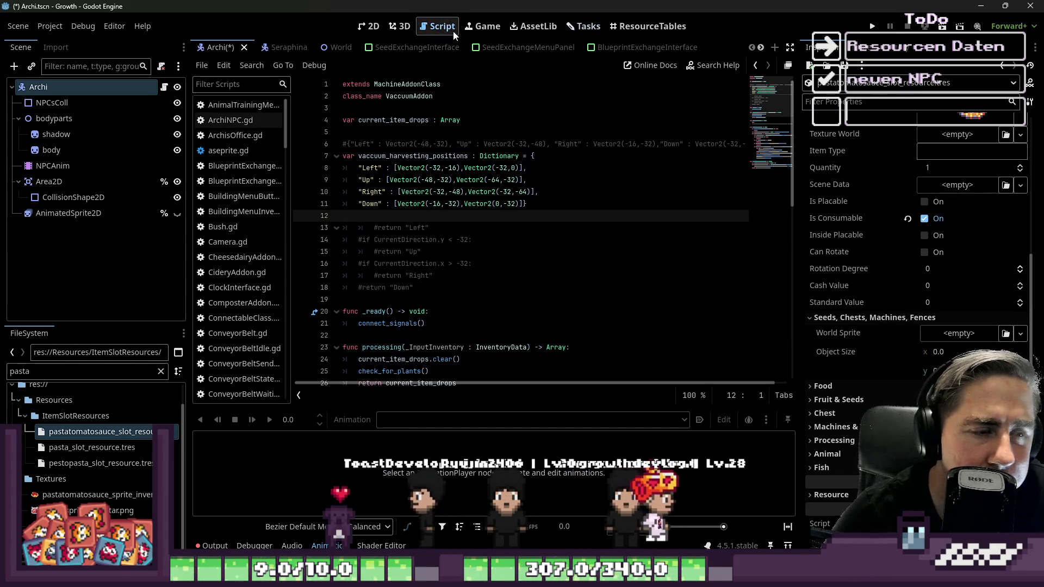
click(588, 26)
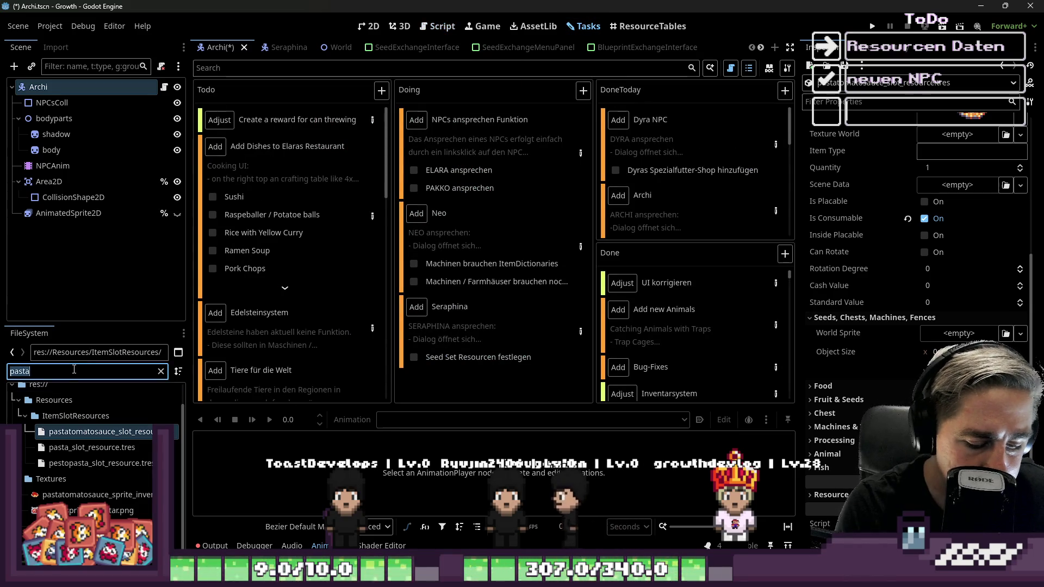
Step: Open the cow slot resource and inspect its Needed Items for Level list
text(cow)
click(117, 455)
scroll(973, 298, down, 5)
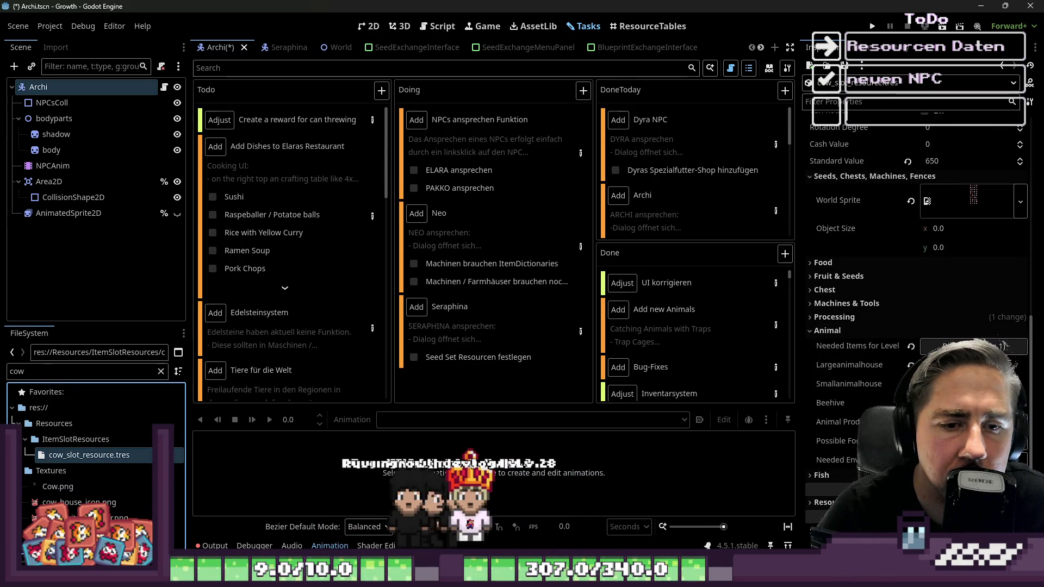
click(1003, 345)
click(1004, 345)
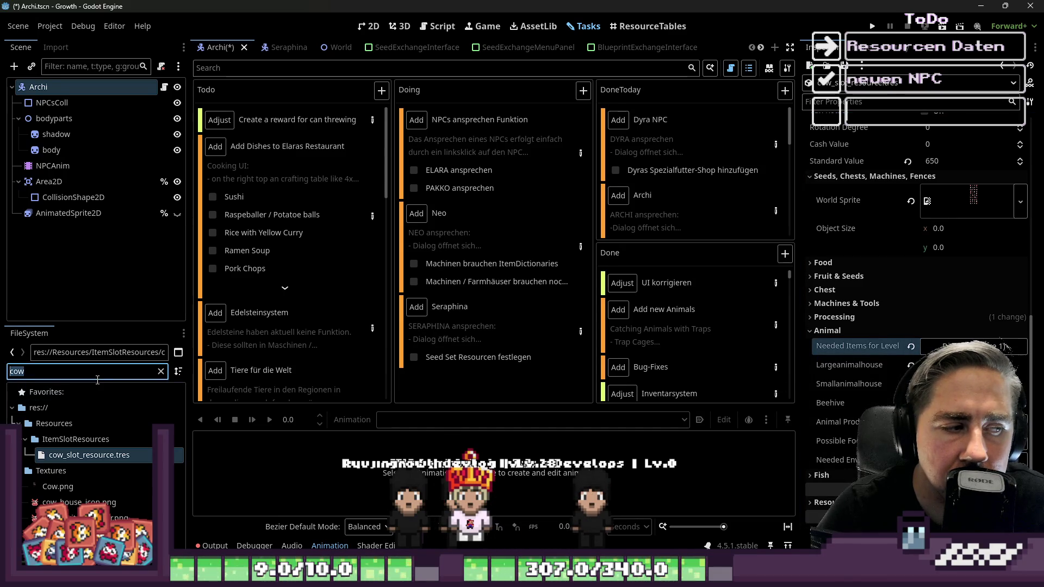
Step: Filter files for 'tomato' and open pastatomatosauce_slot_resource.tres, expanding its Animal group
key(BackSpace)
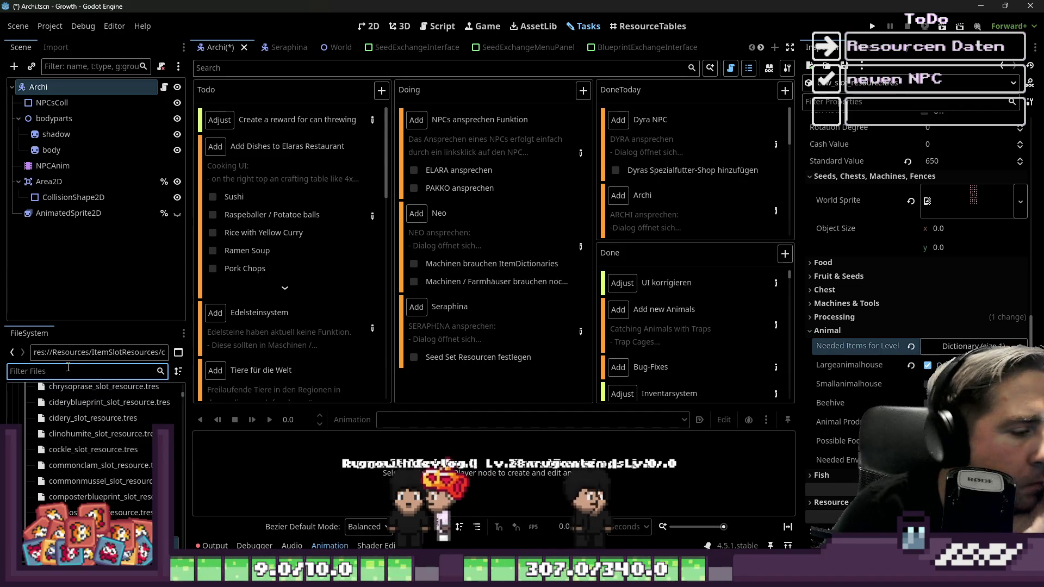
scroll(98, 402, up, 5)
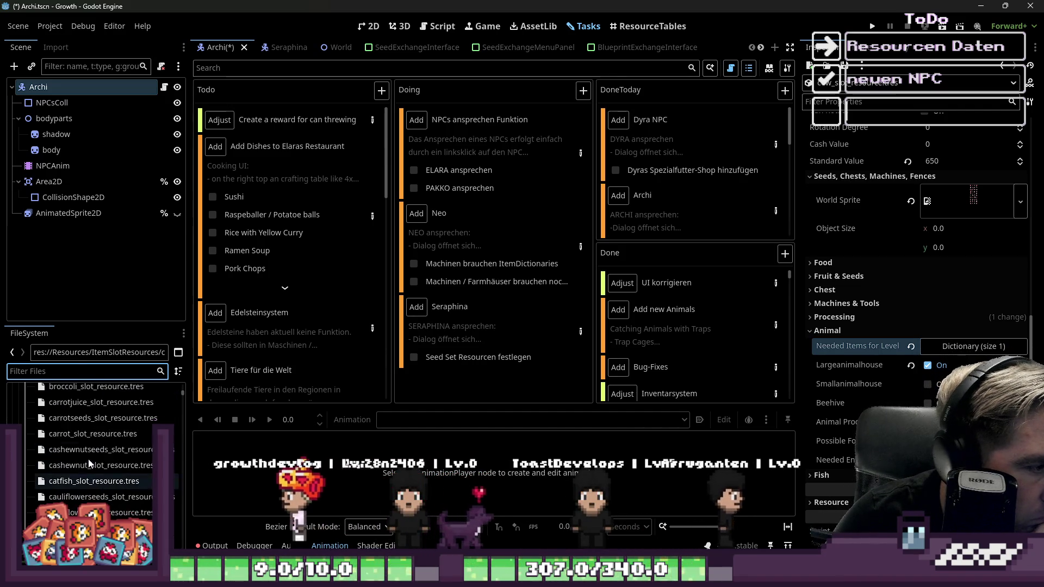
text(tomato)
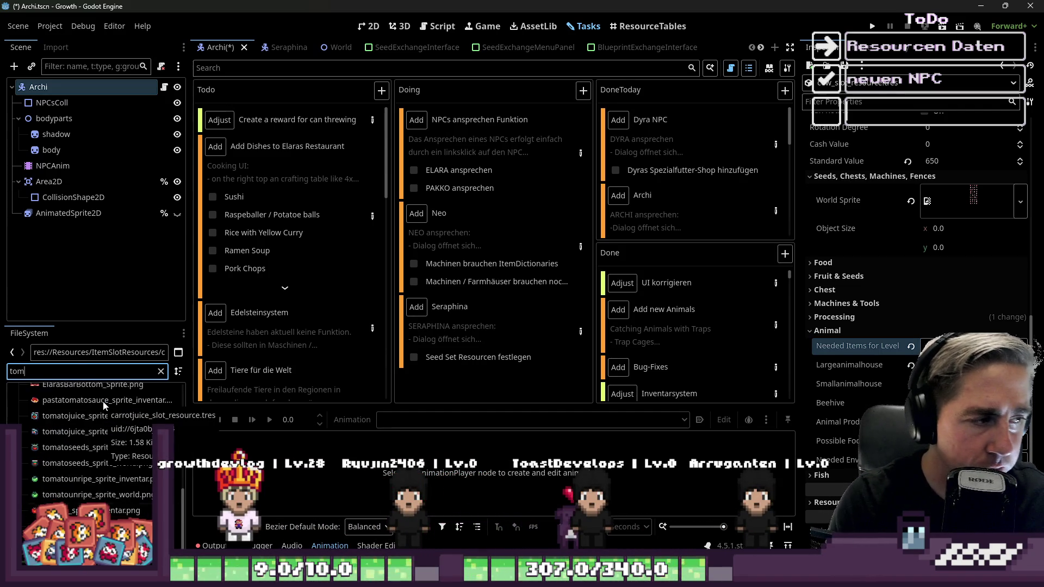
scroll(109, 407, up, 3)
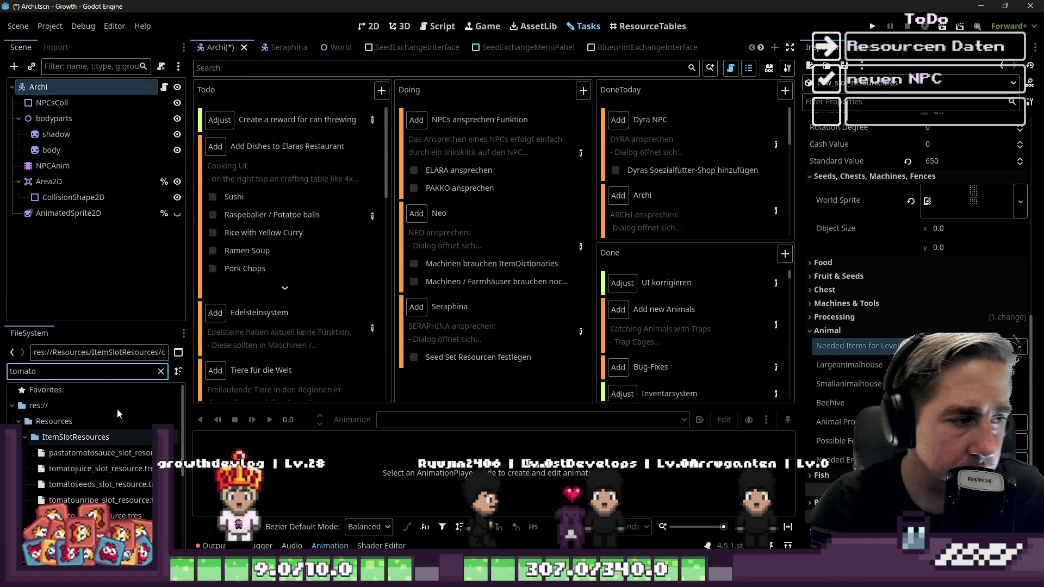
click(70, 453)
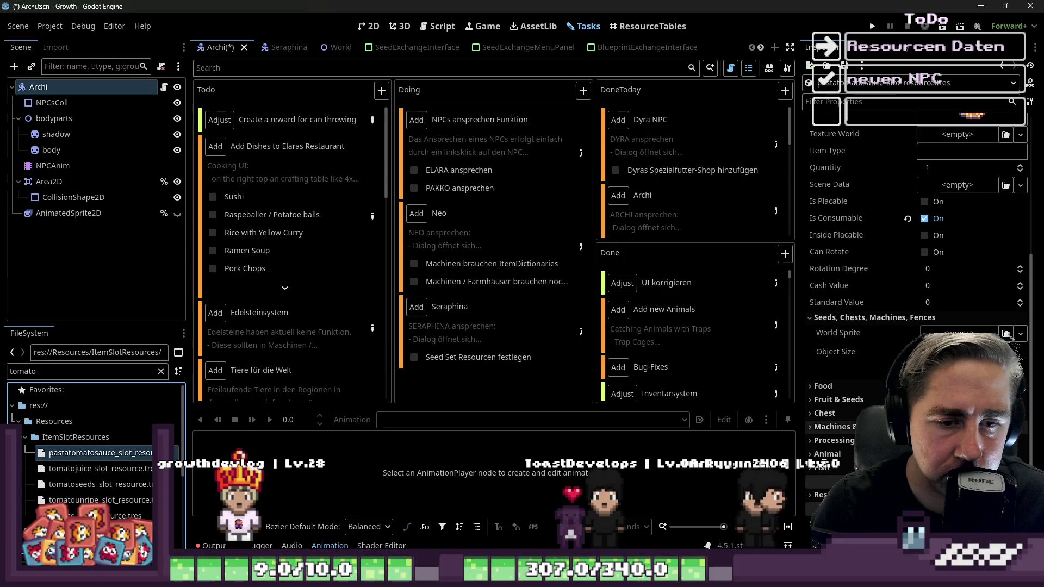
click(827, 453)
Step: Add a Needed Items for Level entry, choosing its value type and key 1
scroll(1008, 335, down, 4)
click(973, 296)
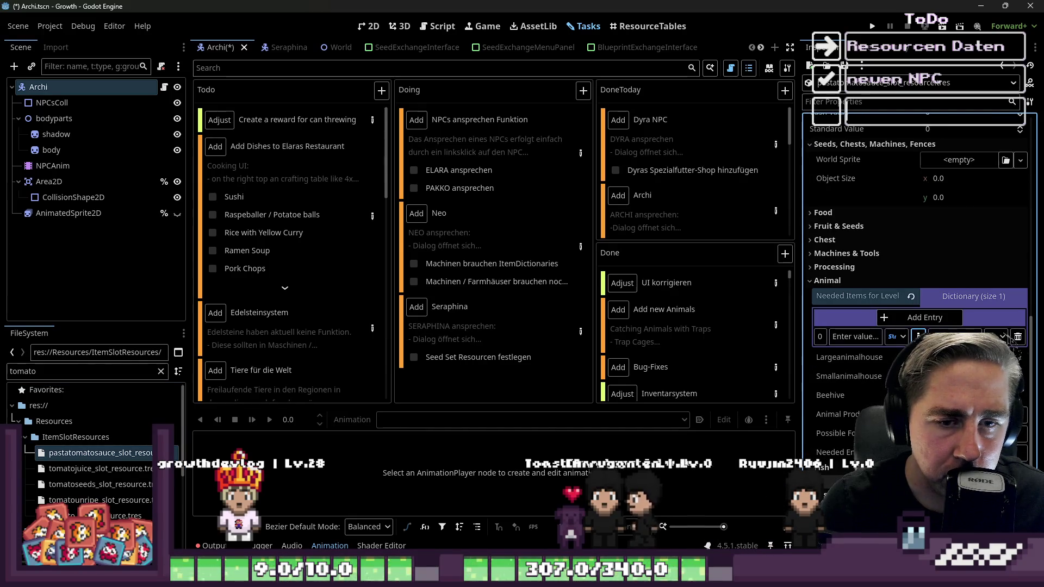
click(918, 336)
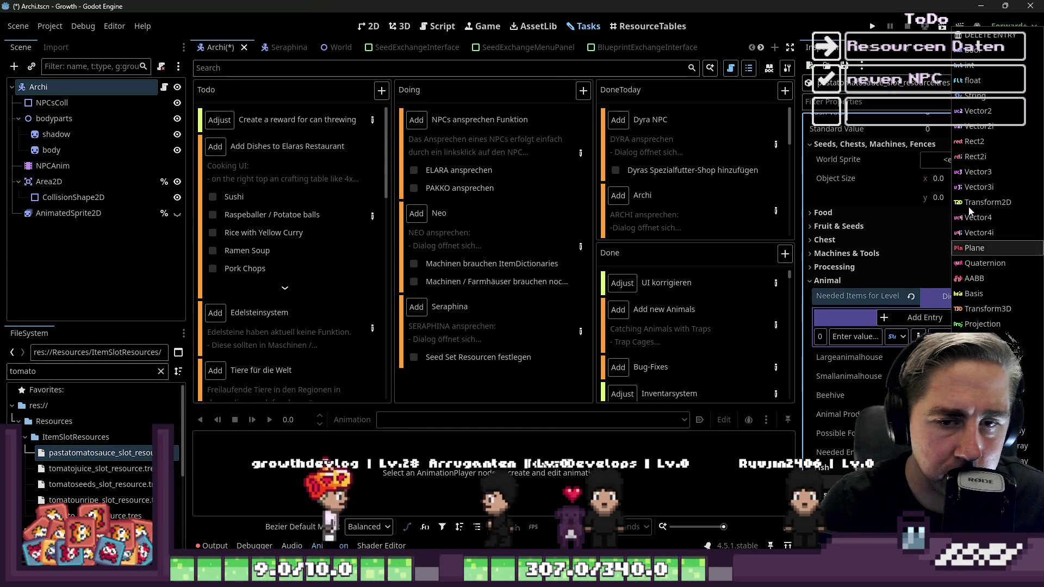
click(973, 247)
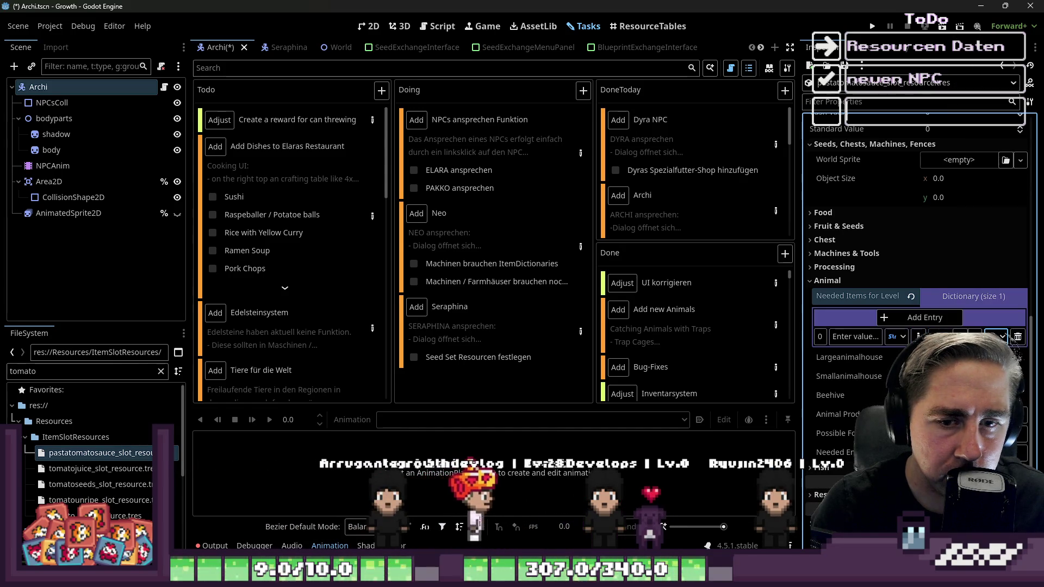
click(841, 336)
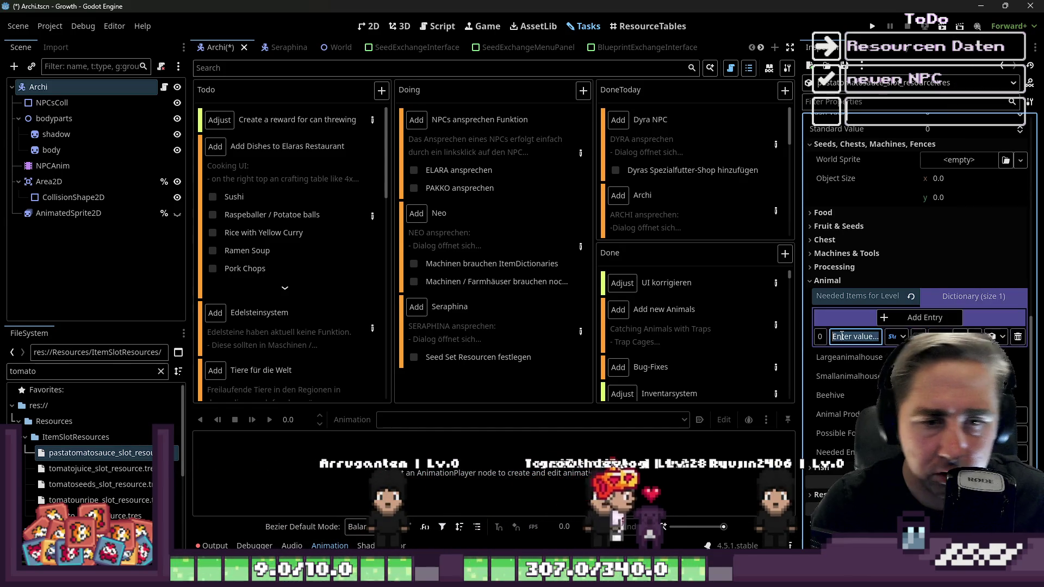
text(1)
Step: Set the entry's value to pasta_slot_resource.tres and widen the Inspector
click(1002, 337)
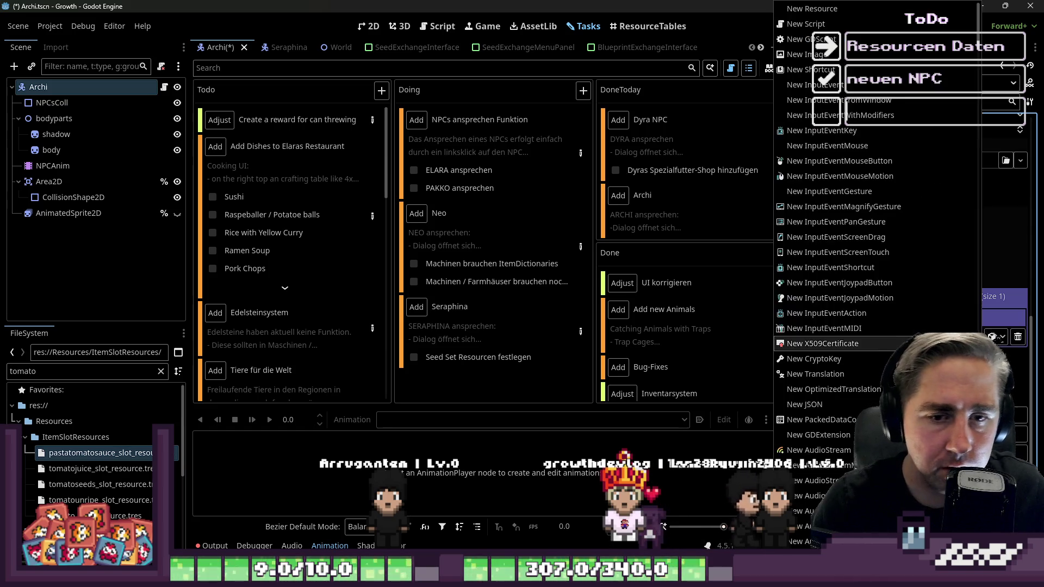
double_click(27, 371)
text(pasta)
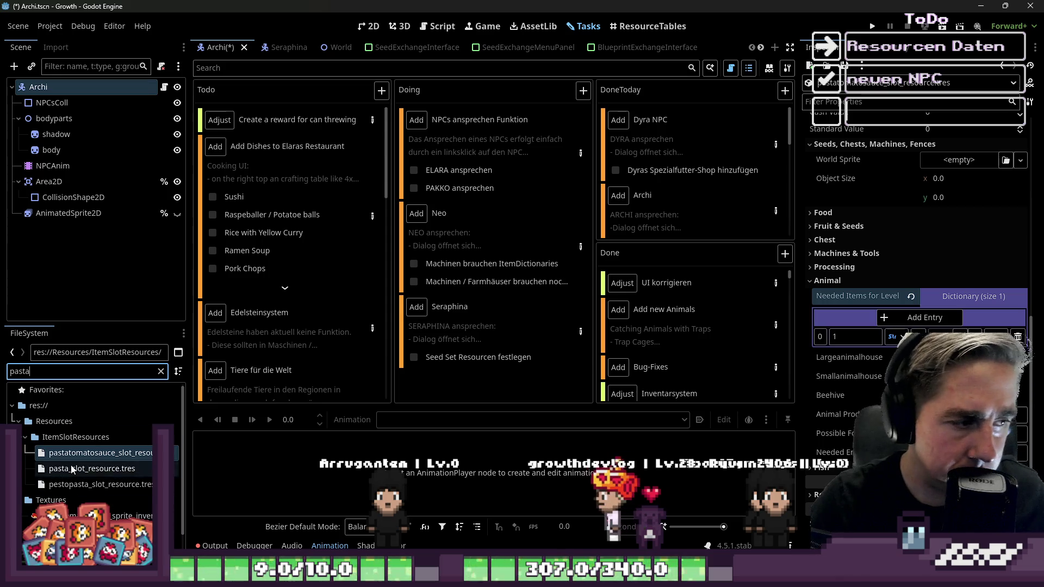
click(72, 469)
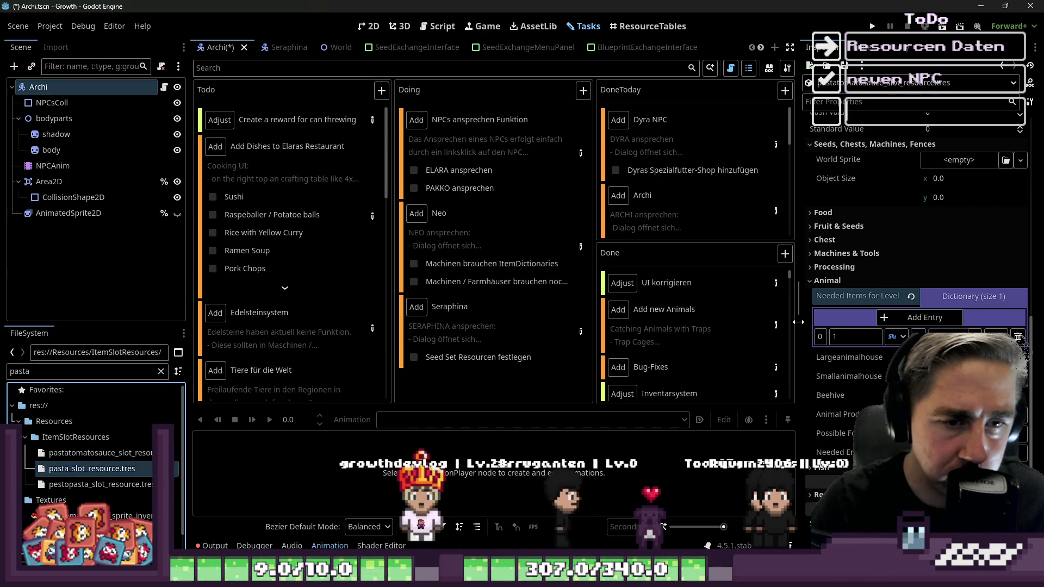
drag(798, 321, 639, 323)
click(840, 338)
click(892, 295)
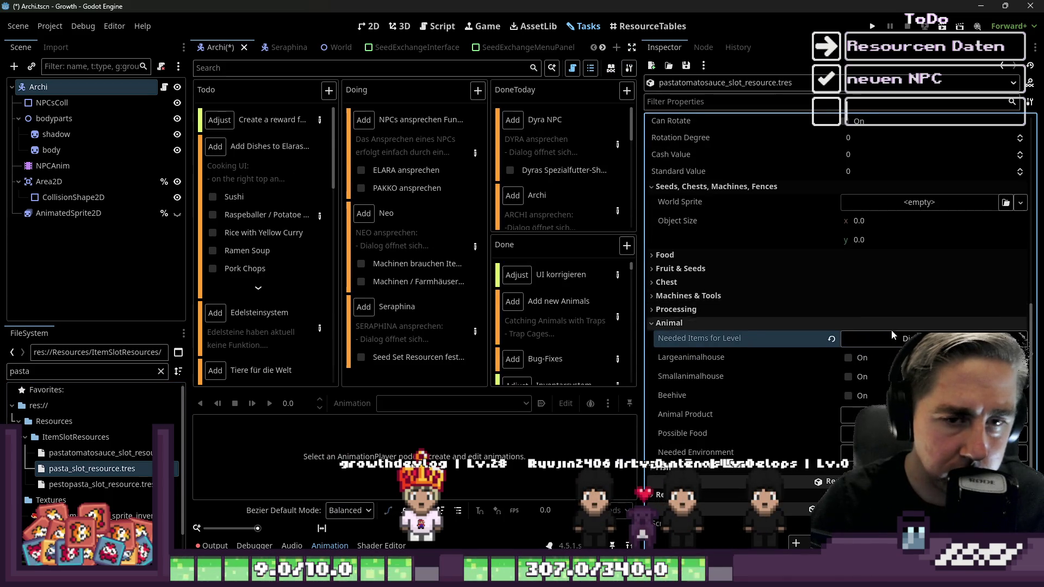
Step: Save the edited pastatomatosauce slot resource
click(685, 65)
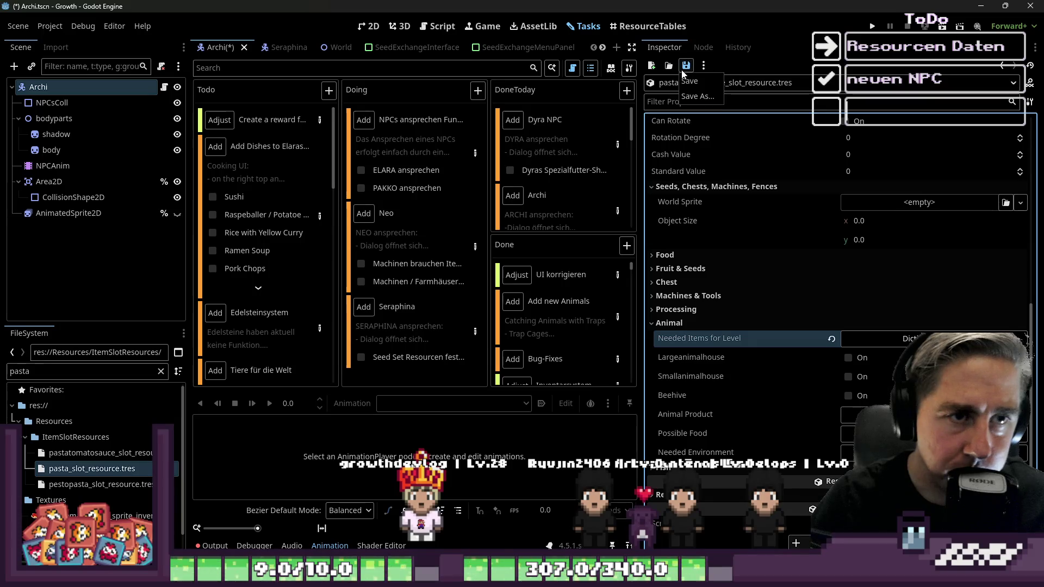
click(694, 84)
click(49, 26)
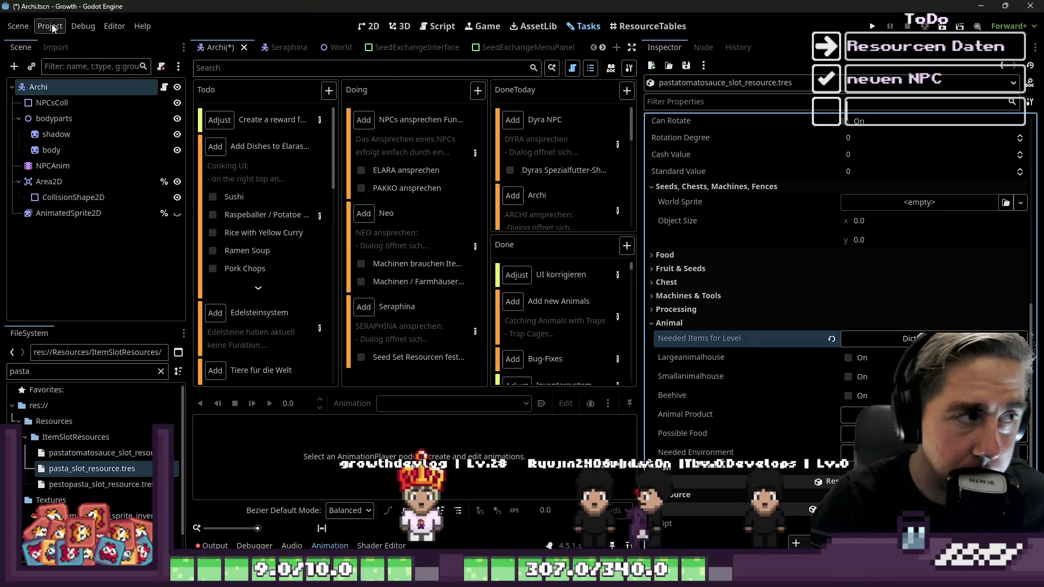
Step: Reload the current project, saving the Archi scene first
click(76, 187)
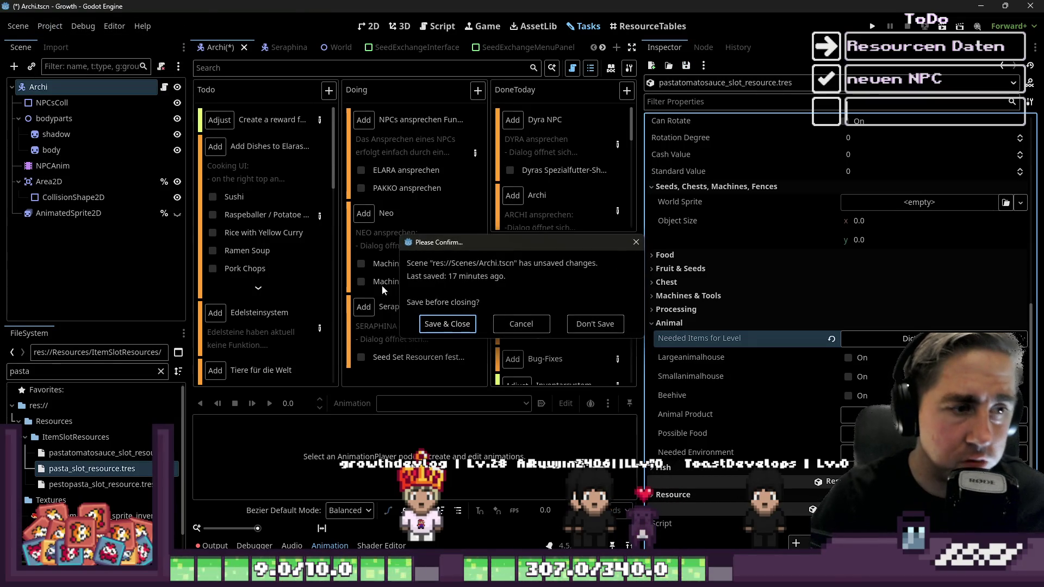
click(461, 324)
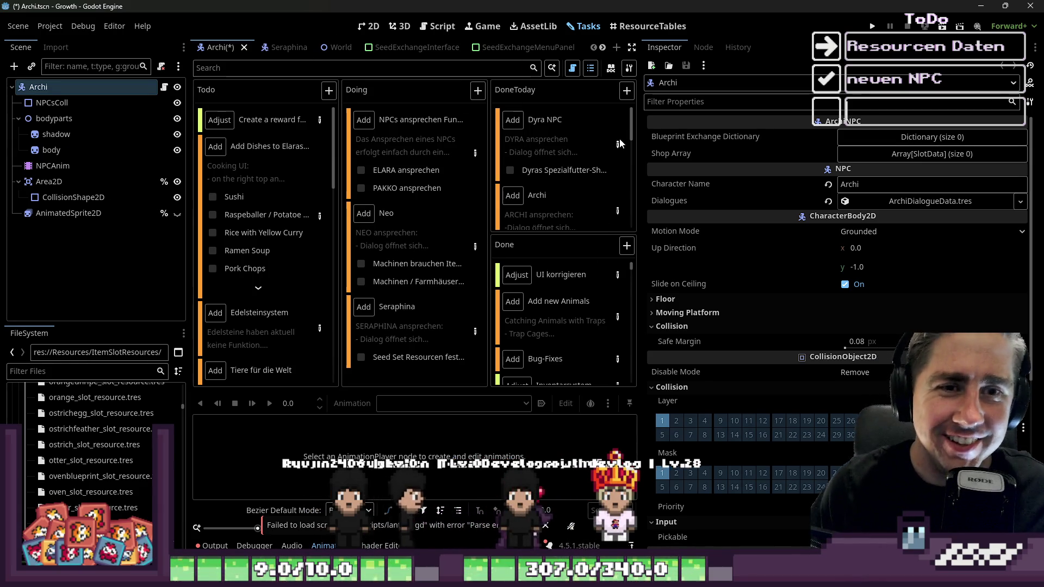
click(19, 373)
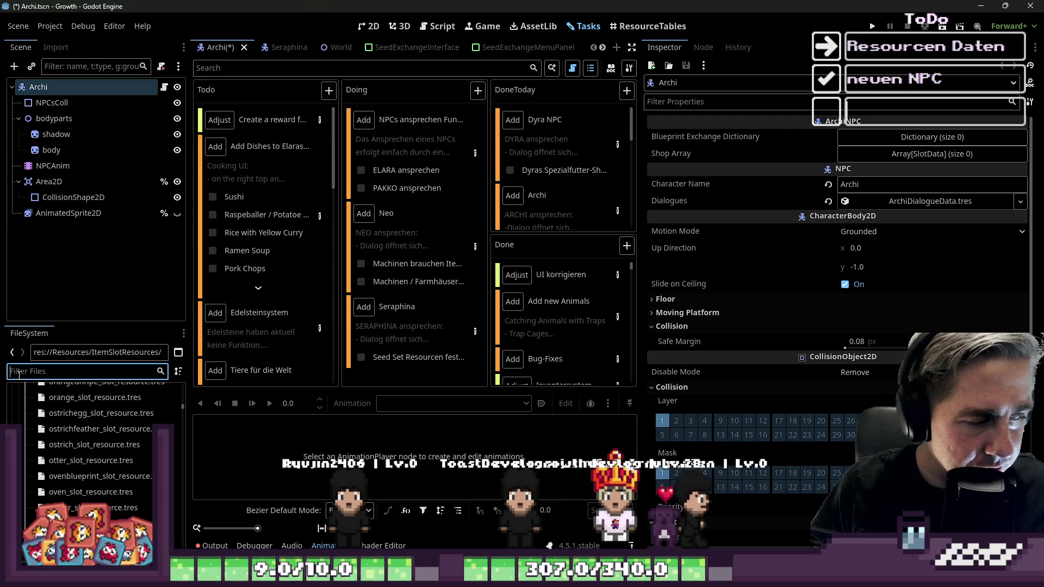
Step: Reopen pastatomatosauce_slot_resource.tres via a 'tomato' filter and expand its Needed Items for Level
text(tomato)
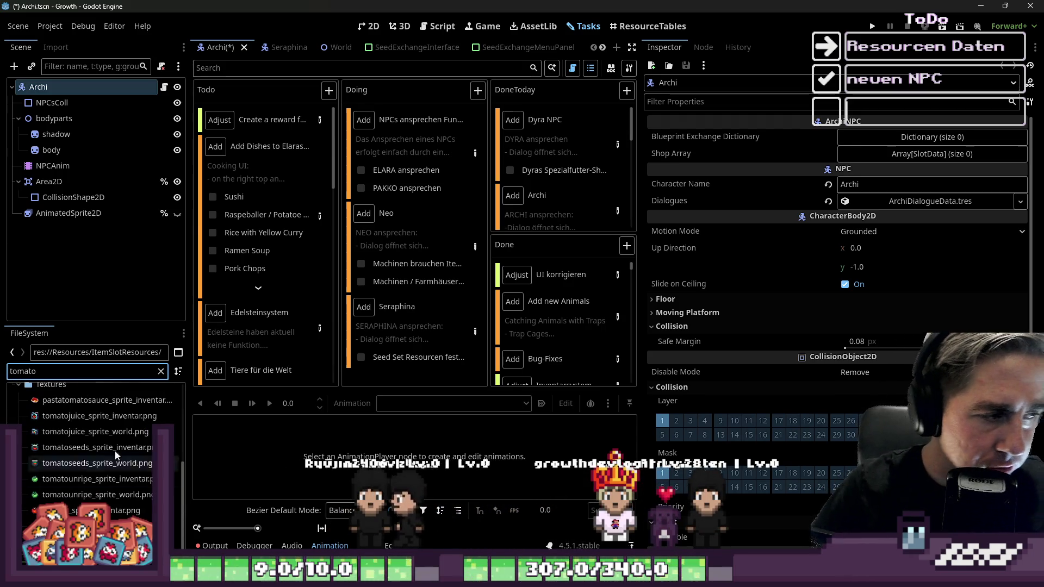
scroll(120, 470, up, 3)
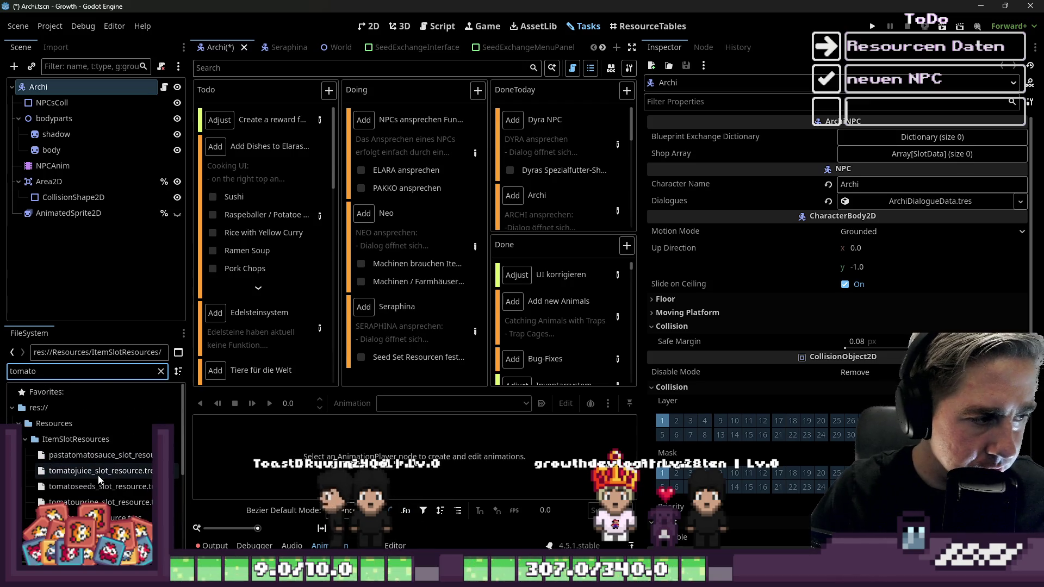
click(98, 455)
scroll(766, 322, down, 10)
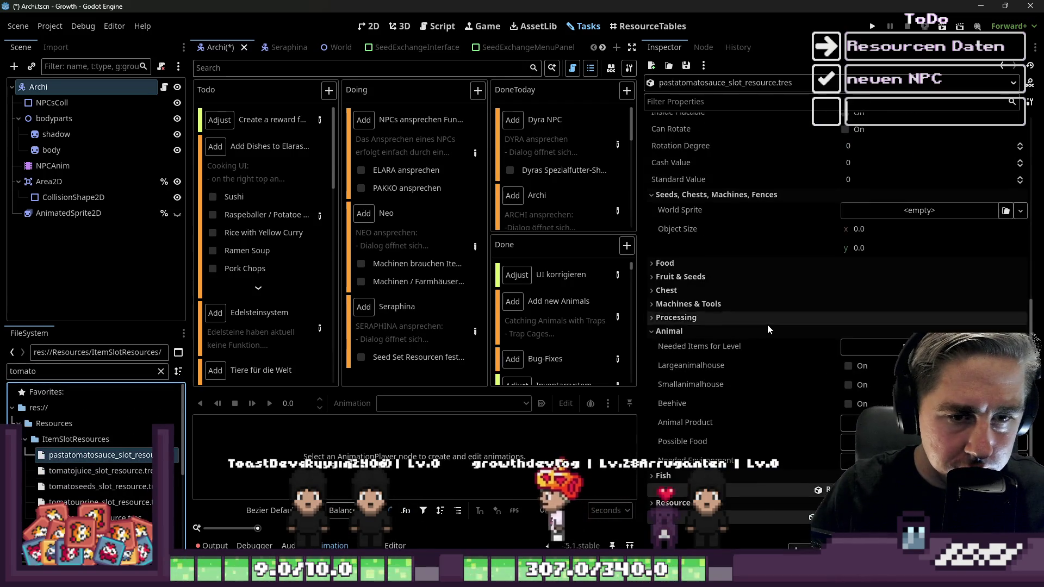
click(870, 346)
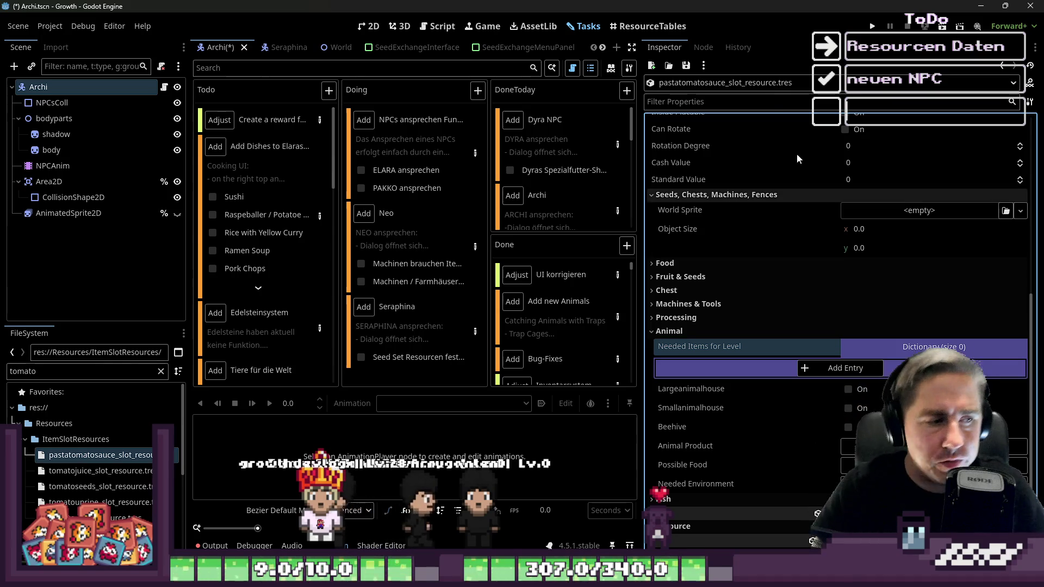
Step: Add a Needed Items entry mapping key 1 to pasta_slot_resource.tres, then run the game
double_click(46, 374)
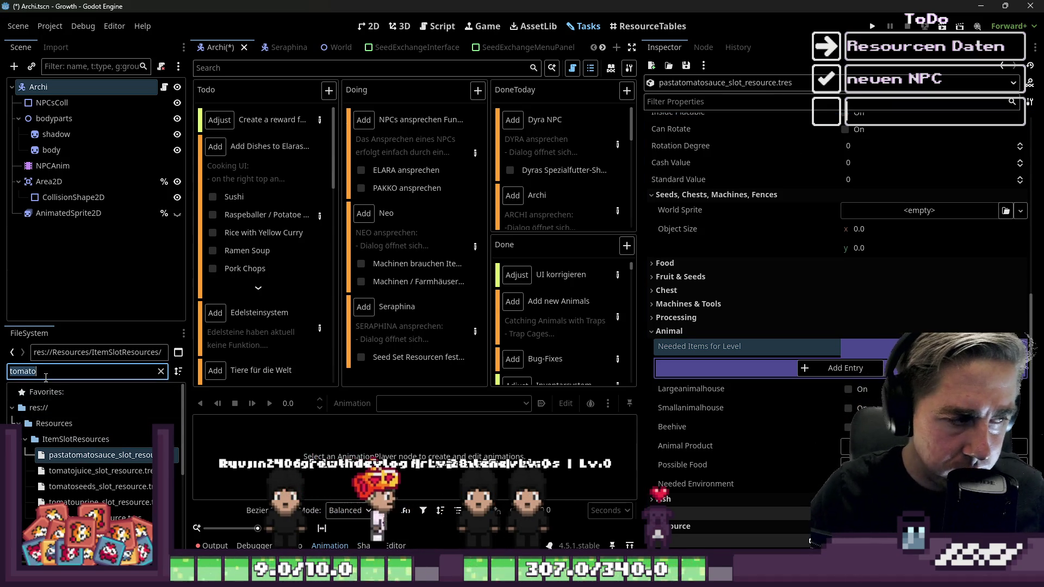
text(pasta)
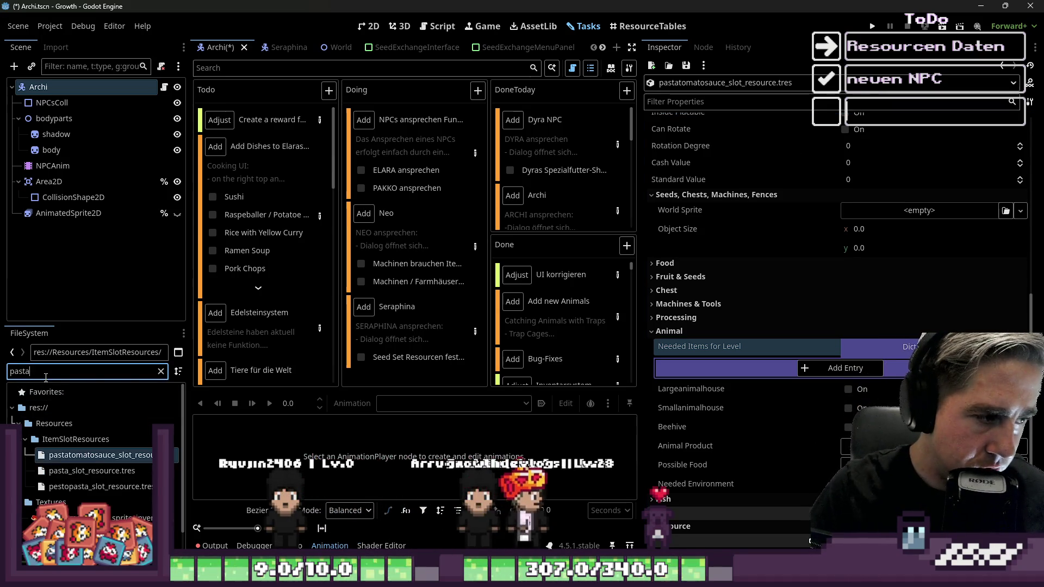
click(92, 471)
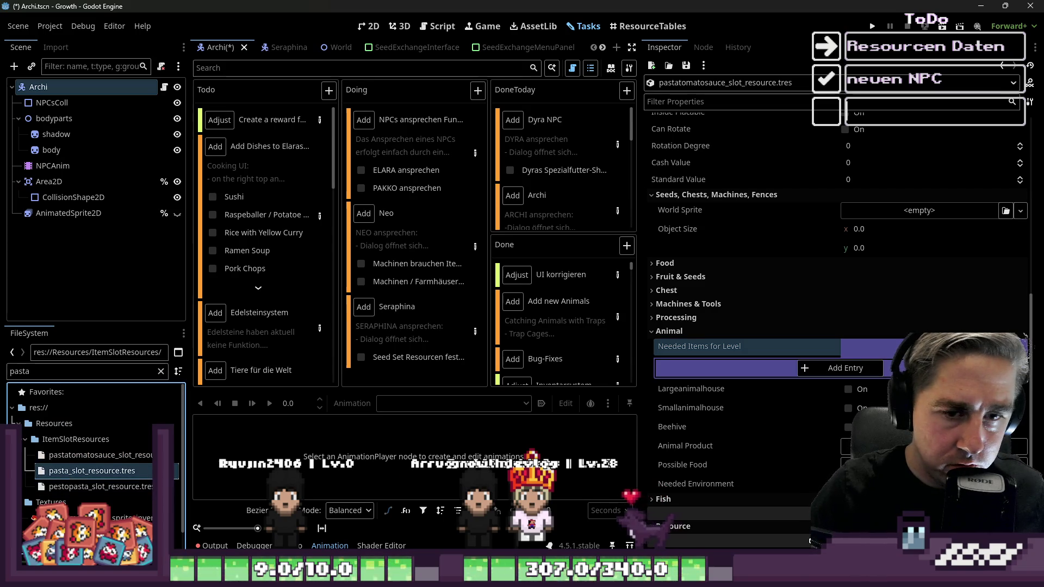
click(831, 368)
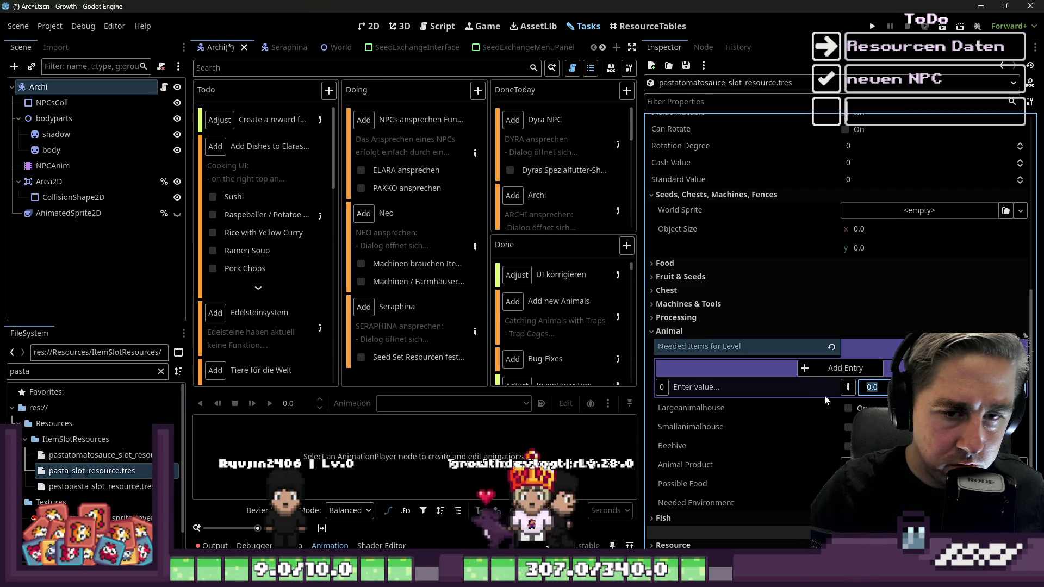
click(1022, 387)
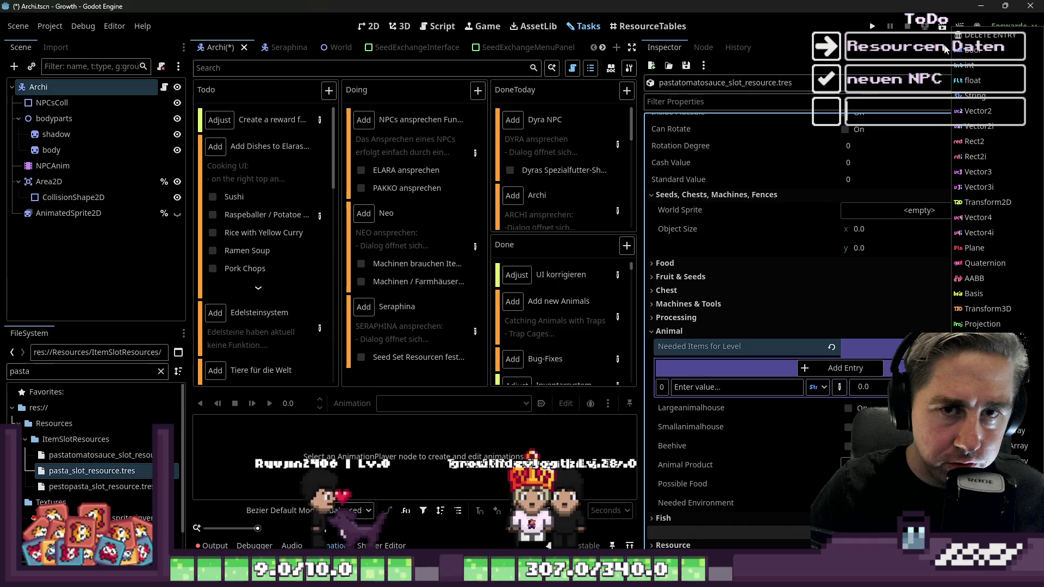
click(973, 369)
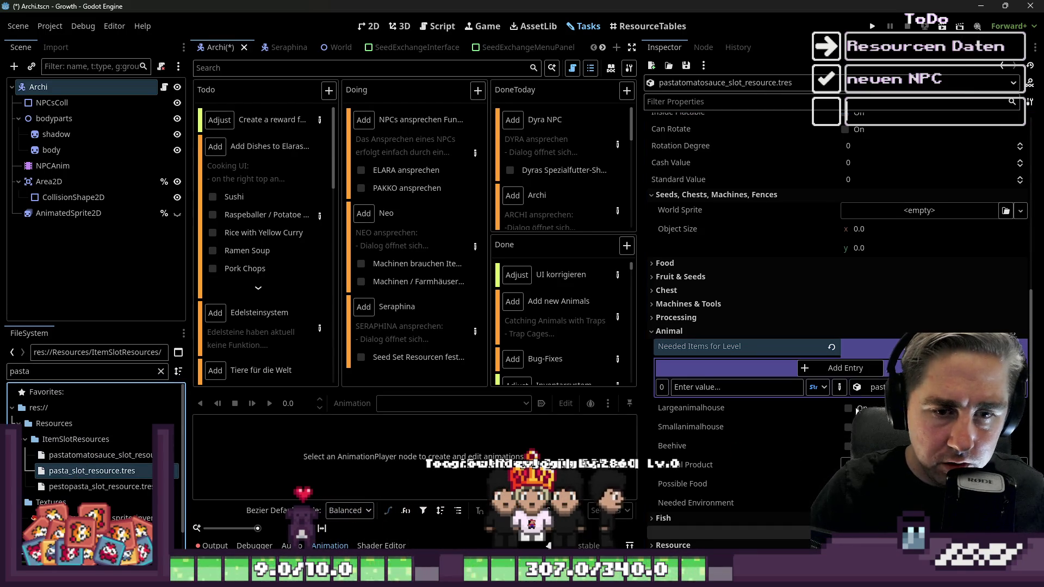
drag(92, 471, 870, 386)
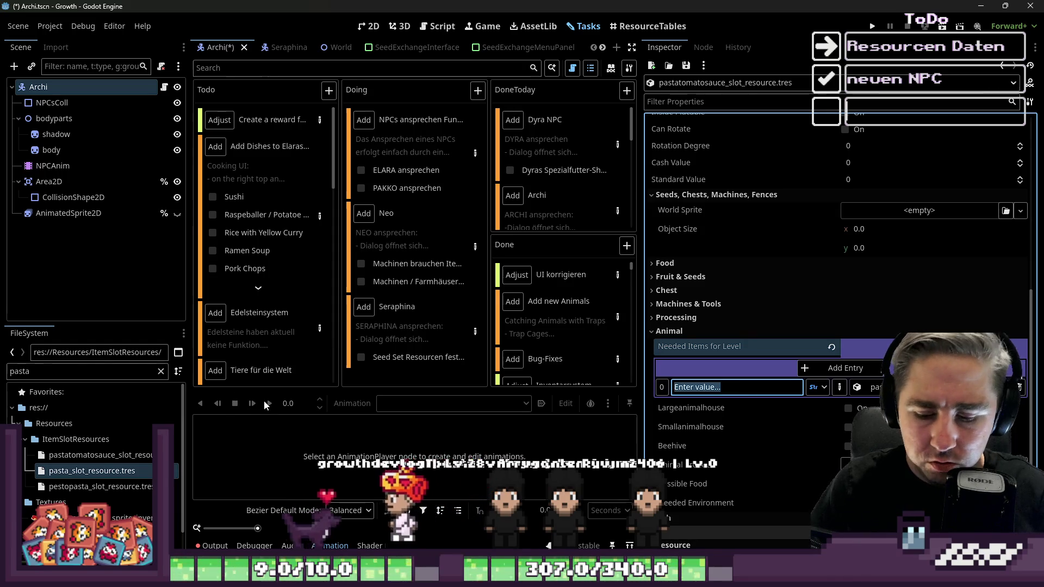
text(1)
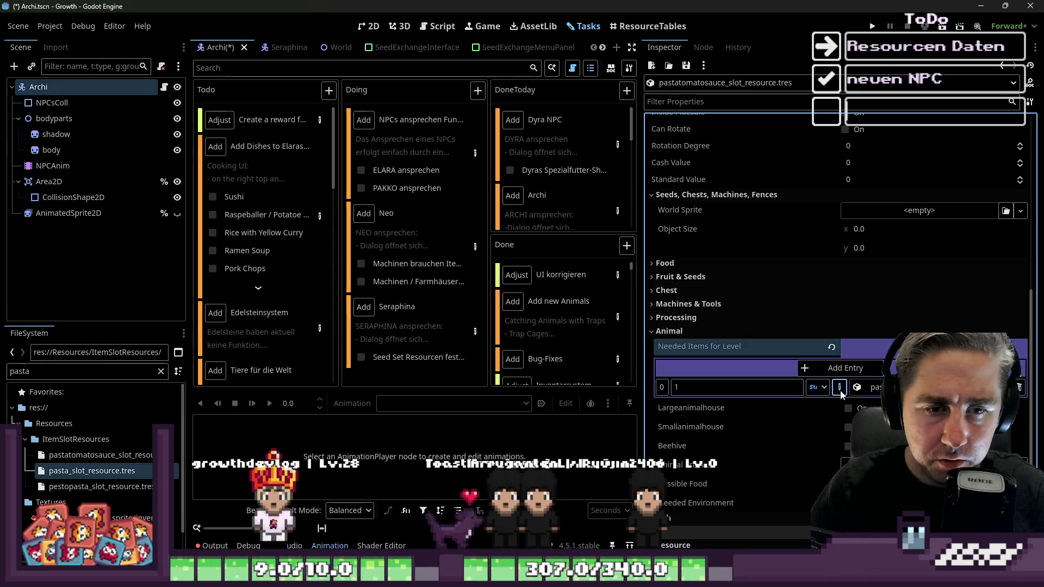
key(Return)
click(893, 351)
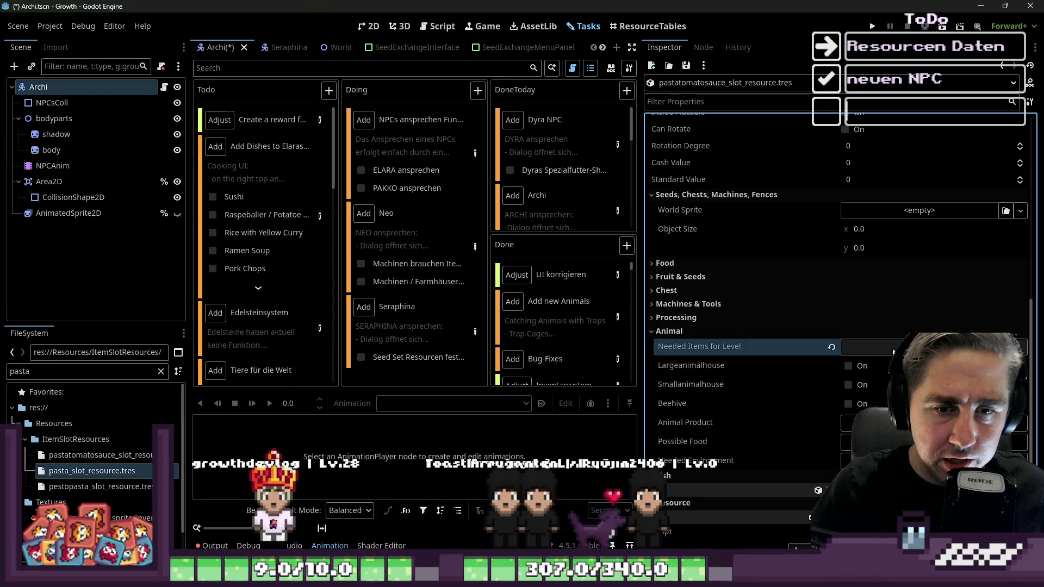
click(871, 28)
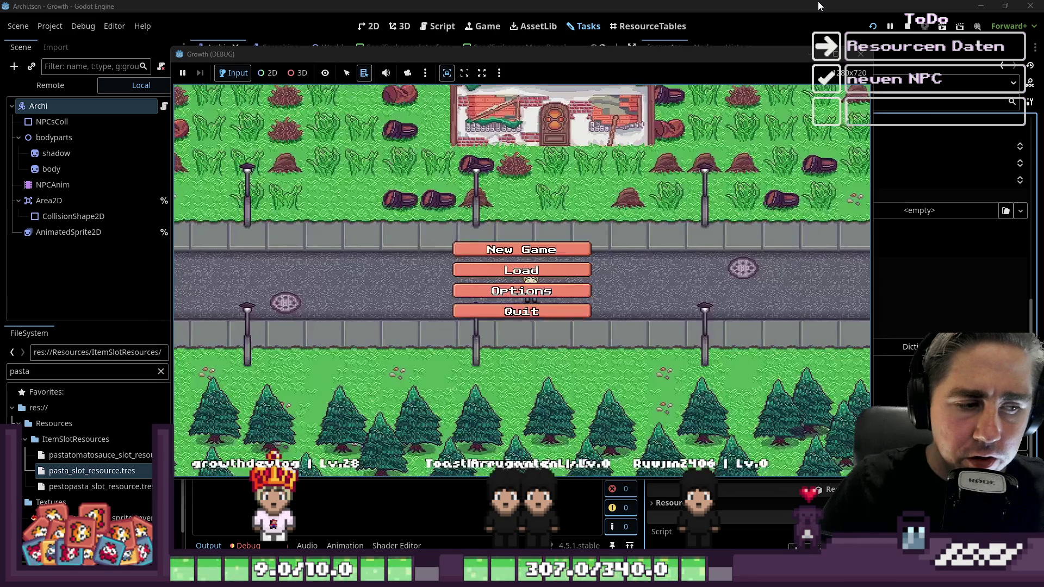
Step: Open GlobalData.gd at line 963 from the set_item_resource_dictionary error in the debugger's Errors list
click(265, 424)
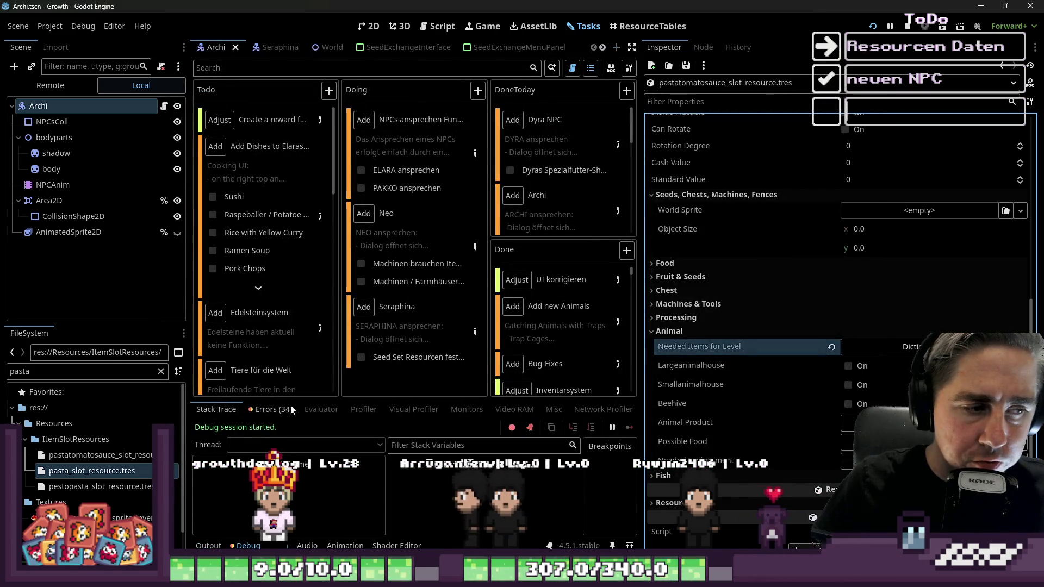
click(270, 409)
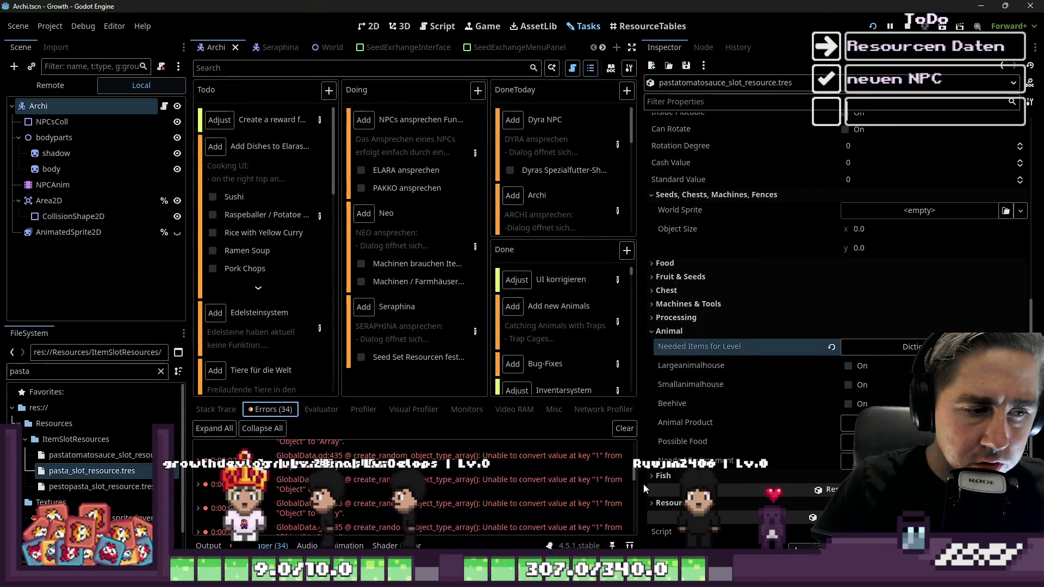
mouse_move(639, 482)
mouse_down()
mouse_move(800, 473)
mouse_move(761, 460)
mouse_up()
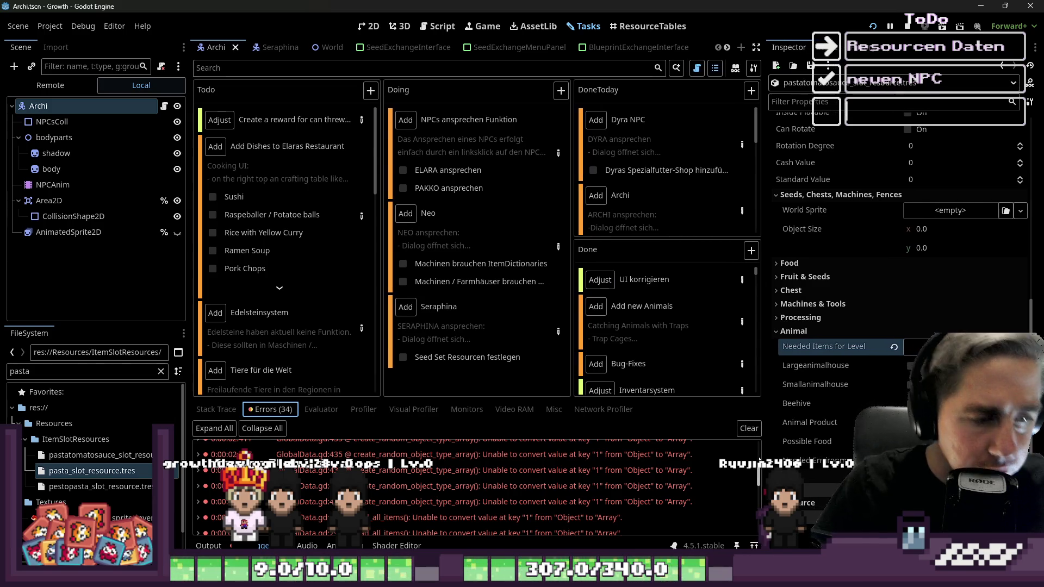
scroll(520, 495, up, 5)
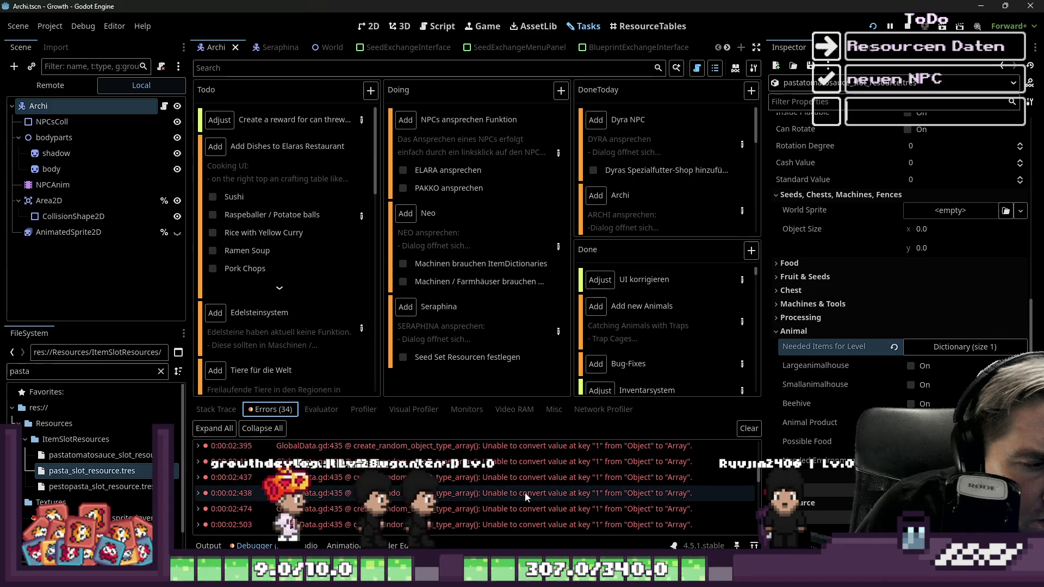
scroll(522, 497, down, 5)
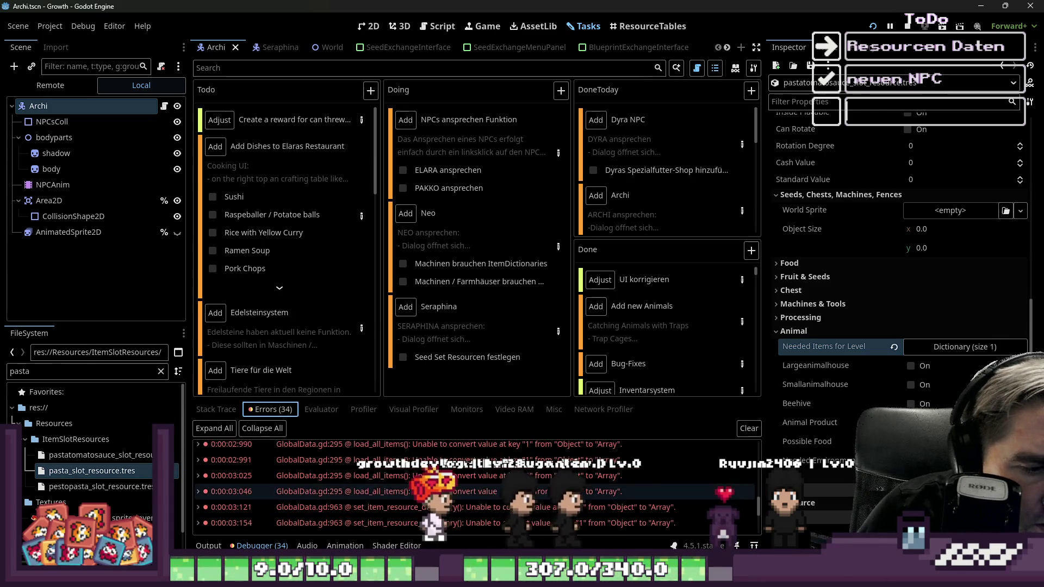
double_click(497, 489)
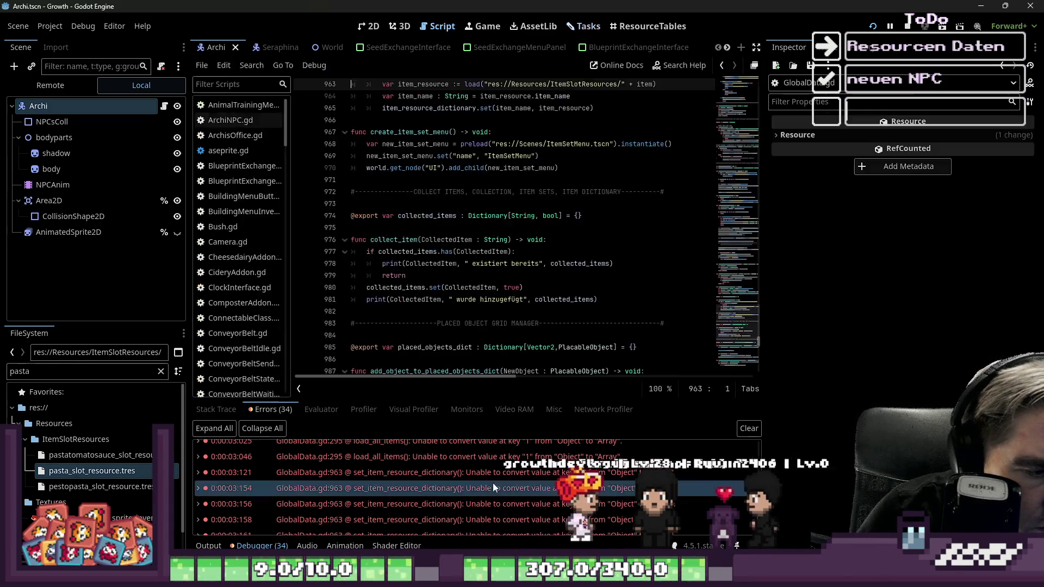
scroll(520, 326, up, 3)
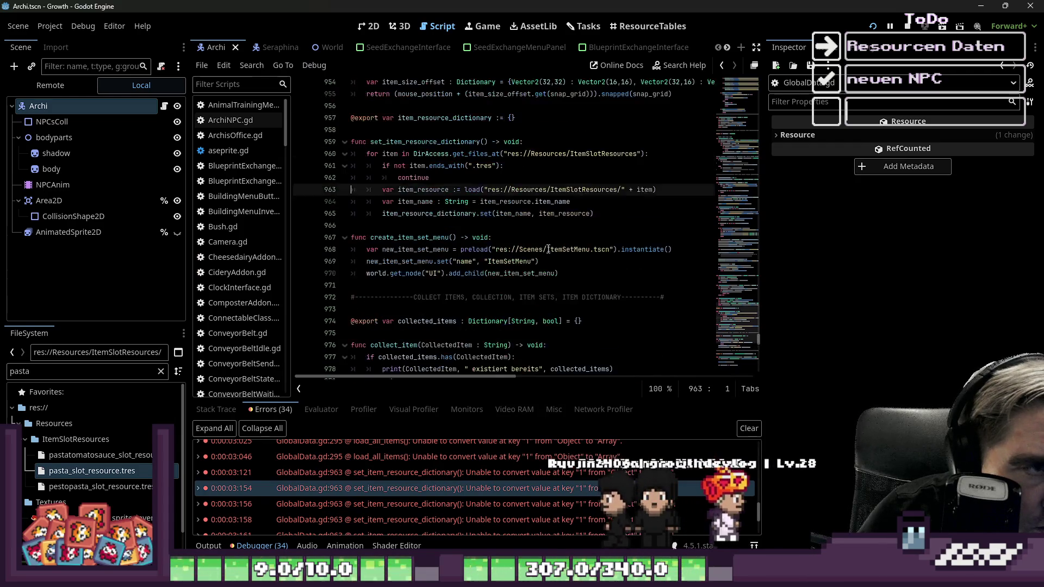
mouse_move(549, 249)
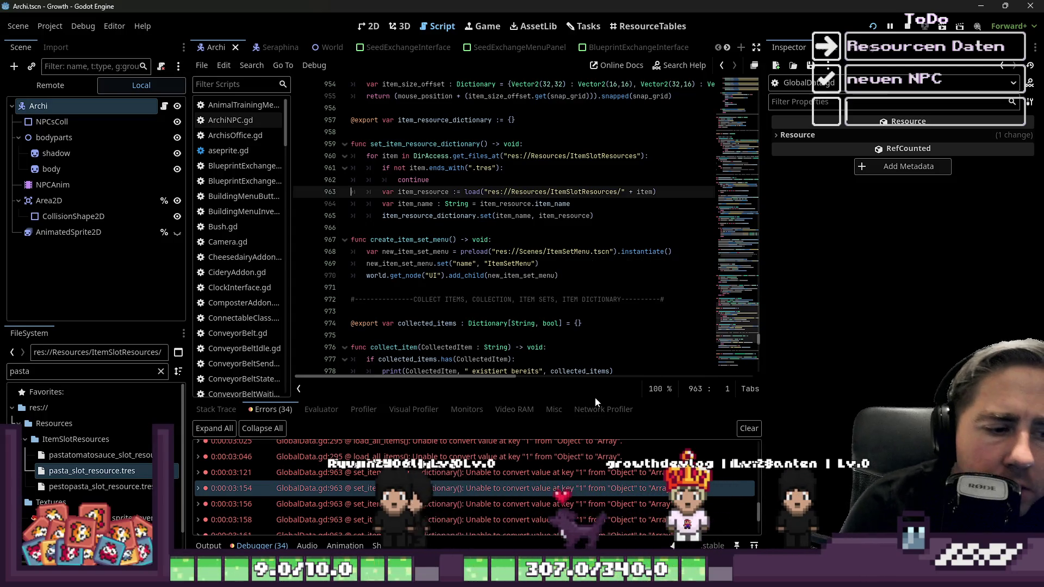
mouse_move(574, 371)
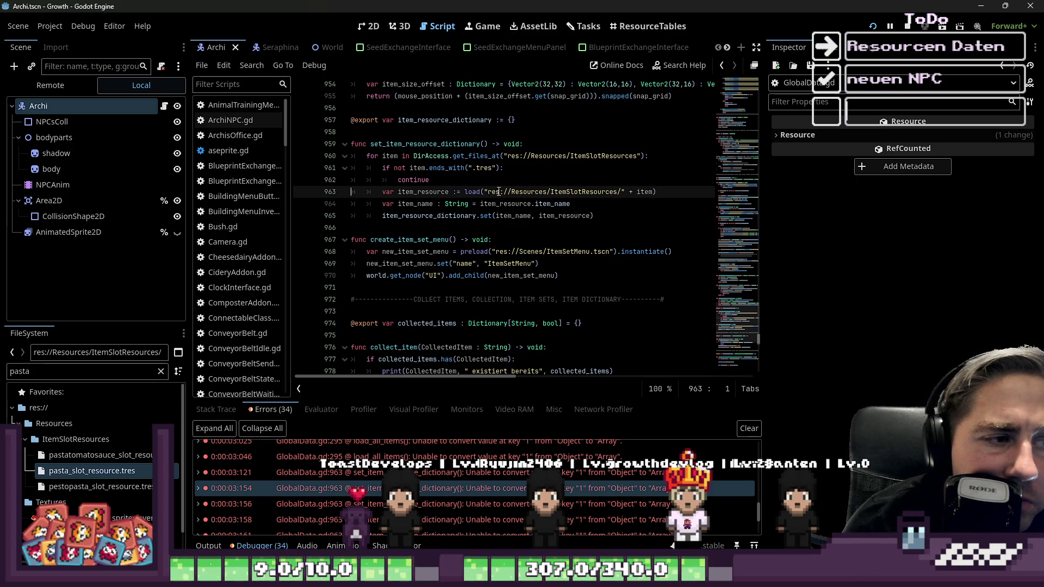
click(469, 492)
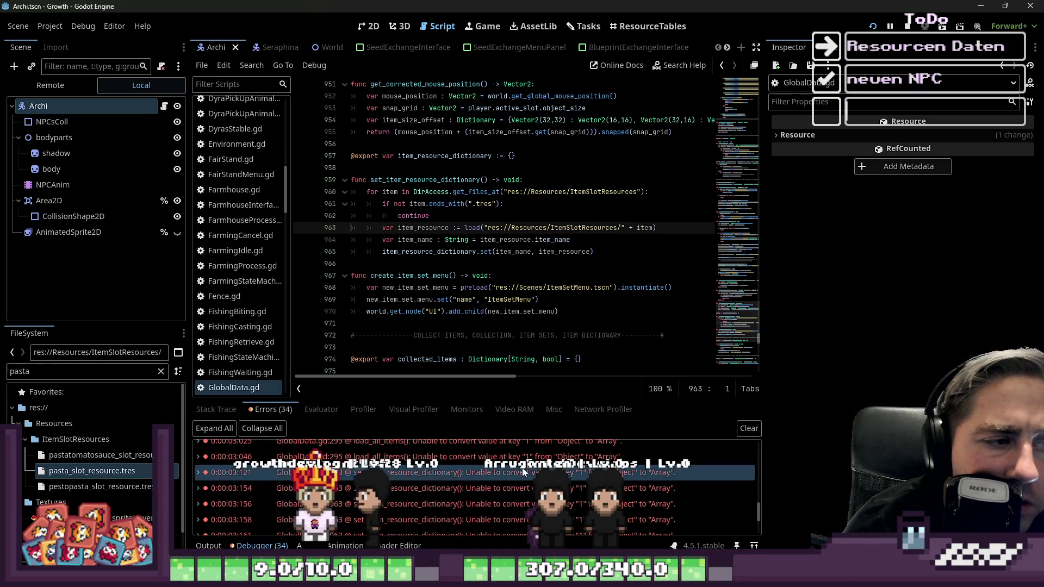
click(505, 491)
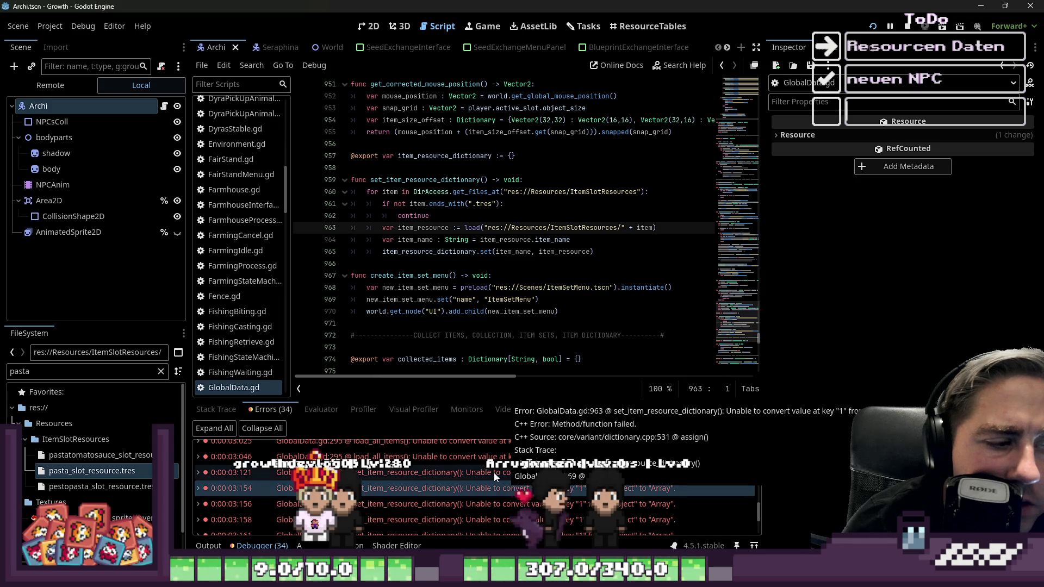
Step: Inspect the ItemSlotResources load call and dictionary set call on lines 960–965
drag(464, 228, 656, 229)
click(635, 245)
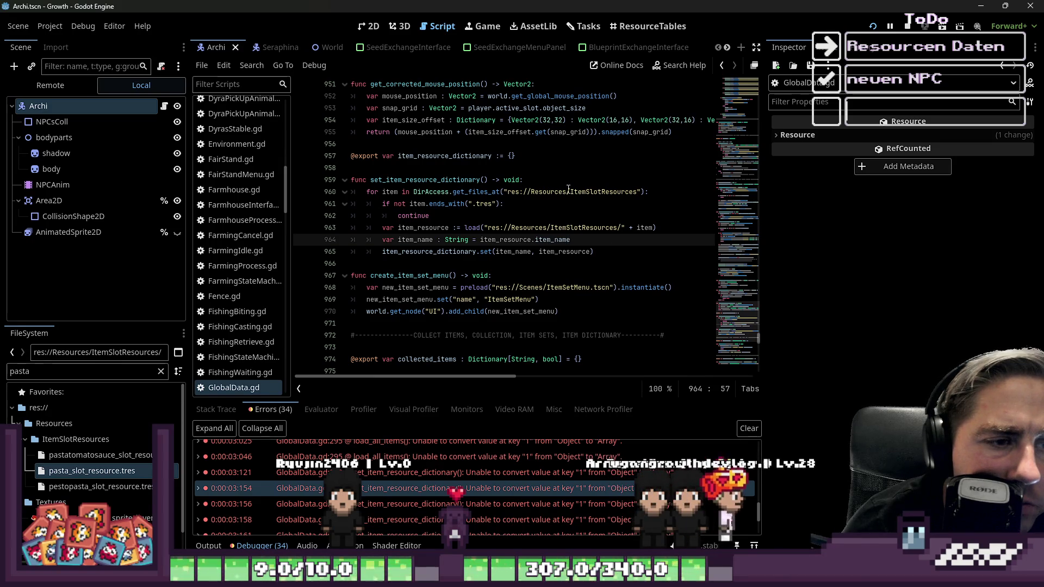
double_click(588, 192)
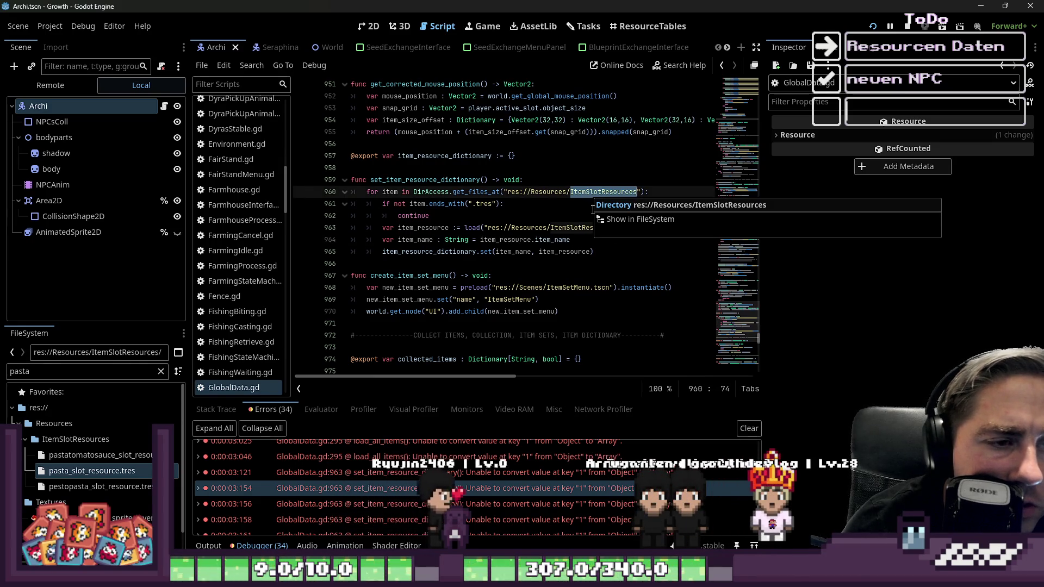
click(547, 227)
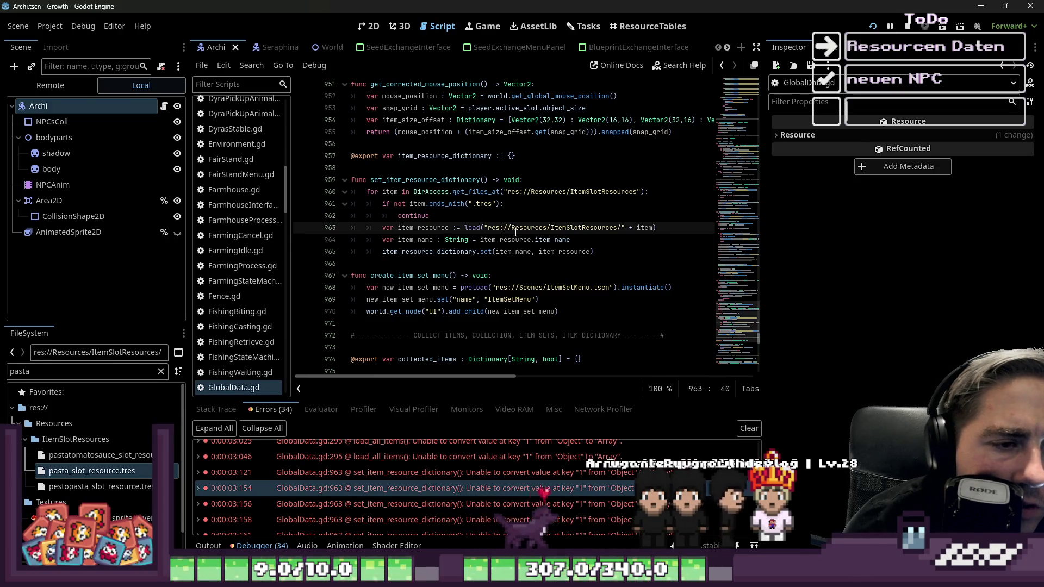
click(453, 253)
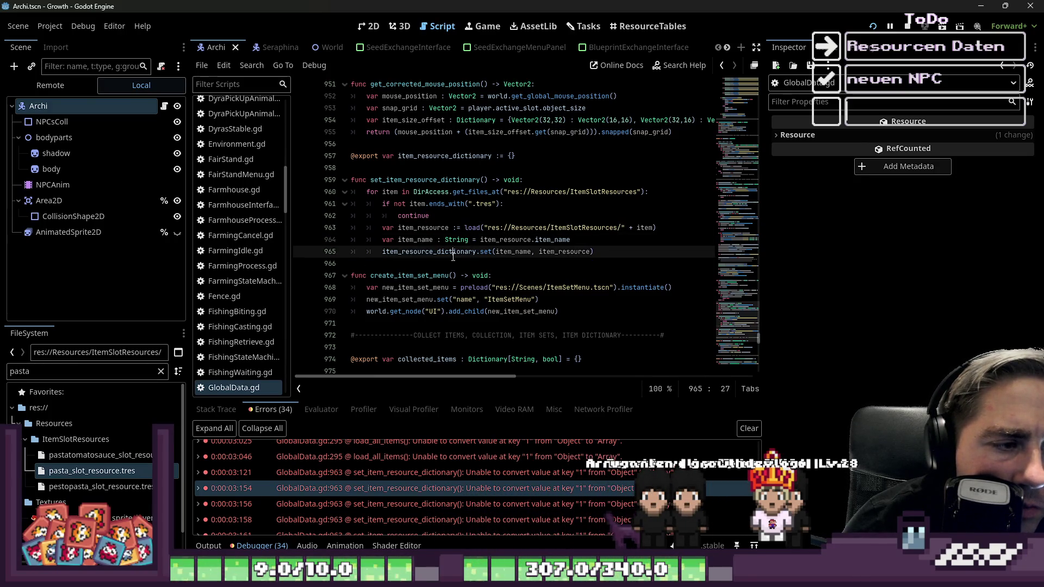
double_click(501, 252)
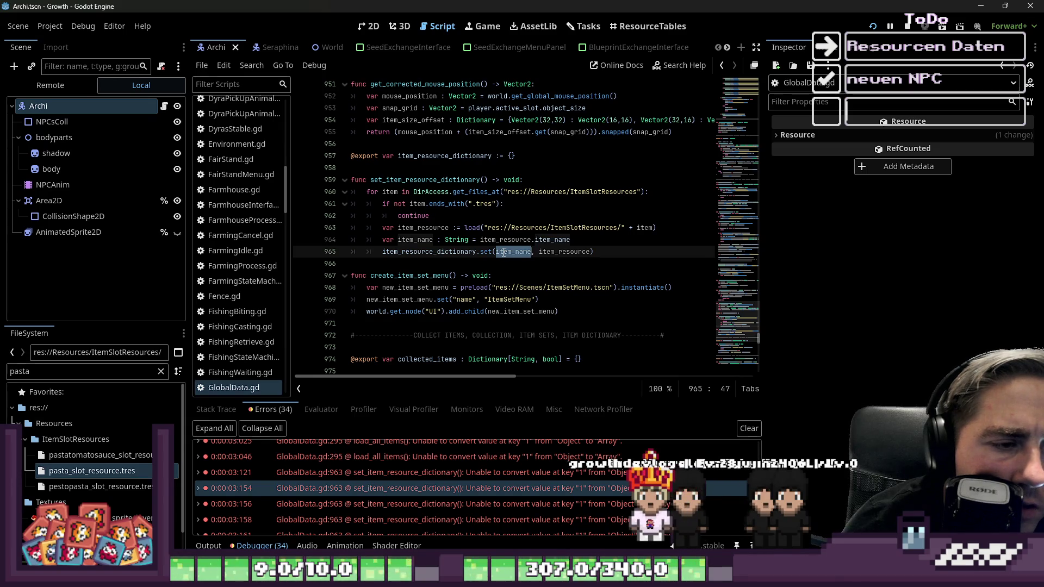
double_click(561, 253)
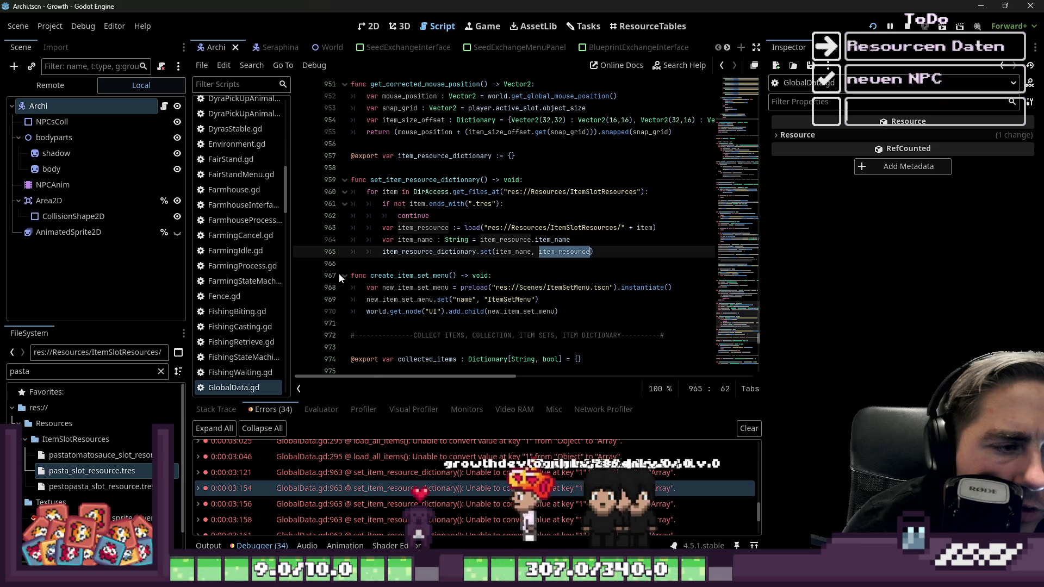
double_click(412, 256)
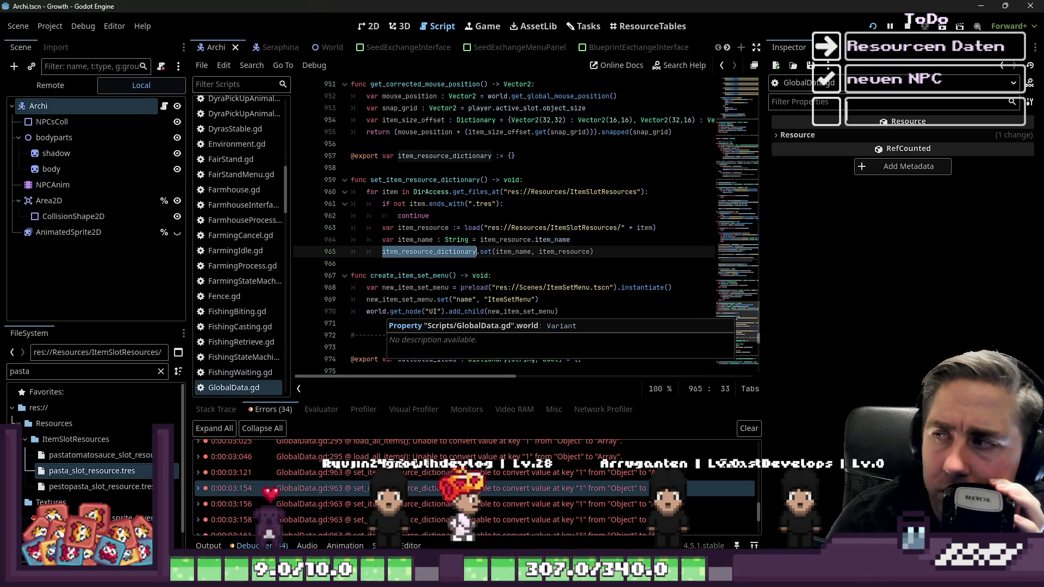
Step: Reopen the set_item_resource_dictionary error and review the item_name line 964
click(653, 26)
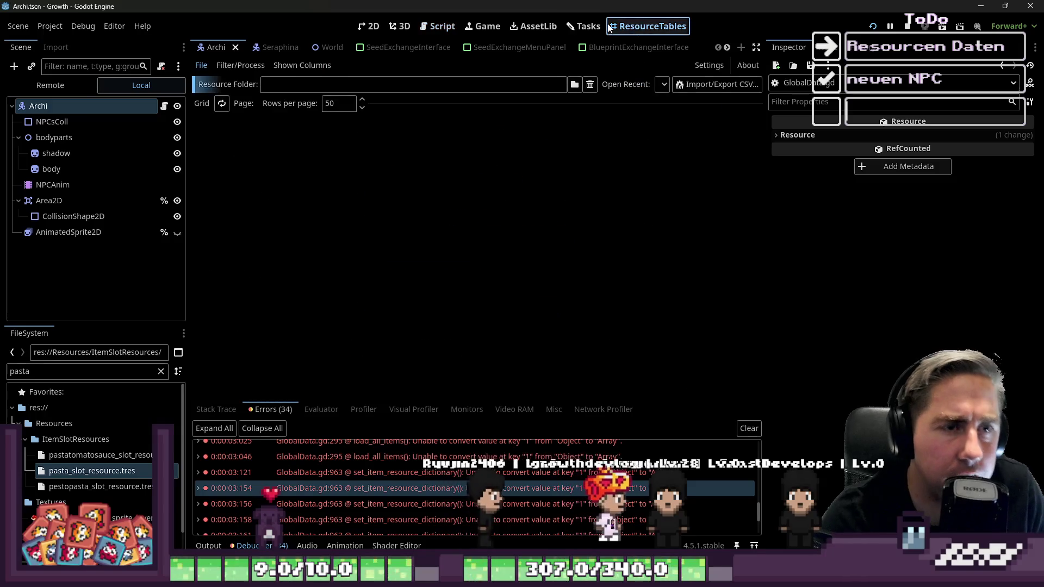
click(587, 24)
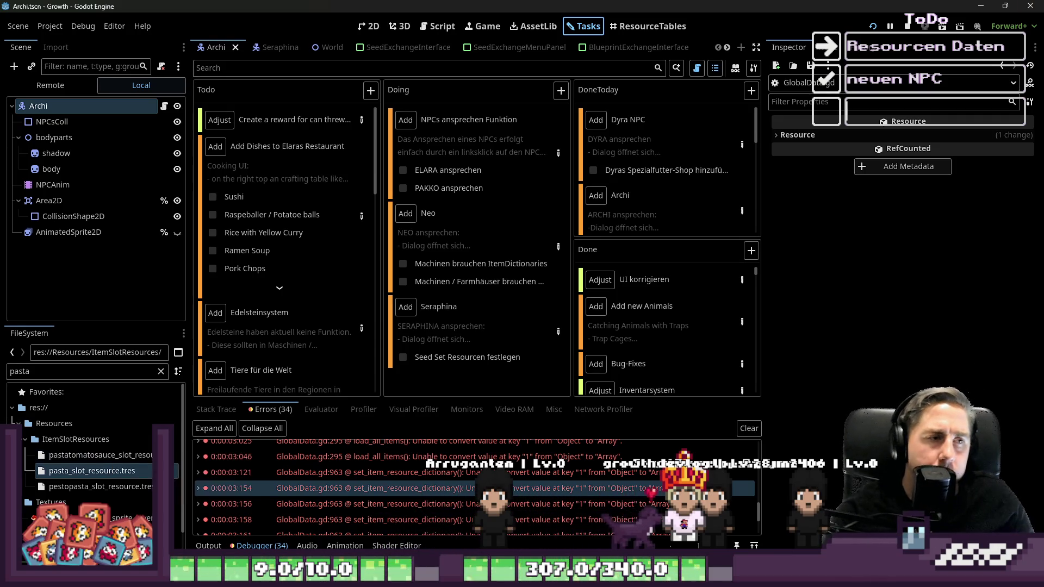
double_click(395, 489)
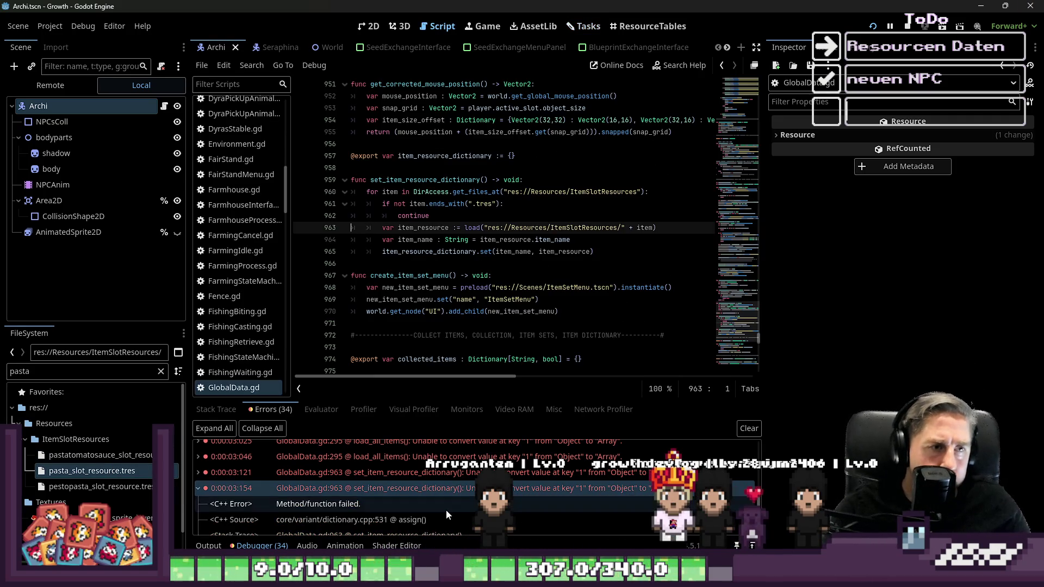
click(387, 182)
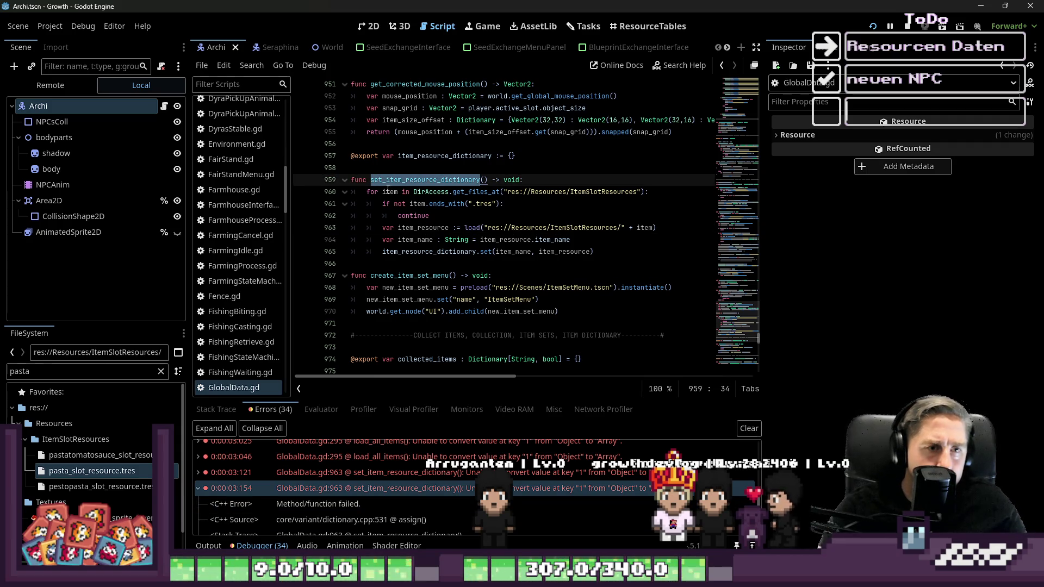
click(469, 240)
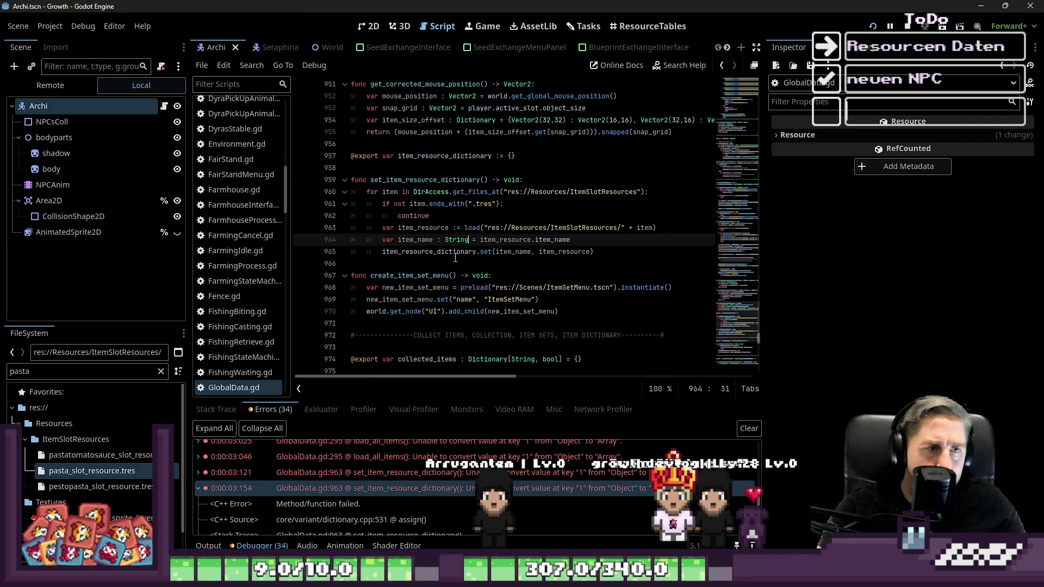
double_click(419, 239)
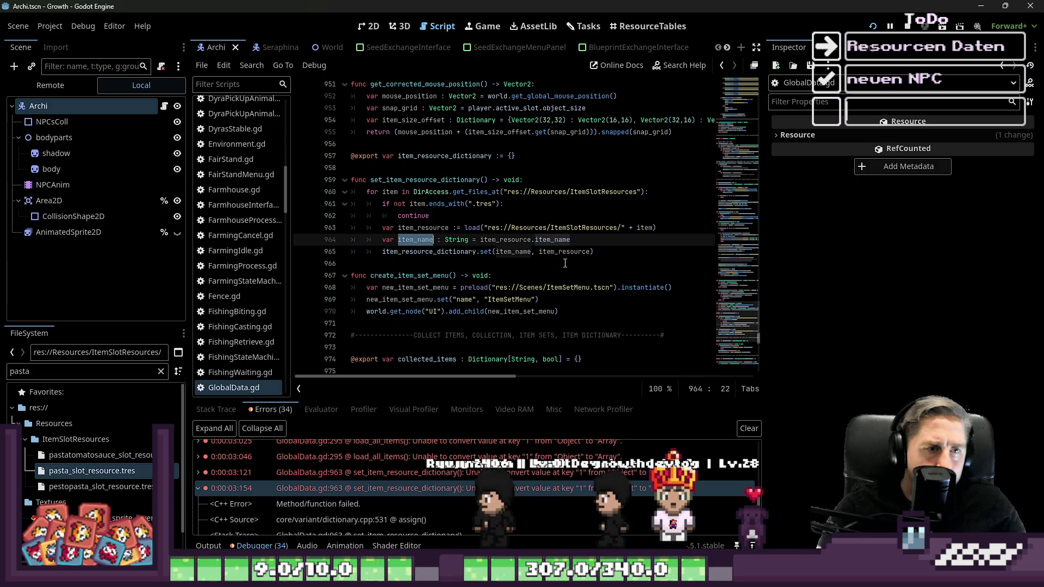
Step: Jump to the load_all_items error at line 295, then show the ResourceTables view
mouse_move(468, 232)
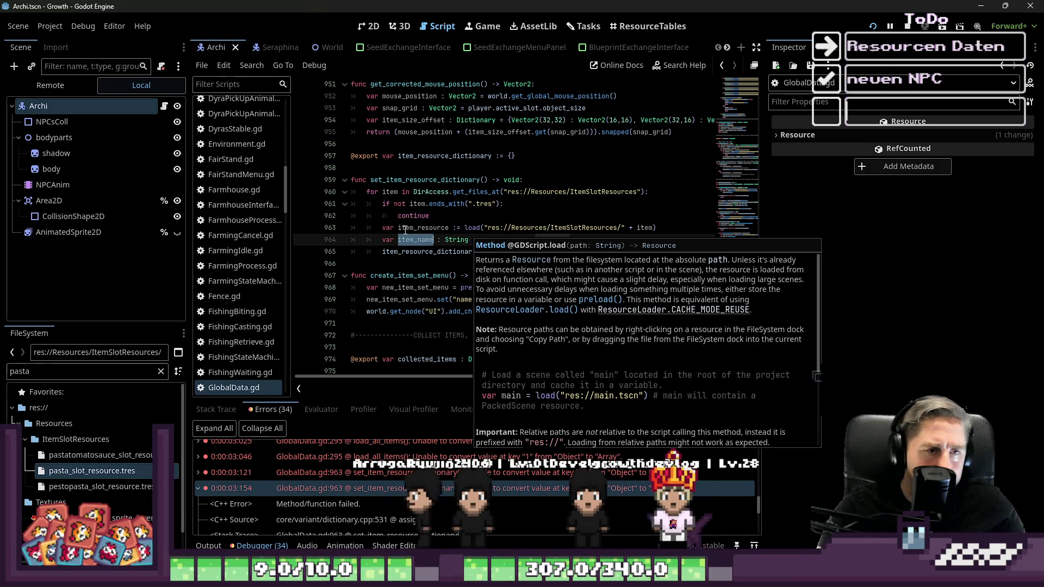
scroll(416, 470, up, 3)
click(416, 470)
scroll(416, 470, up, 2)
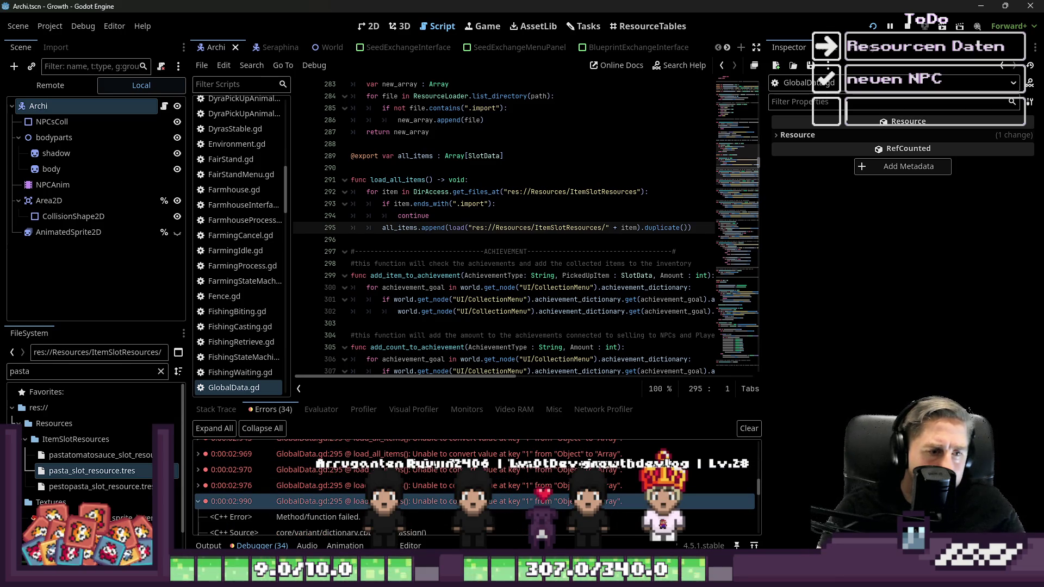
scroll(318, 456, down, 3)
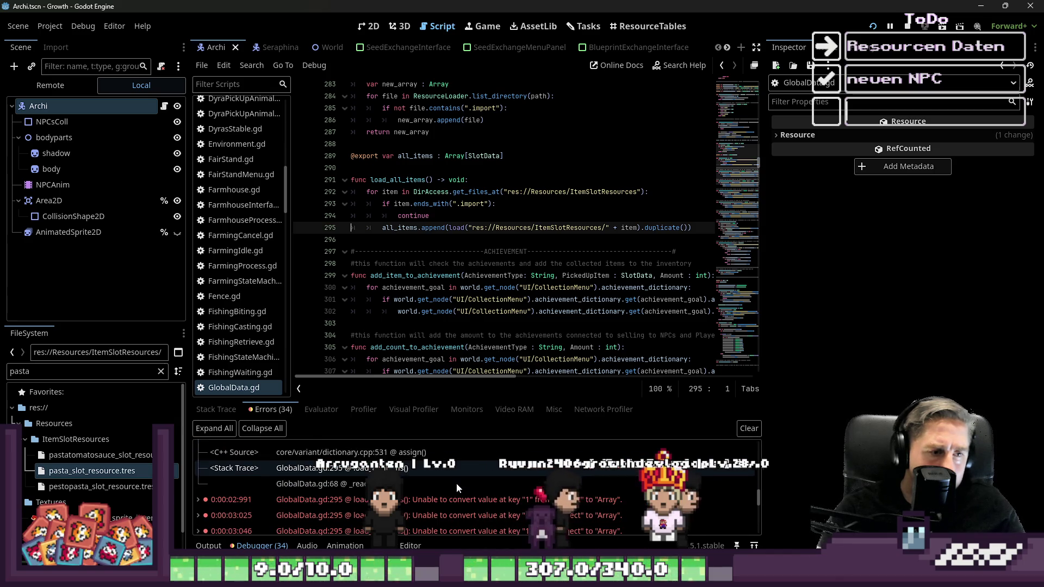
click(634, 28)
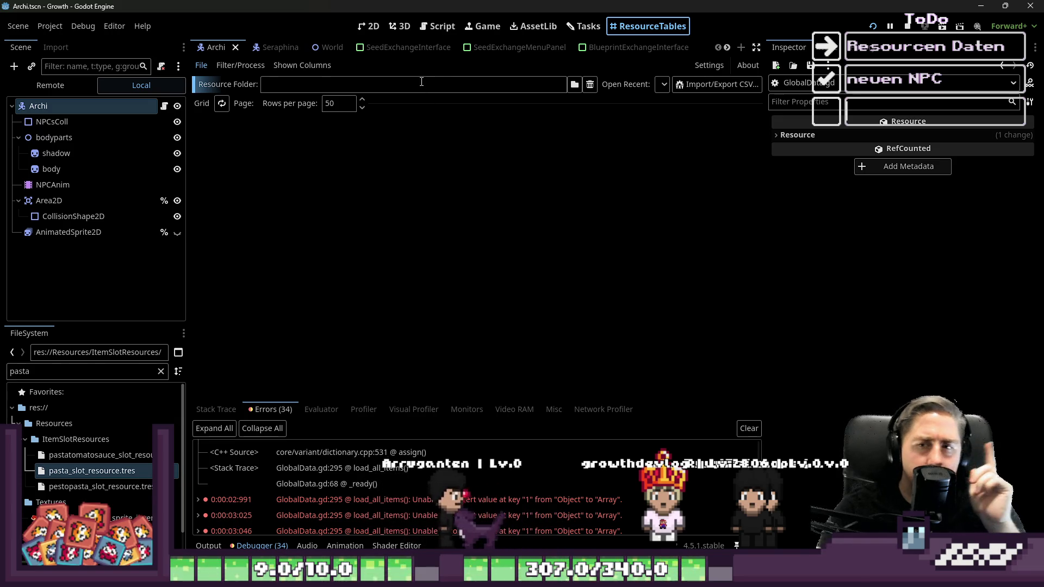
click(433, 27)
scroll(281, 206, down, 15)
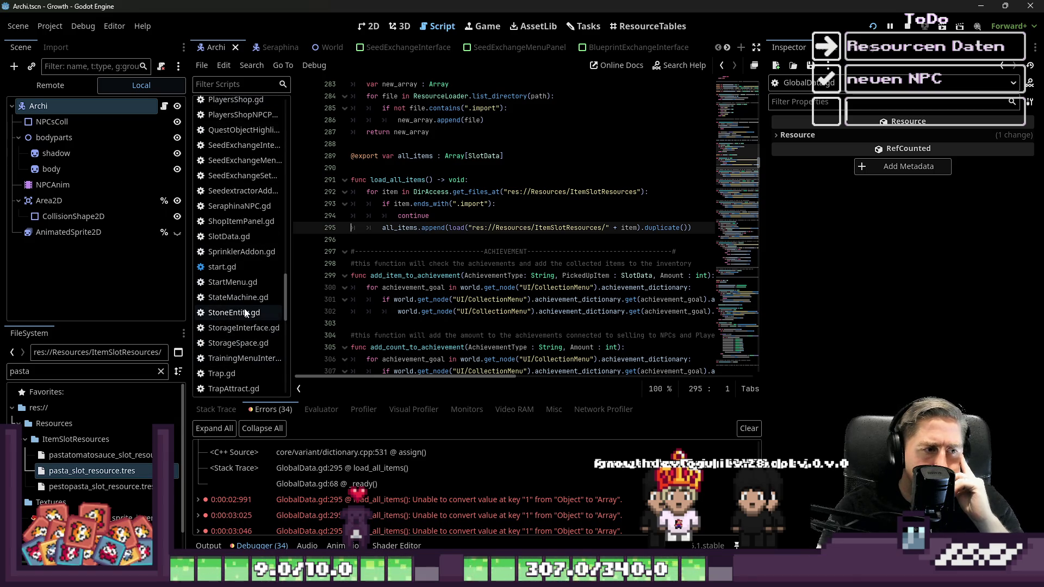
click(237, 239)
scroll(431, 250, down, 9)
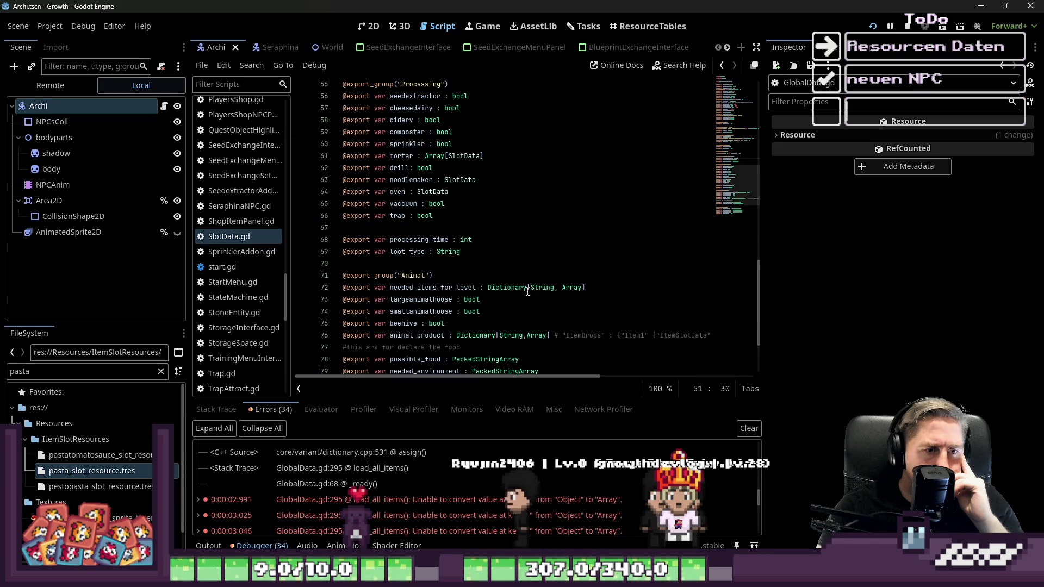
double_click(541, 288)
double_click(565, 287)
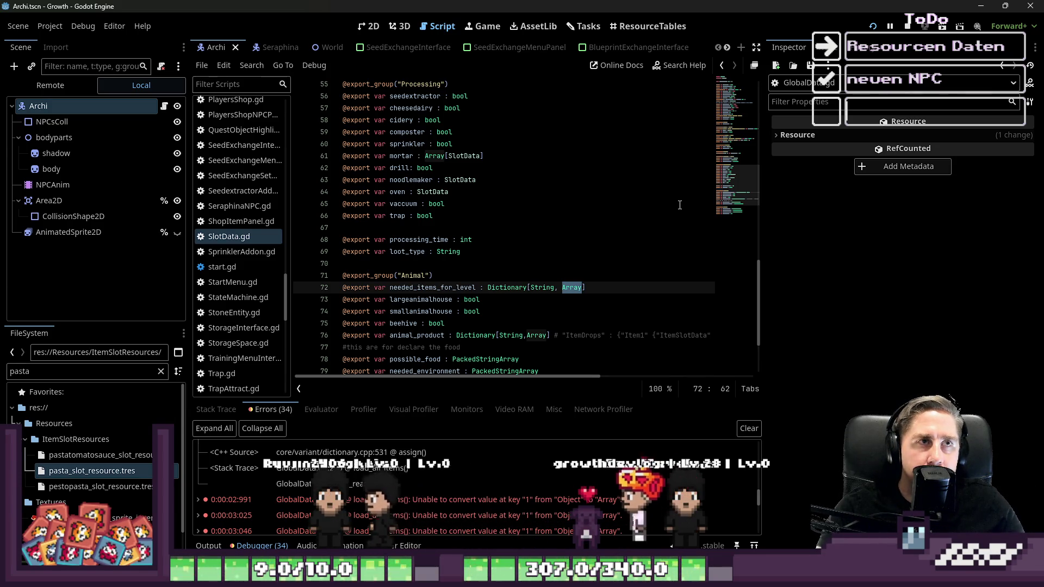
click(370, 26)
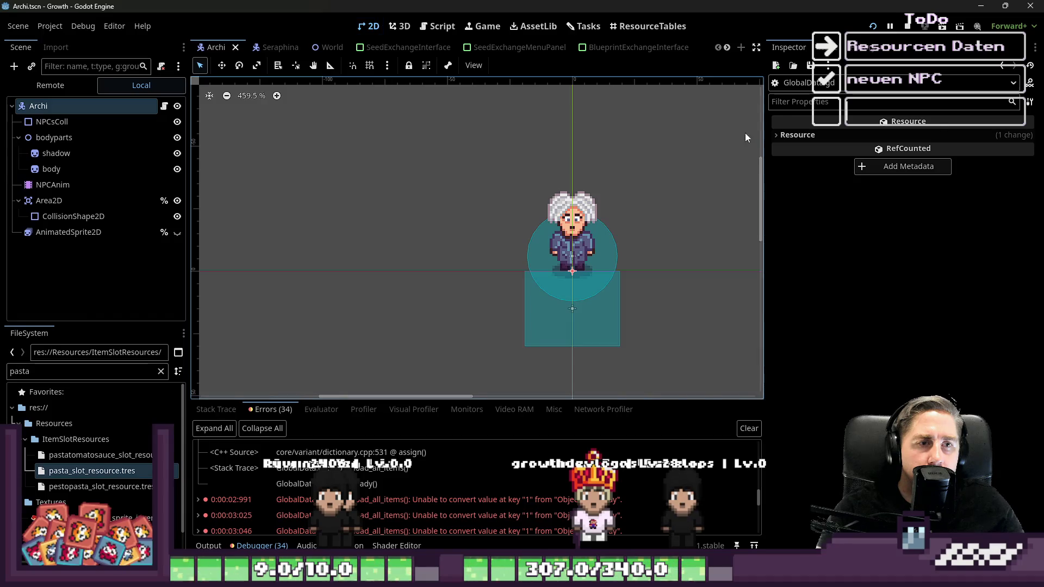
click(585, 27)
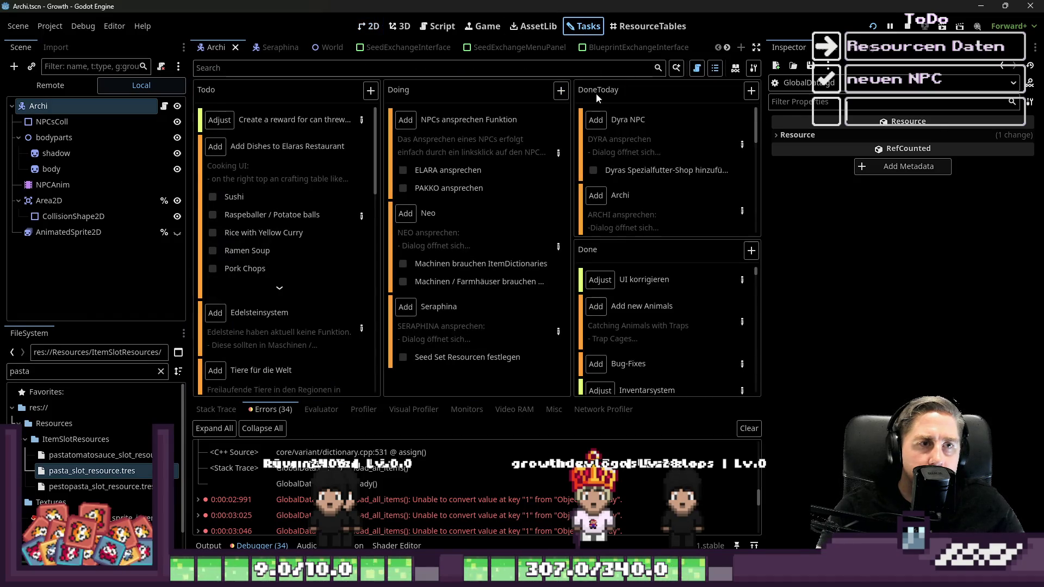
click(437, 26)
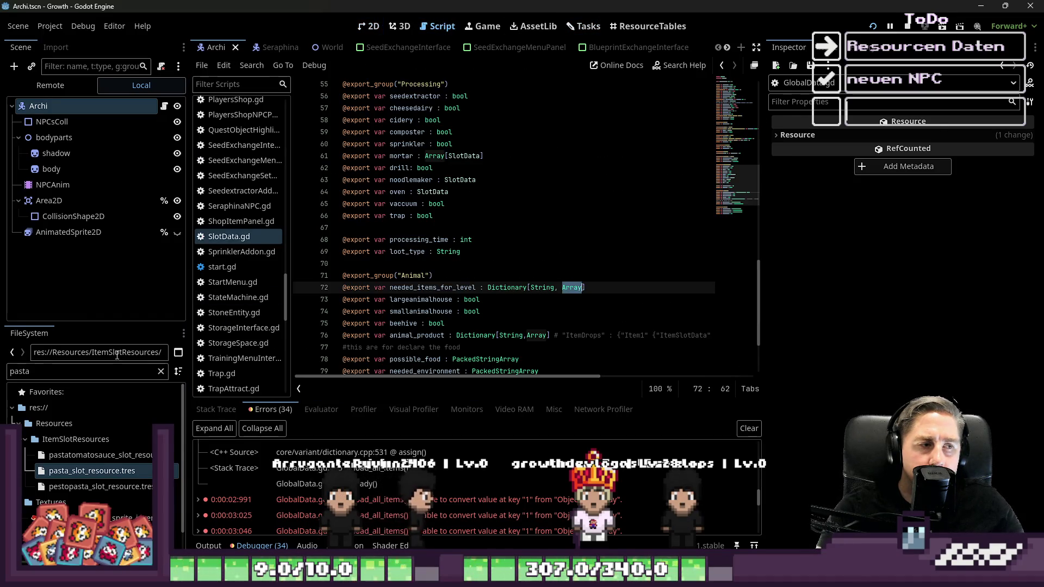
Step: Select pastatomatosauce_slot_resource.tres, reset Needed Items for Level, and add a new entry
click(104, 374)
click(129, 457)
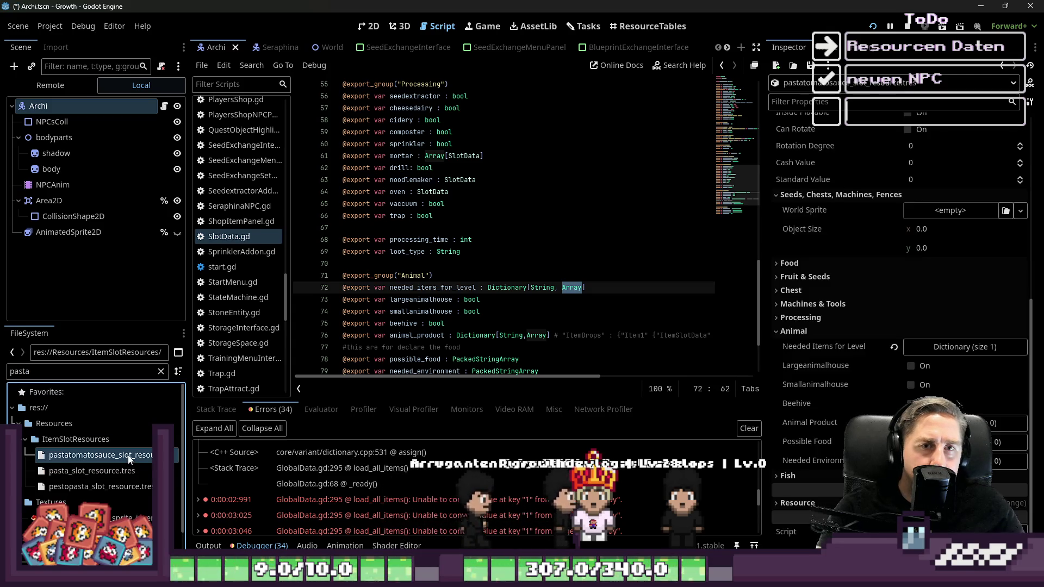
click(892, 338)
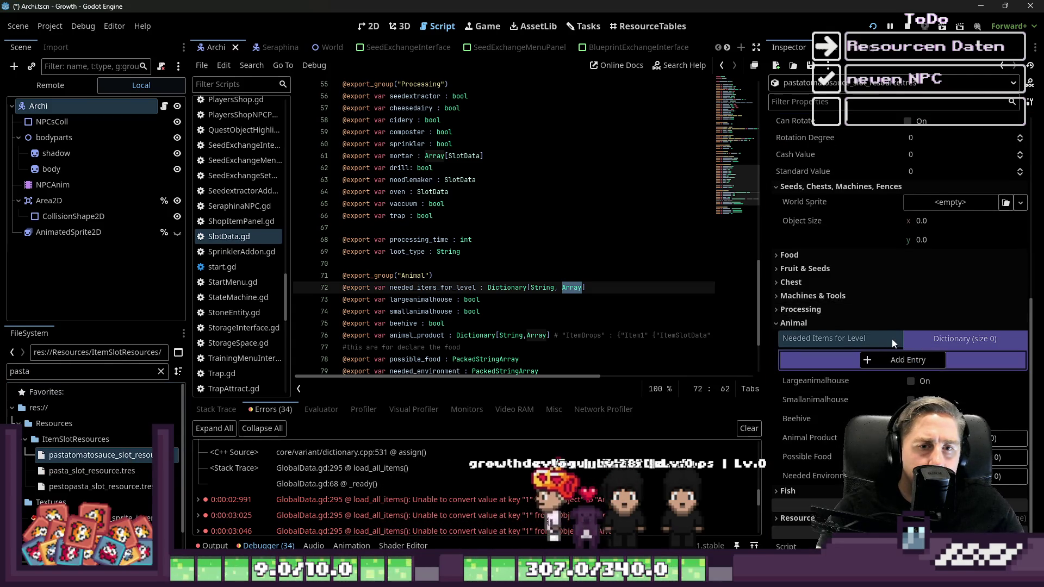
click(909, 359)
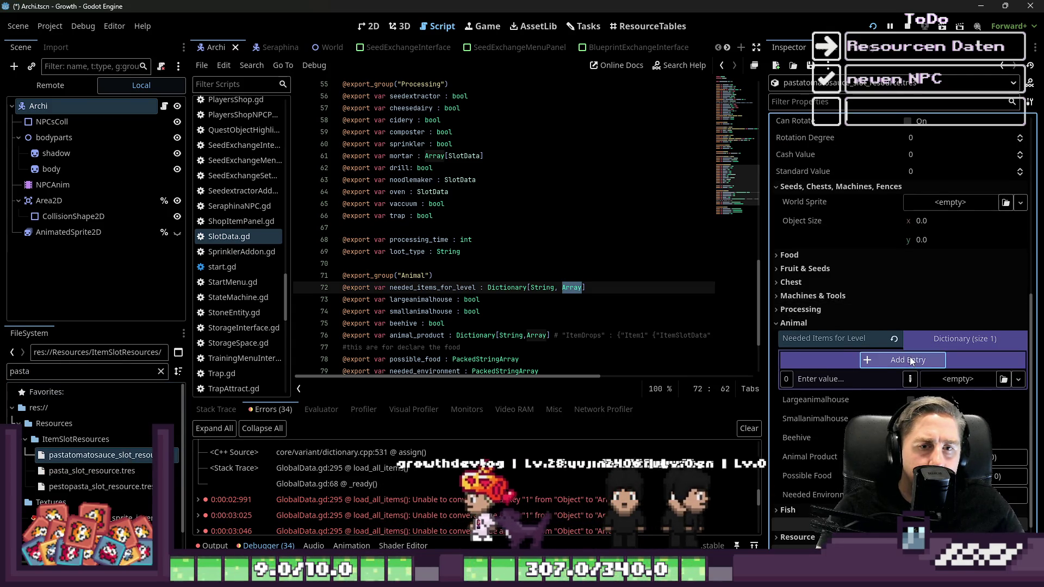
click(983, 377)
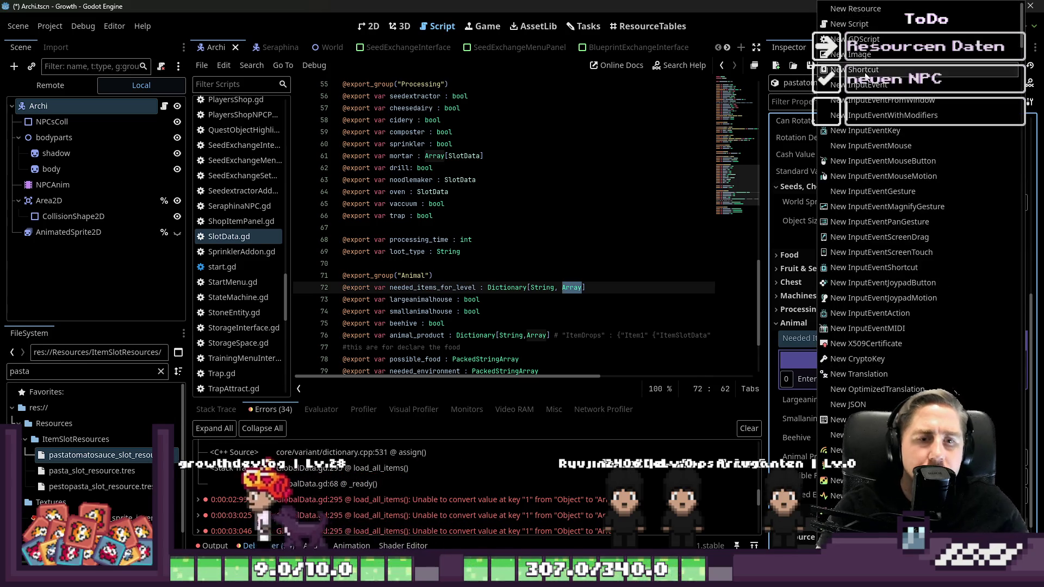
scroll(915, 279, down, 15)
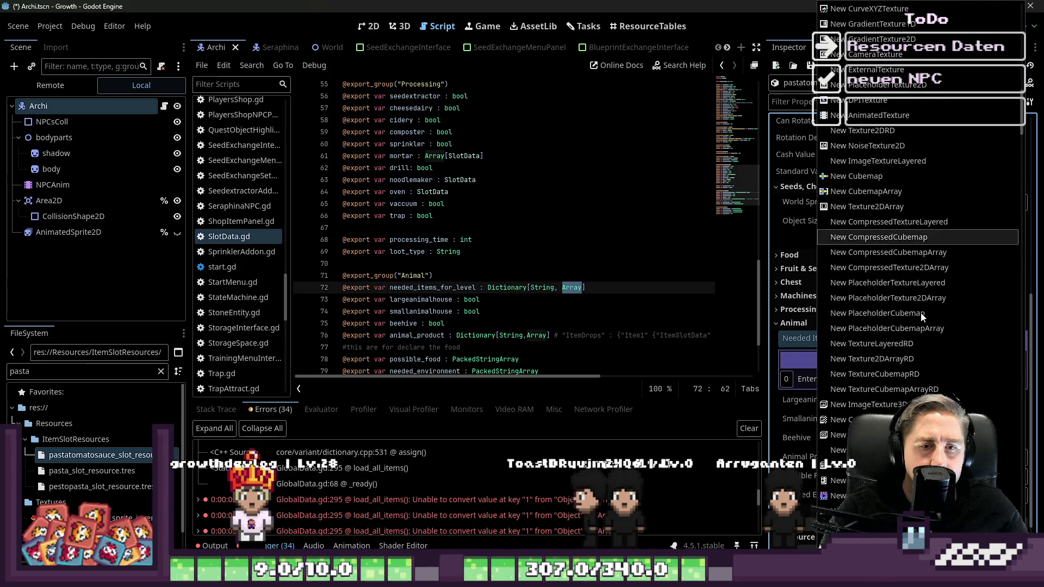
scroll(921, 324, down, 20)
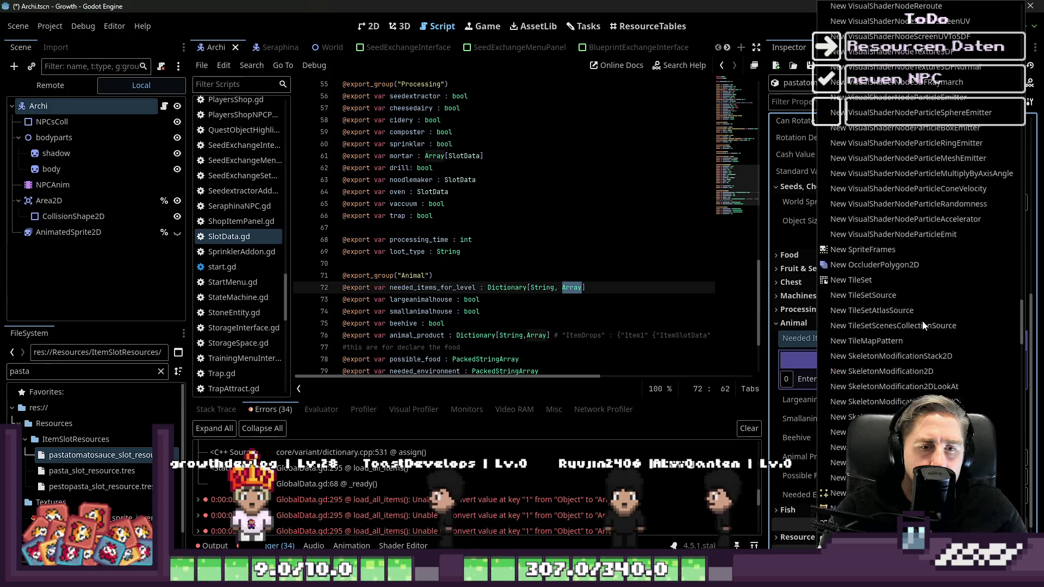
scroll(946, 339, down, 20)
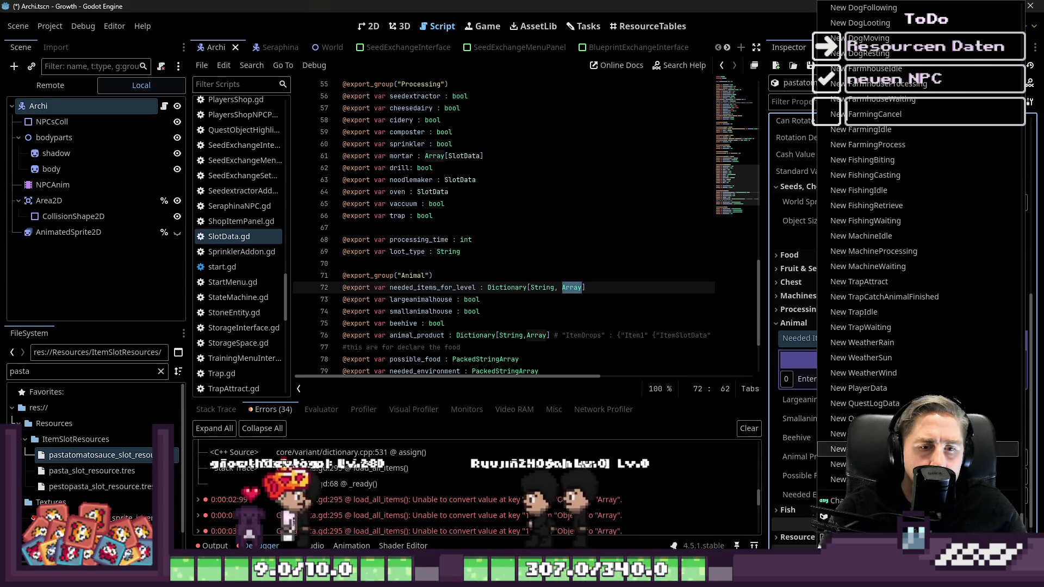
scroll(902, 35, up, 20)
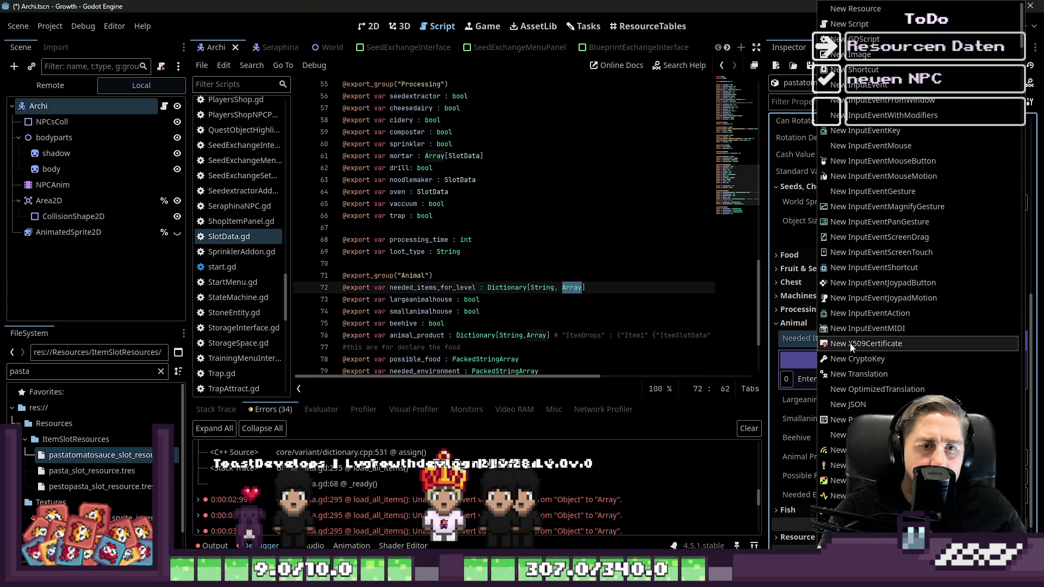
click(781, 404)
click(955, 382)
click(790, 413)
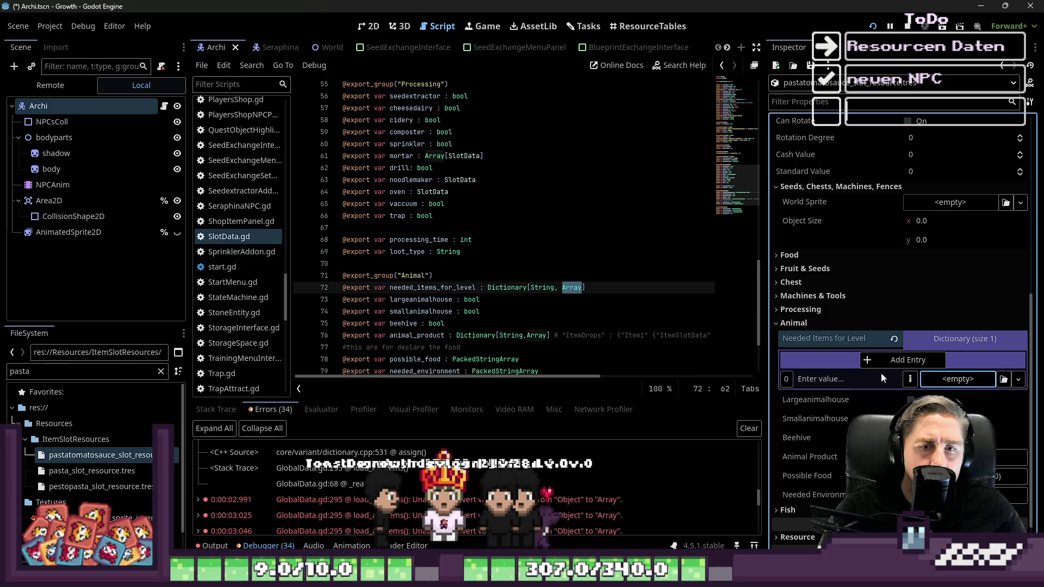
Step: Make the entry's value an Array holding pasta_slot_resource.tres, with key 10
click(909, 380)
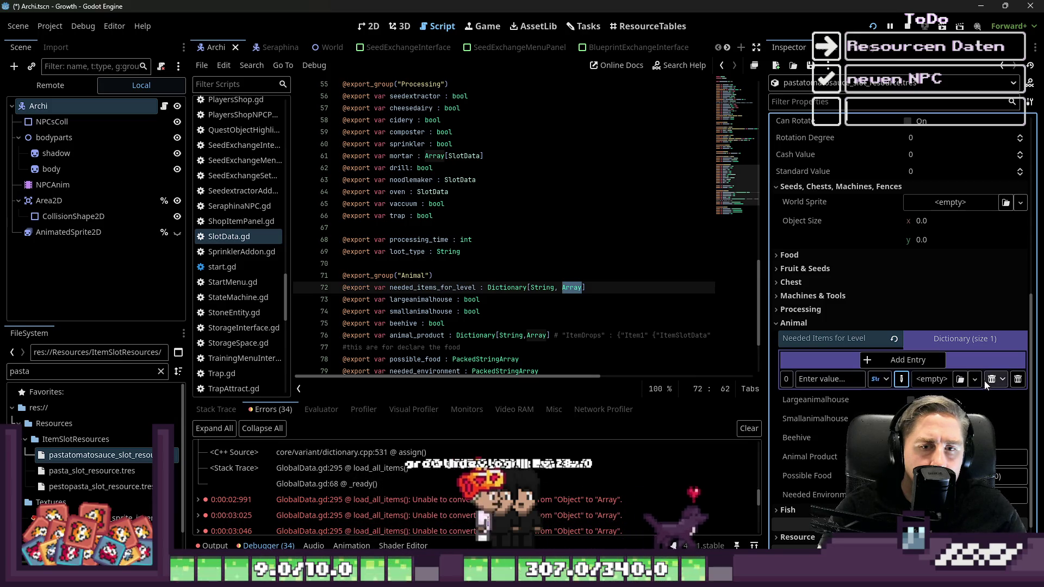
click(1003, 380)
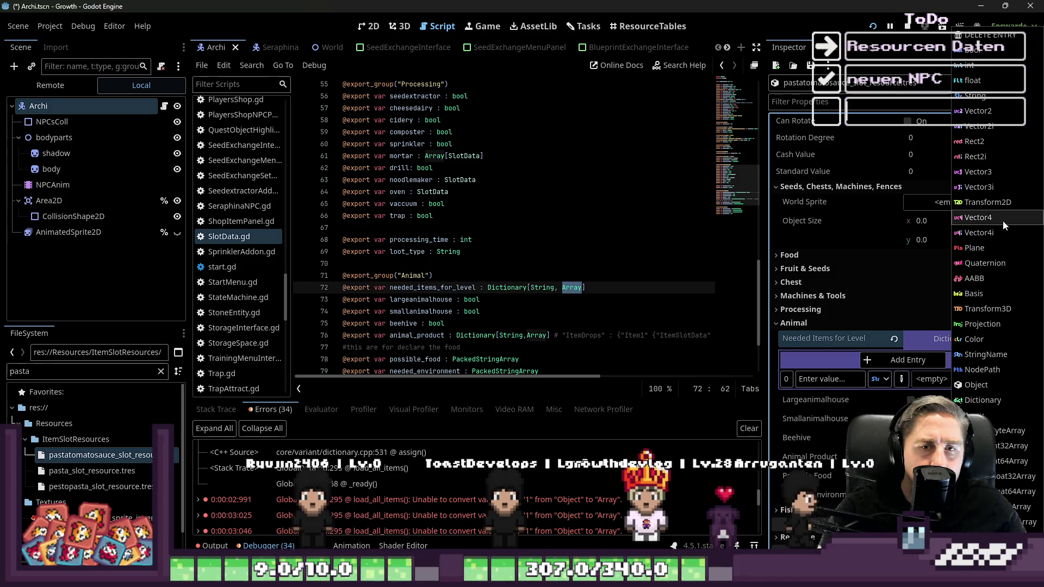
click(988, 416)
click(938, 380)
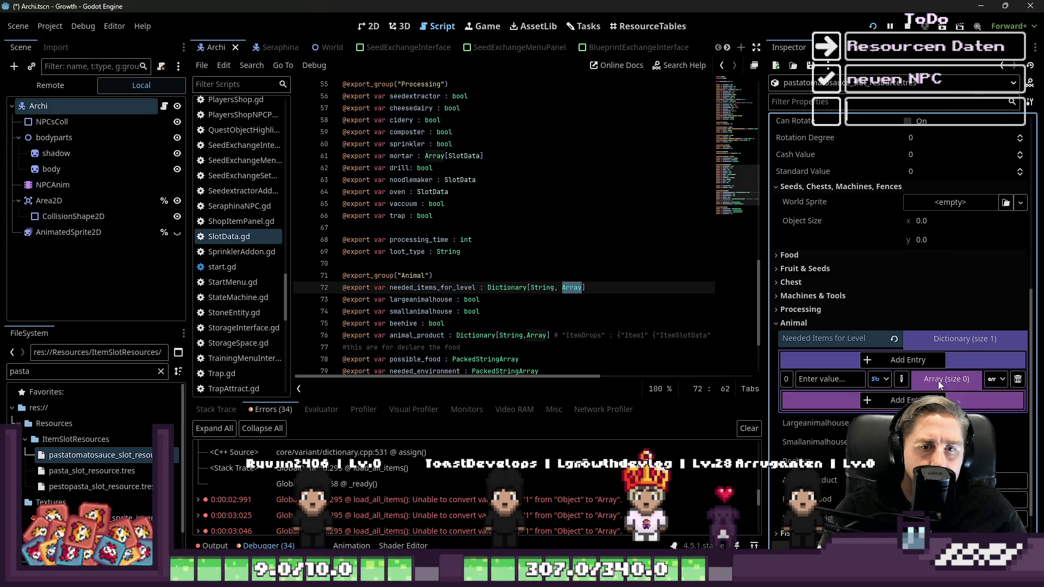
click(905, 400)
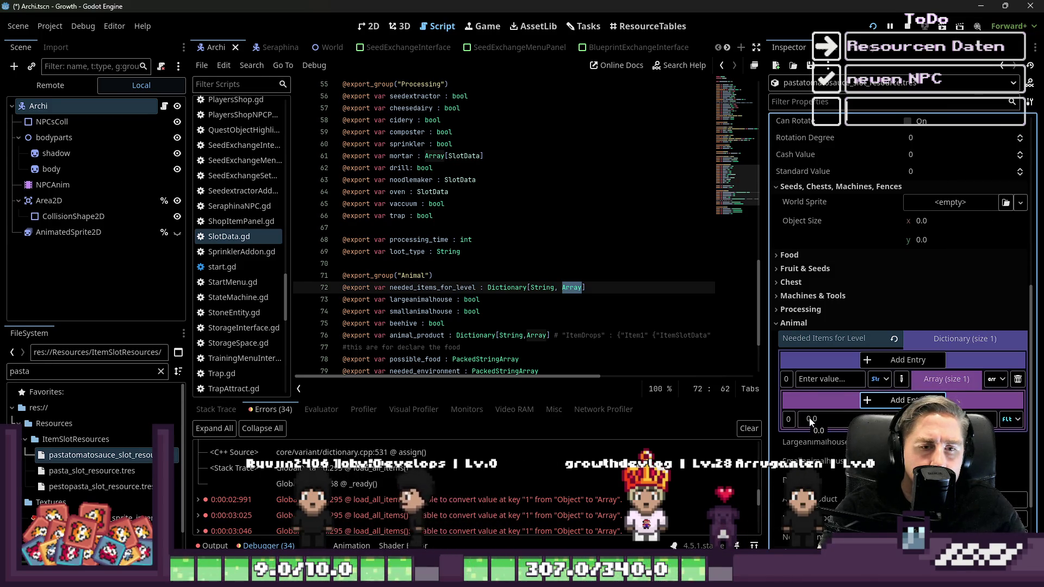
click(1010, 419)
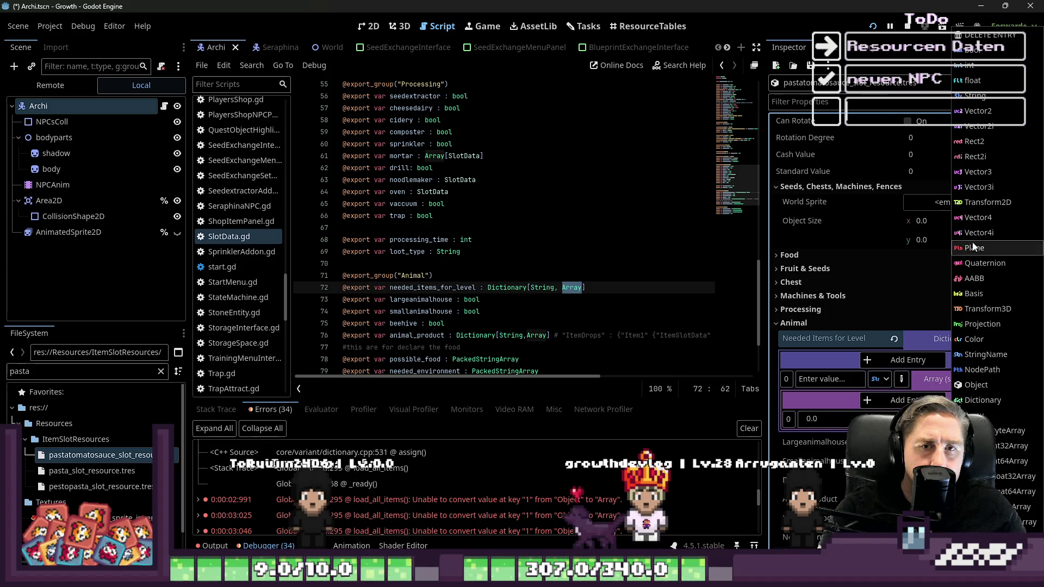
click(969, 386)
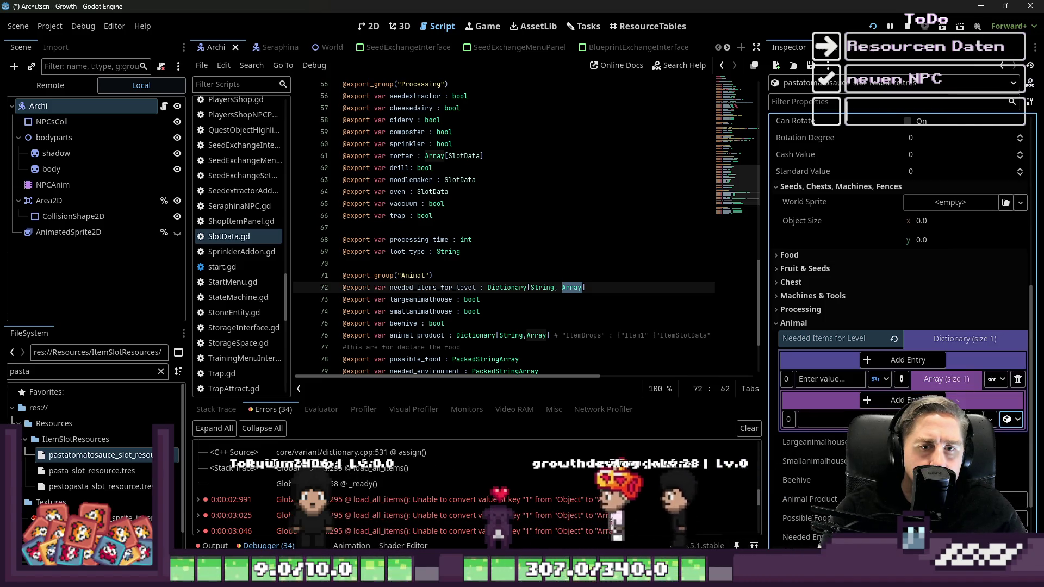
mouse_move(87, 470)
mouse_down()
mouse_move(223, 476)
mouse_move(223, 462)
mouse_up()
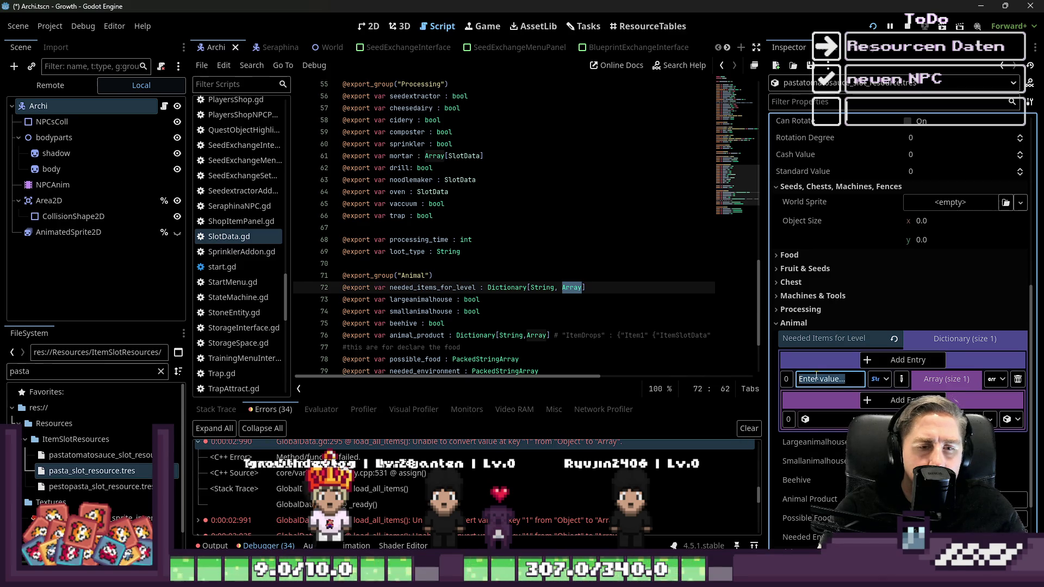
text(1)
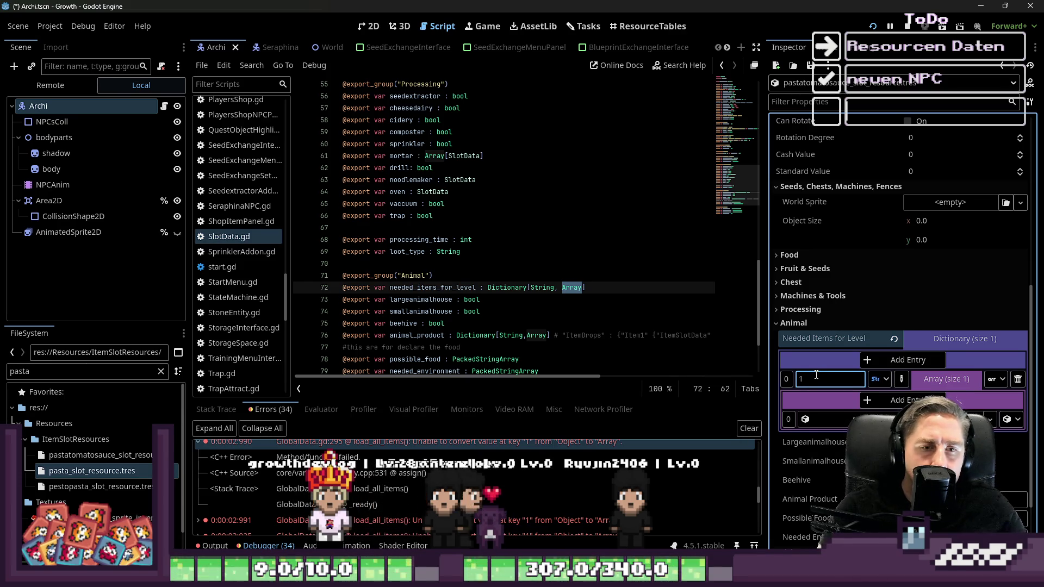
text(0)
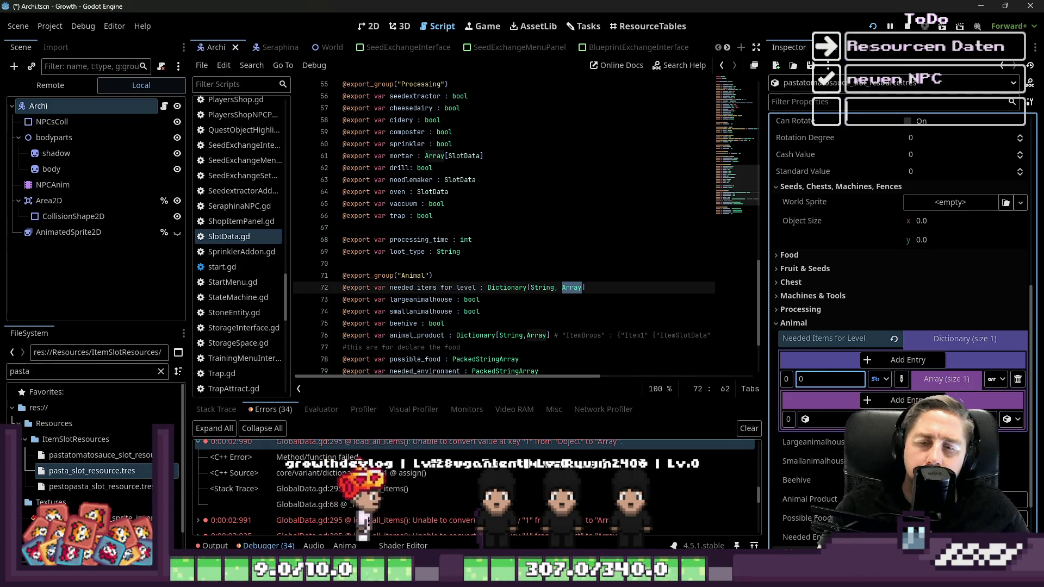
click(923, 383)
click(947, 341)
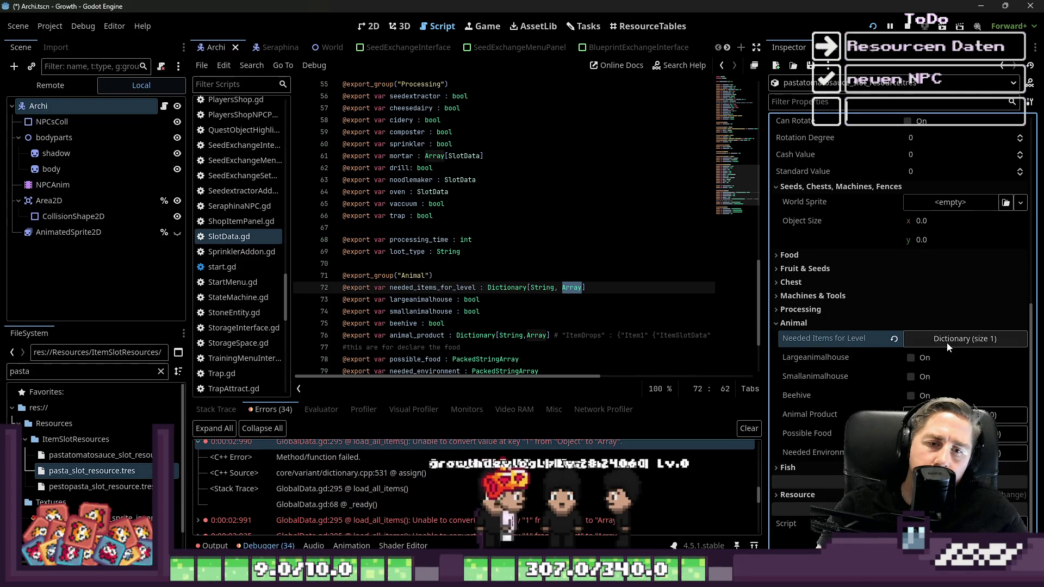
Step: Save the scene, Stop & Reload the project via Reload Current Project, then run it with F5
key(ctrl+s)
click(49, 26)
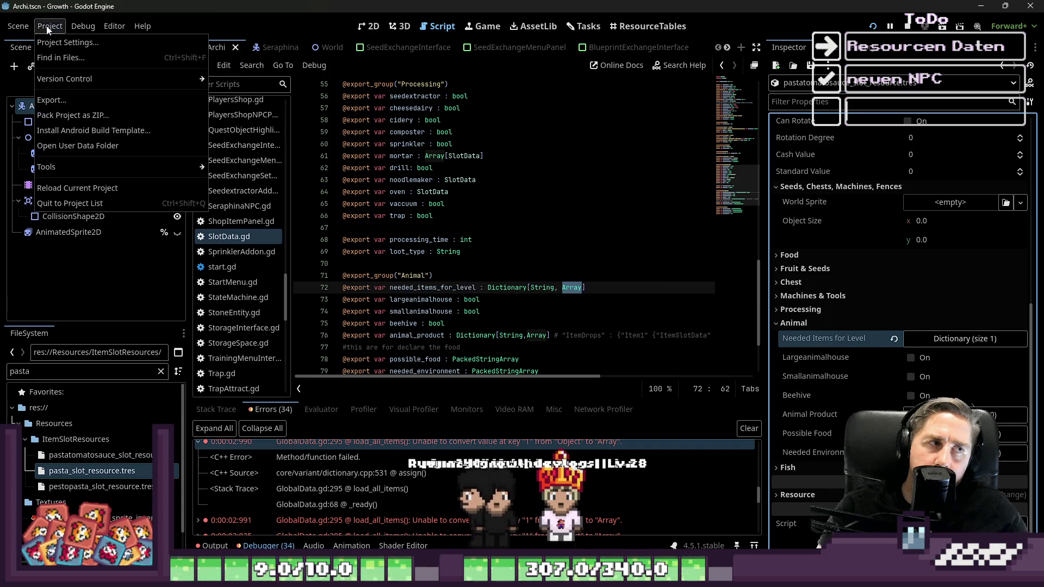
click(89, 194)
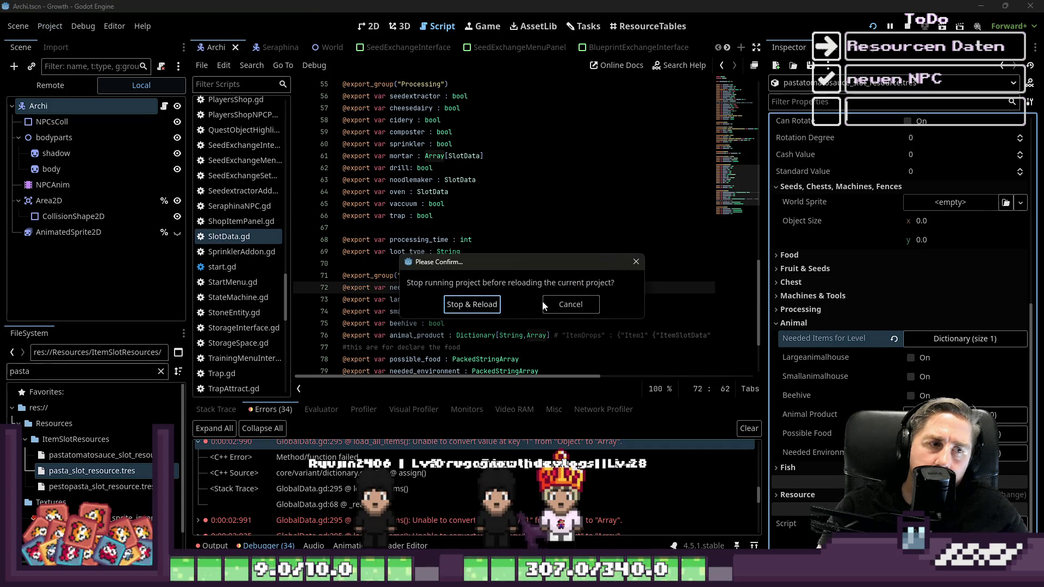
click(479, 307)
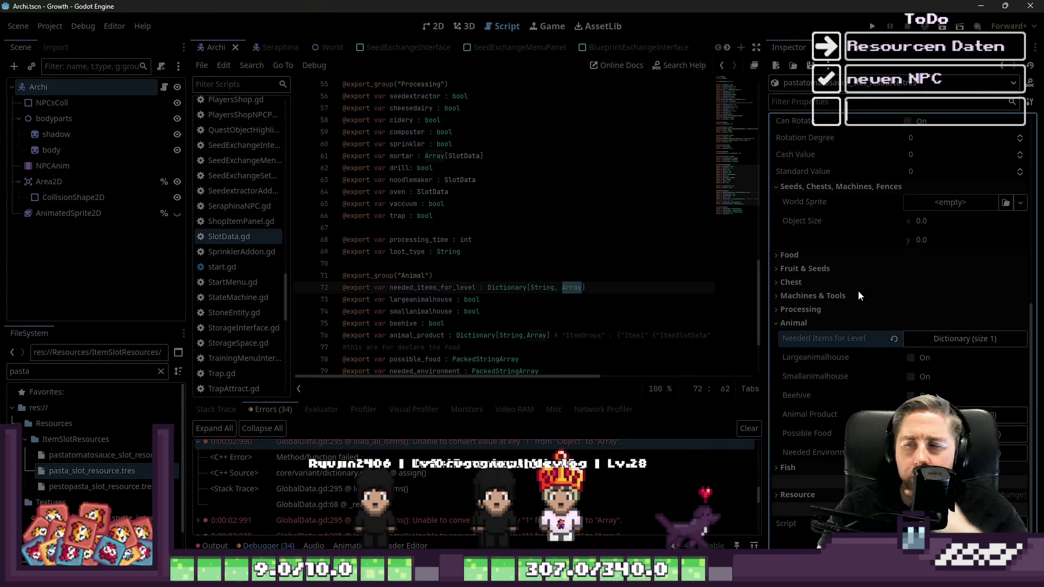
key(F5)
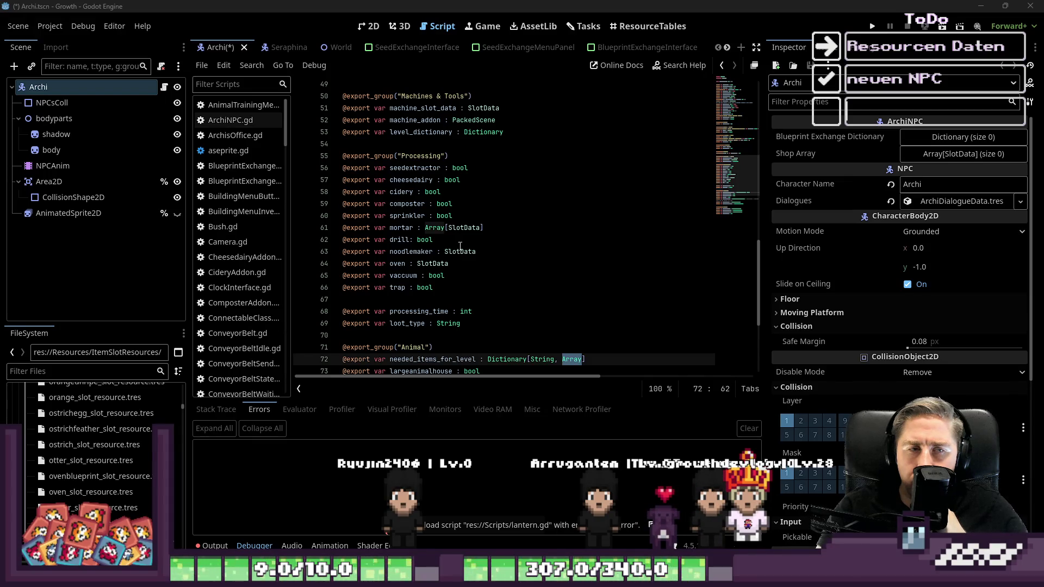
Step: Filter files for 'pasta' and confirm the tomato sauce resource still holds its Array entry
click(53, 375)
text(pasta)
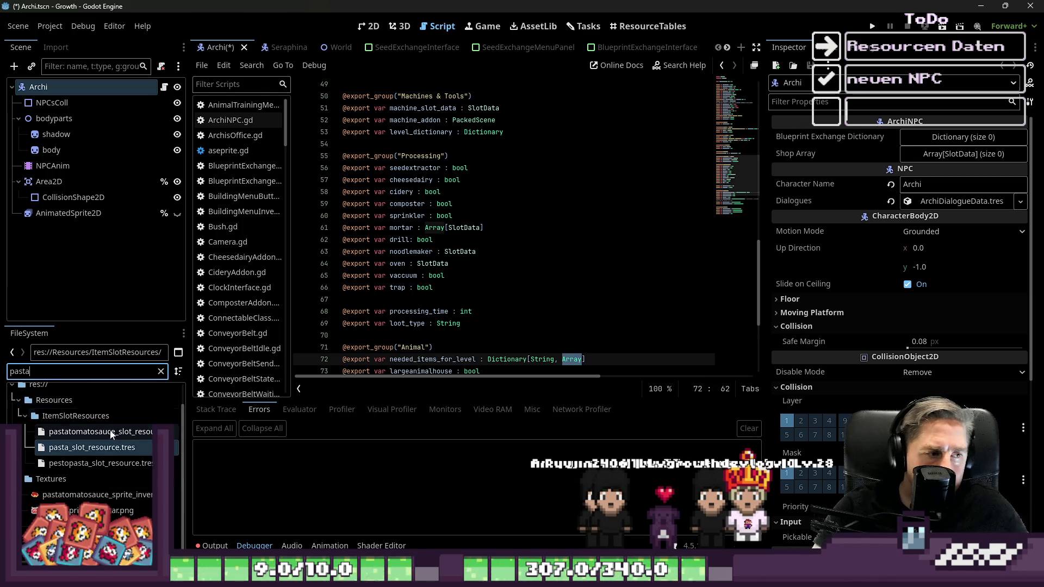
click(98, 431)
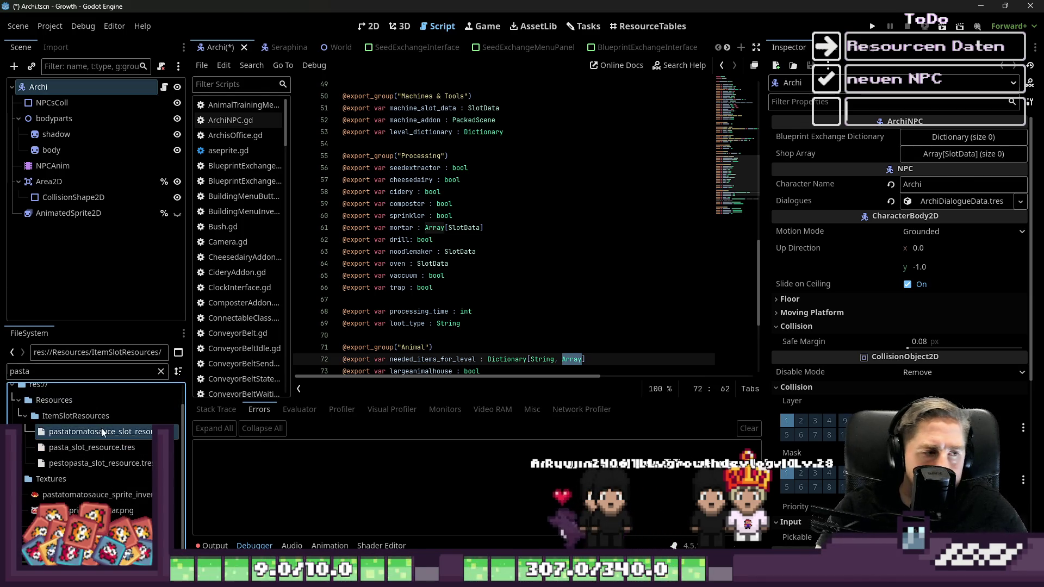
scroll(885, 340, down, 6)
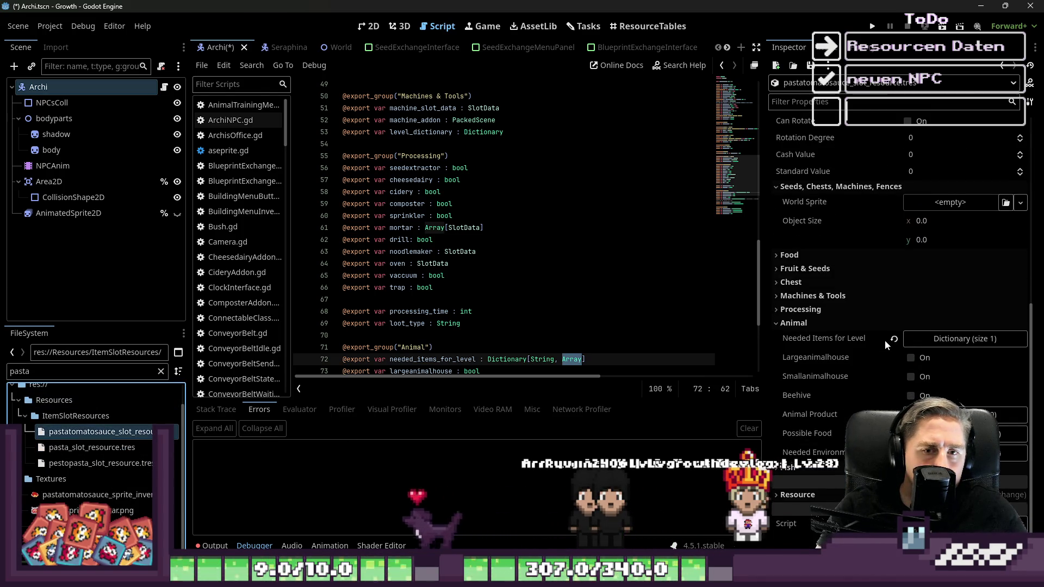
click(933, 339)
click(955, 380)
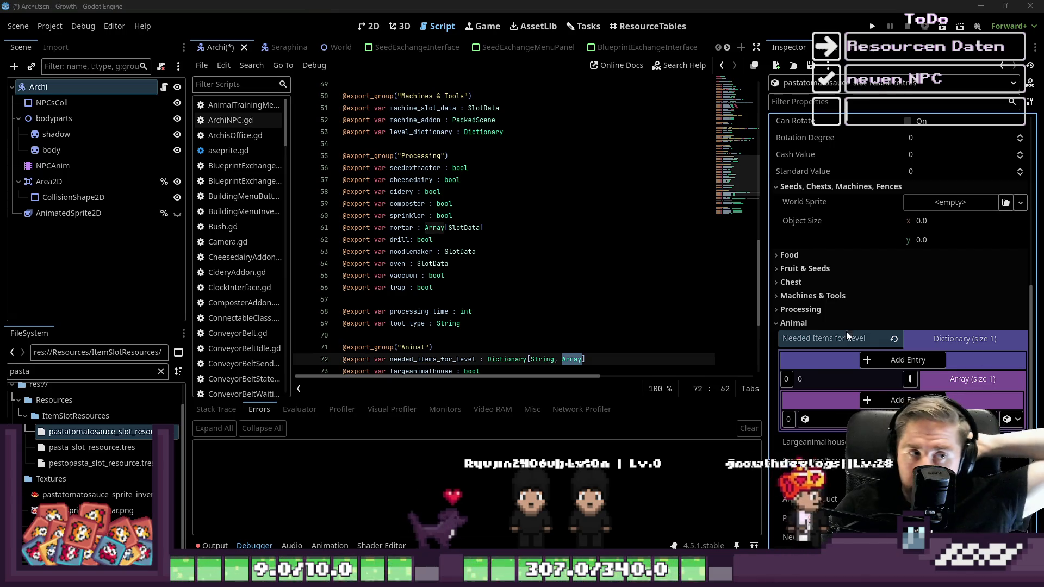
click(586, 29)
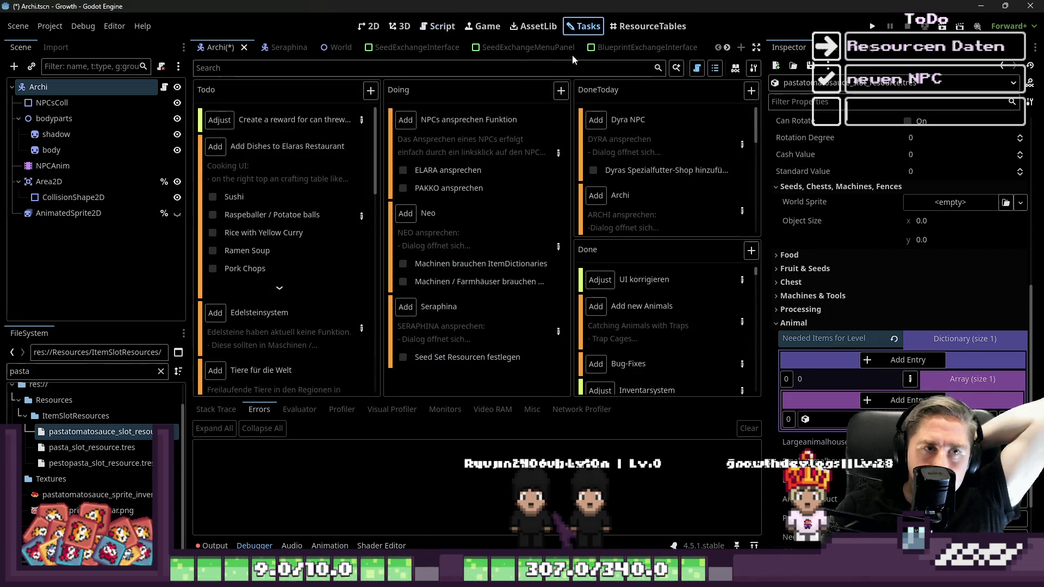
Step: Untick Potatoes with Gulash and Pasta with Tomatosauce in the Add Dishes to Elaras Restaurant task
click(355, 223)
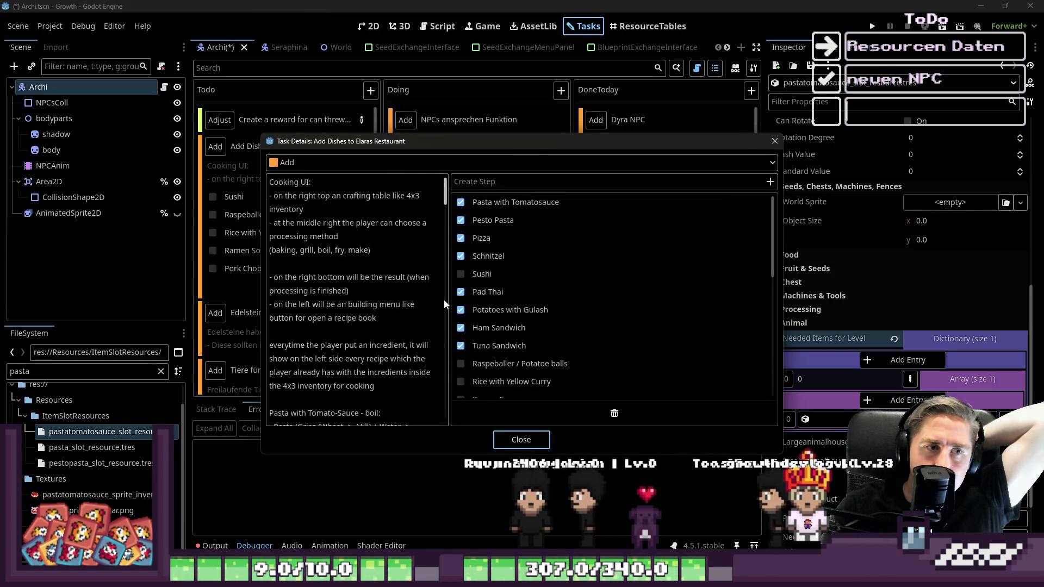
click(460, 310)
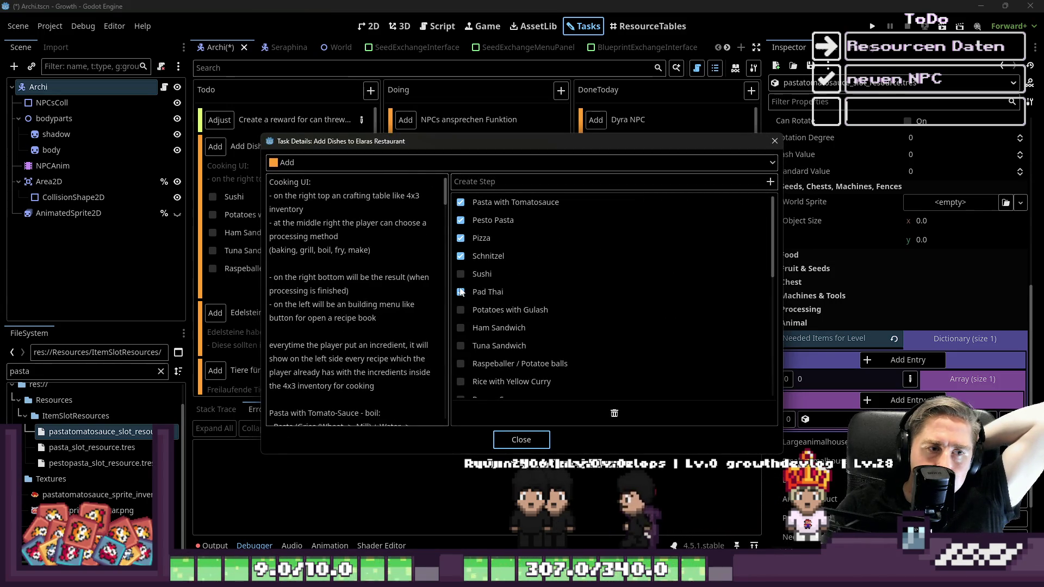
click(460, 203)
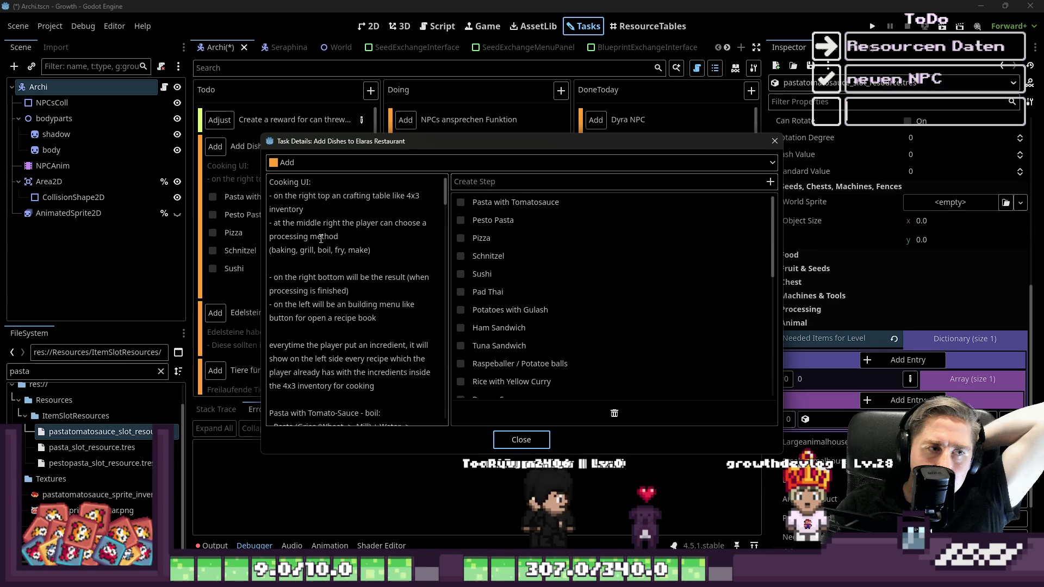
scroll(399, 254, down, 5)
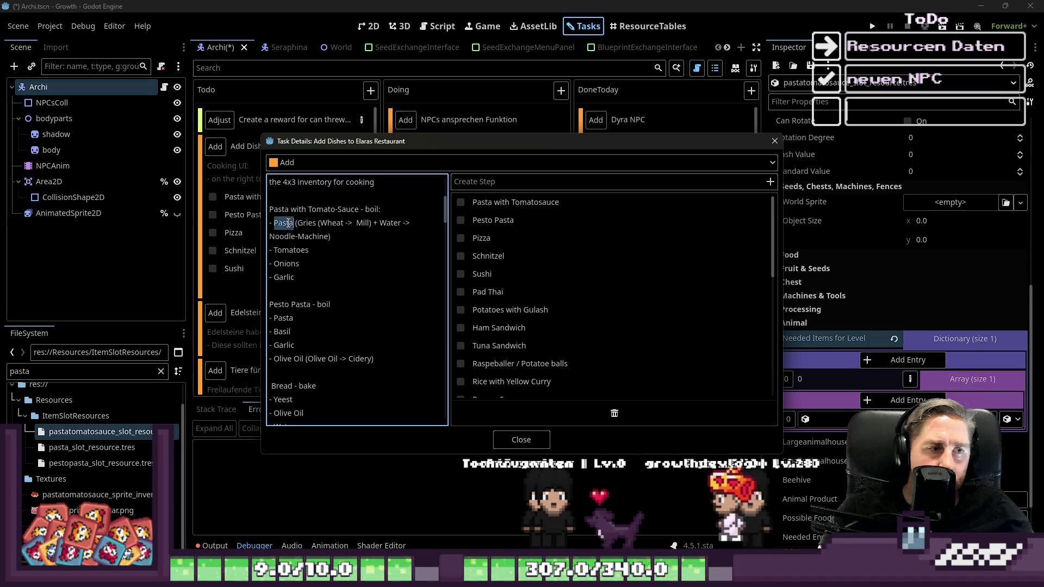
double_click(37, 375)
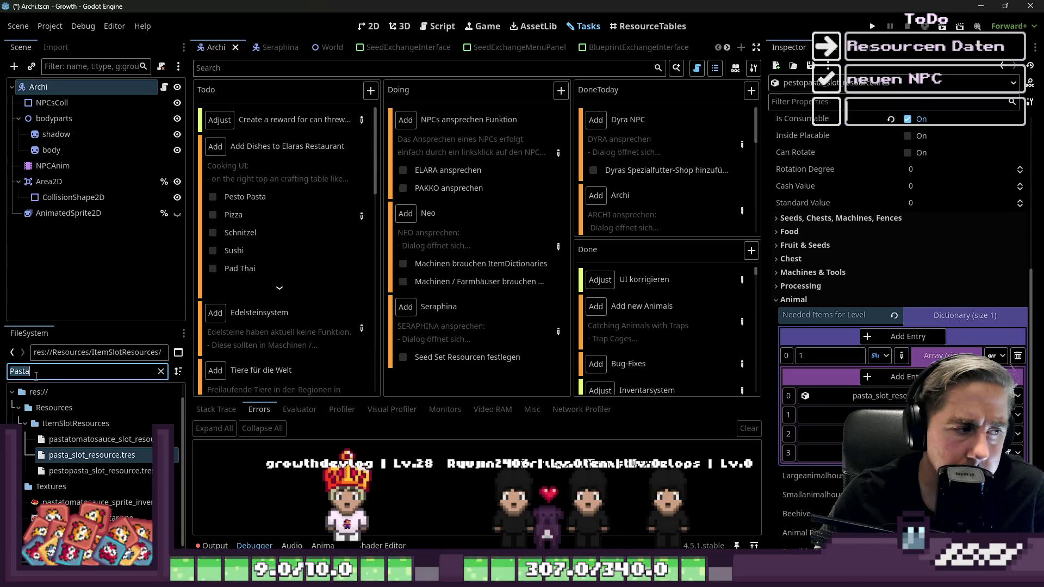
Step: Drag the basil and olive oil slot resources into the pesto pasta ingredient array
text(basil)
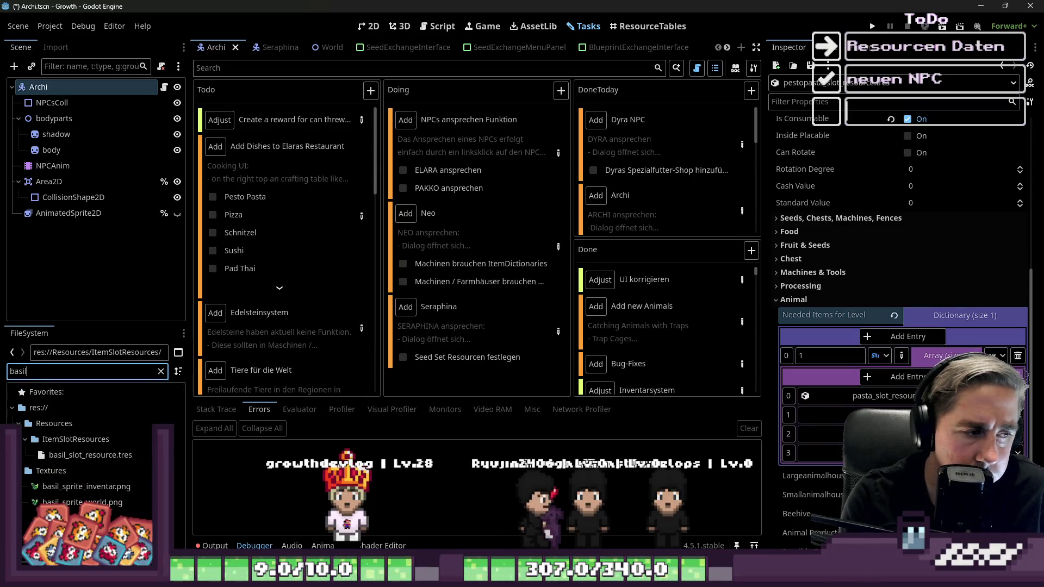
drag(59, 459, 957, 424)
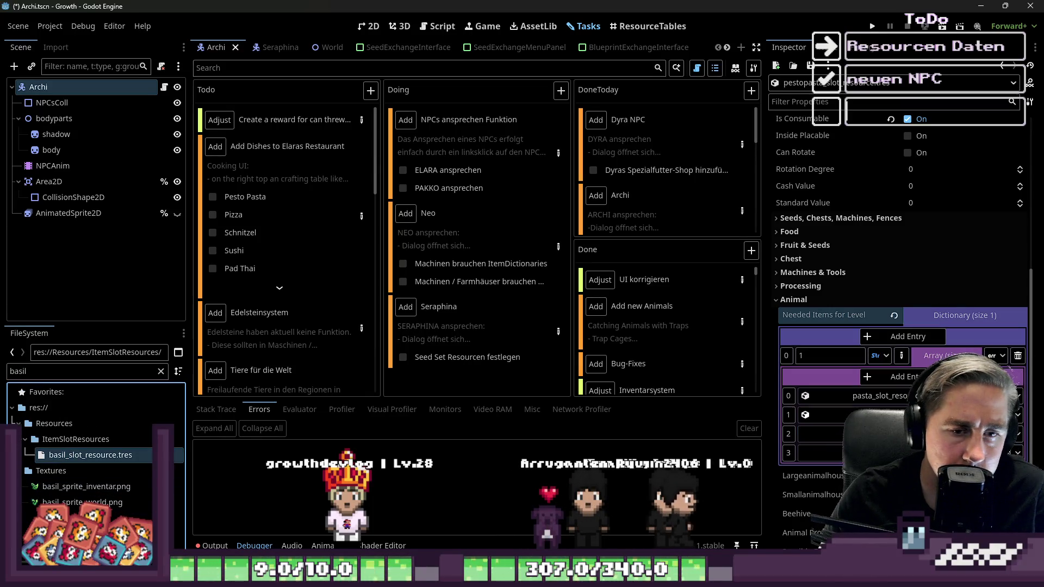
click(41, 377)
text(oliveo)
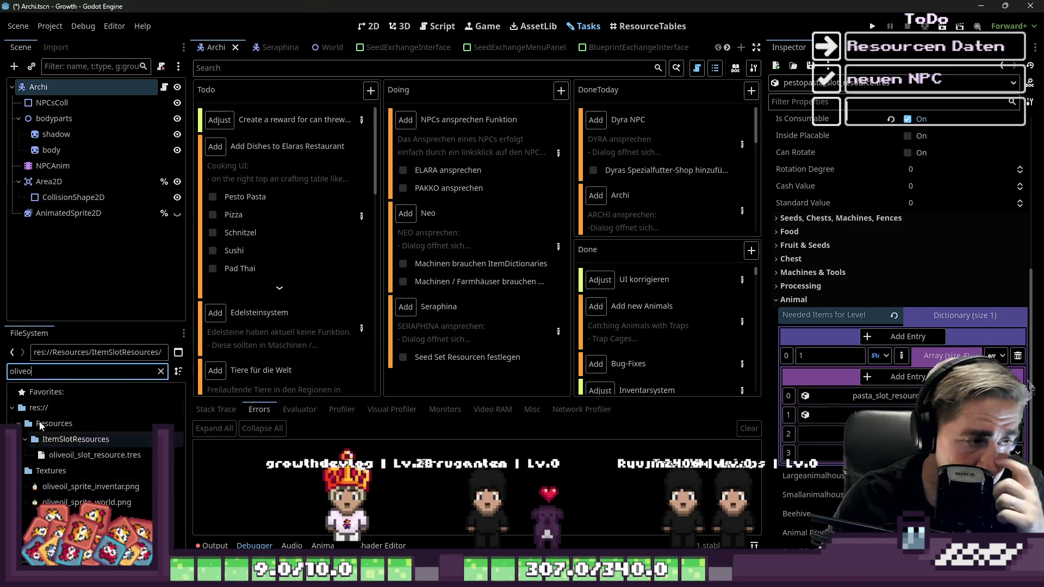
drag(60, 455, 880, 434)
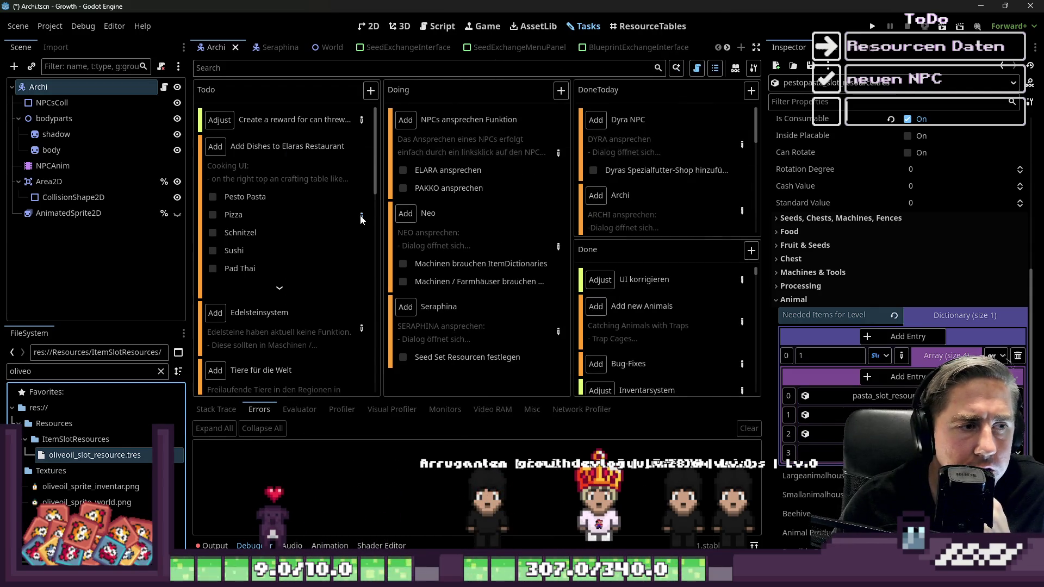
Step: Add the garlic slot resource to the array and save the scene
click(361, 217)
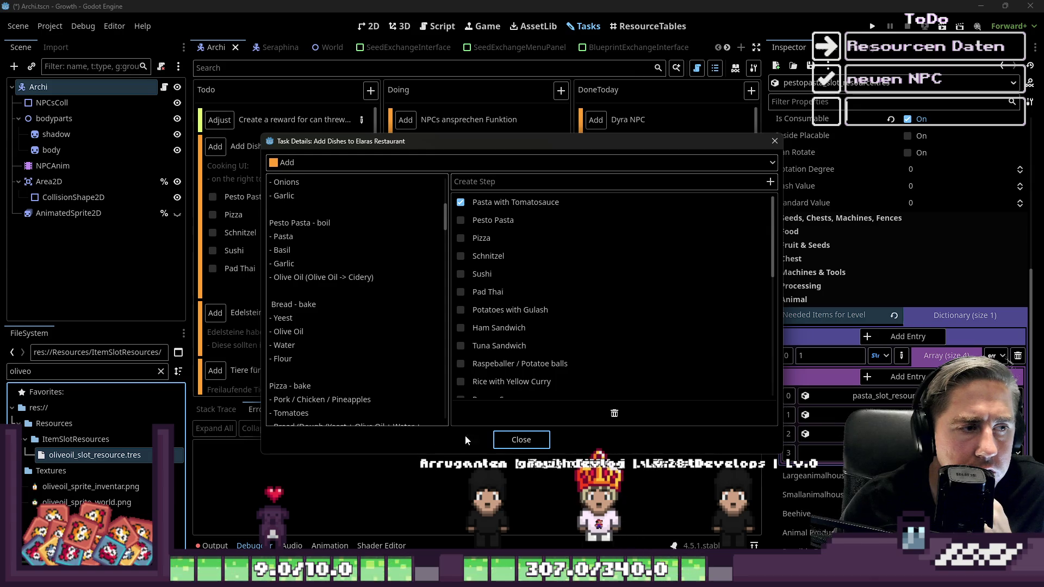
click(521, 439)
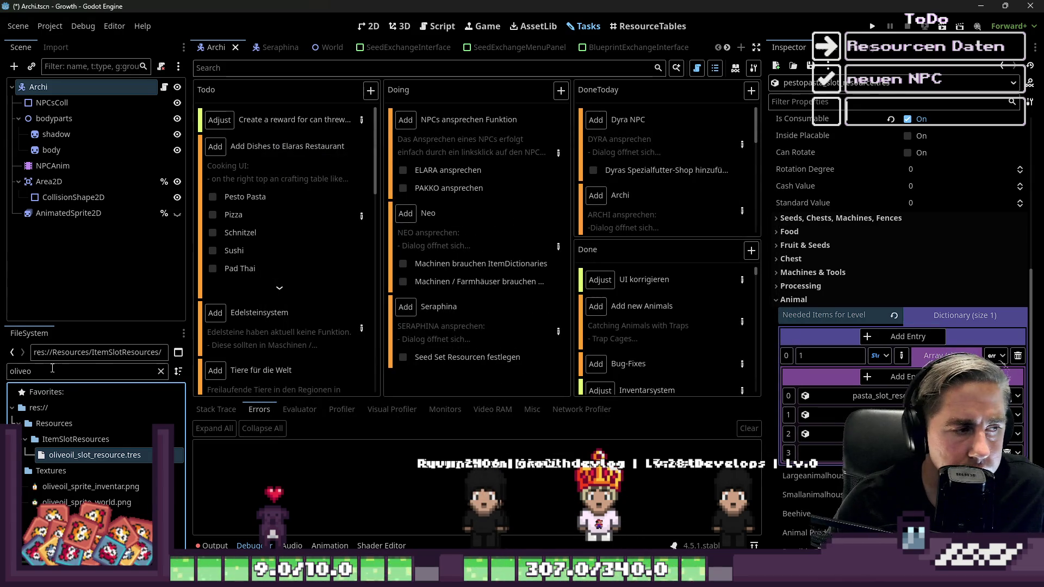
text(garli)
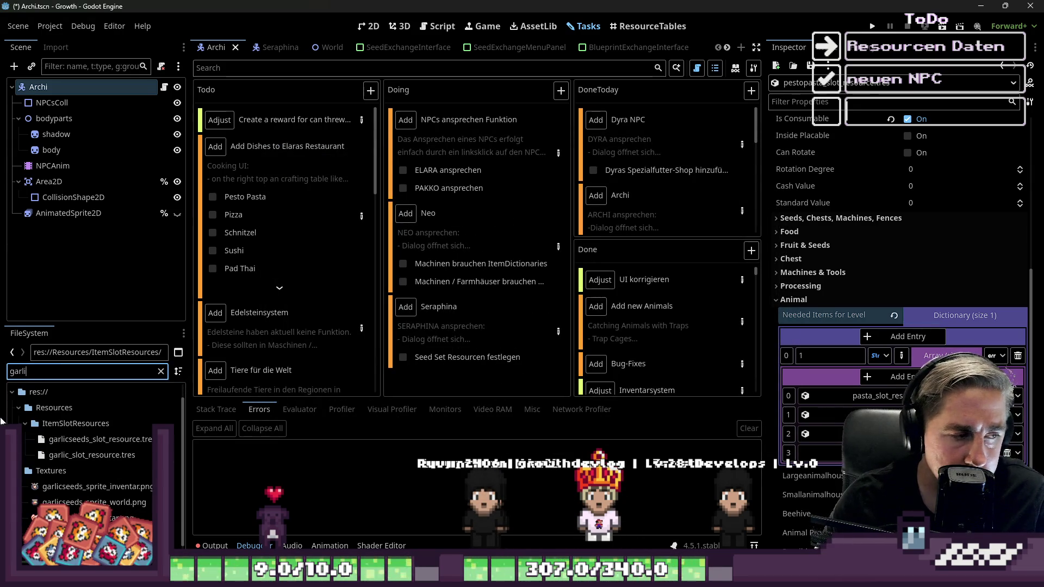
click(68, 458)
drag(56, 457, 838, 463)
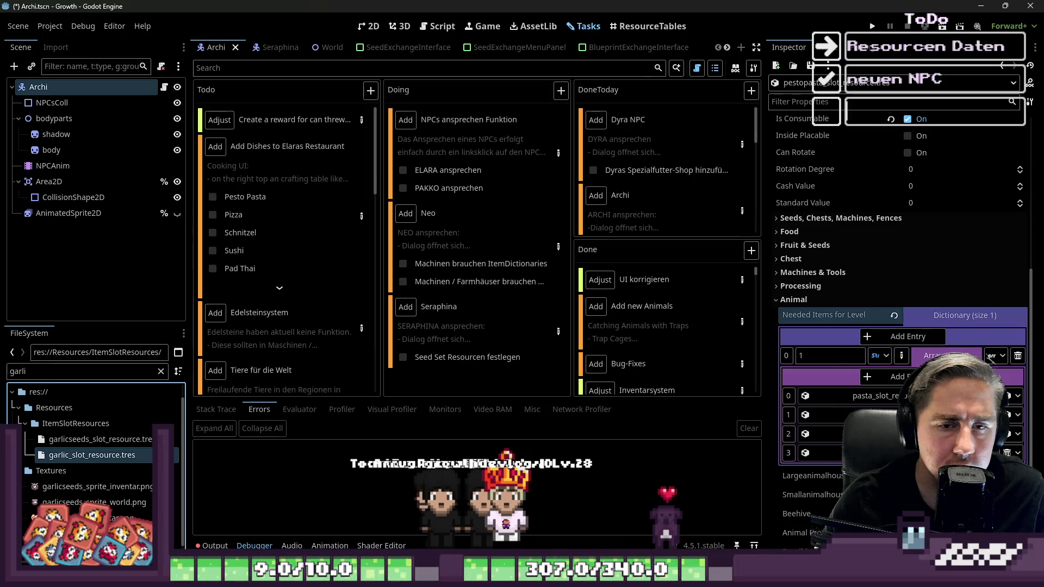
click(949, 356)
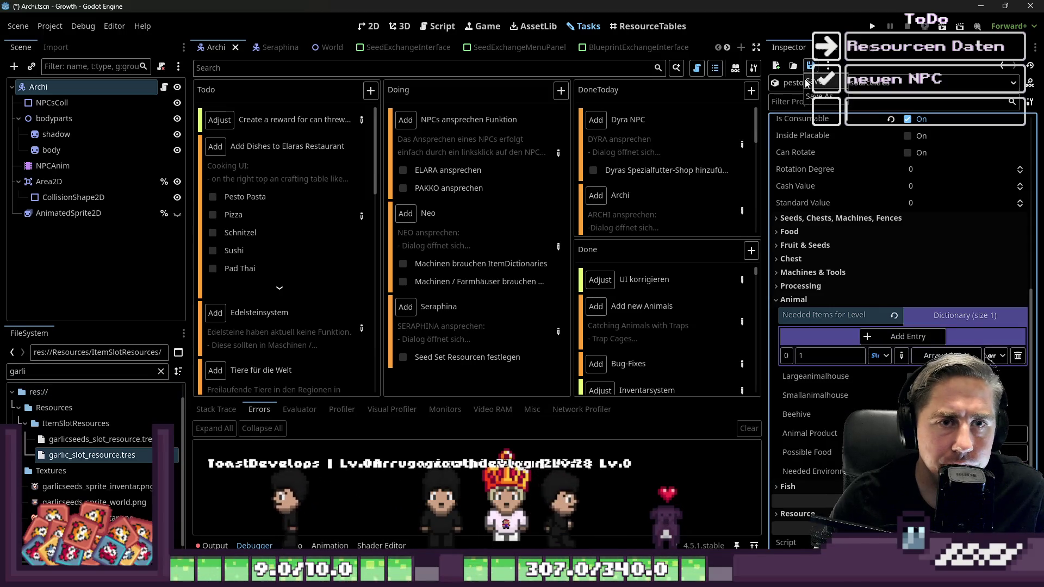
key(ctrl+s)
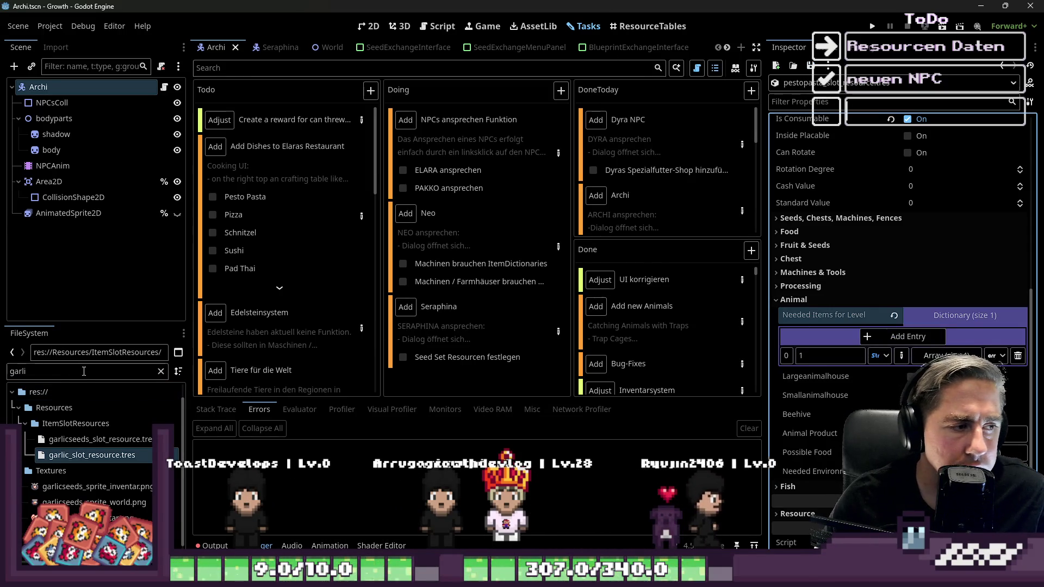
double_click(84, 372)
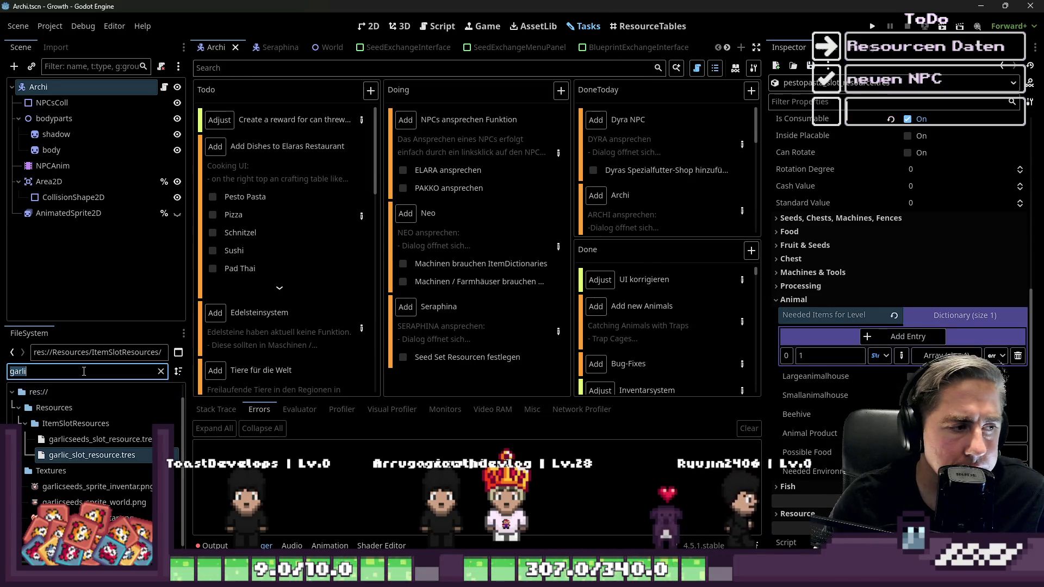
Step: Tick Pesto Pasta on the task and filter the files for 'Pizza'
click(210, 197)
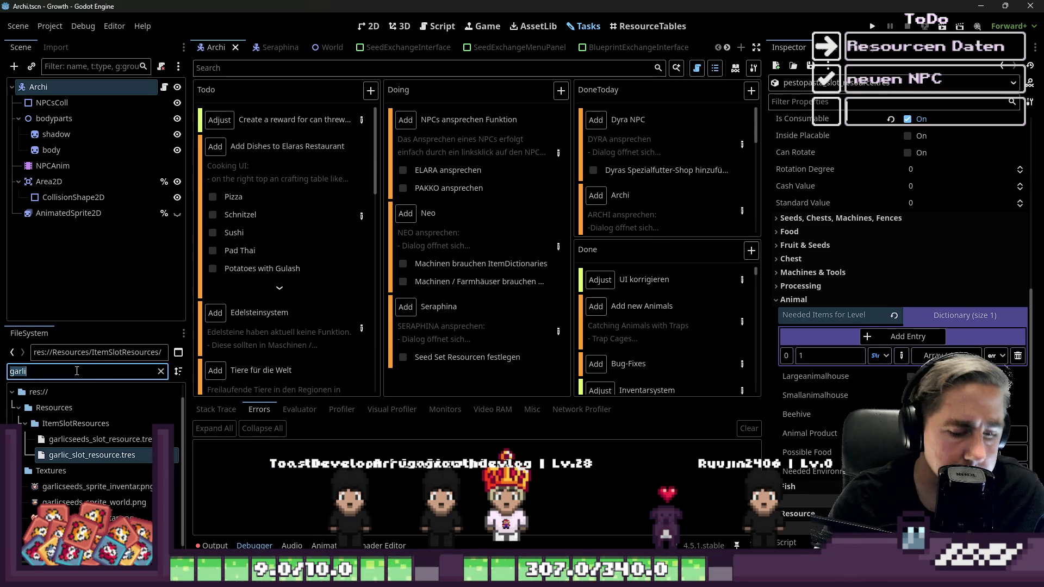
text(ÜP)
key(BackSpace)
text(Pizza)
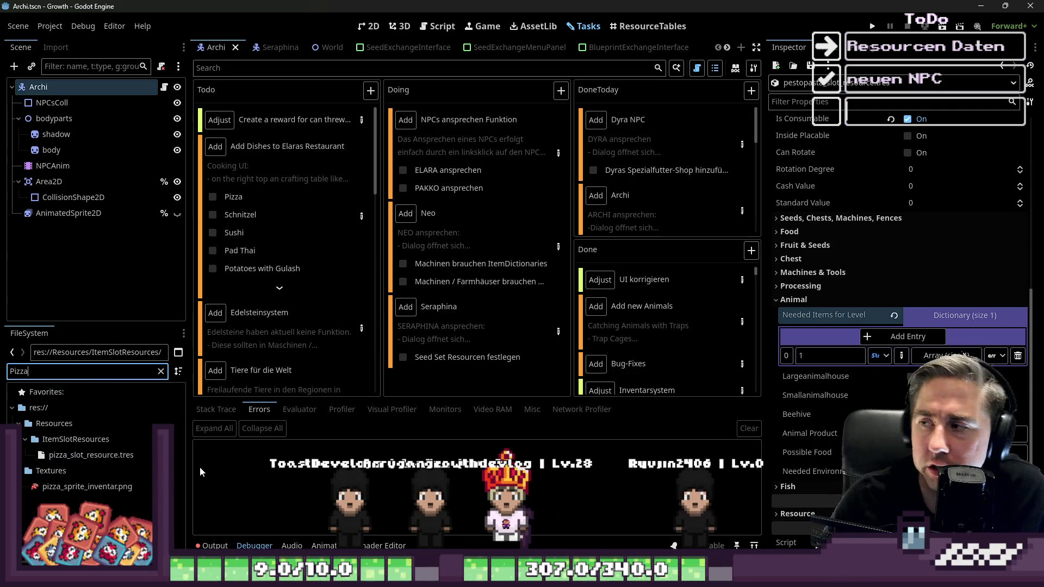
scroll(788, 430, down, 1)
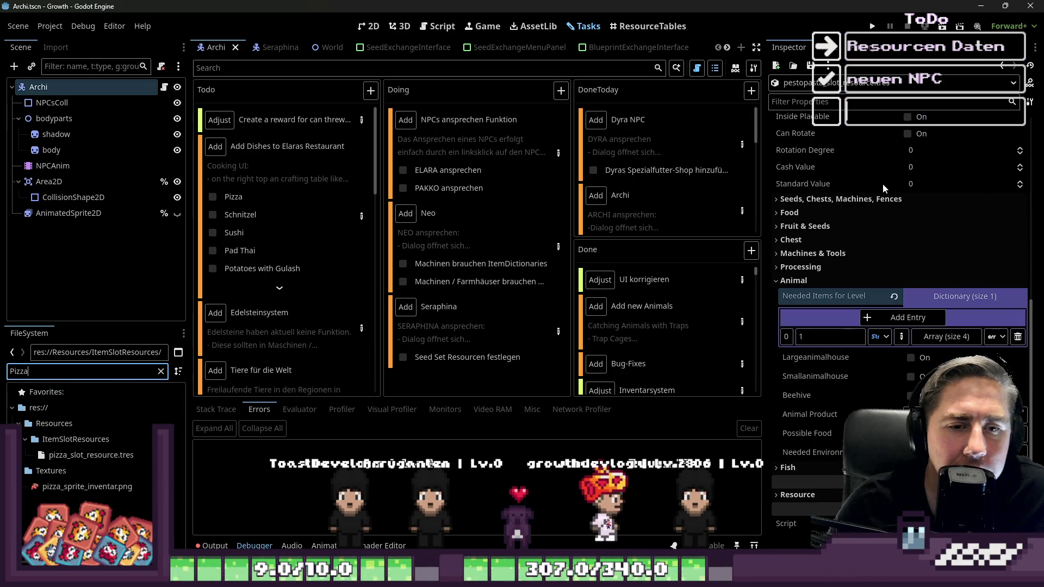
click(935, 336)
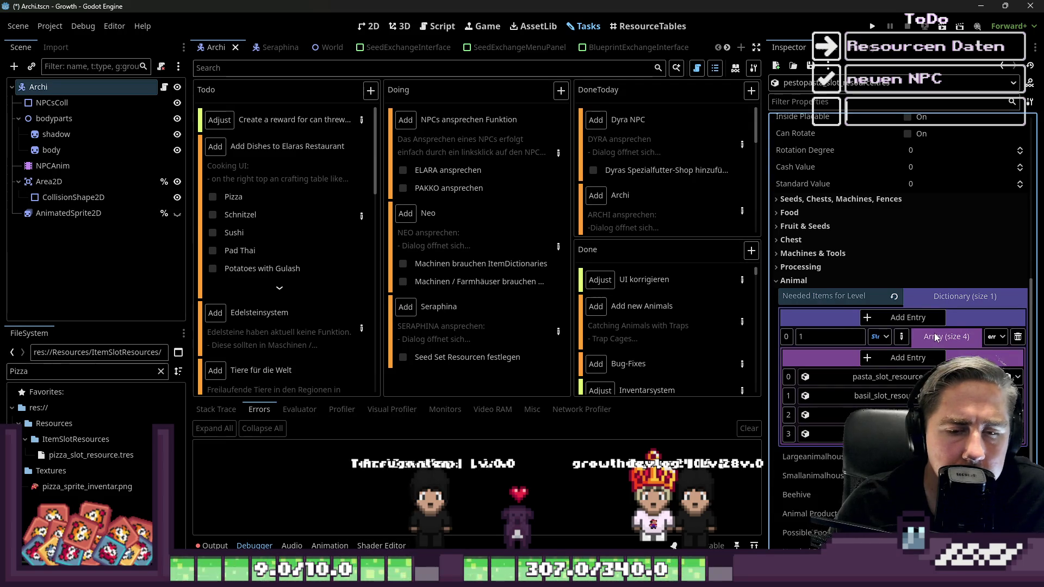
Step: Give the pizza slot resource a Needed Items for Level entry whose value is a nested Array
click(91, 454)
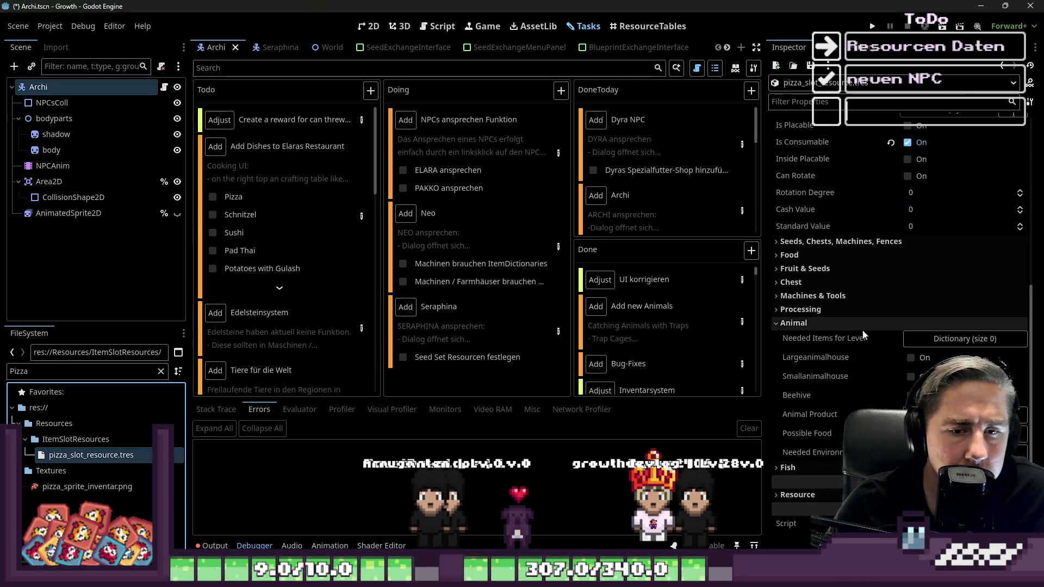
click(917, 343)
click(905, 360)
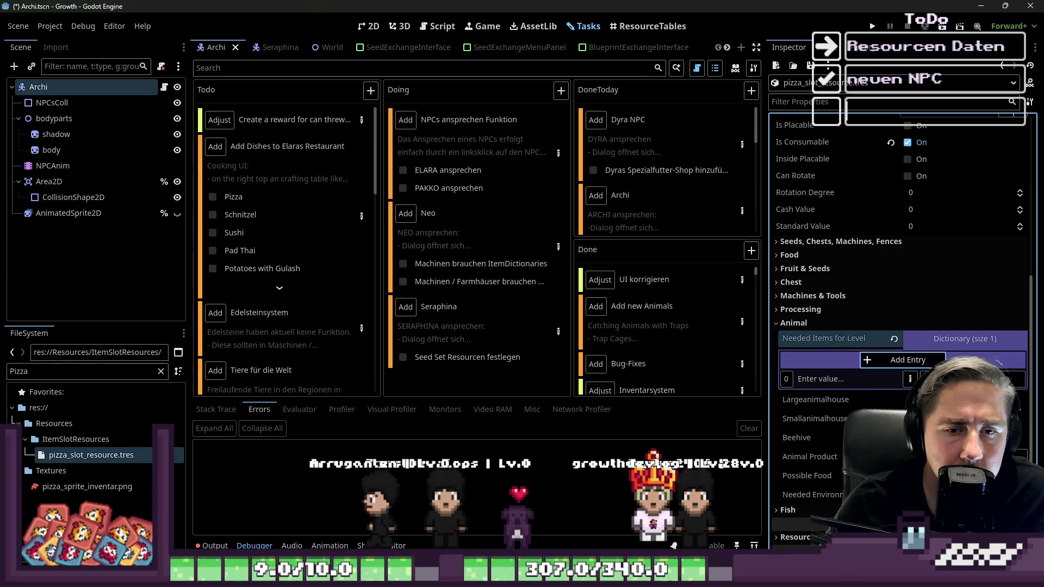
click(1000, 379)
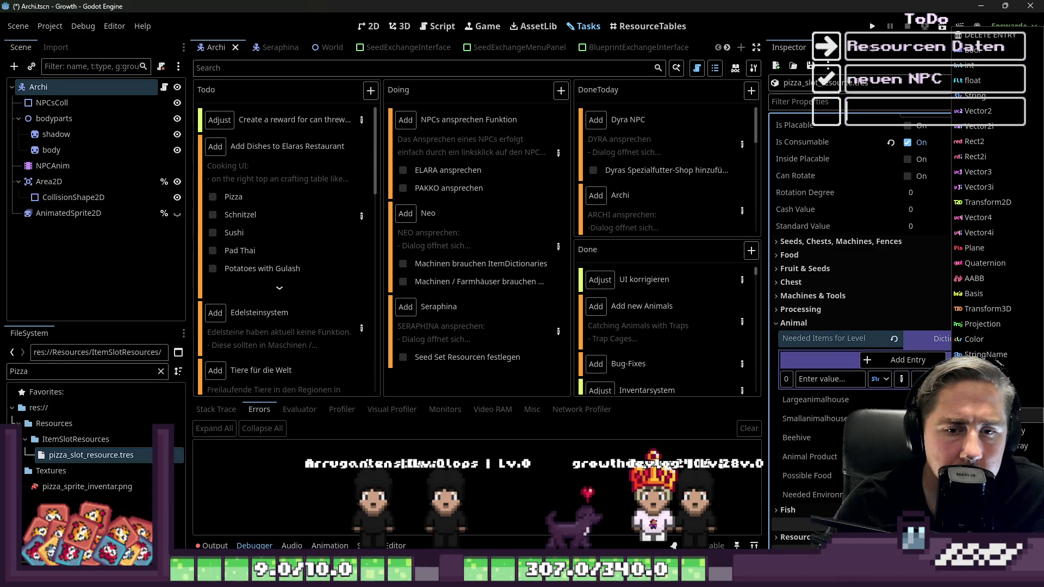
click(984, 445)
click(898, 400)
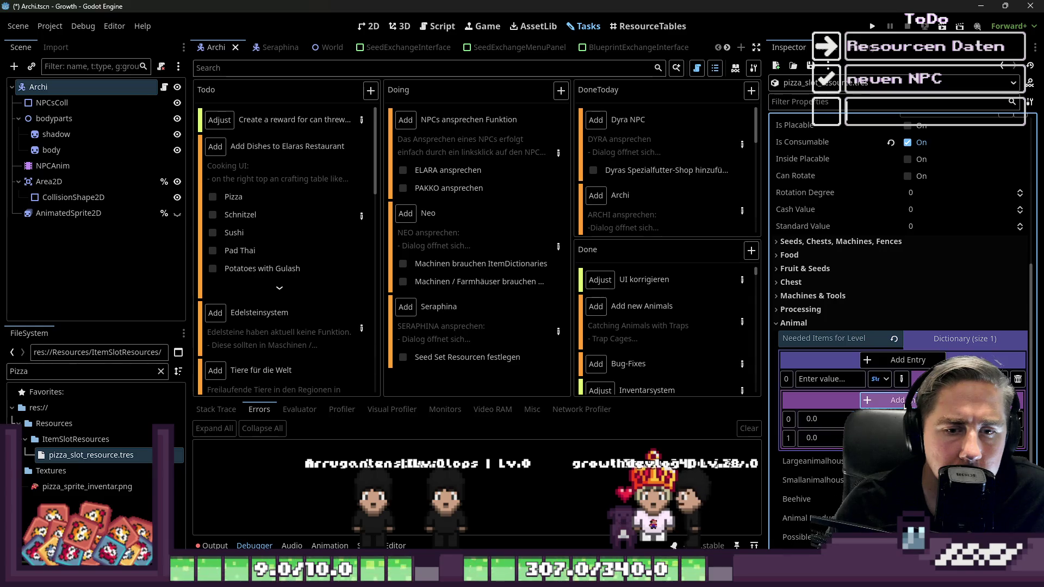
click(898, 400)
click(898, 400)
Step: Set the value types of the four nested array elements, then open the dishes task details
click(1000, 418)
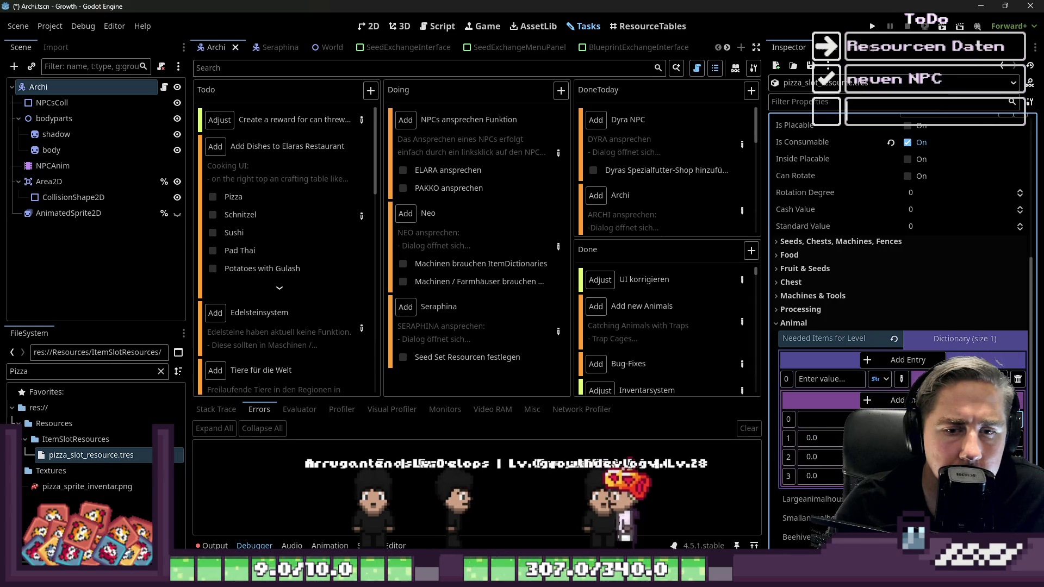
click(1000, 438)
click(1000, 438)
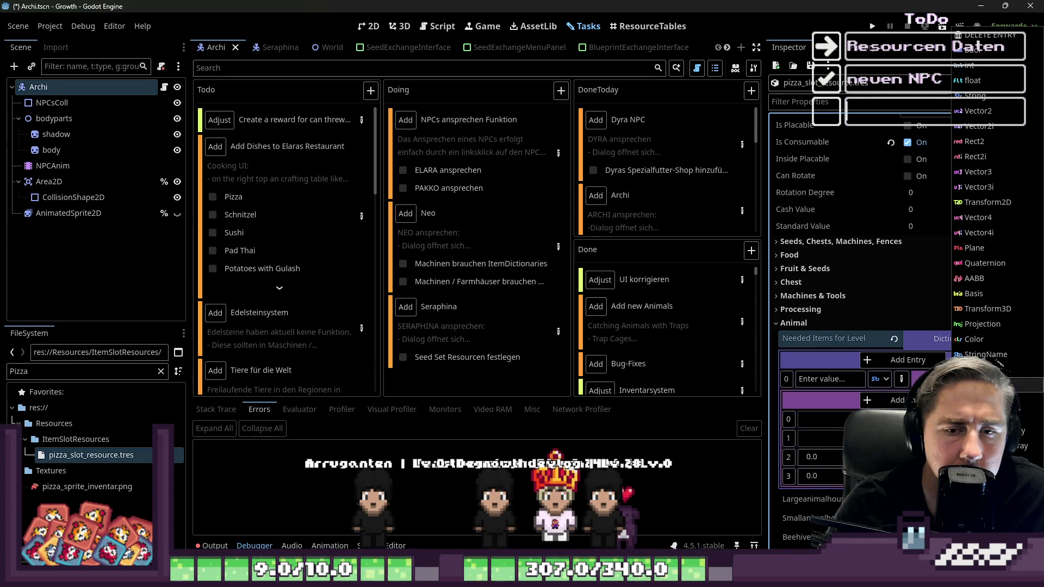
click(1000, 457)
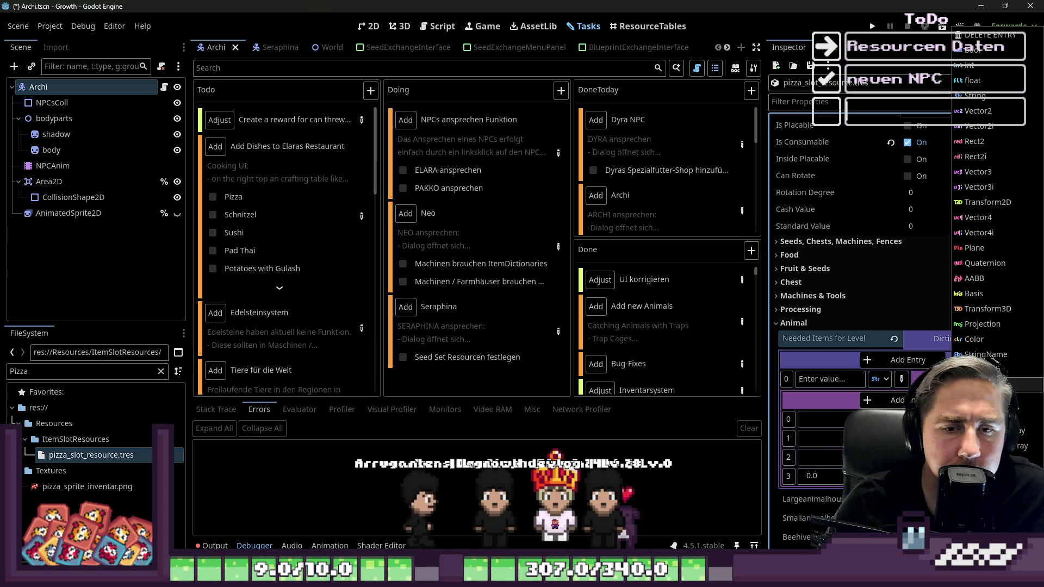
click(991, 356)
click(361, 217)
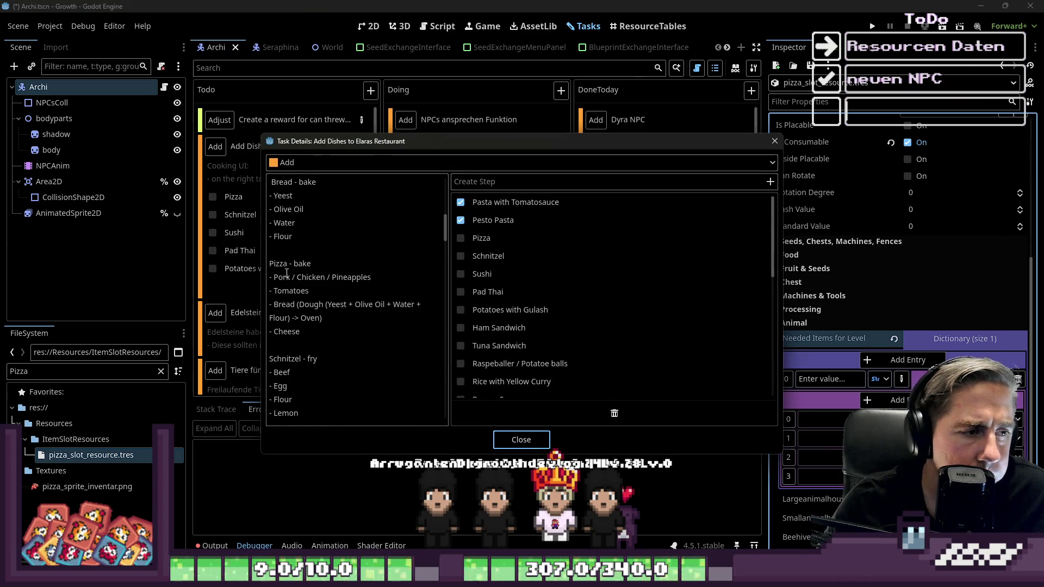
Step: Put the pork and tomato slot resources into the pizza's first two needed-item slots
click(516, 442)
double_click(71, 372)
click(76, 372)
text(Pork)
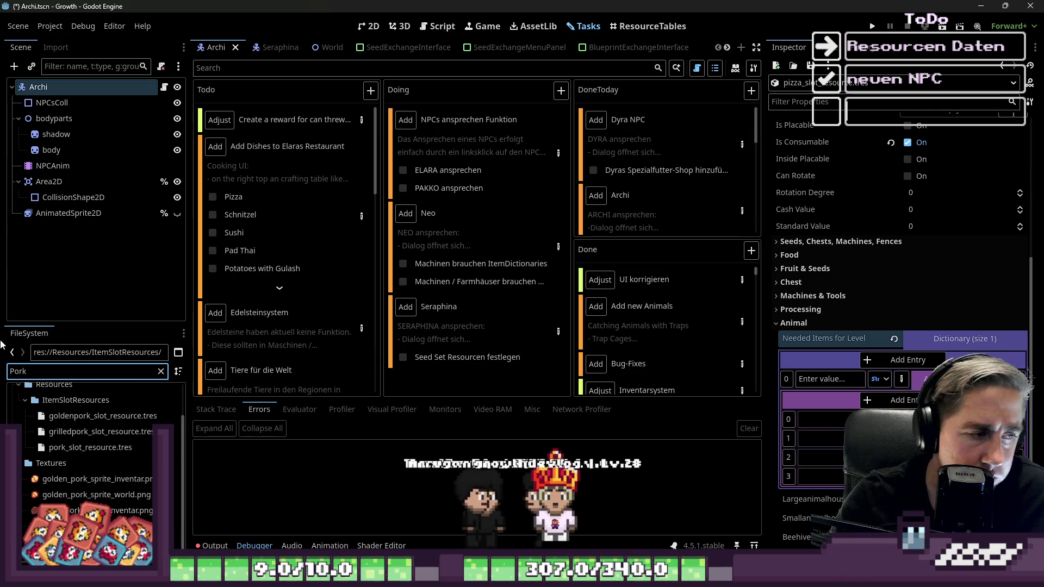
mouse_move(75, 453)
mouse_down()
mouse_move(198, 464)
mouse_move(95, 443)
mouse_move(84, 431)
mouse_move(798, 418)
mouse_up()
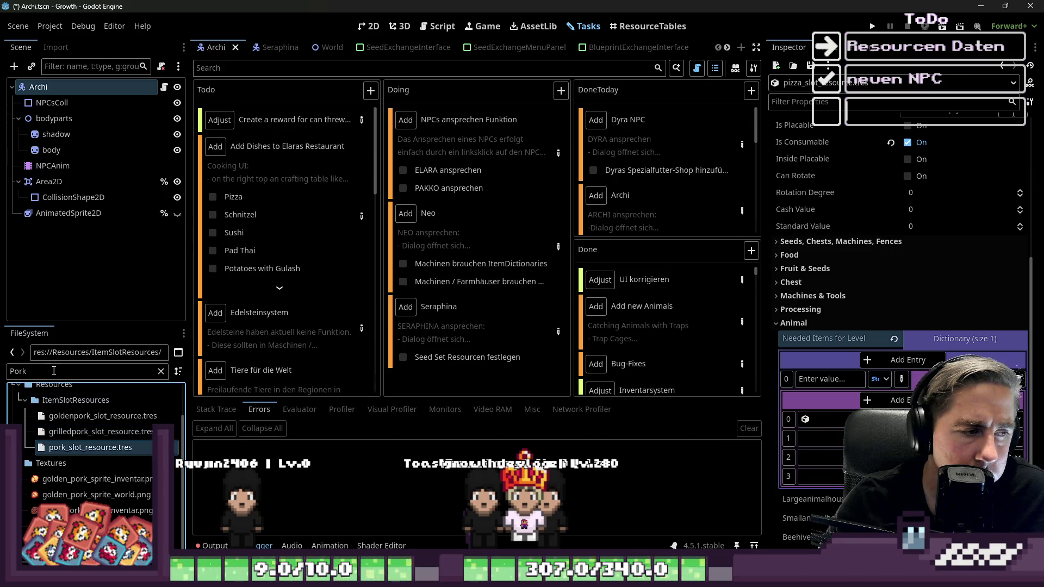
text(tomato)
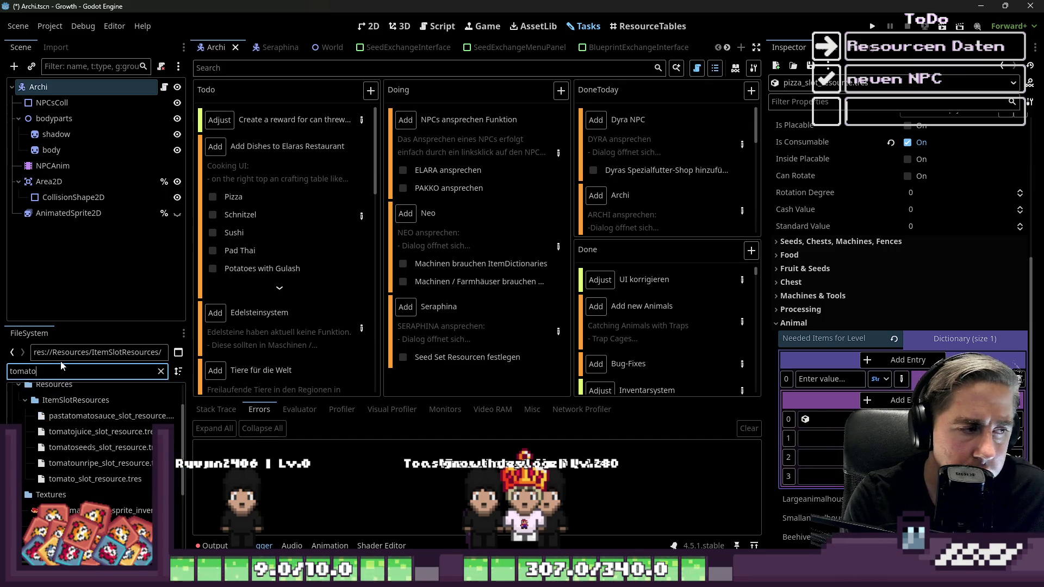
mouse_move(74, 479)
mouse_down()
mouse_move(71, 487)
mouse_move(815, 438)
mouse_up()
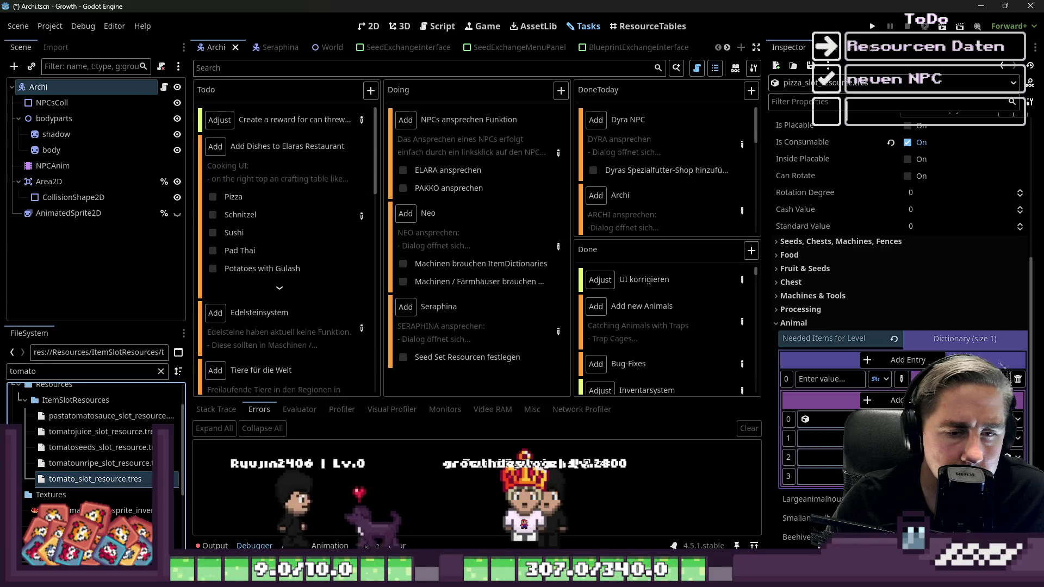
Step: Add the bread and cheese slot resources to the remaining slots and collapse the list
double_click(86, 370)
text(bread)
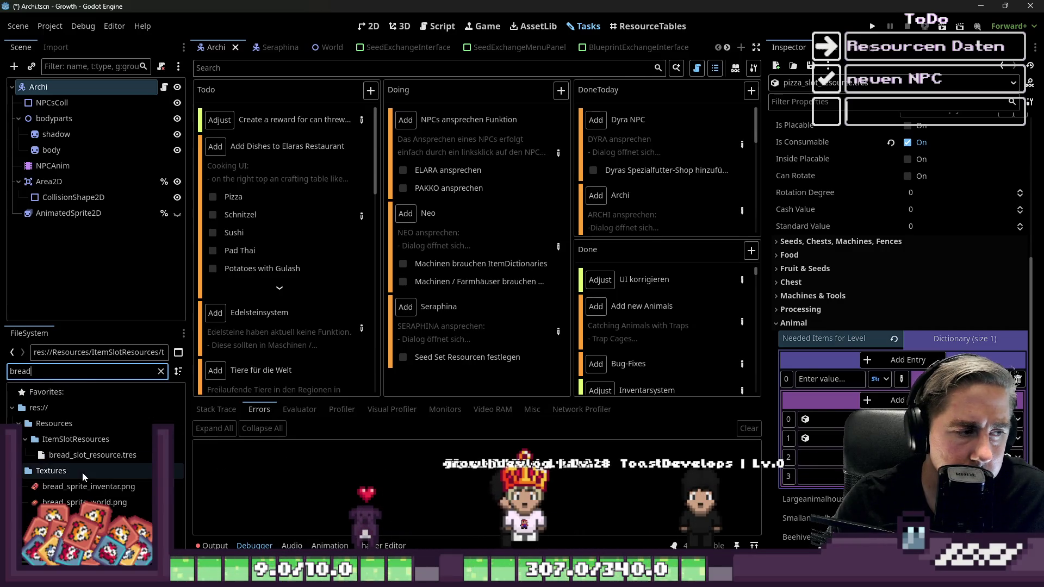
click(80, 459)
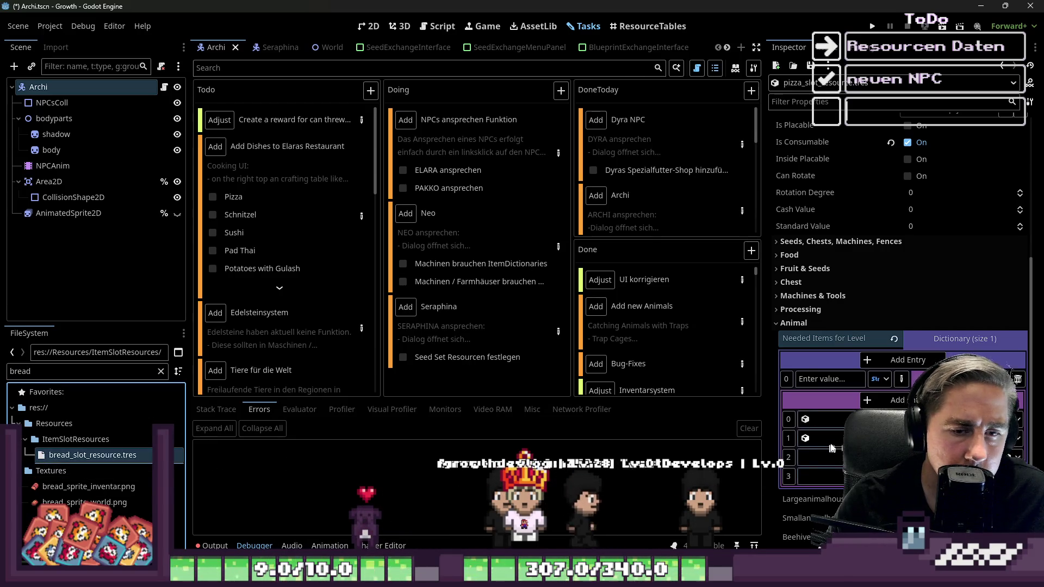
click(107, 374)
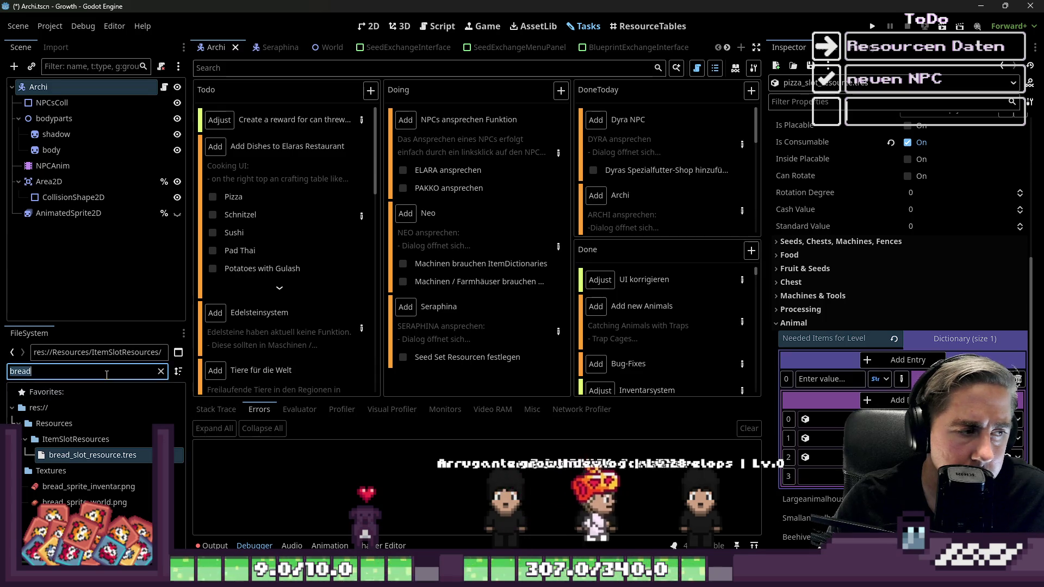
text(cheese)
click(102, 448)
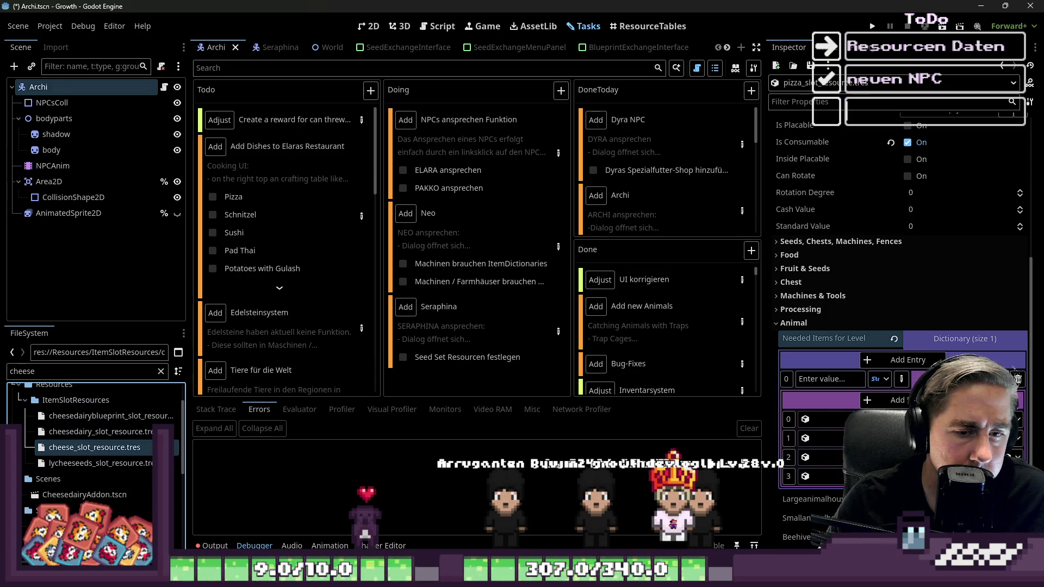
click(935, 379)
Step: Save the scene and tick Pizza in the restaurant dishes task
key(ctrl+s)
click(213, 197)
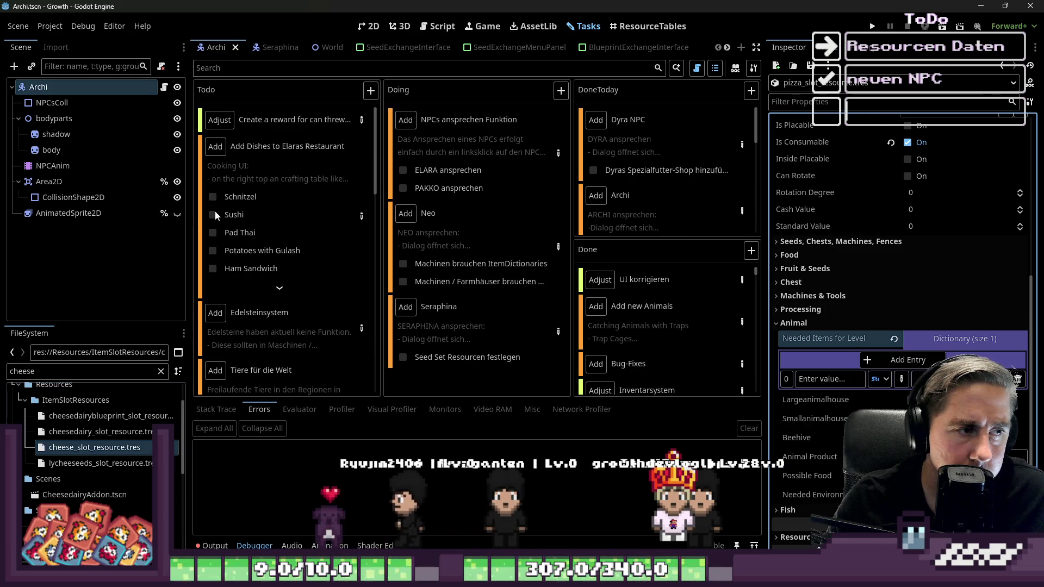
click(359, 217)
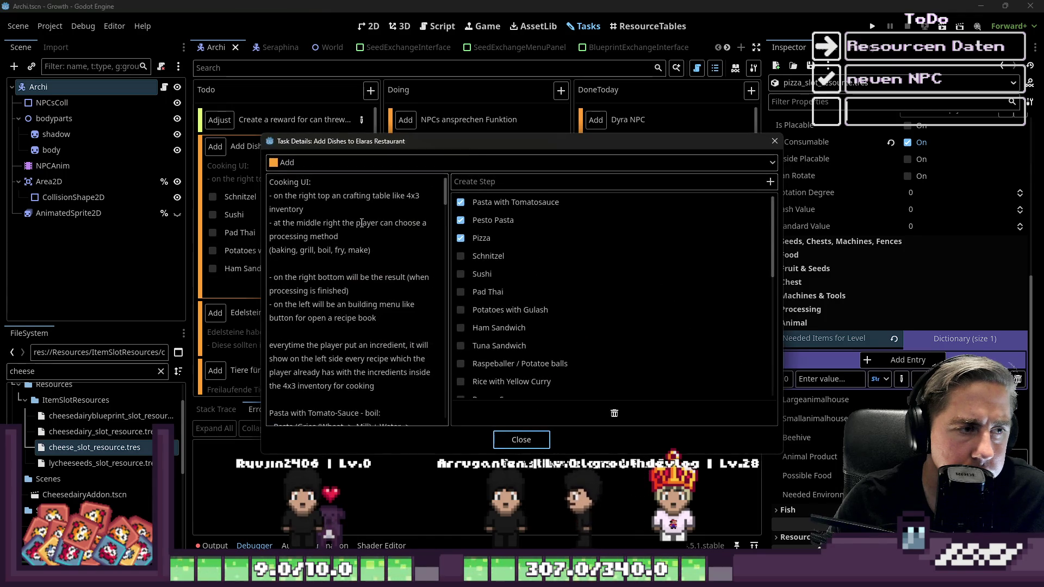
Step: Read through the recipe text in Task Details and close the dialog
scroll(365, 304, down, 5)
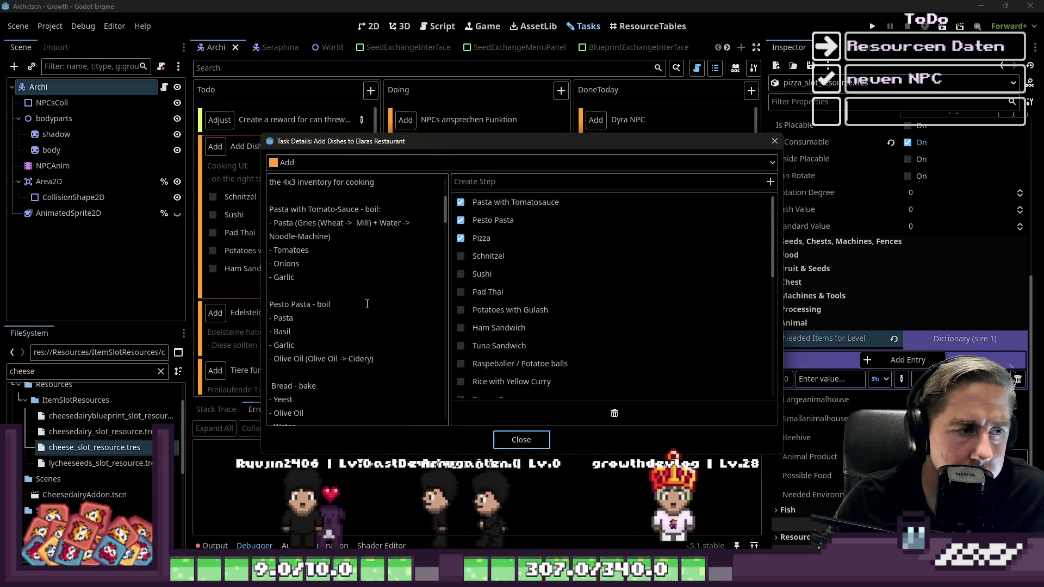
scroll(364, 304, down, 3)
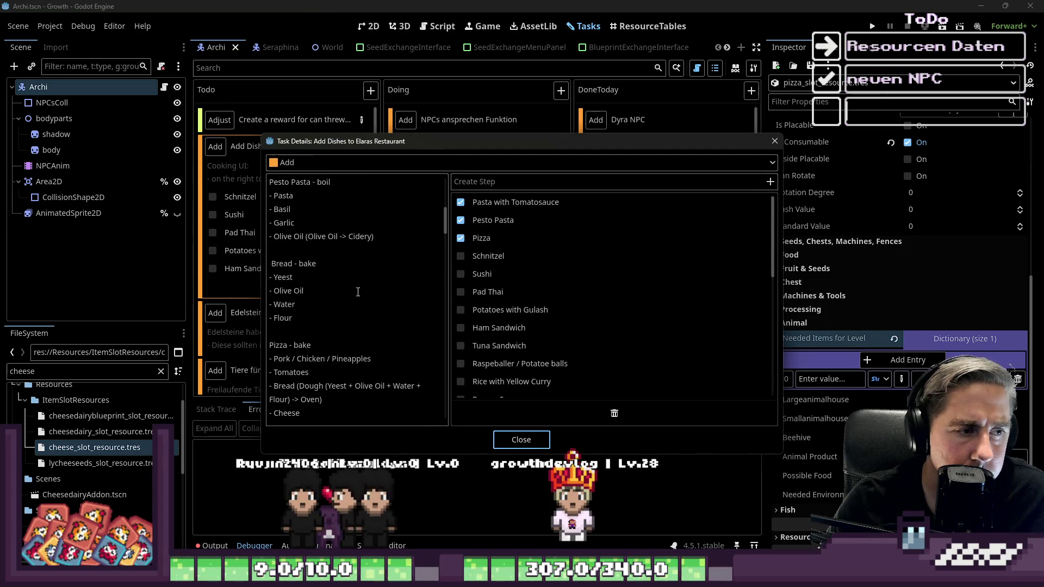
scroll(302, 339, down, 3)
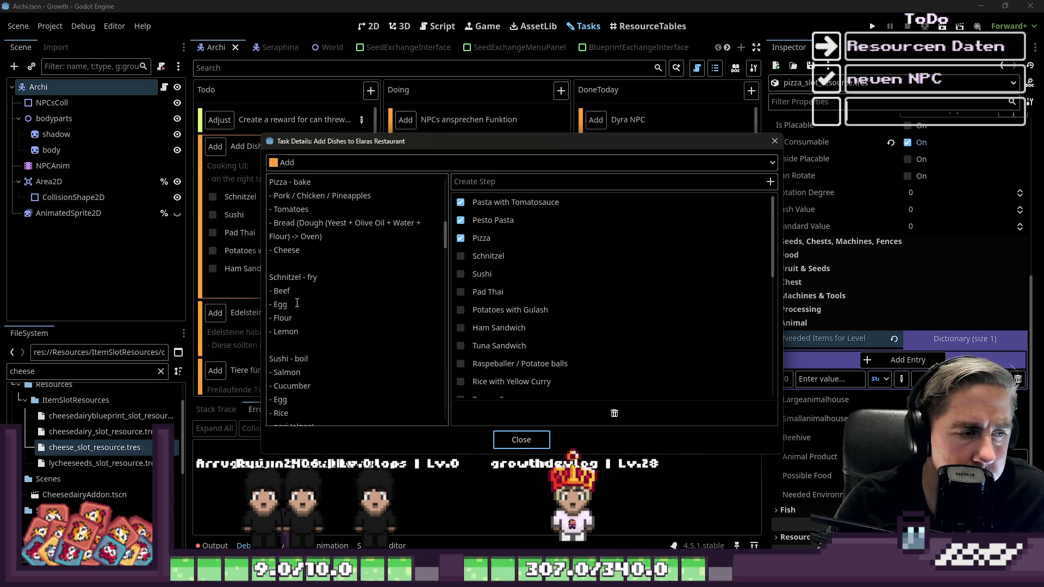
click(495, 439)
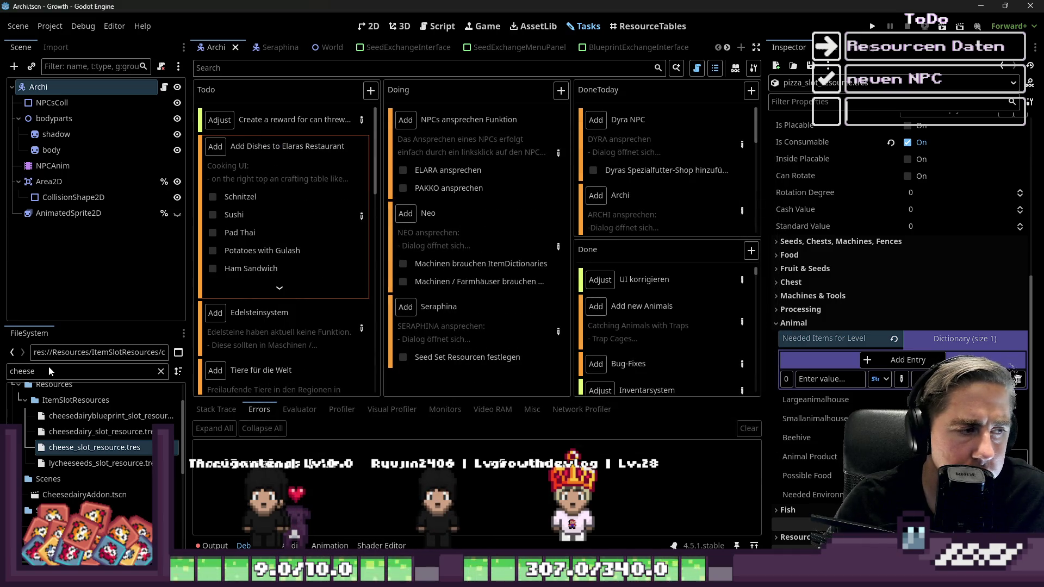
Step: Open the schnitzel slot resource and add a Needed Items for Level entry holding a nested list
text(schnitz)
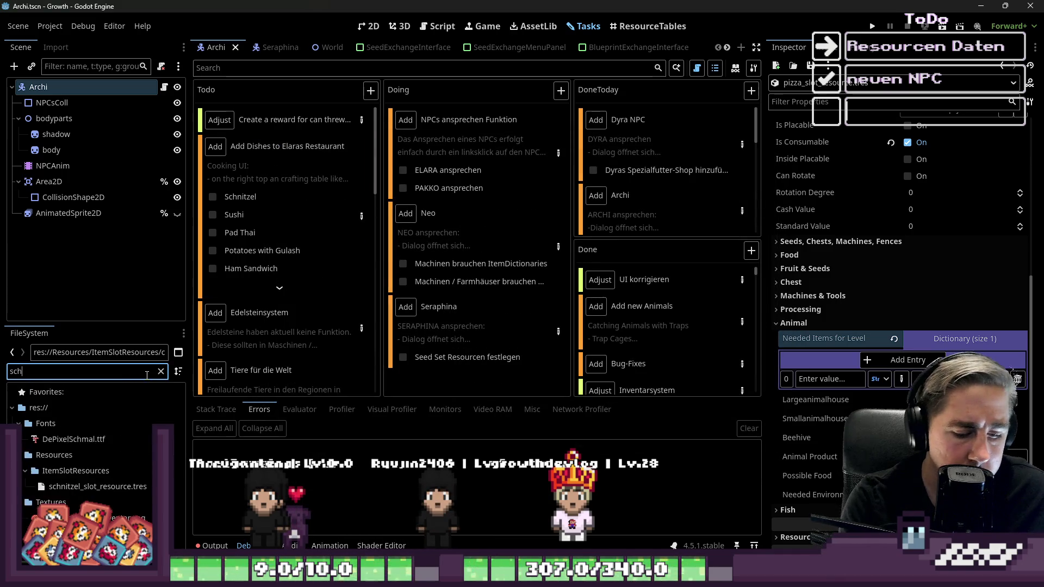
click(139, 457)
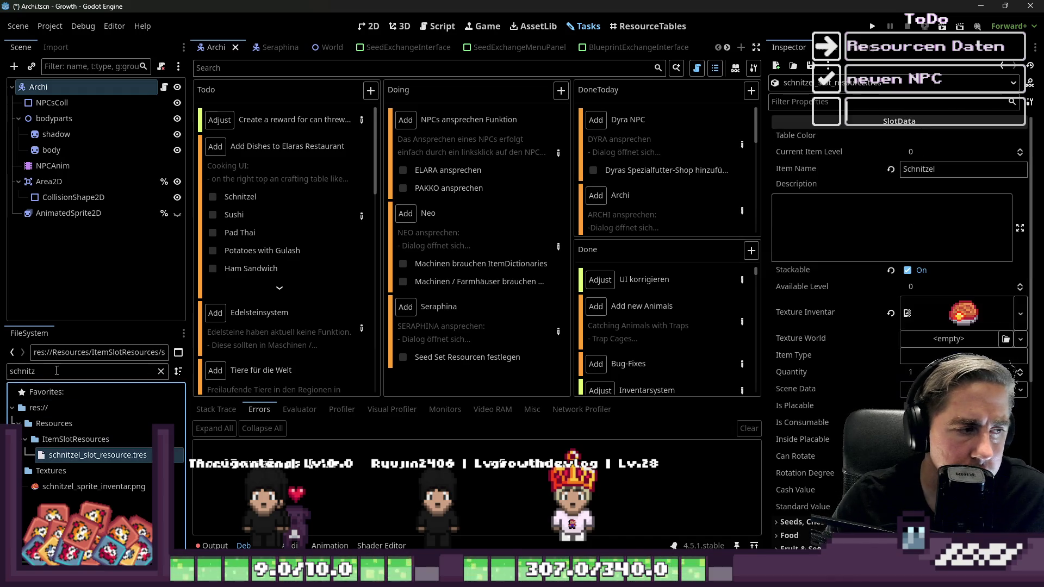
click(927, 338)
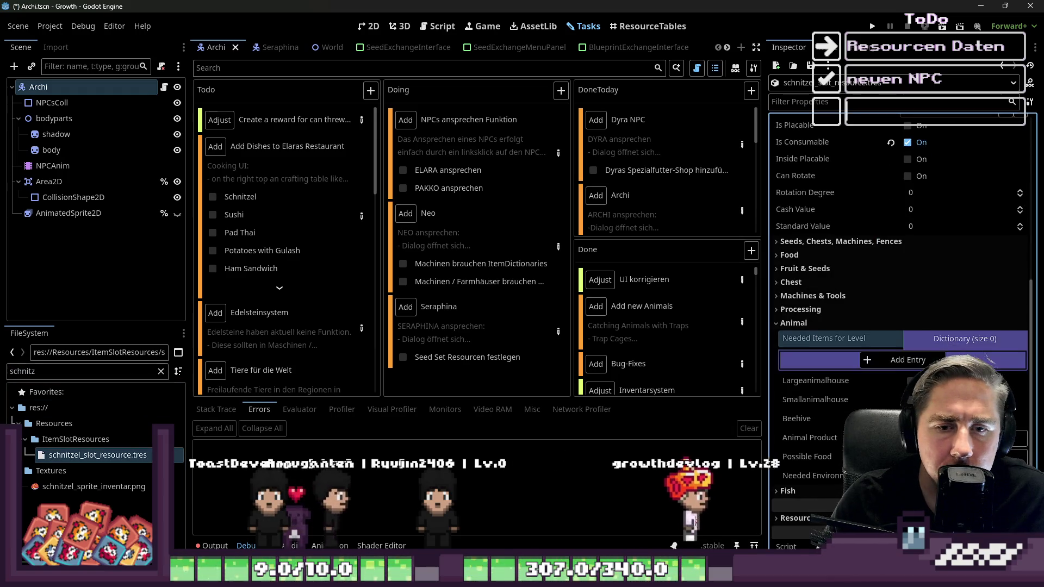
click(902, 360)
click(1000, 379)
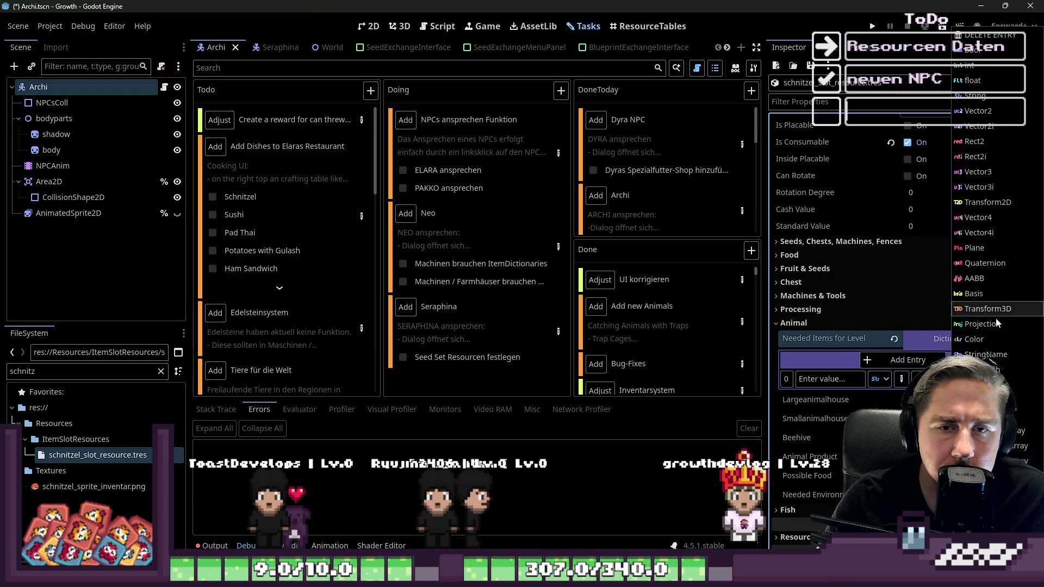
click(989, 296)
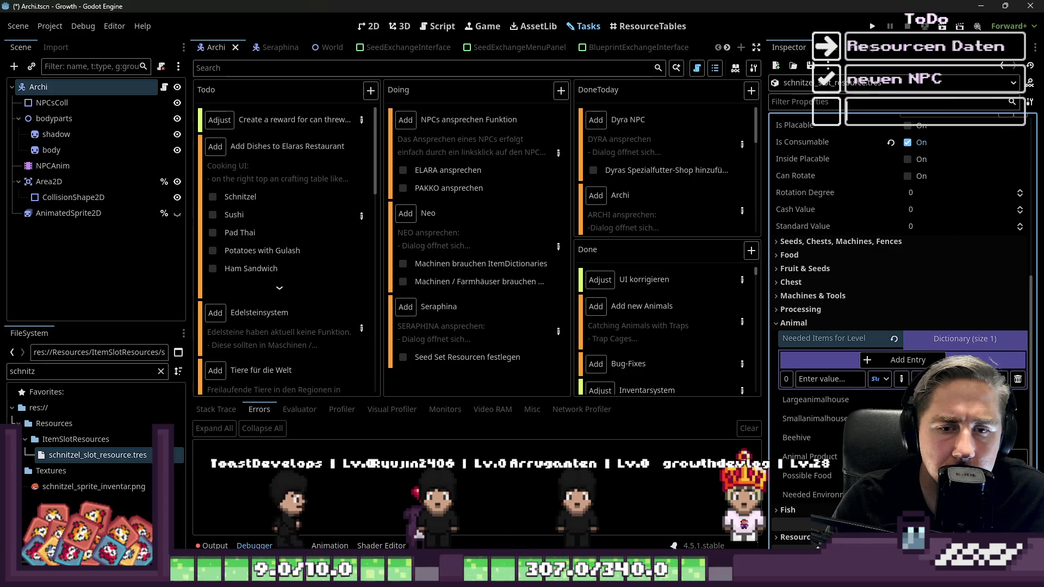
click(1000, 379)
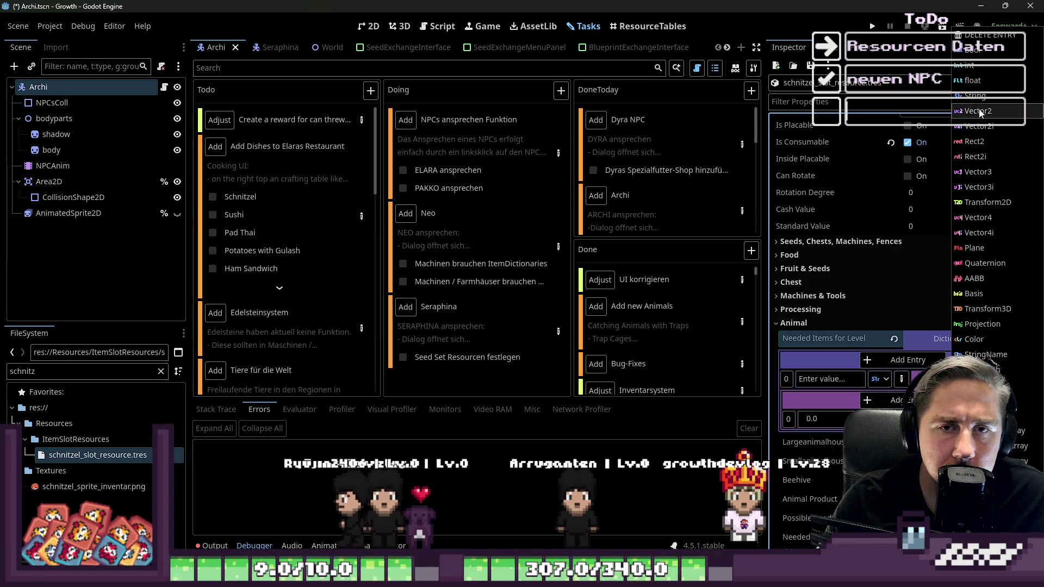
click(979, 278)
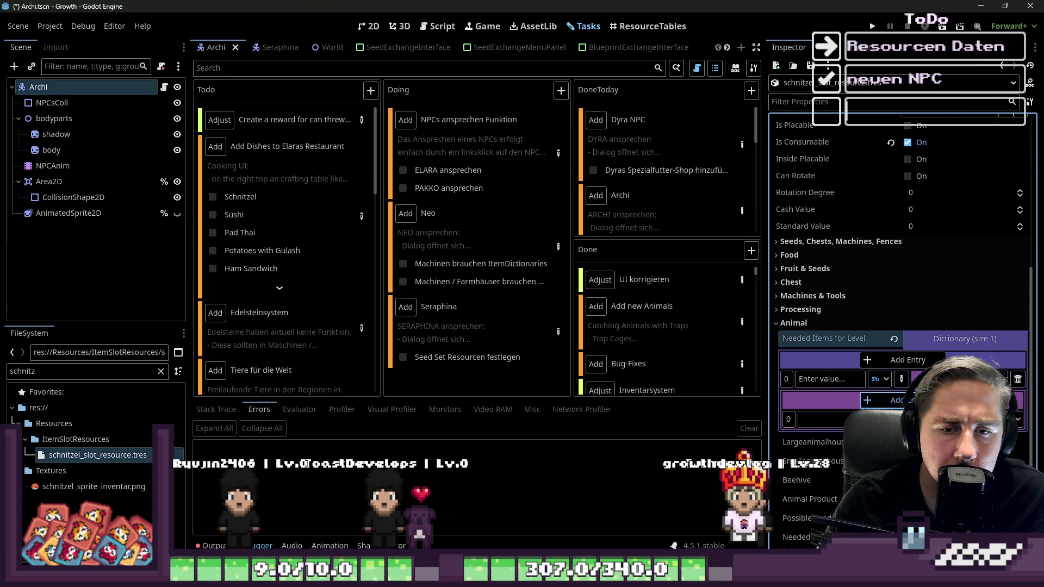
click(1018, 418)
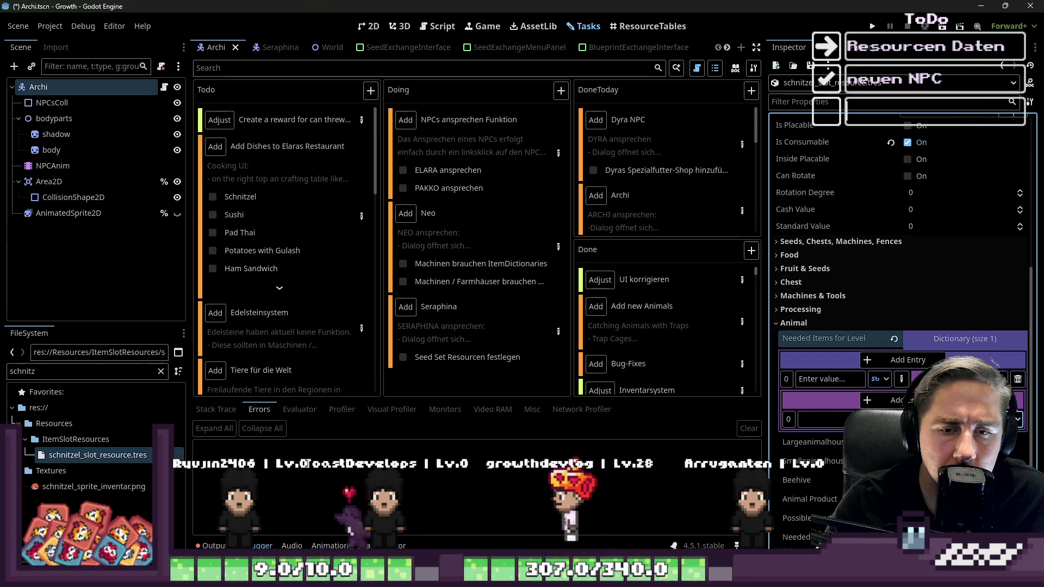
click(999, 369)
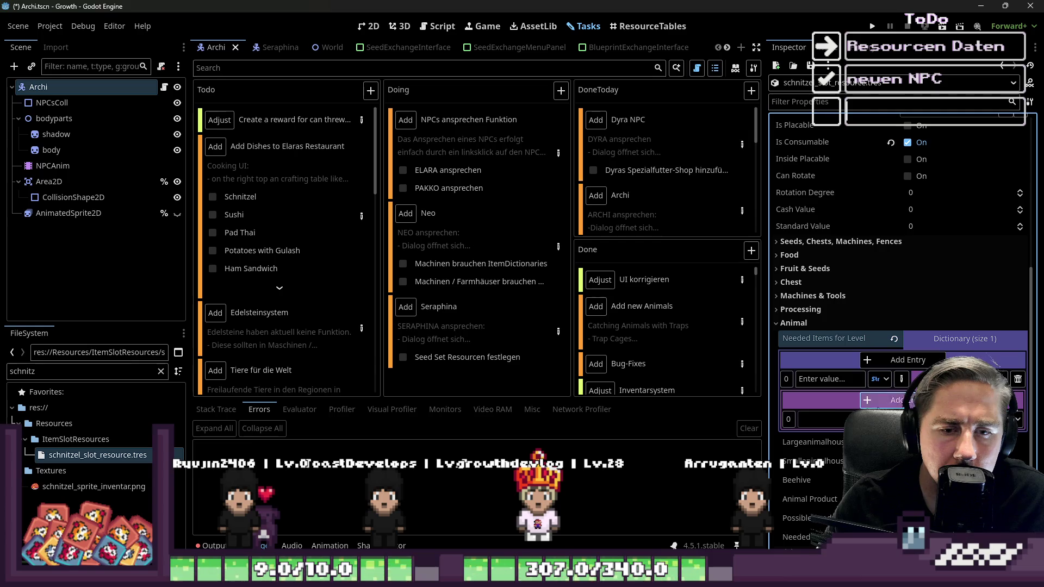
Step: Add the raw beef, flour and egg ingredient resources to the nested list
text(beef)
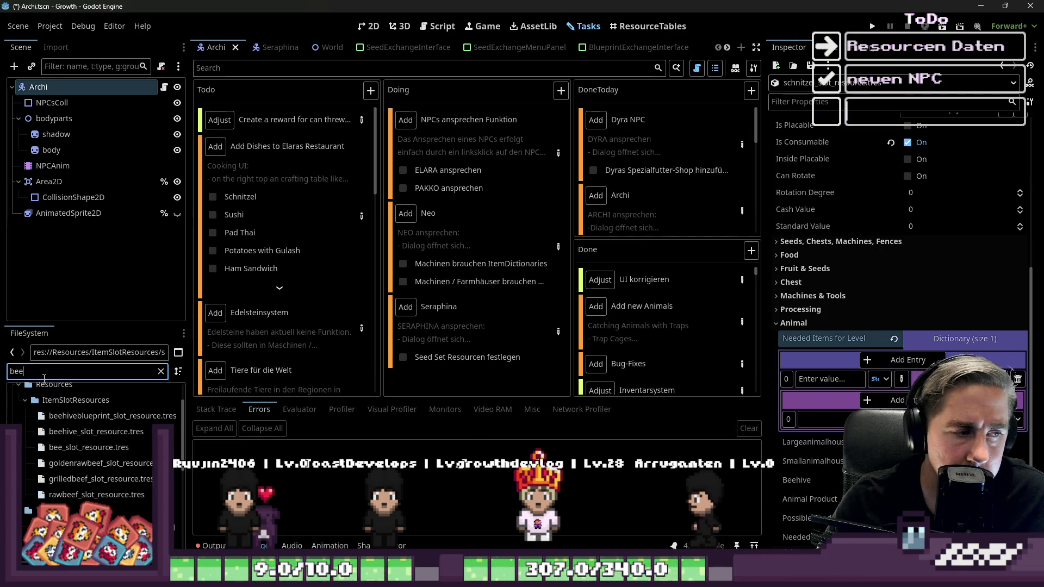
drag(83, 435, 317, 447)
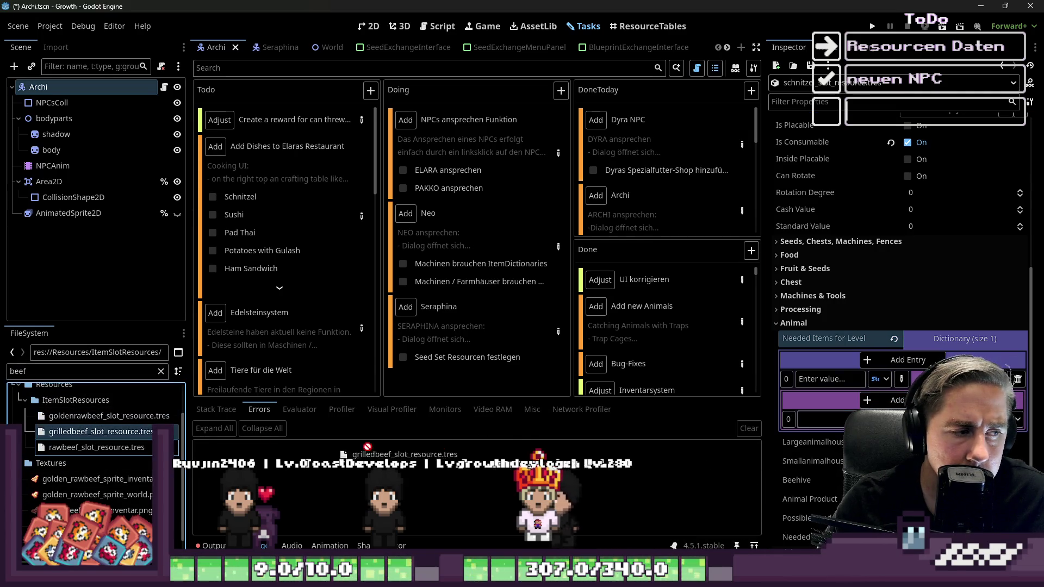
mouse_move(92, 447)
mouse_down()
mouse_move(815, 405)
mouse_move(813, 419)
mouse_up()
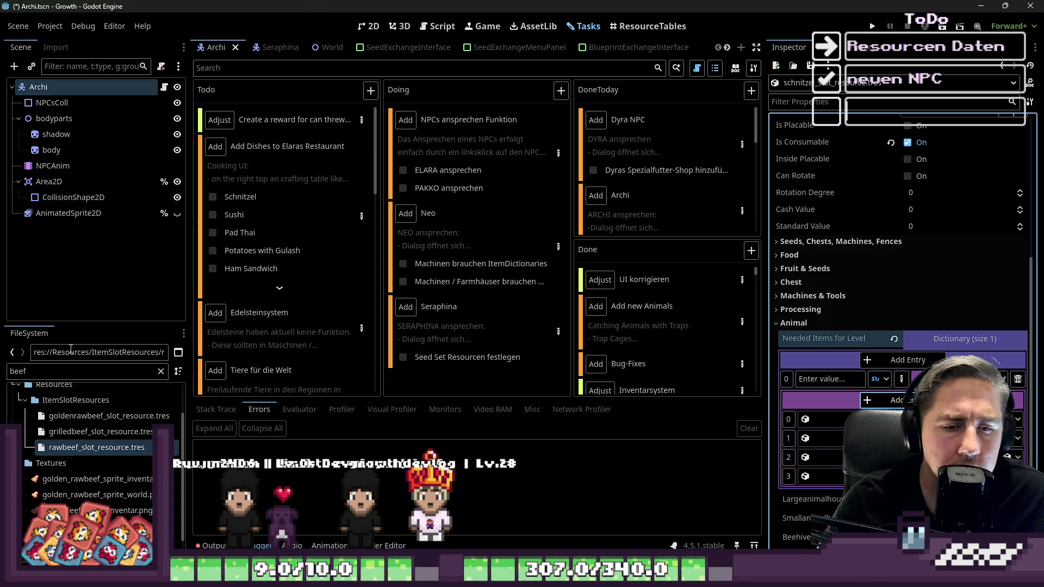
click(62, 377)
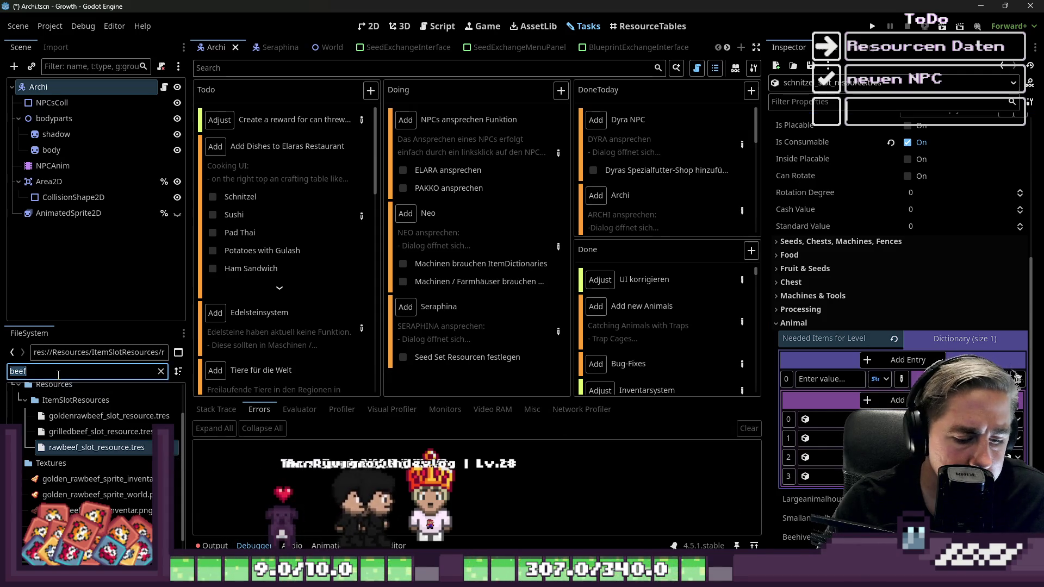
text(flour)
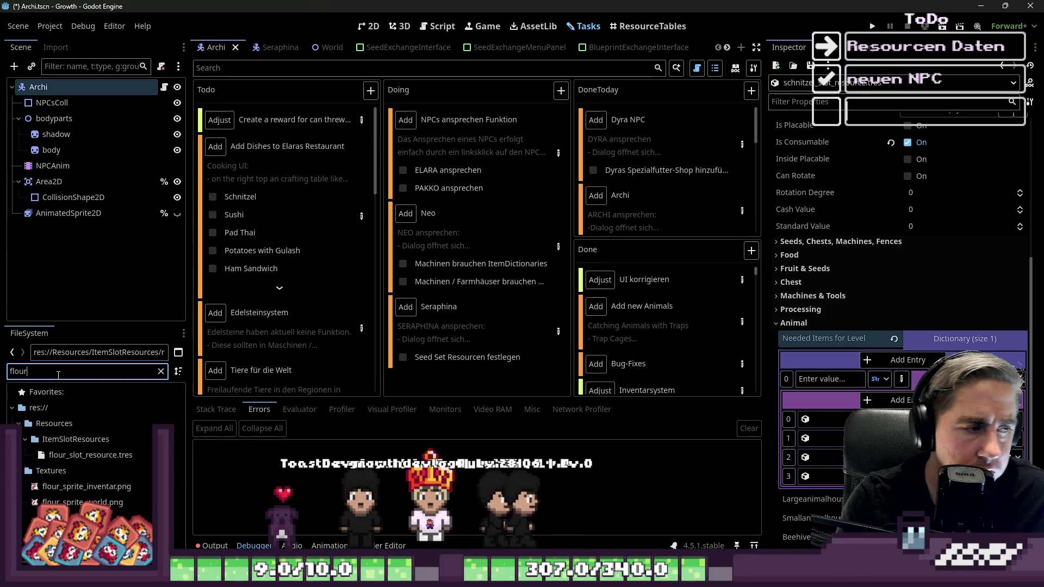
click(89, 454)
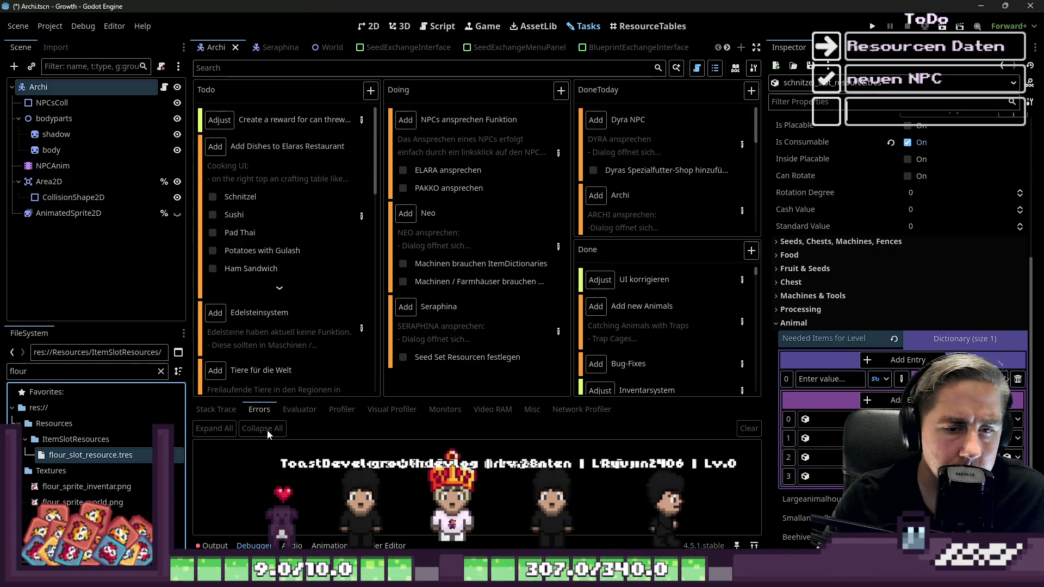
click(95, 376)
text(egg)
scroll(48, 454, down, 3)
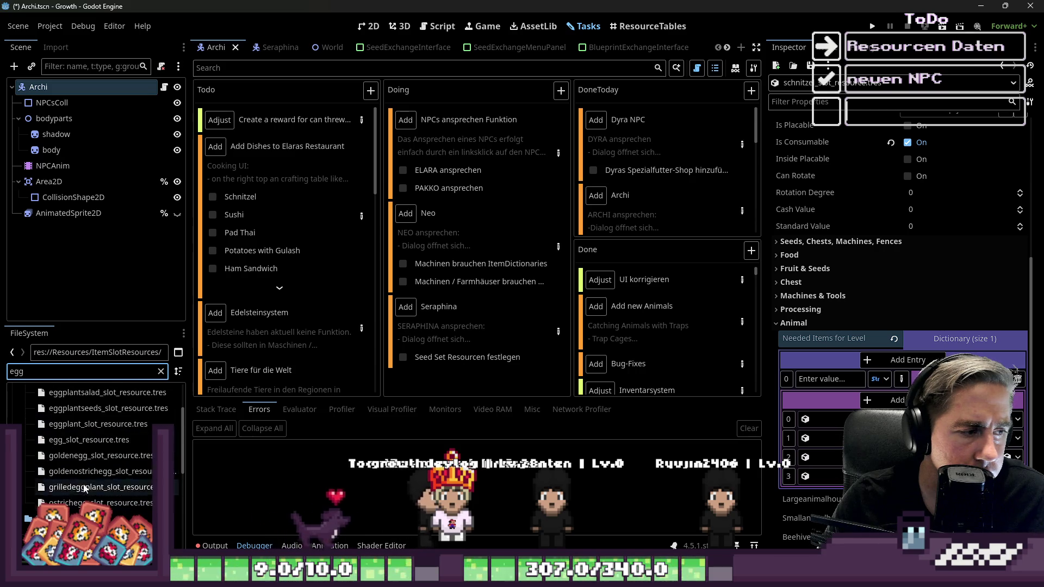
click(90, 440)
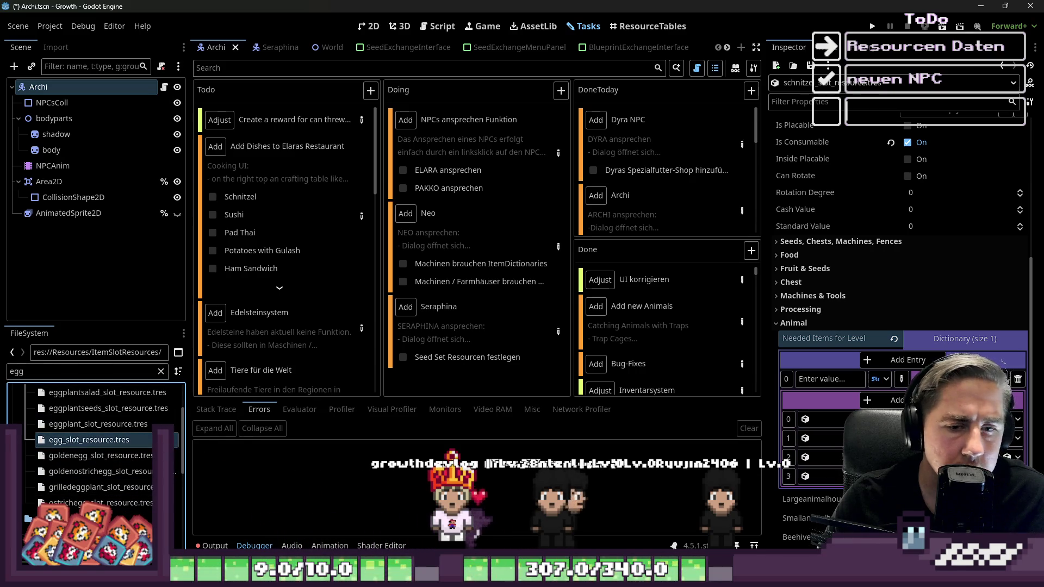
Step: Add the lemon ingredient resource, collapse the dictionary, and save the scene
click(42, 371)
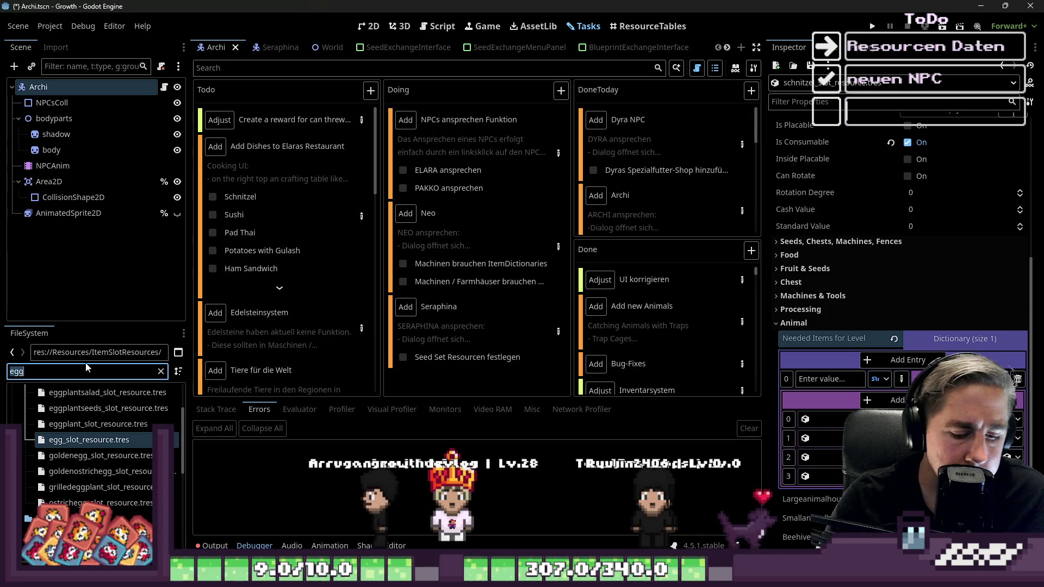
text(lemo)
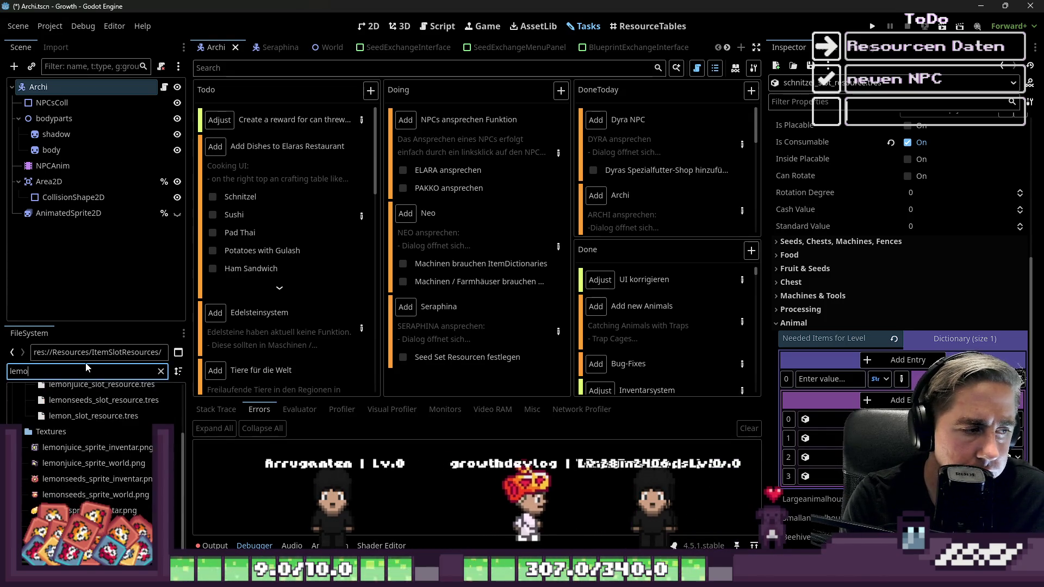
text(n)
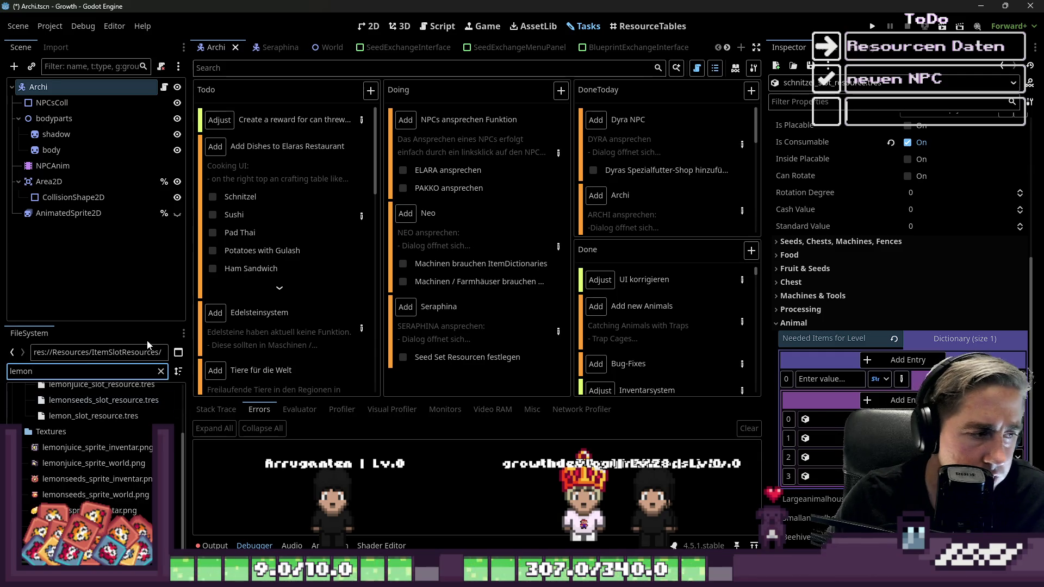
scroll(87, 435, up, 3)
click(59, 486)
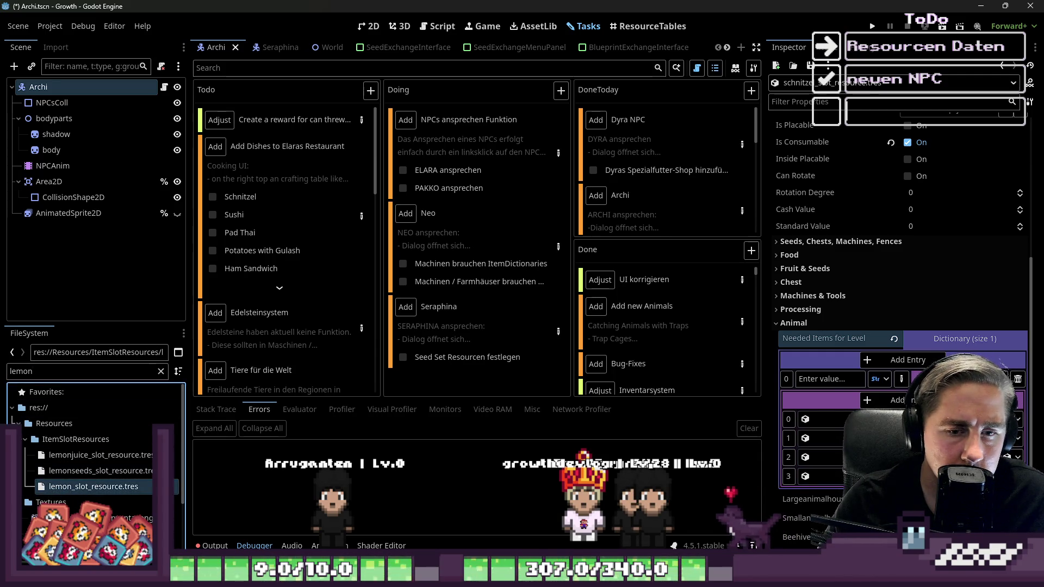
click(957, 379)
click(939, 336)
key(ctrl+s)
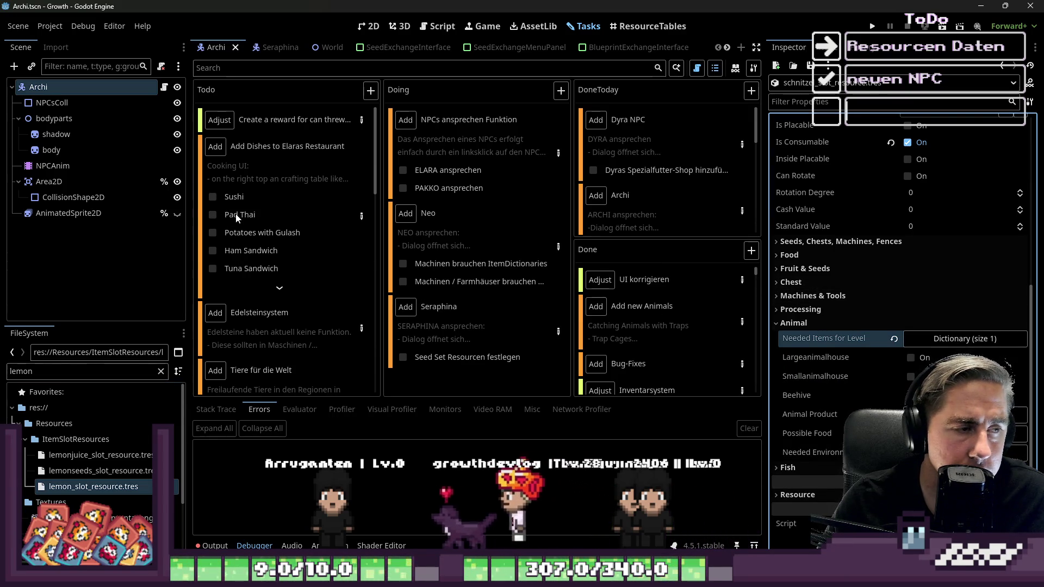
Step: Check the recipe in the restaurant dishes task details, then select the FileSystem filter text
click(361, 216)
scroll(338, 263, down, 10)
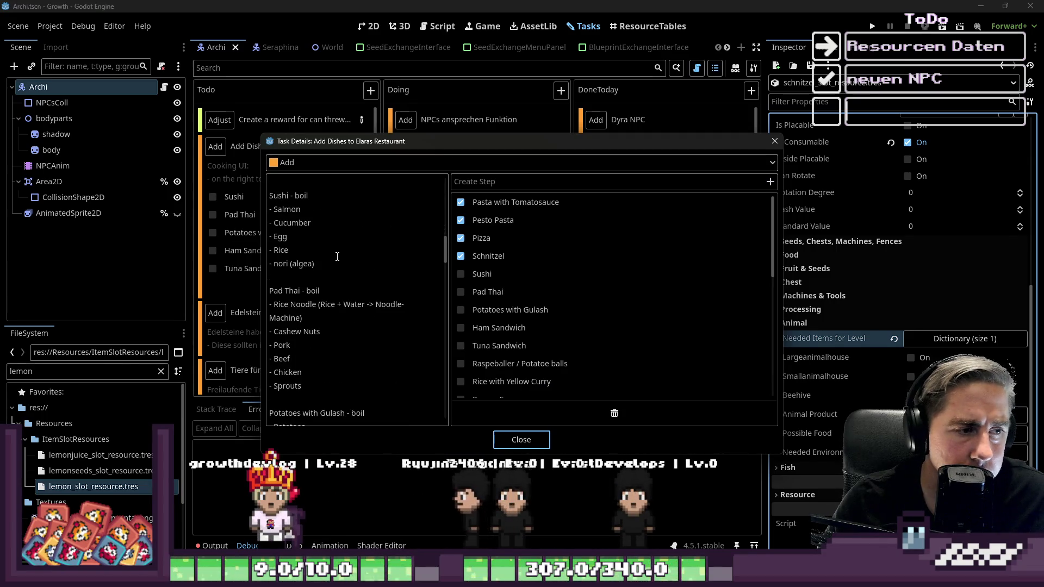
click(531, 438)
click(90, 370)
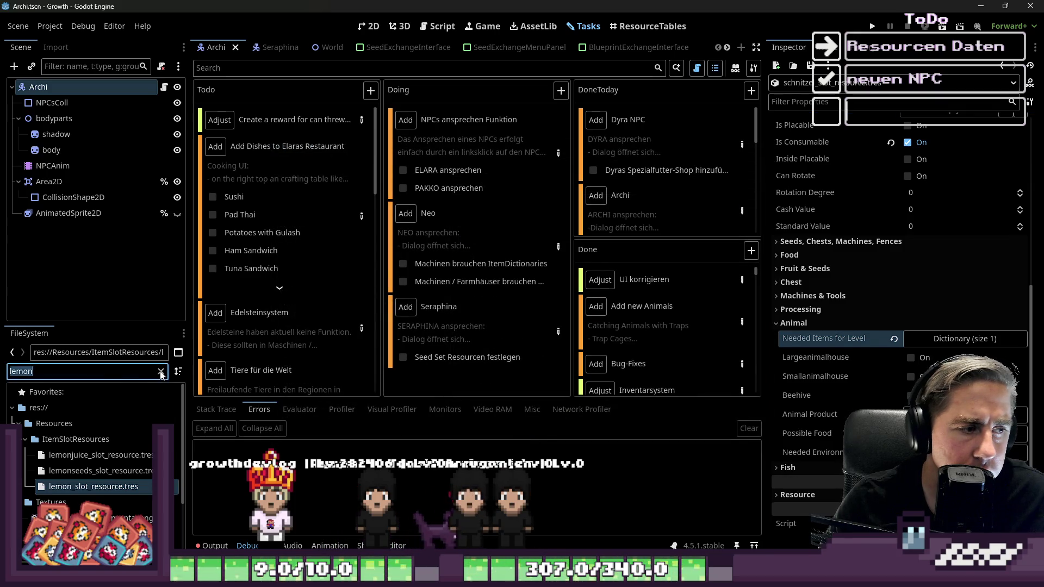
Step: Select the rice noodle resource and inspect schnitzel's Needed Items for Level ingredient list
text(rice)
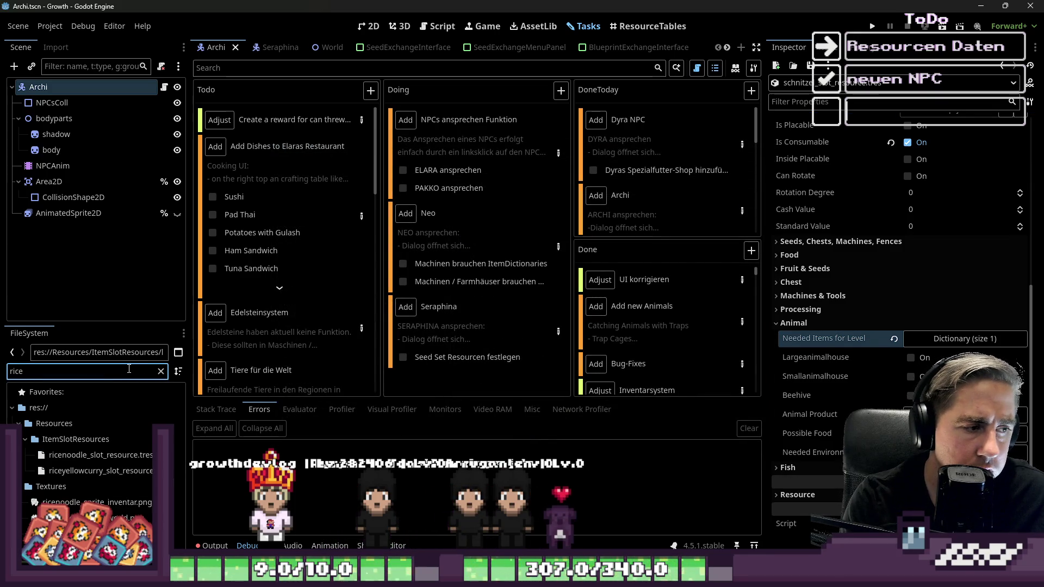
click(101, 454)
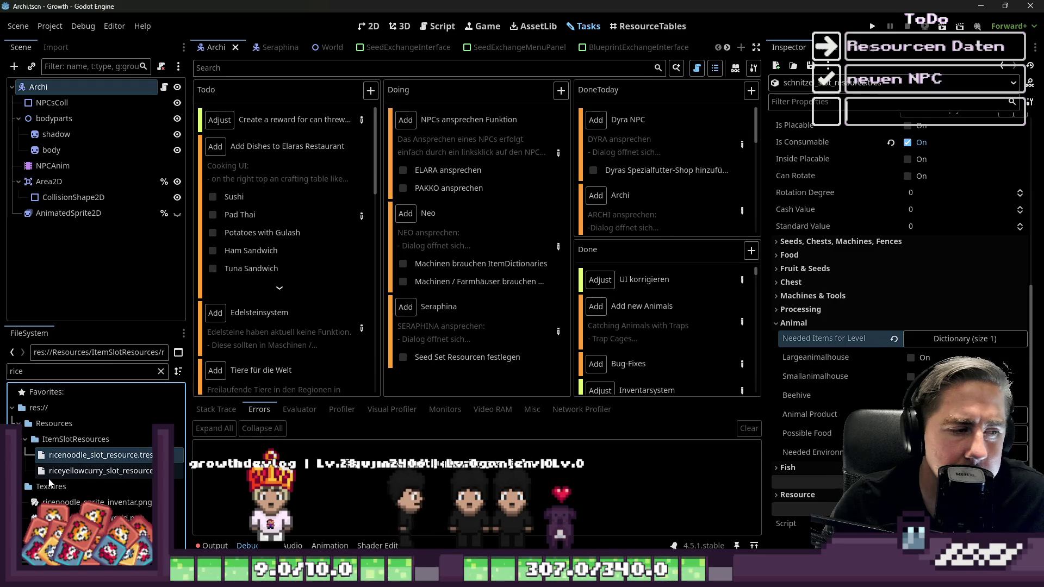
click(975, 338)
click(1003, 375)
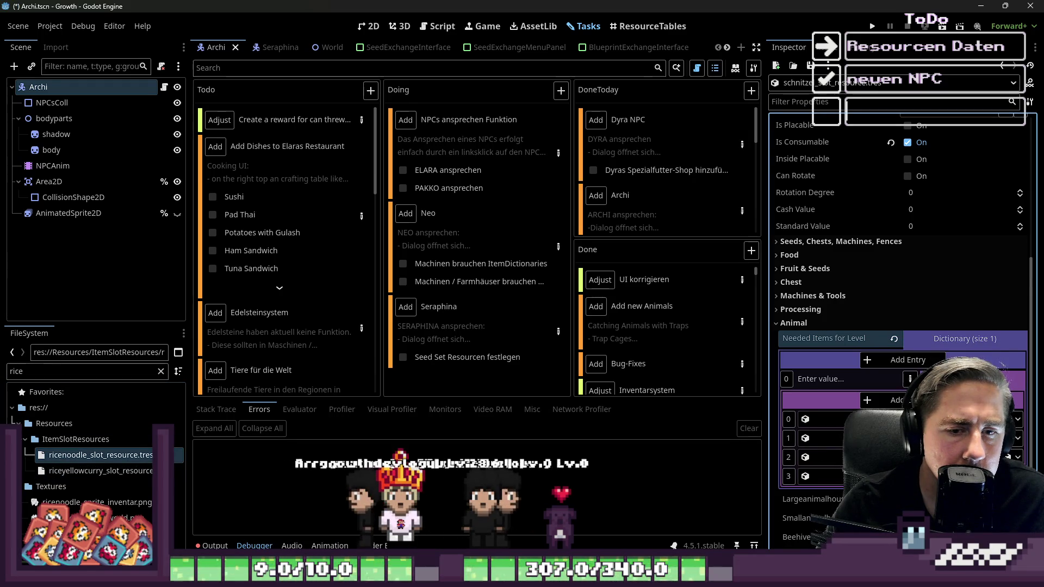
Step: Find and open the padthai slot resource via the 'pad' filter
click(21, 372)
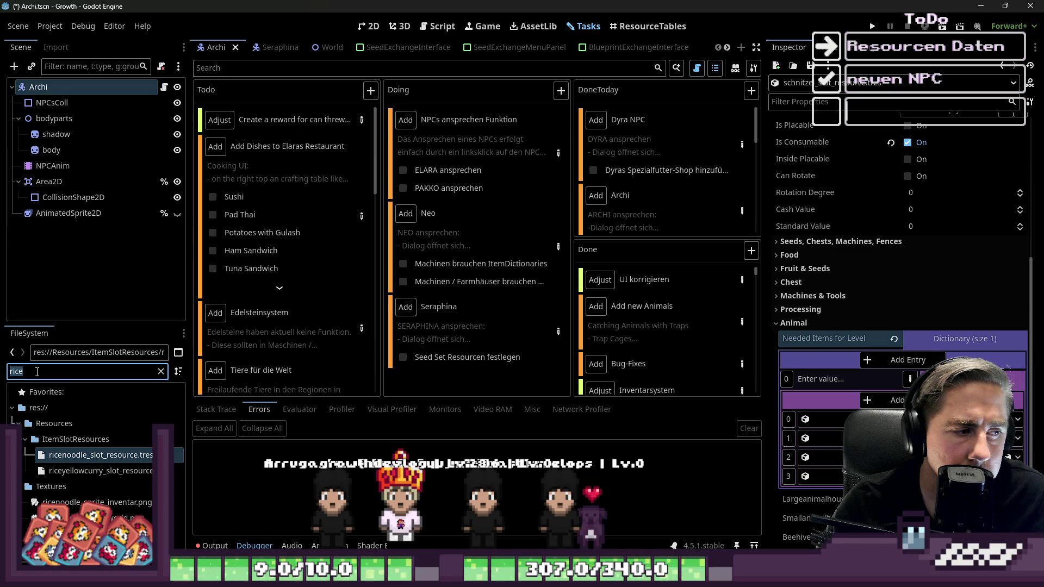
text(pad)
double_click(175, 459)
scroll(816, 316, down, 5)
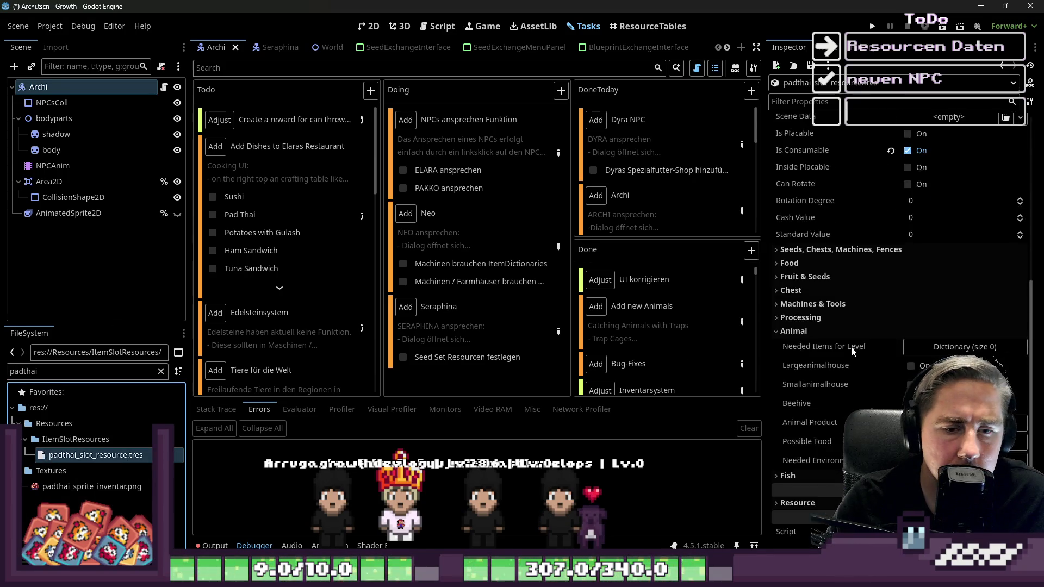
scroll(850, 344, up, 3)
scroll(903, 299, down, 3)
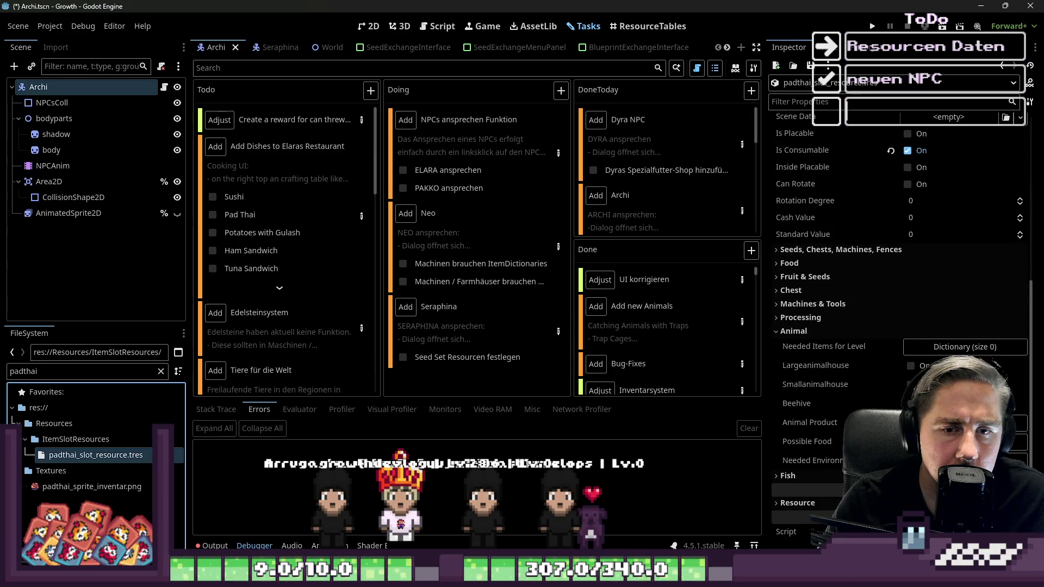
Step: Add a Needed Items for Level entry with key 1 to Pad Thai
click(950, 346)
click(888, 377)
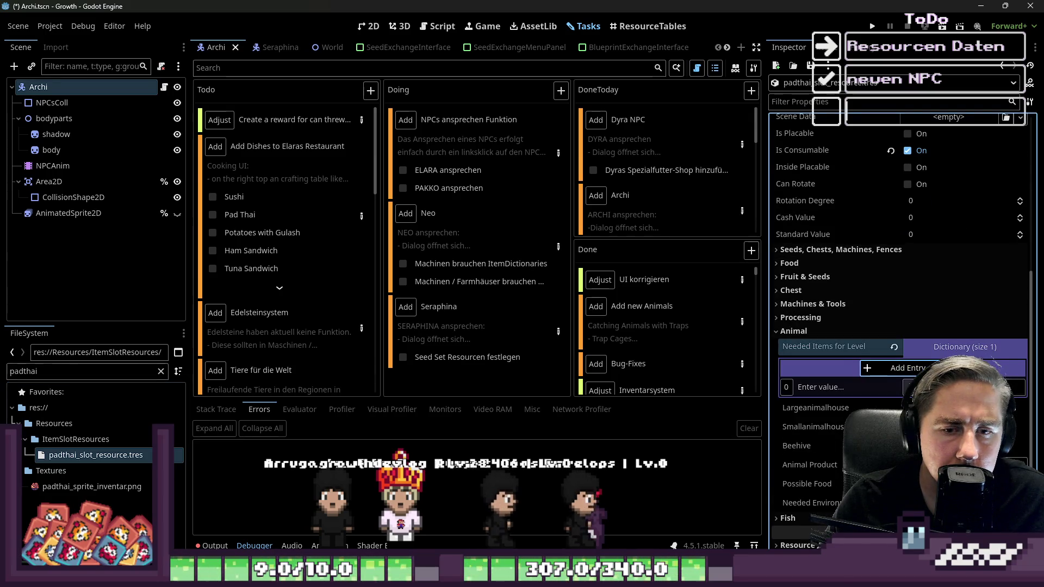
click(1000, 386)
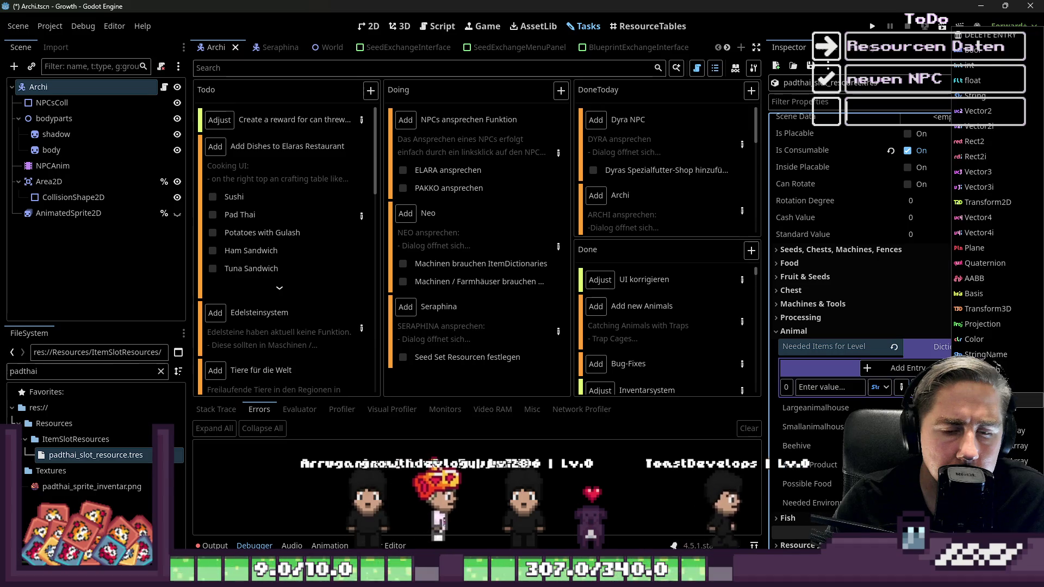
click(811, 385)
click(811, 384)
text(1)
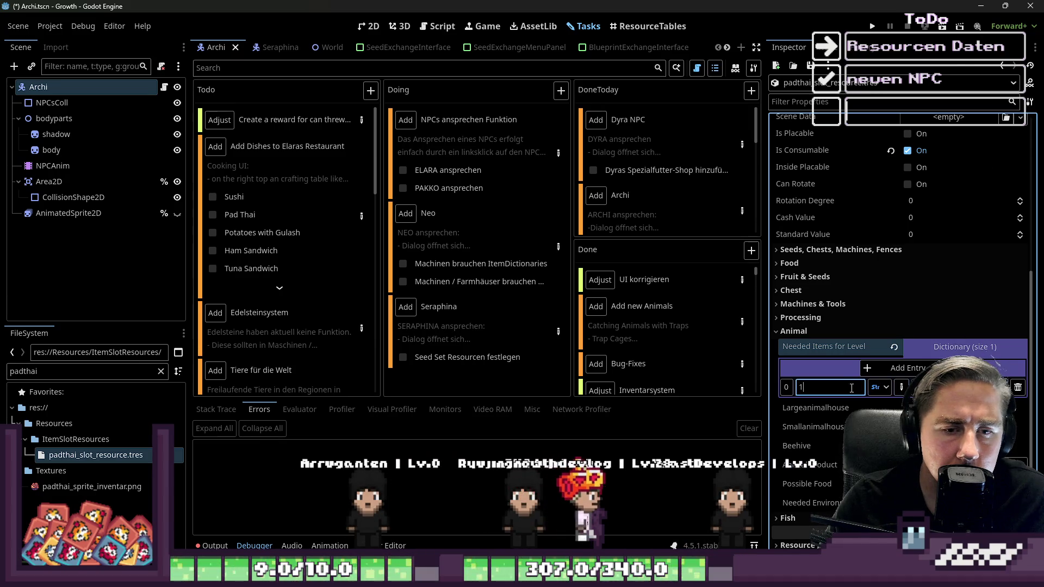
key(alt+shift+o)
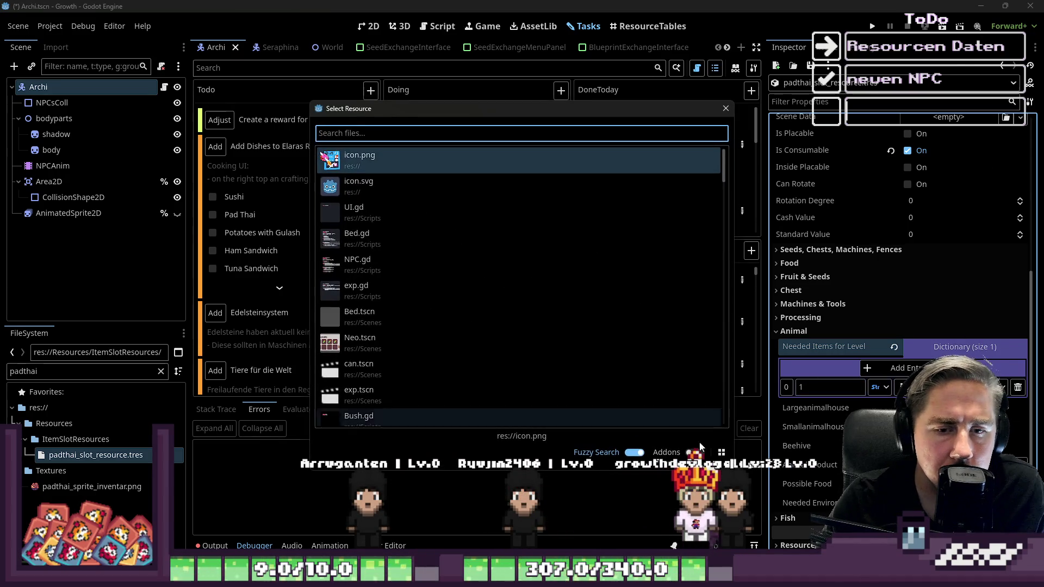
click(755, 145)
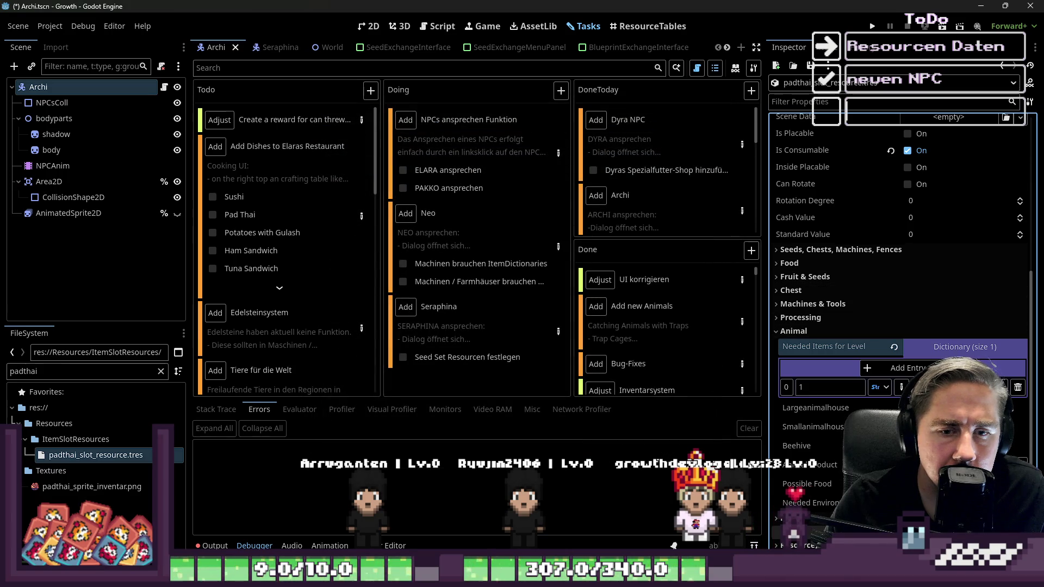
Step: Make the entry value a nested collection, drop in the rice noodle resource, and add more ingredient rows
click(1006, 386)
click(986, 355)
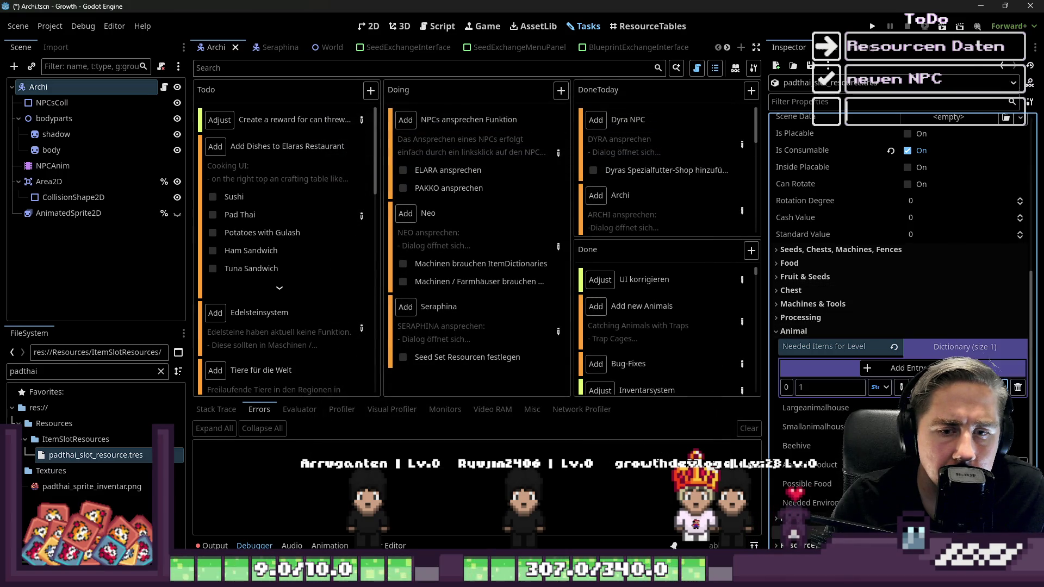
click(867, 407)
click(1016, 428)
click(985, 355)
double_click(60, 370)
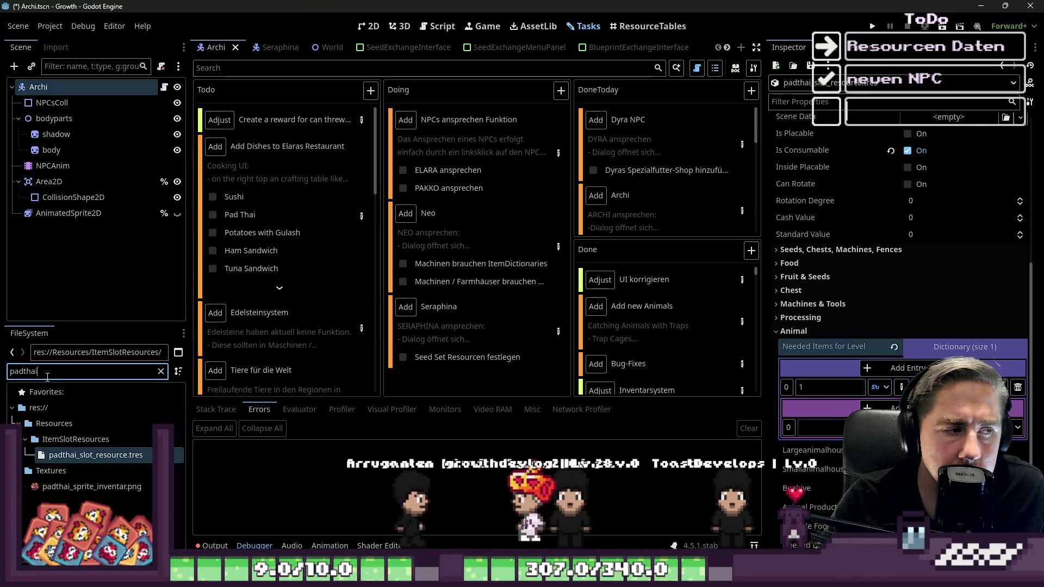
text(rice)
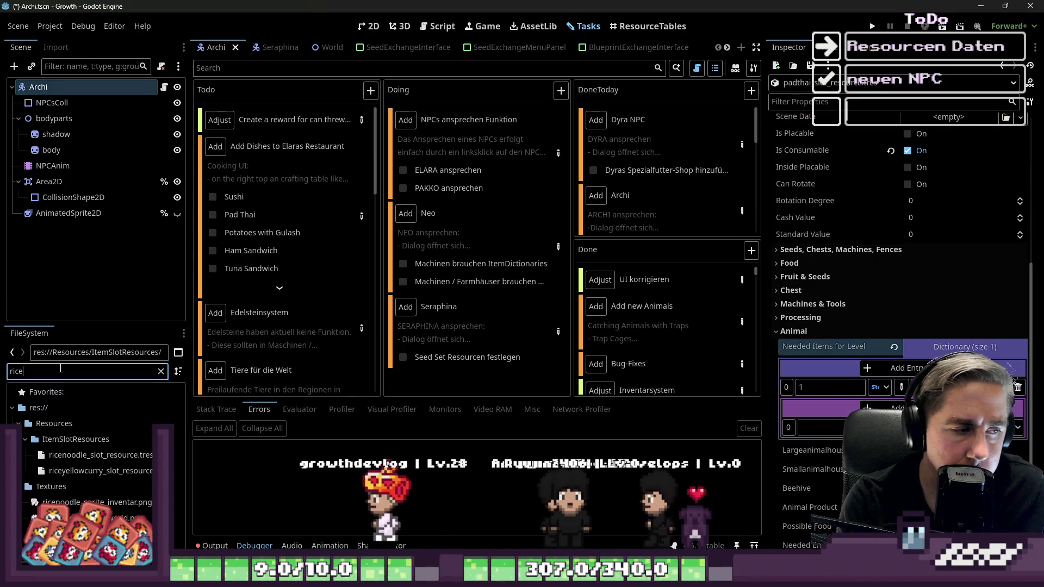
drag(92, 455, 818, 382)
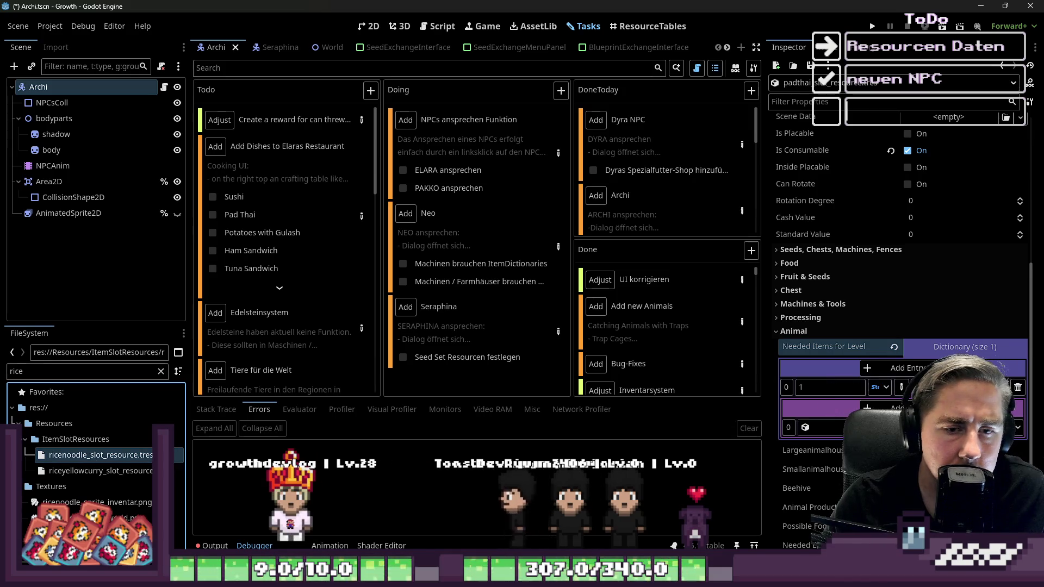
click(867, 407)
click(866, 407)
click(867, 407)
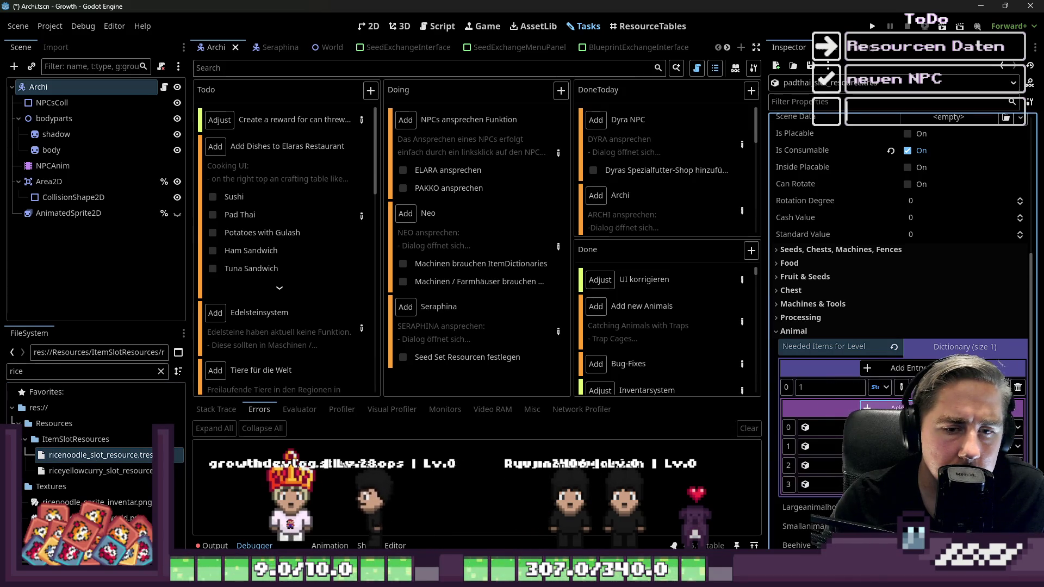
Step: Review the recipe notes in the restaurant dishes task details
click(358, 229)
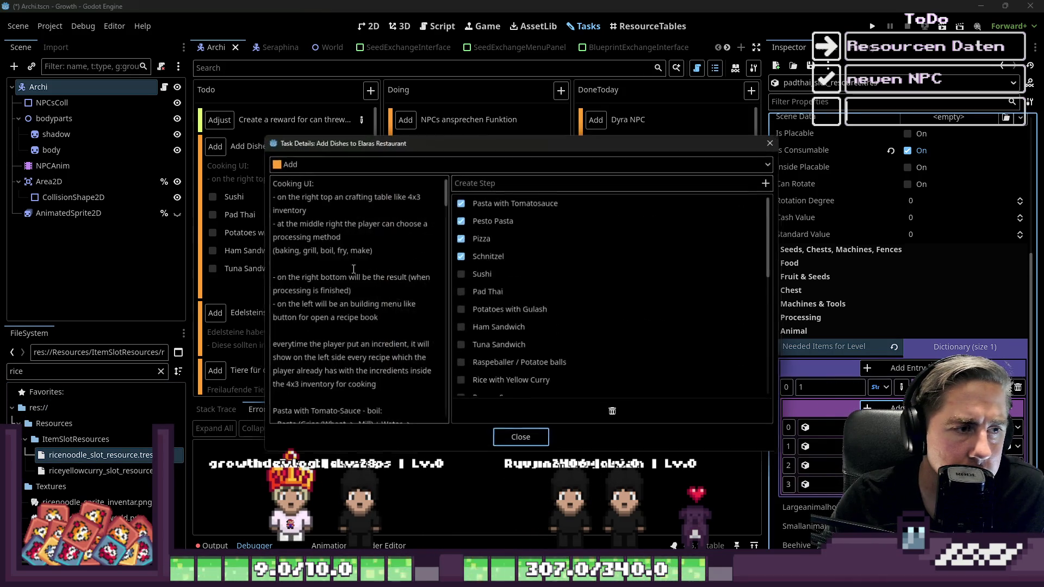
scroll(346, 343, down, 10)
scroll(347, 343, down, 2)
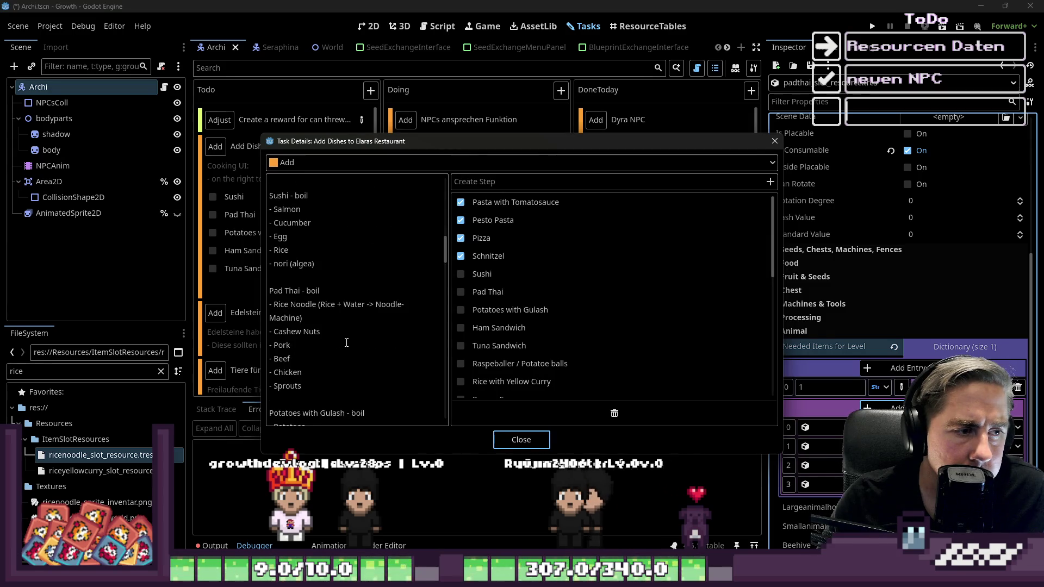
click(511, 443)
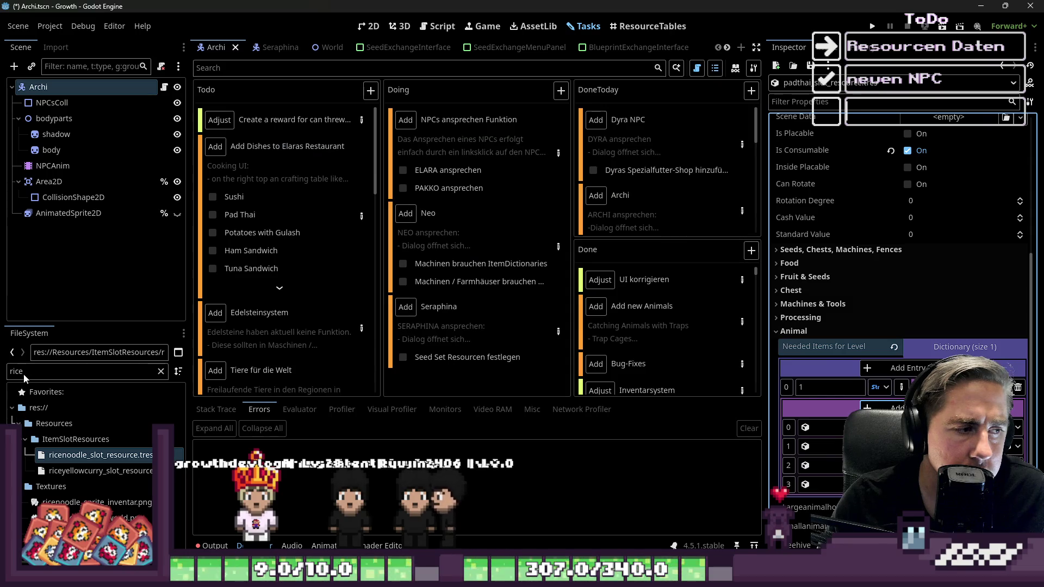
Step: Search the files for pork, beef and chicken, then open the sprout slot resource and save
key(ctrl+f)
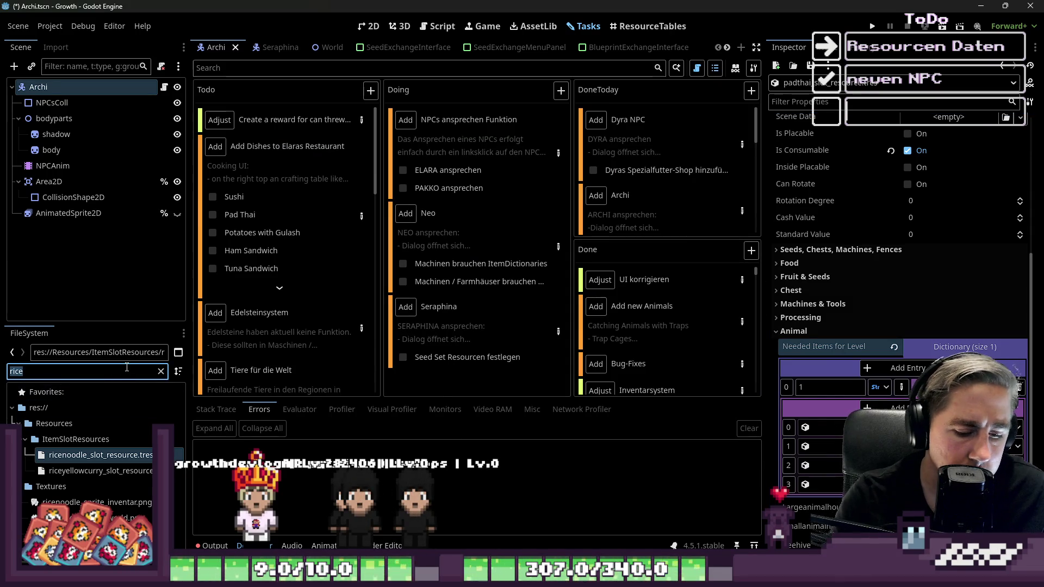
text(pork)
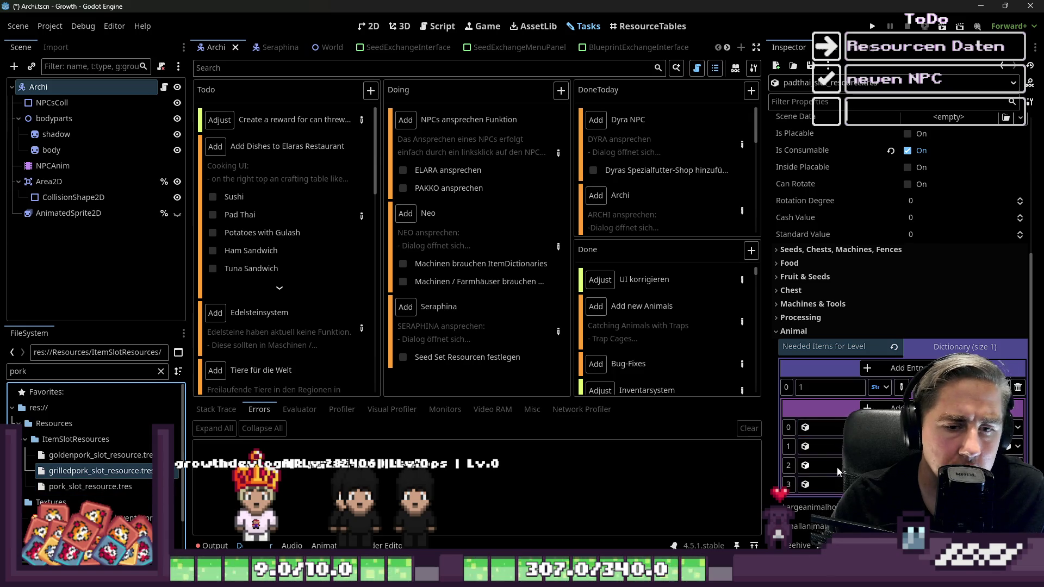
text(beef)
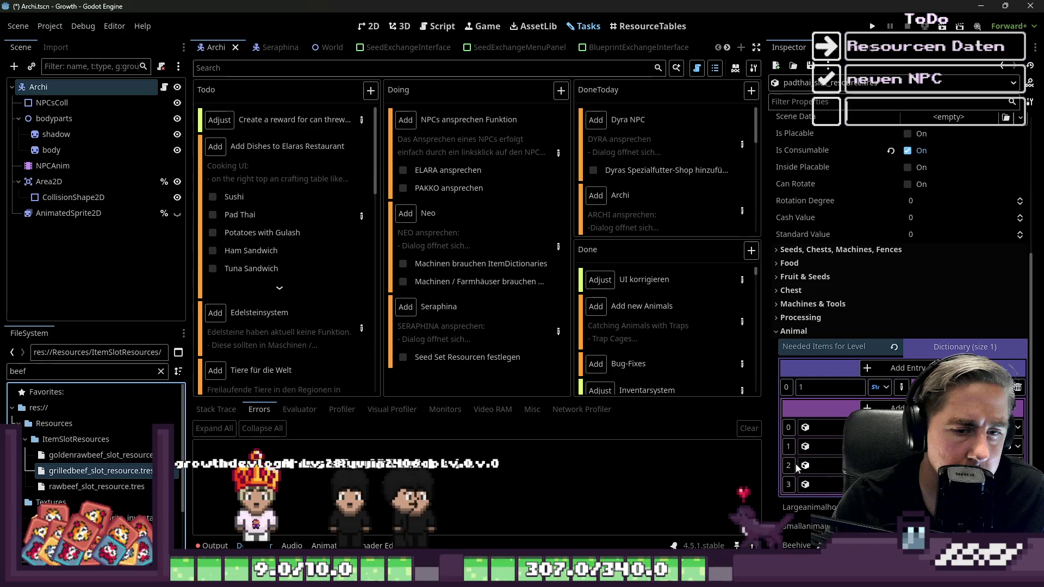
double_click(58, 373)
text(chickr)
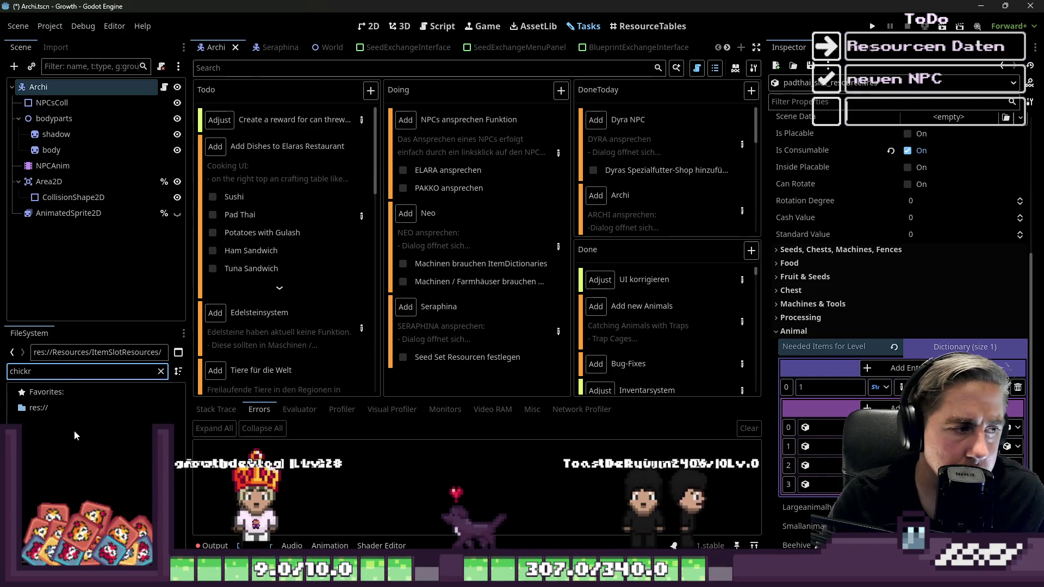
key(BackSpace)
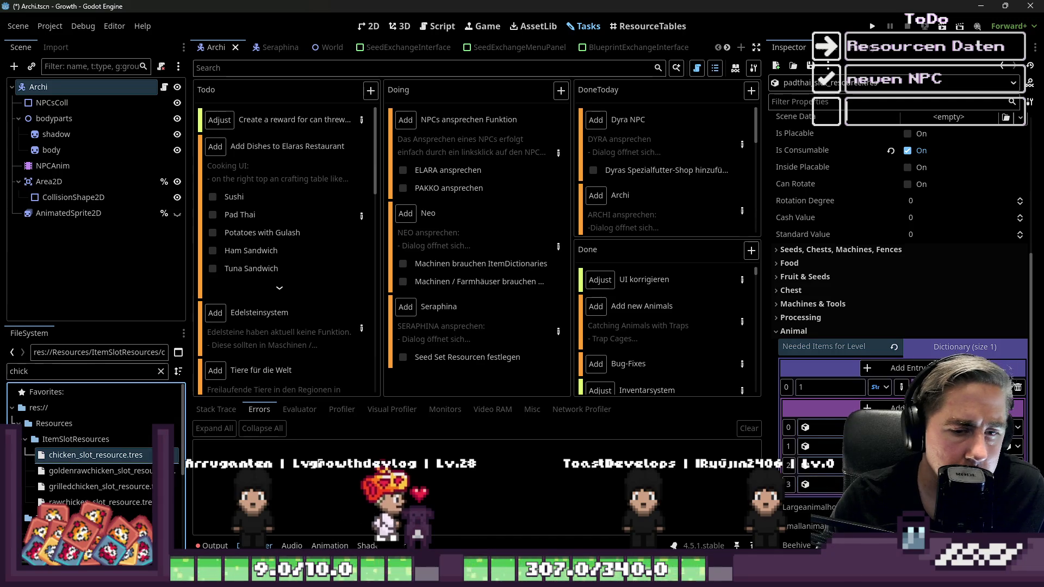
double_click(73, 369)
text(sprout)
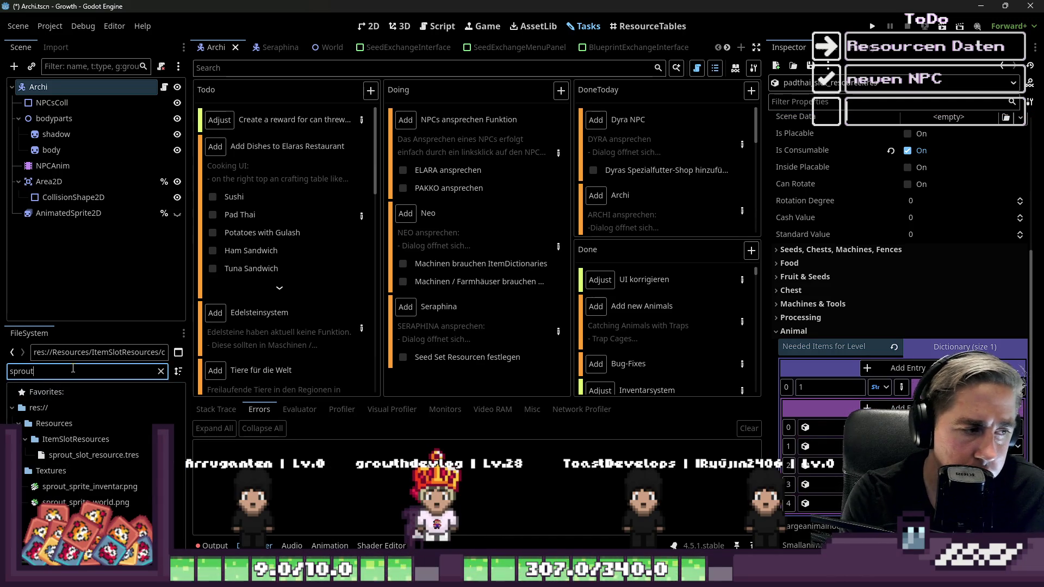
click(94, 455)
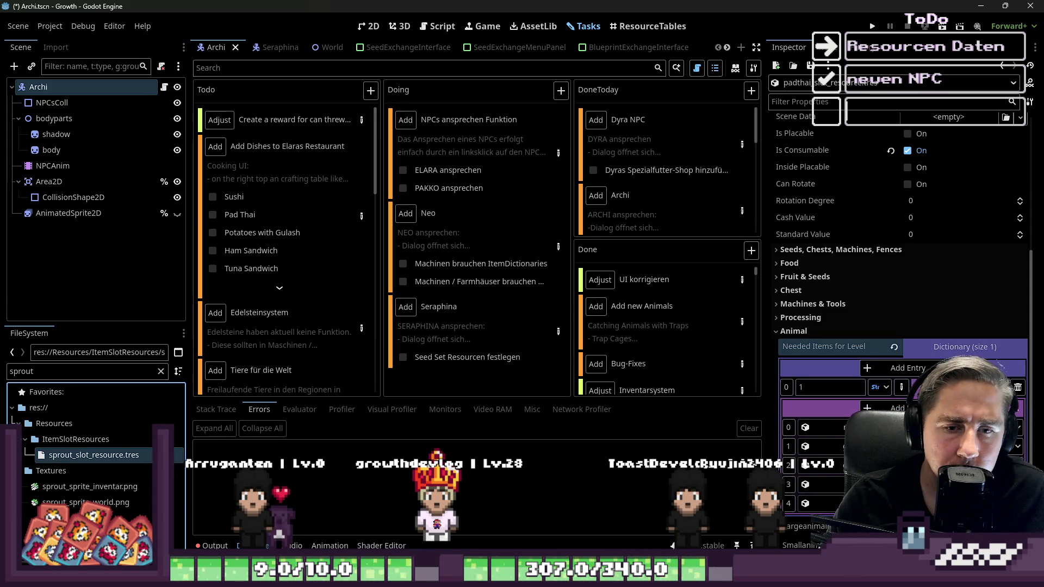
key(ctrl+s)
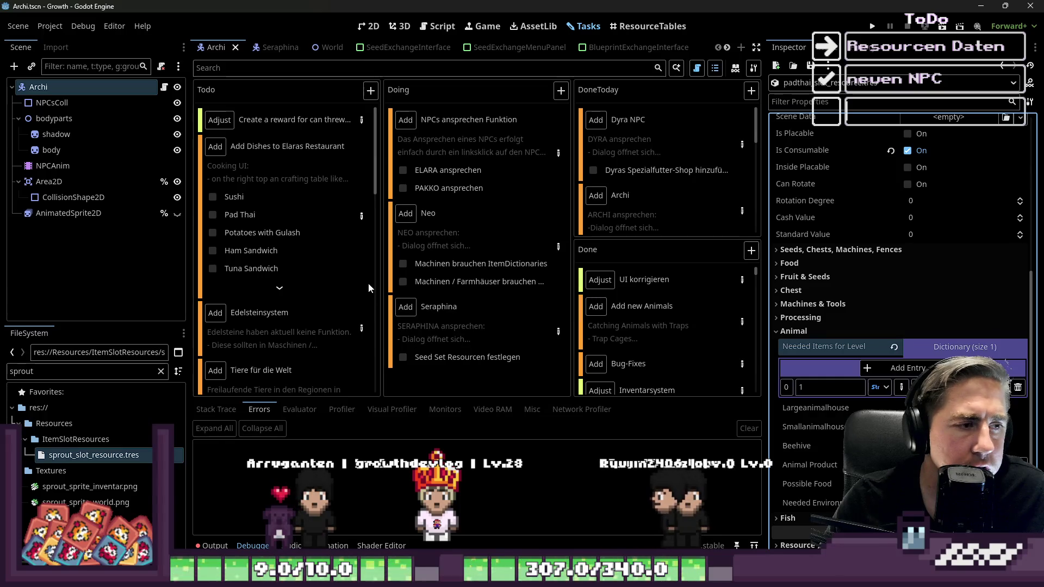
Step: Tick off Pad Thai in the restaurant dishes task and glance at its details
click(213, 215)
double_click(67, 373)
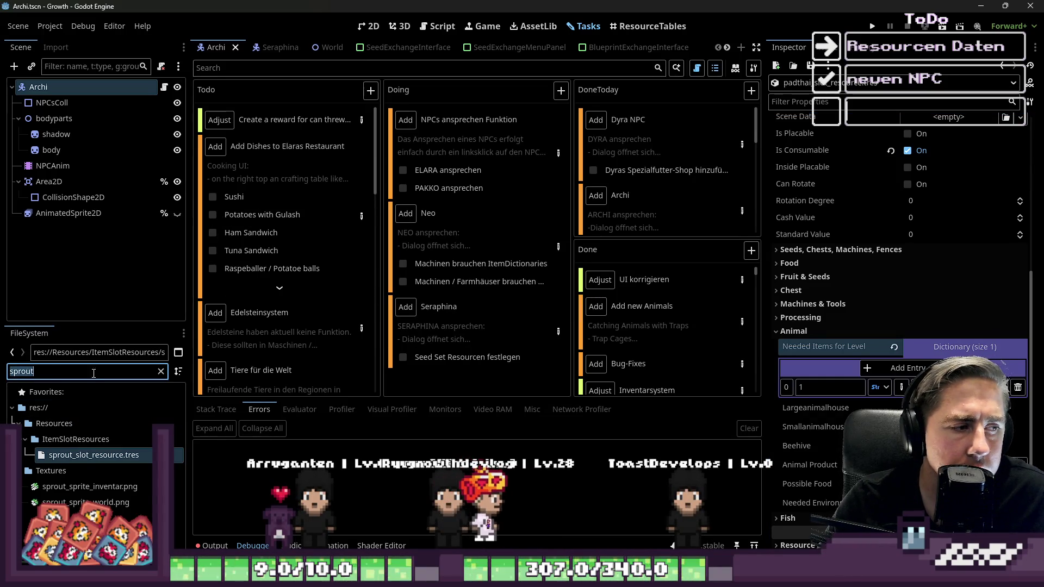
click(362, 216)
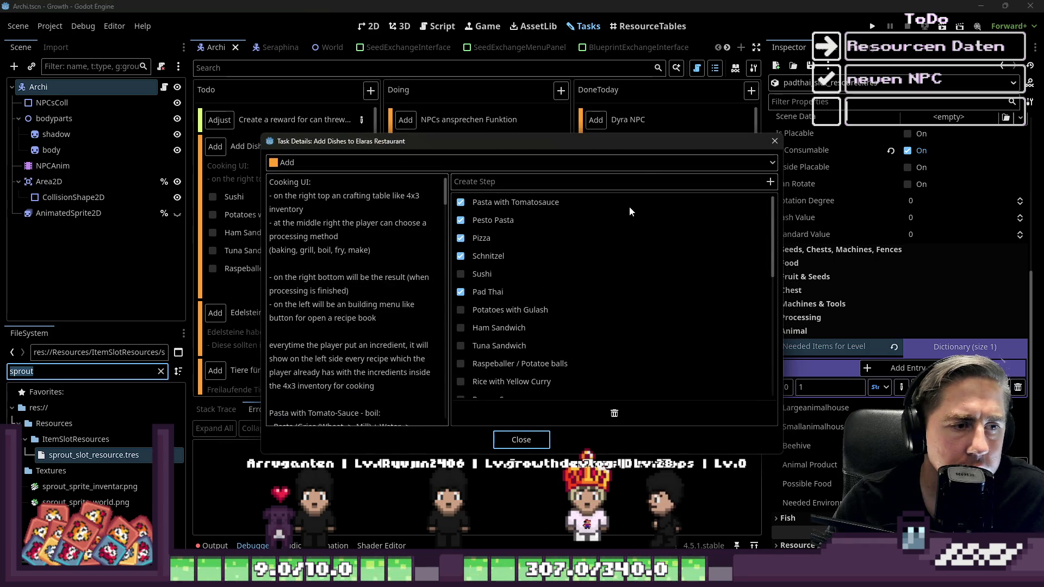
click(771, 144)
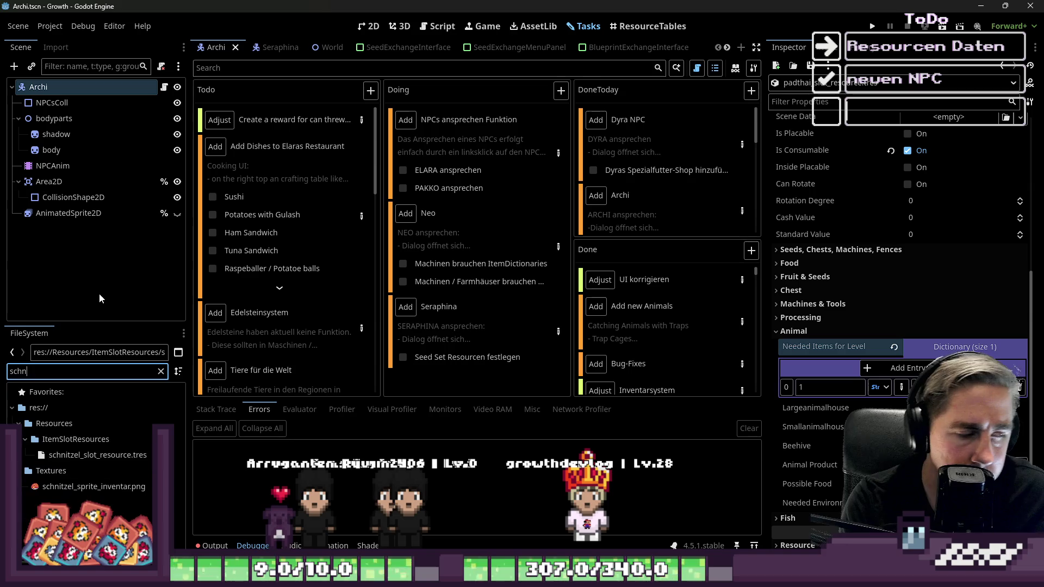
Step: Set schnitzel's Needed Items for Level entry value to 1, save, and open the pizza slot resource
text(schnitze)
click(84, 462)
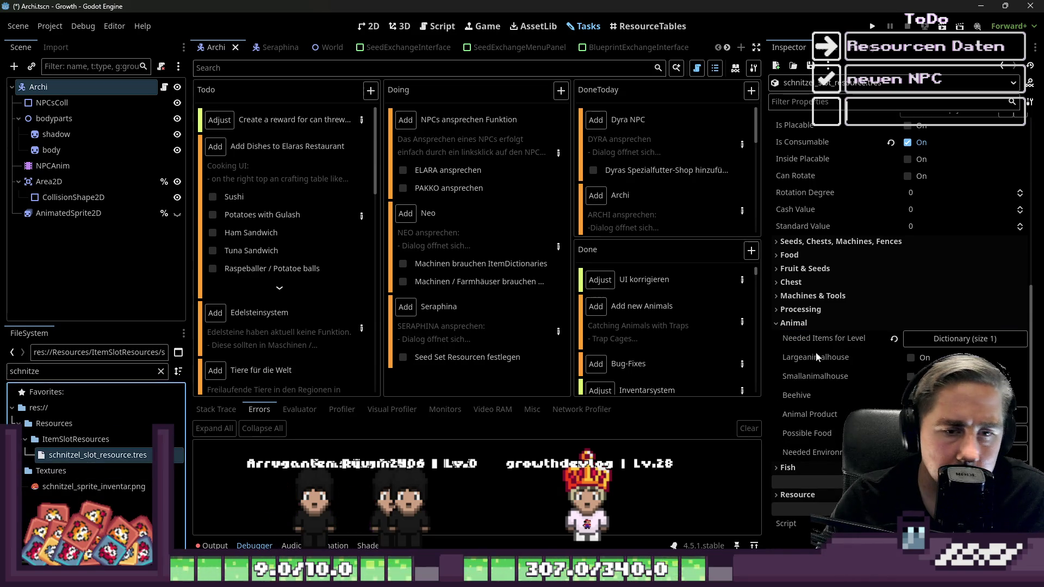
click(954, 341)
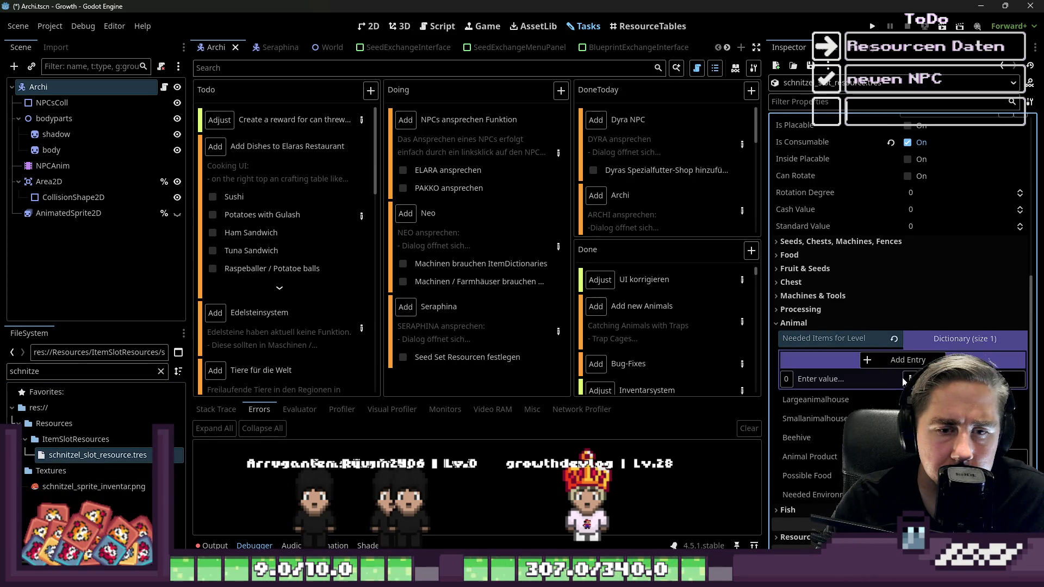
click(825, 374)
text(1)
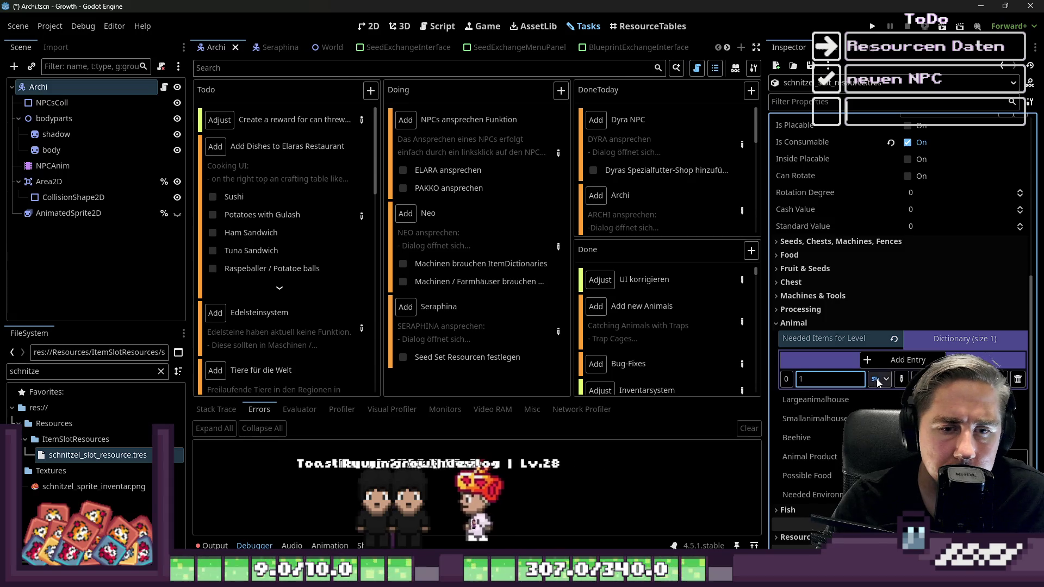
key(Return)
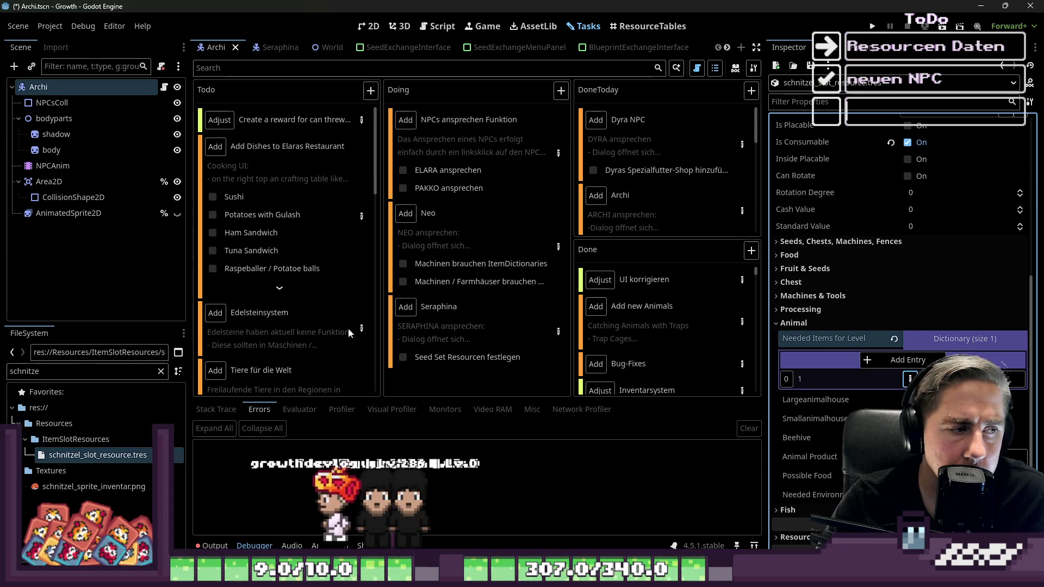
key(ctrl+s)
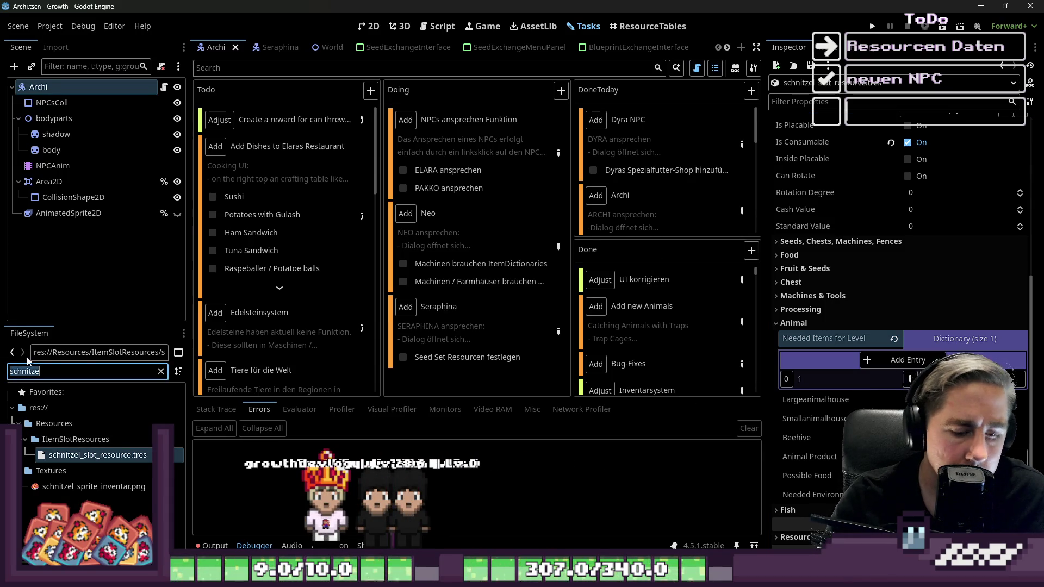
text(Pizza)
click(82, 455)
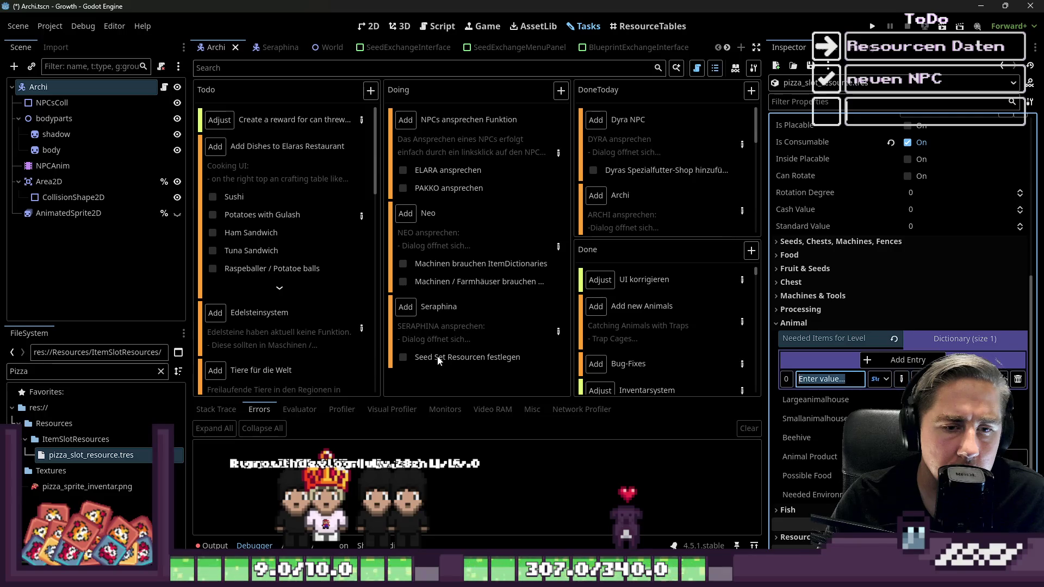
Step: Set the pizza entry value to 1, then open the pesto pasta slot resource and save
text(1)
key(Return)
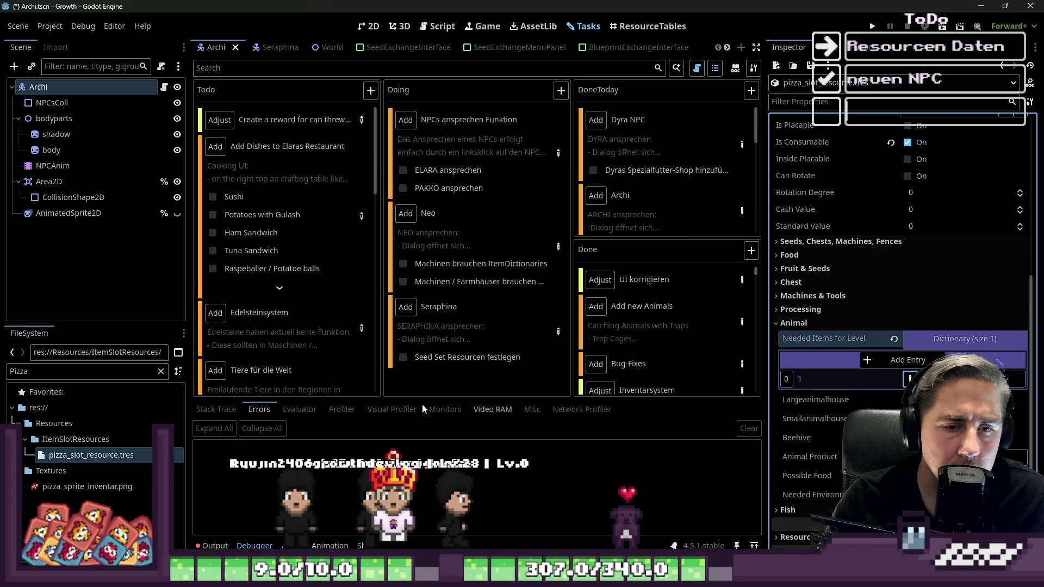
click(69, 373)
double_click(69, 373)
text(O)
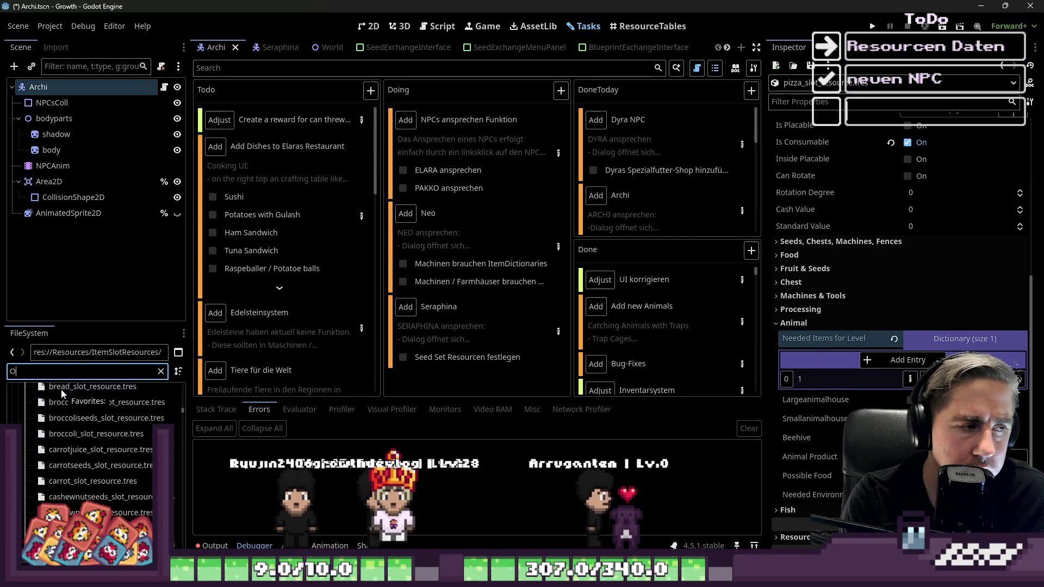
key(BackSpace)
text(P)
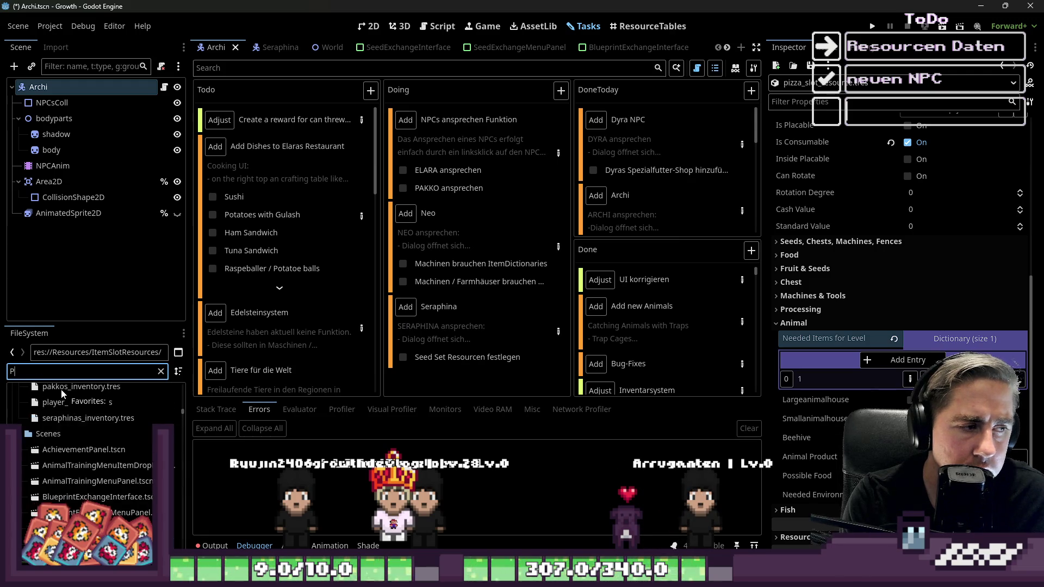
text(esto)
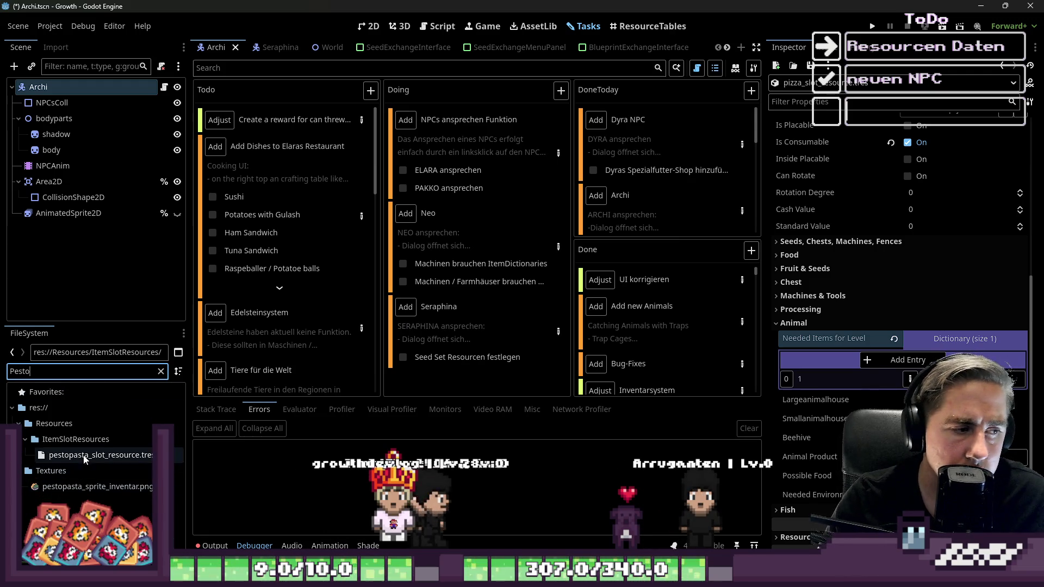
click(85, 455)
click(967, 339)
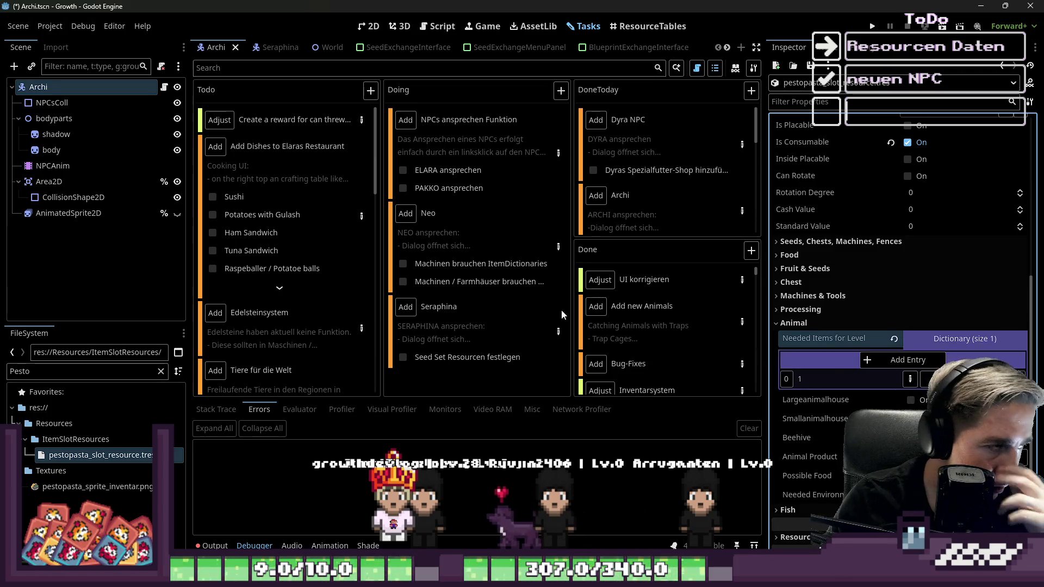
key(ctrl+s)
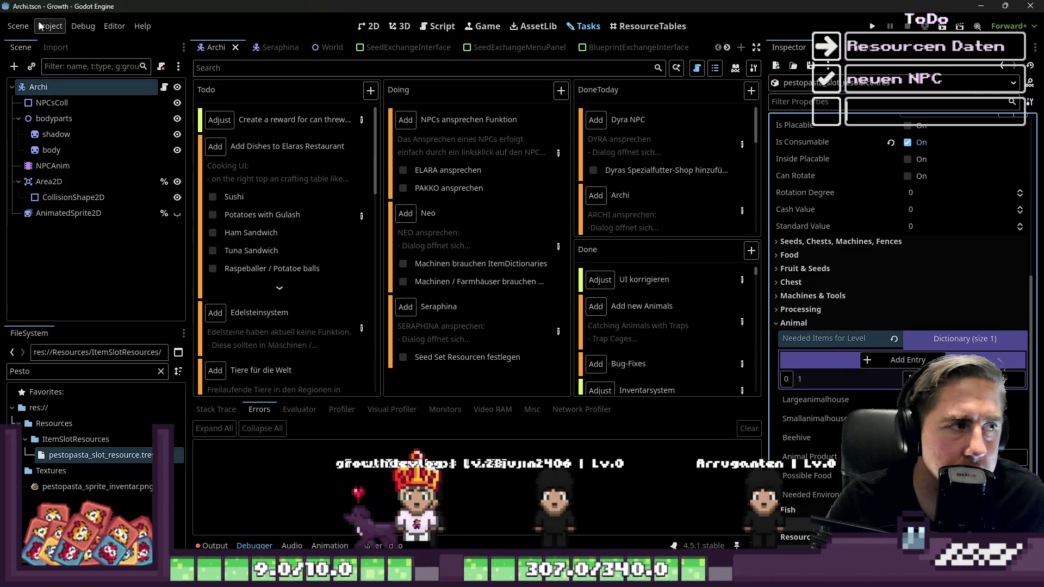
Step: Run the Growth project briefly and stop it
click(49, 26)
click(872, 26)
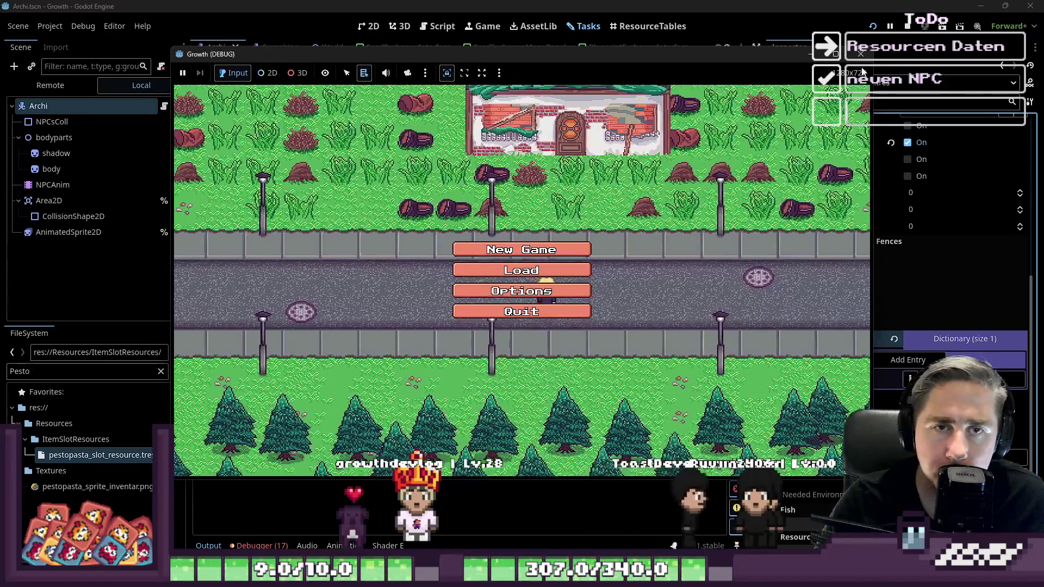
click(860, 54)
Step: Look through the Debug and Project menus, switch to the script editor, and relaunch the game with F5
click(81, 26)
click(72, 26)
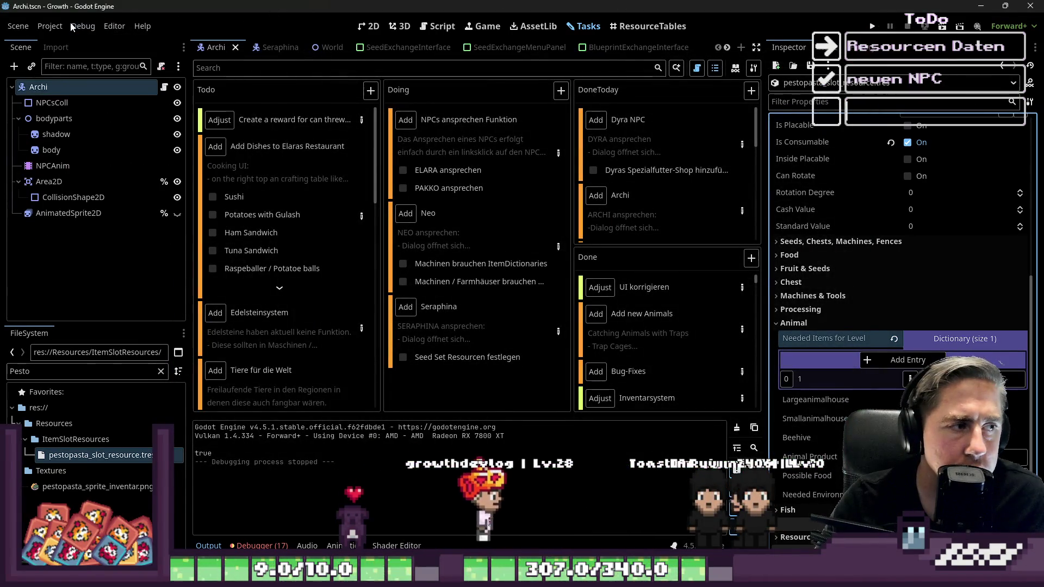
click(49, 26)
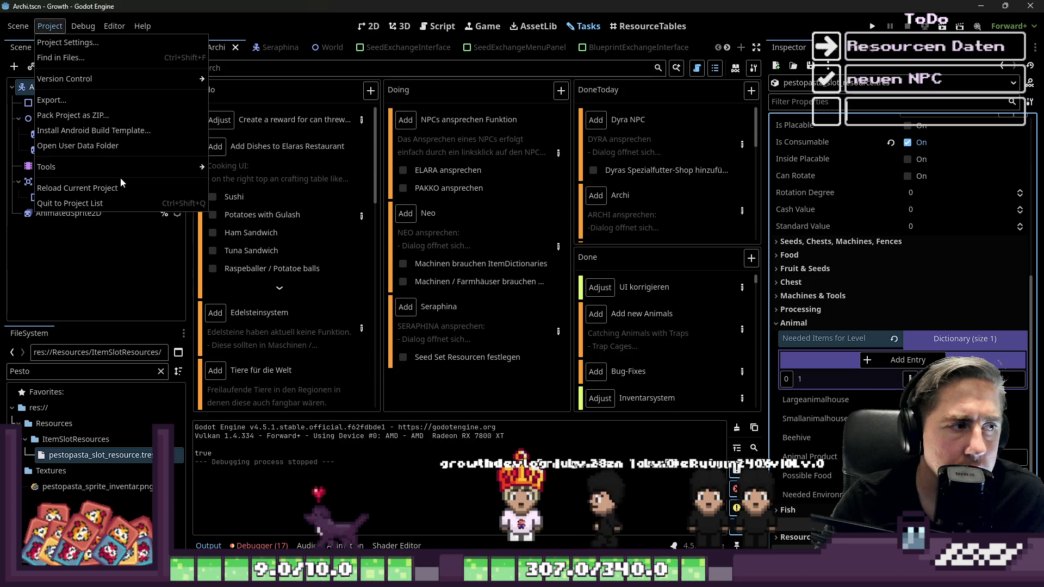
key(Escape)
key(ctrl+F3)
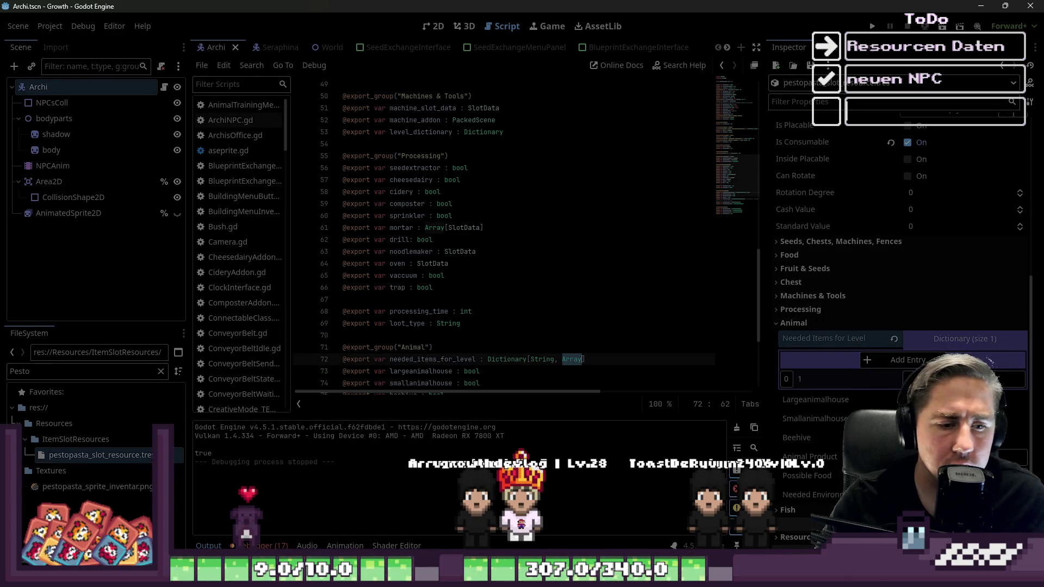
key(F5)
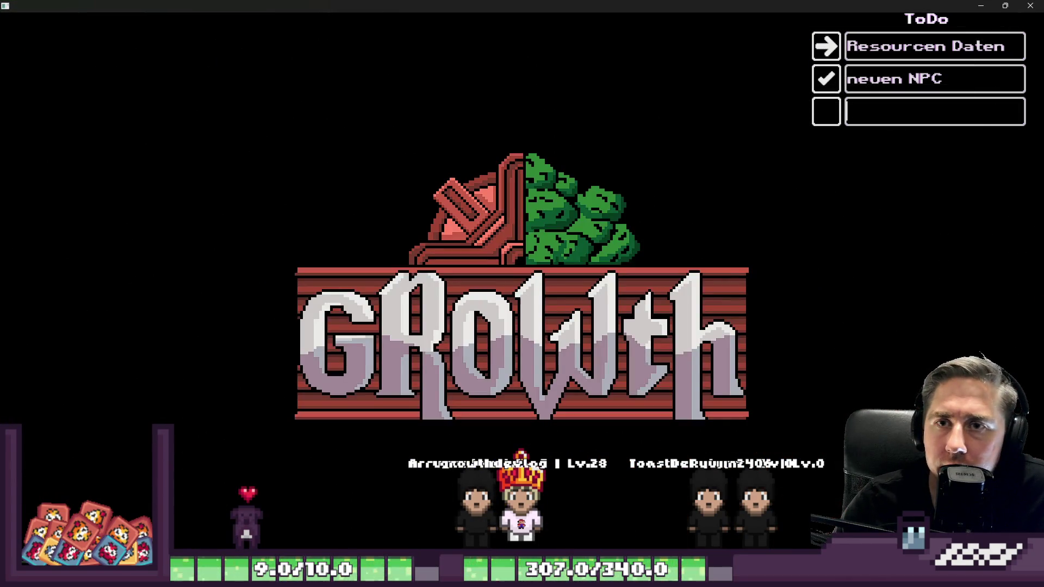
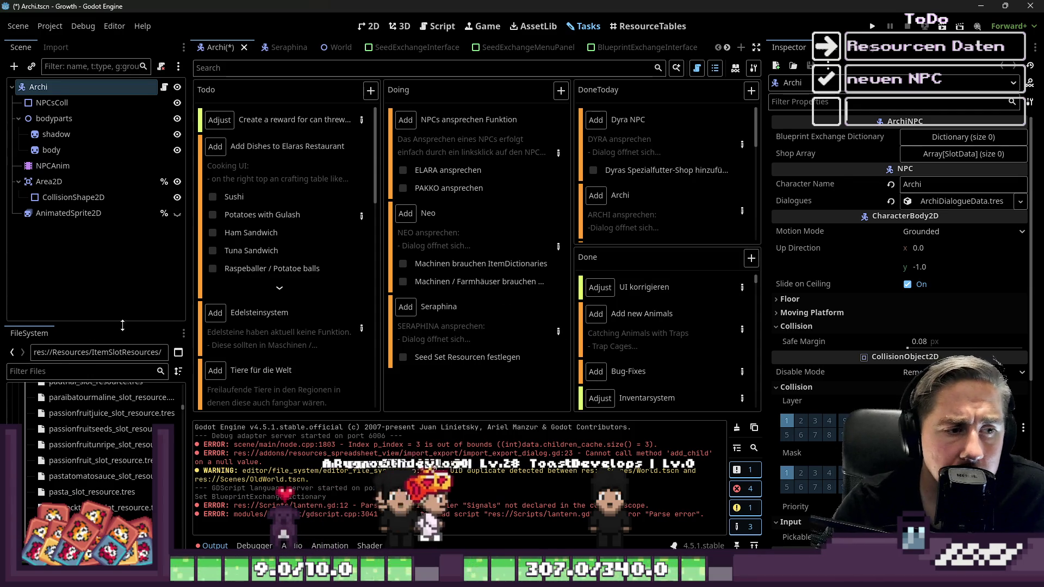
Step: Filter for 'pesto', open pestopasta_slot_resource.tres and check its Needed Items for Level
click(41, 371)
text(pesto)
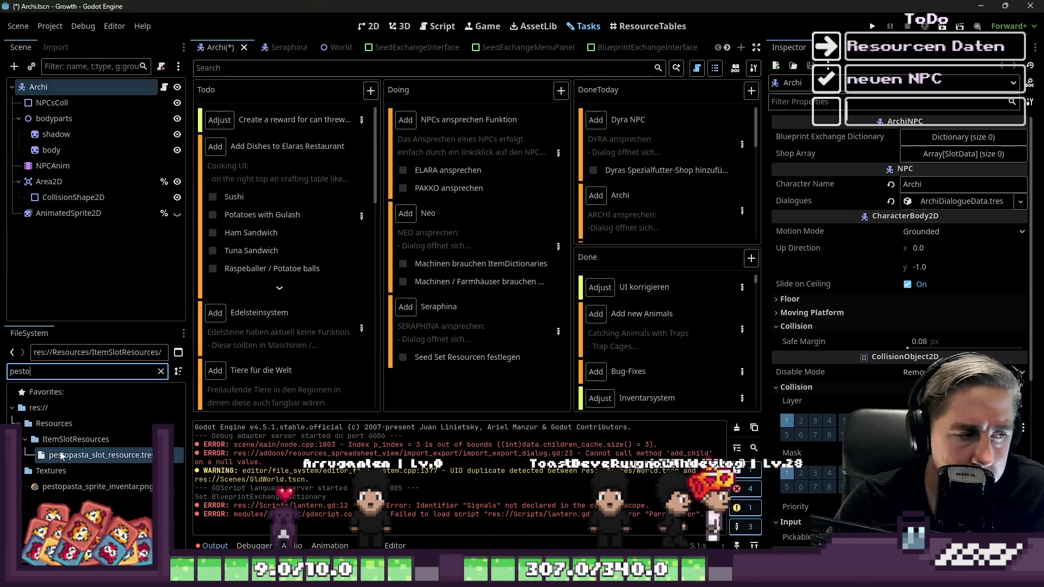
double_click(100, 455)
click(947, 340)
click(950, 340)
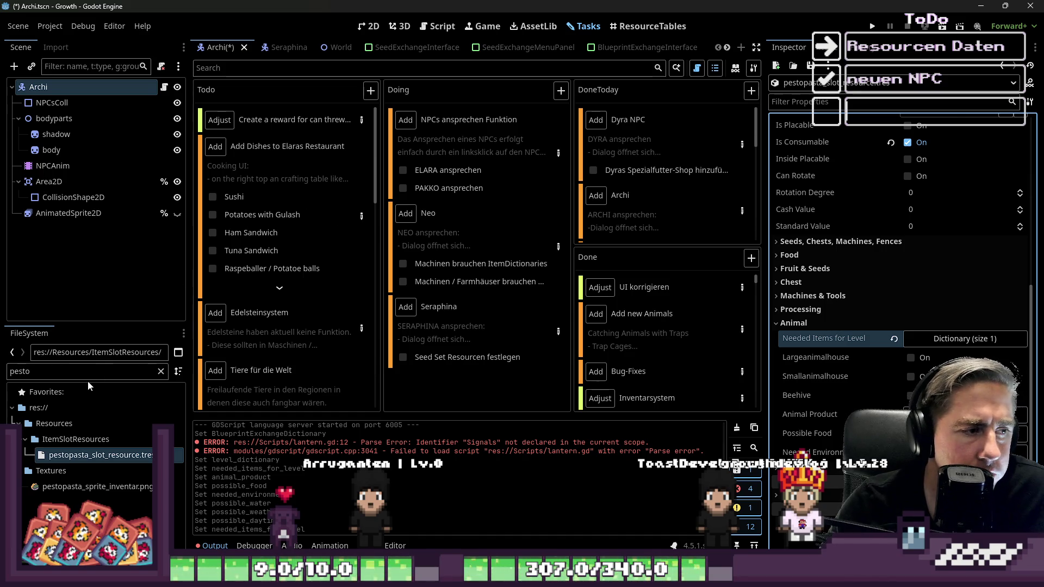
Step: Review the recipe ingredient notes in the Add Dishes to Elaras Restaurant task, then close it
click(360, 216)
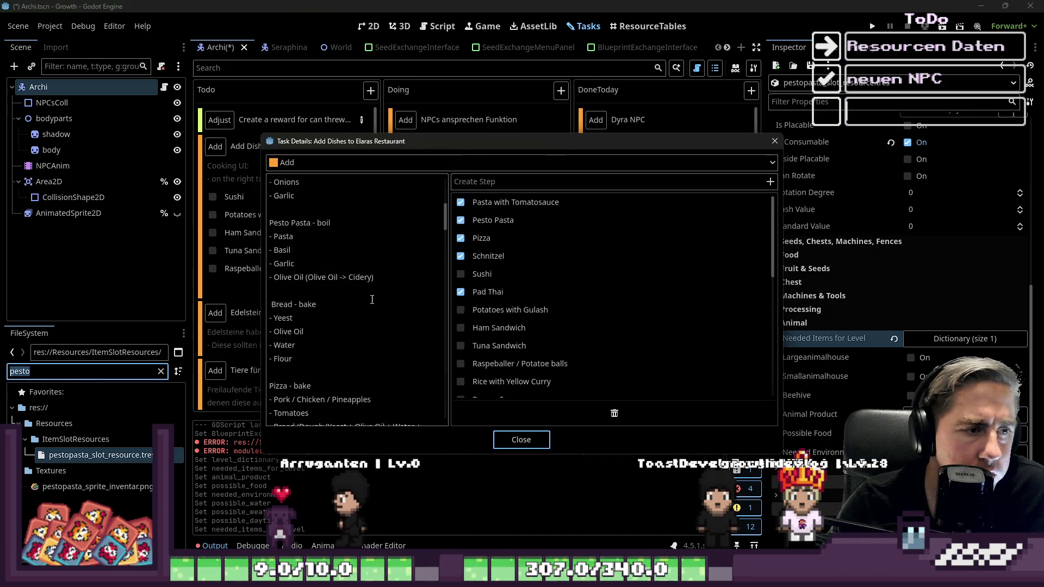
scroll(367, 285, down, 10)
scroll(367, 285, down, 6)
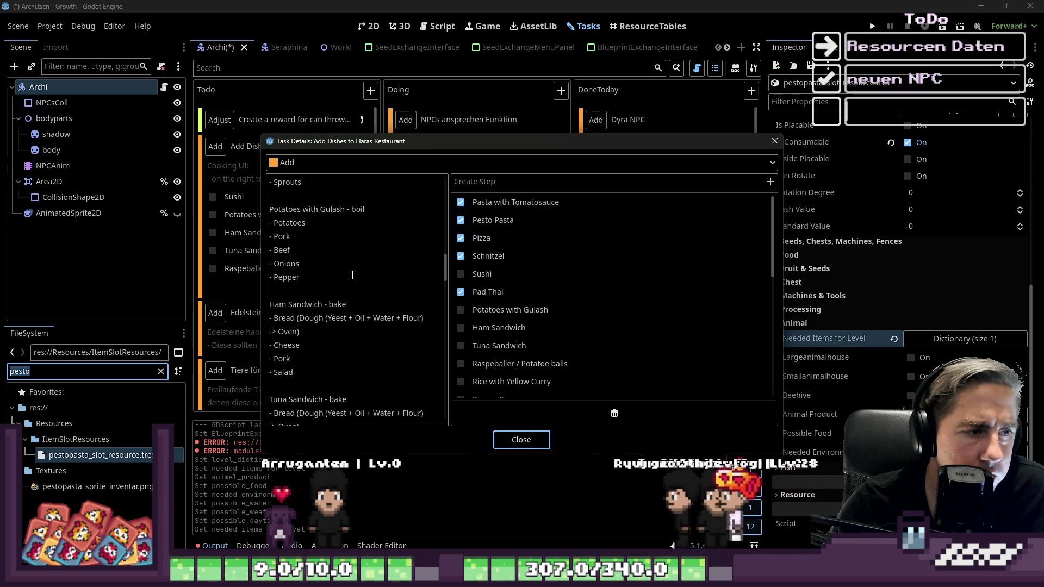
click(274, 223)
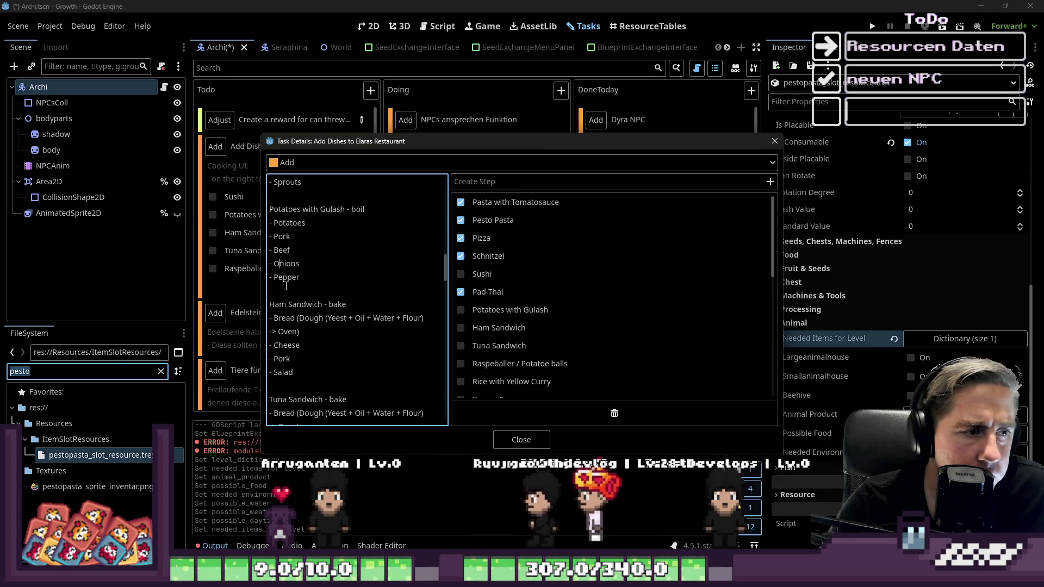
click(500, 442)
click(500, 441)
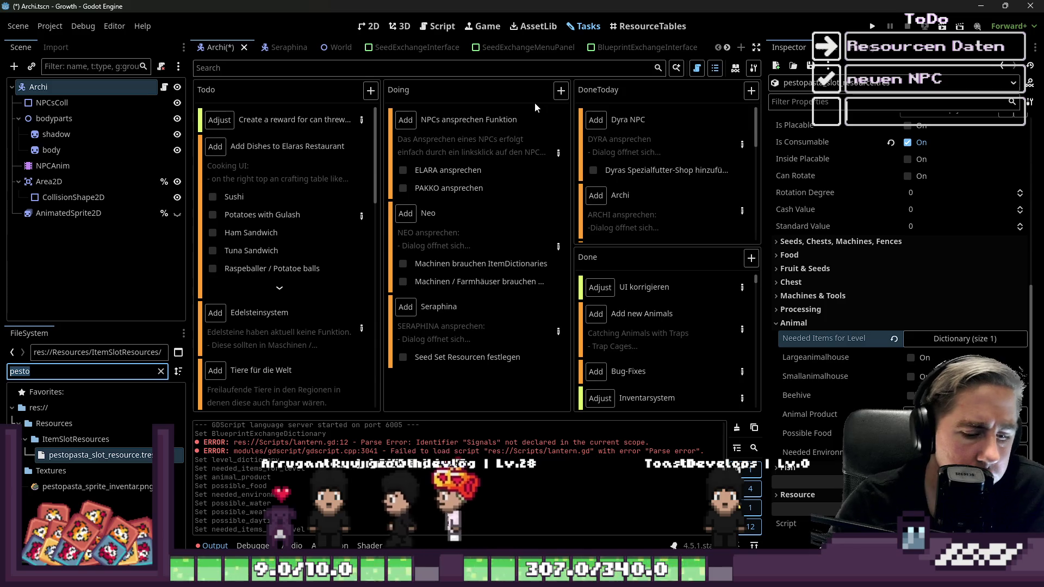
Step: Open potatoesgulash_slot_resource.tres and expand its empty Needed Items for Level dictionary
text(Gulas)
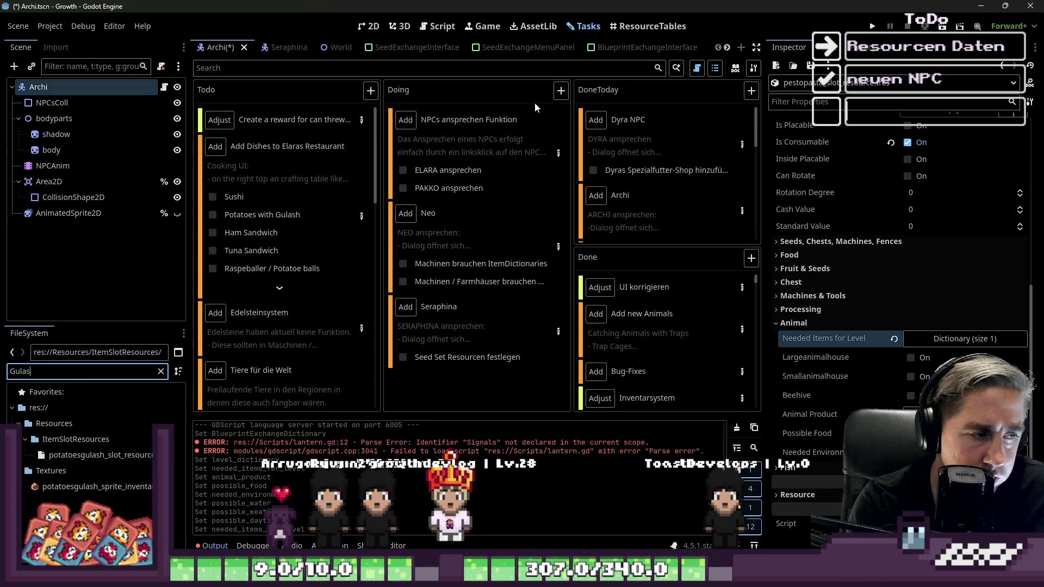
double_click(41, 455)
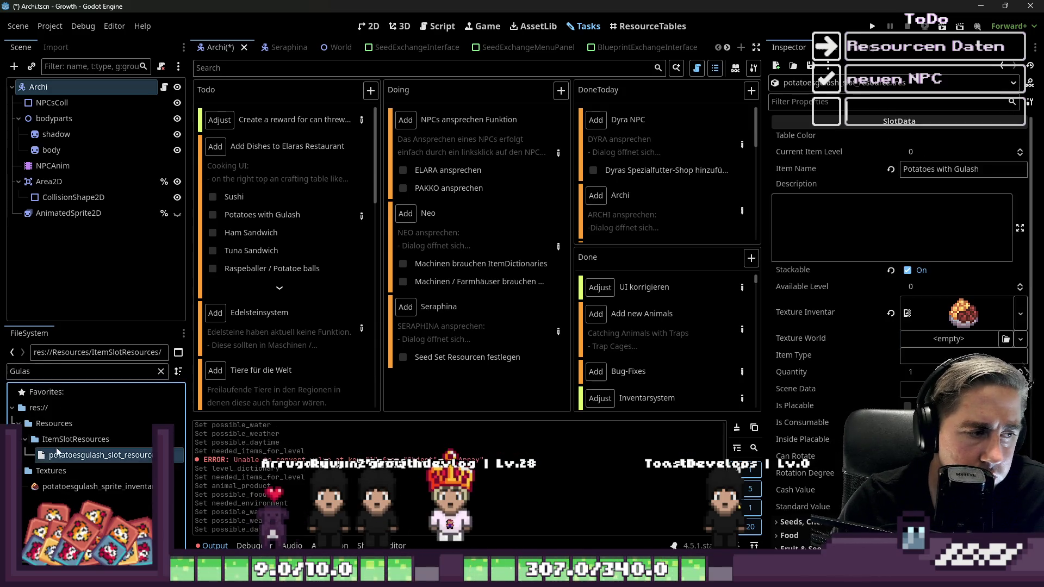
scroll(872, 306, down, 5)
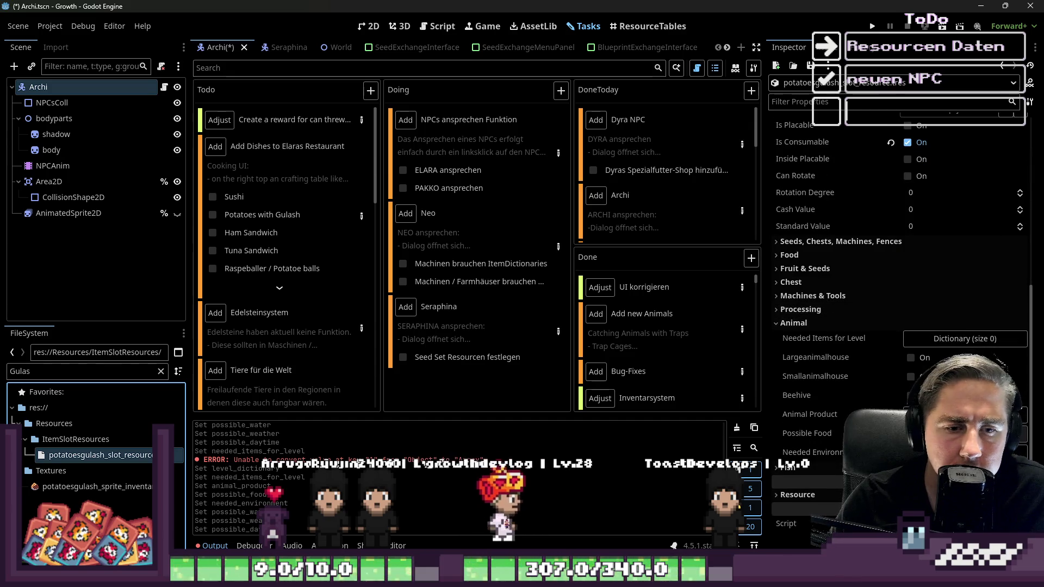
click(950, 339)
Step: Add a String-keyed entry whose array value holds a first resource item
click(907, 360)
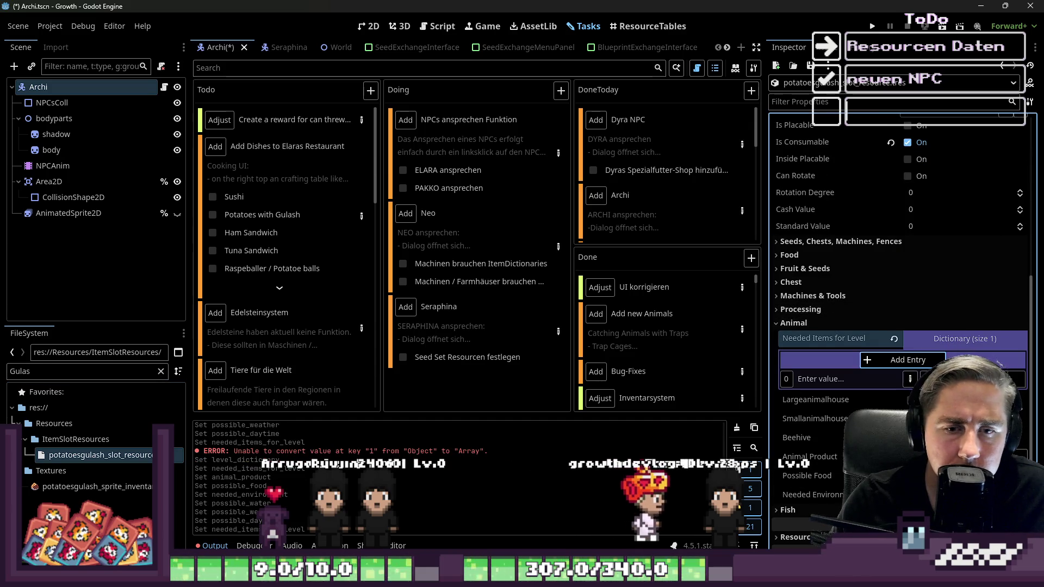
click(909, 379)
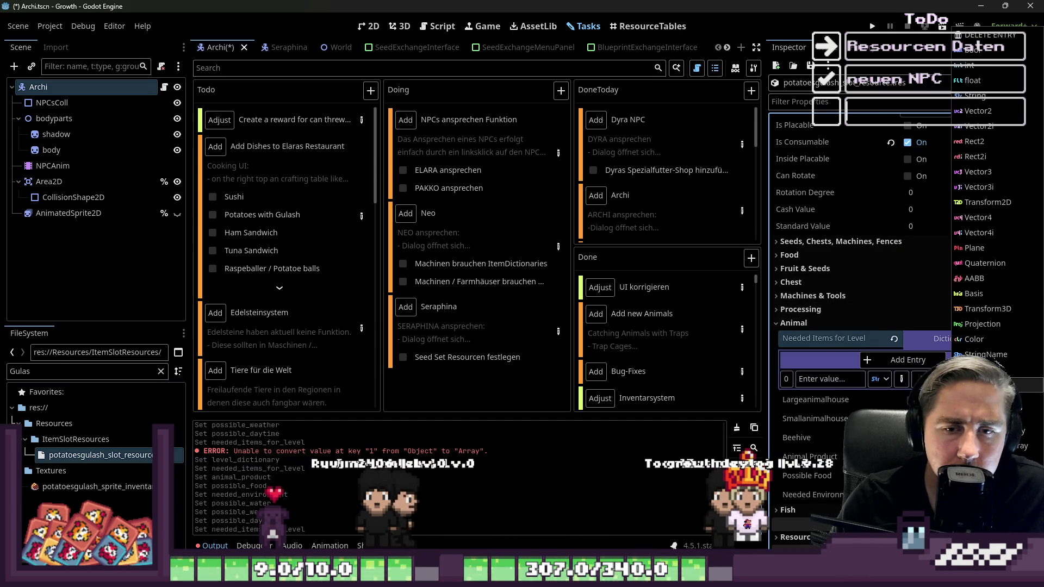
click(967, 144)
click(1003, 379)
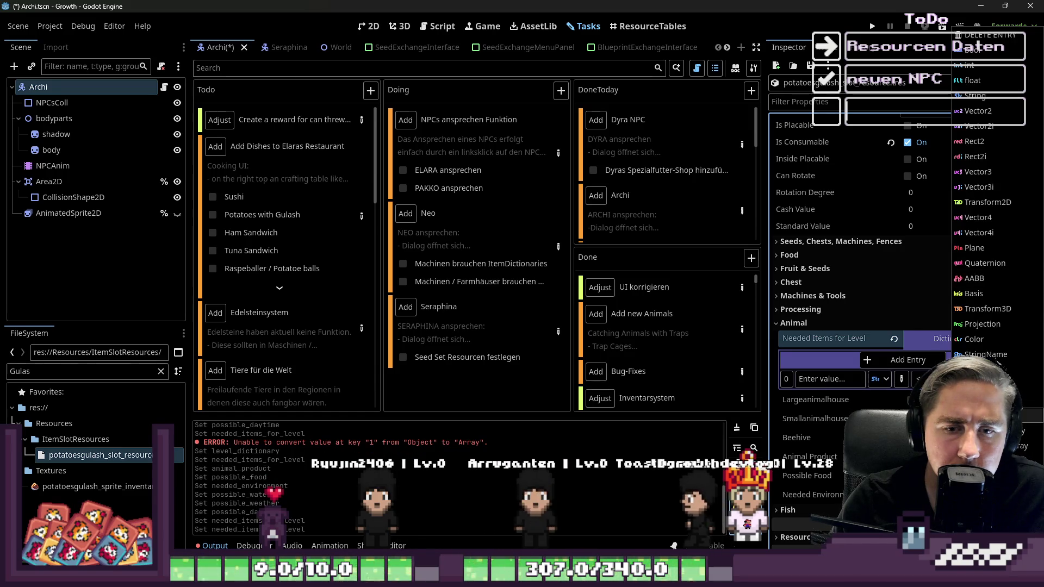
click(1010, 375)
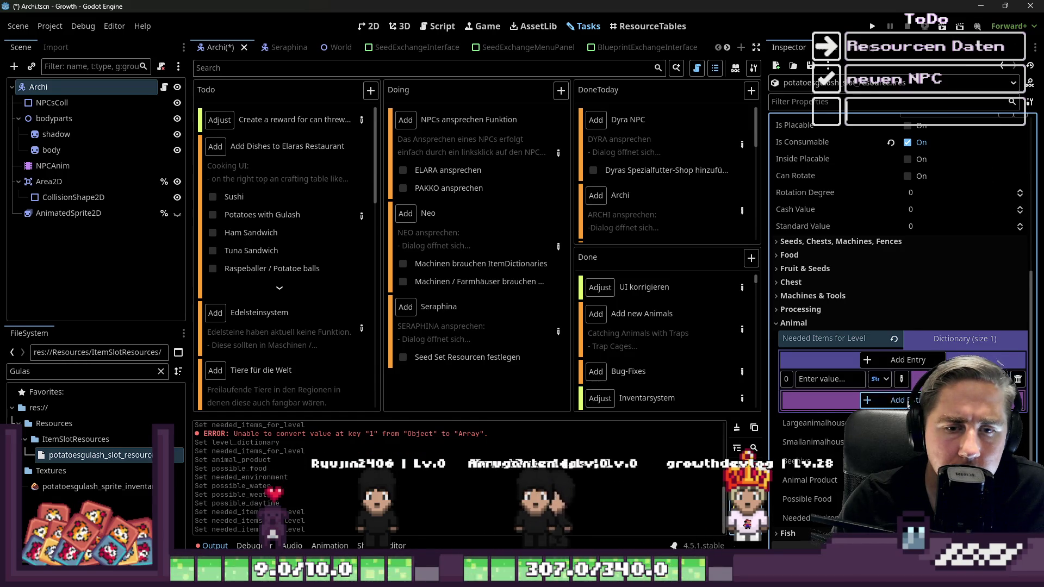
click(1003, 419)
click(973, 461)
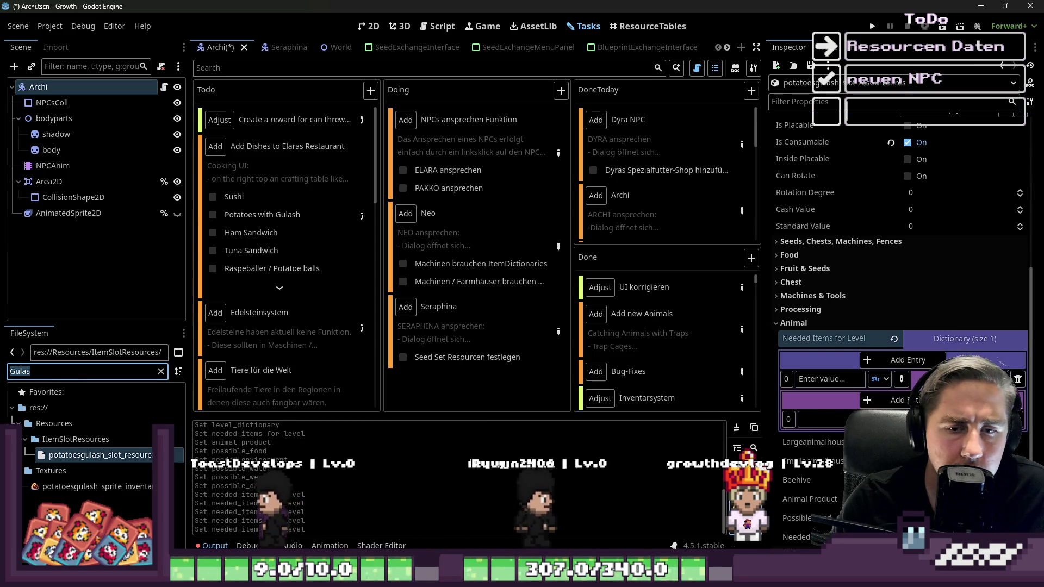
Step: Put the potato slot resource in the first array item and add four more items
double_click(20, 371)
click(59, 372)
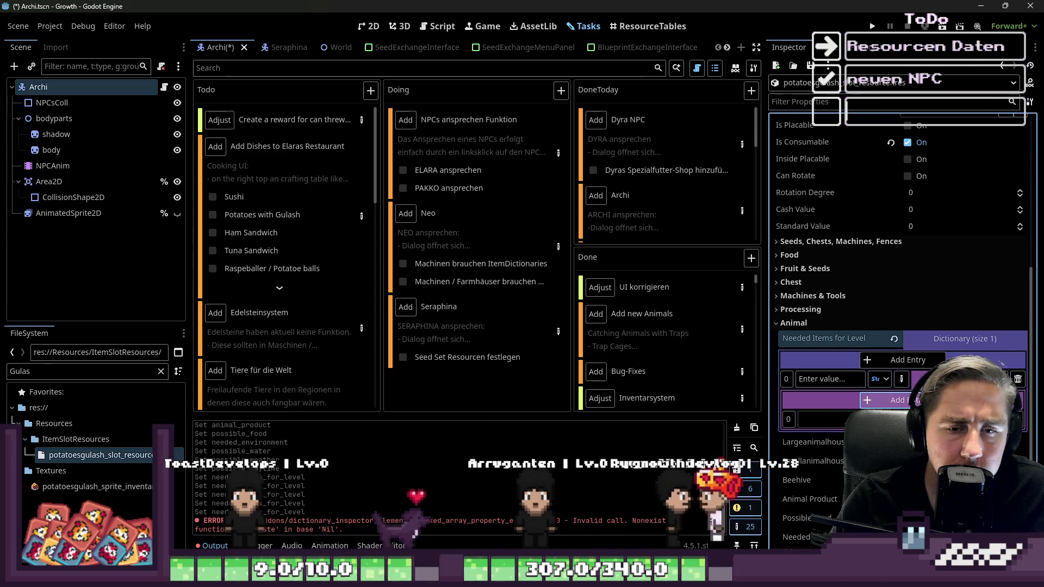
text(pota)
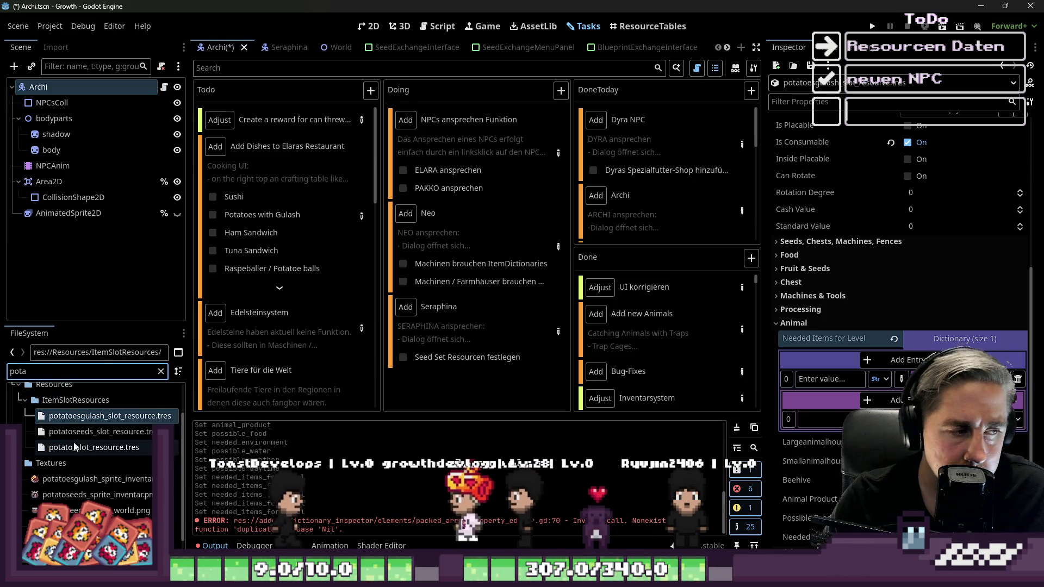
drag(93, 447, 880, 419)
click(894, 408)
click(892, 407)
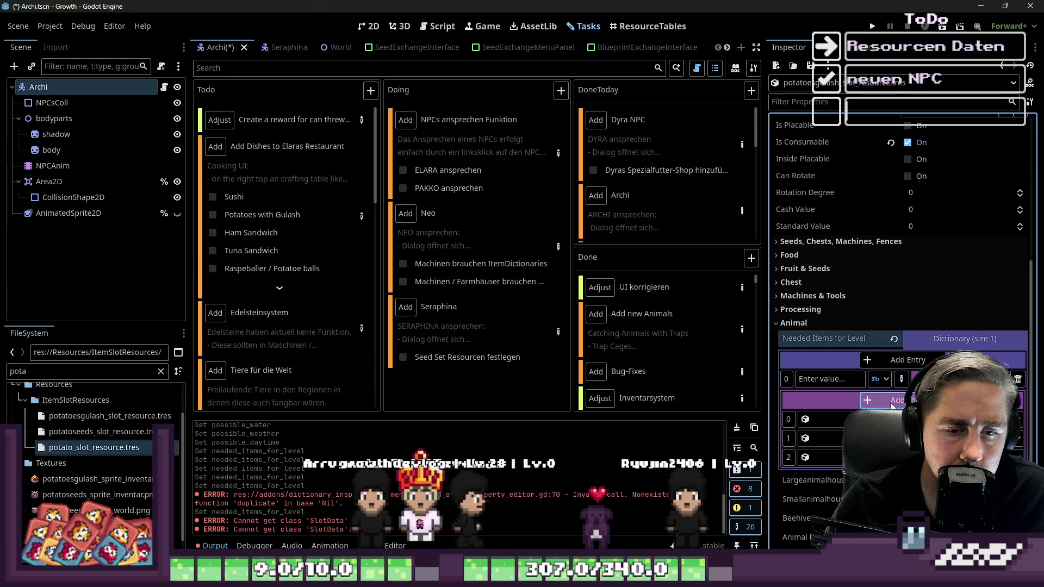
click(892, 407)
click(889, 404)
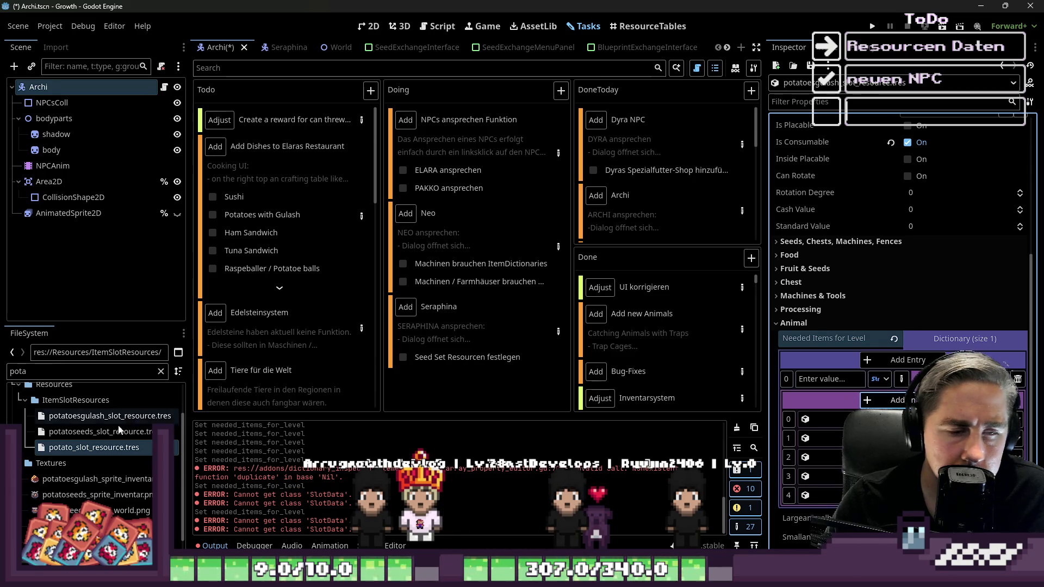
Step: Search for the porkbeef and red pepper slot resources and select the red pepper one
double_click(49, 370)
text(prok)
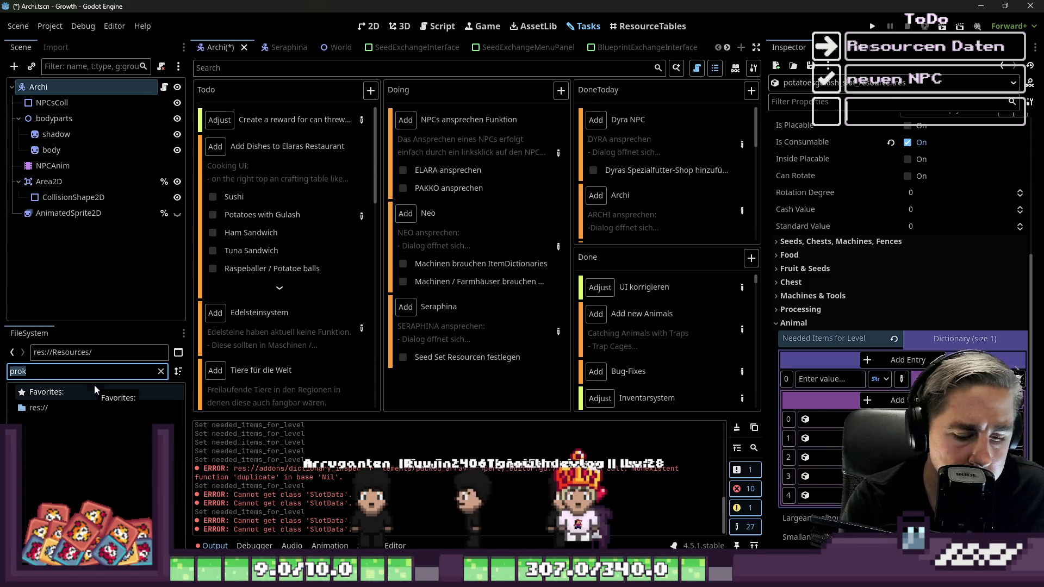
key(BackSpace)
key(BackSpace)
key(BackSpace)
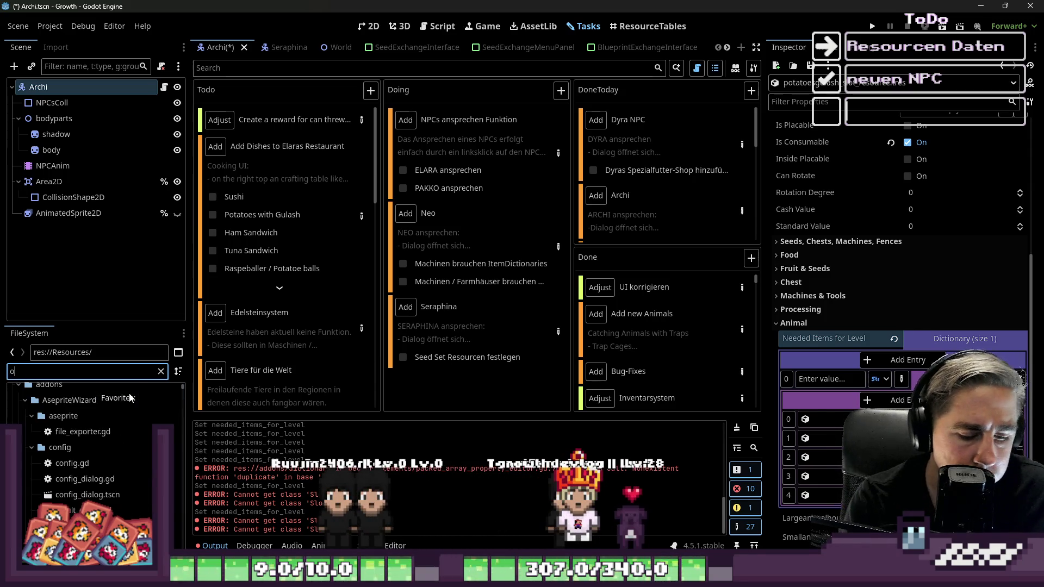
text(ork)
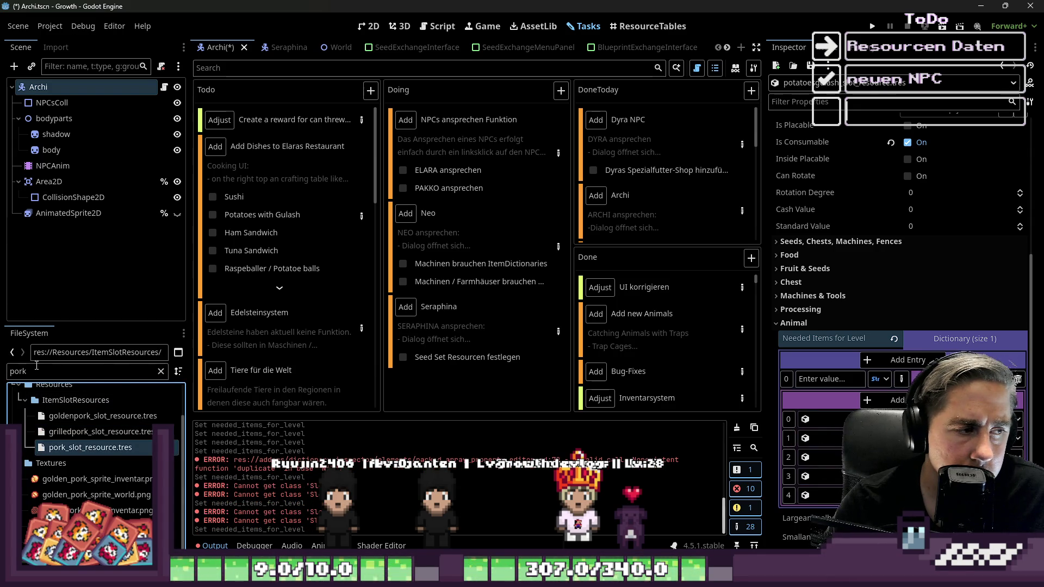
text(beef)
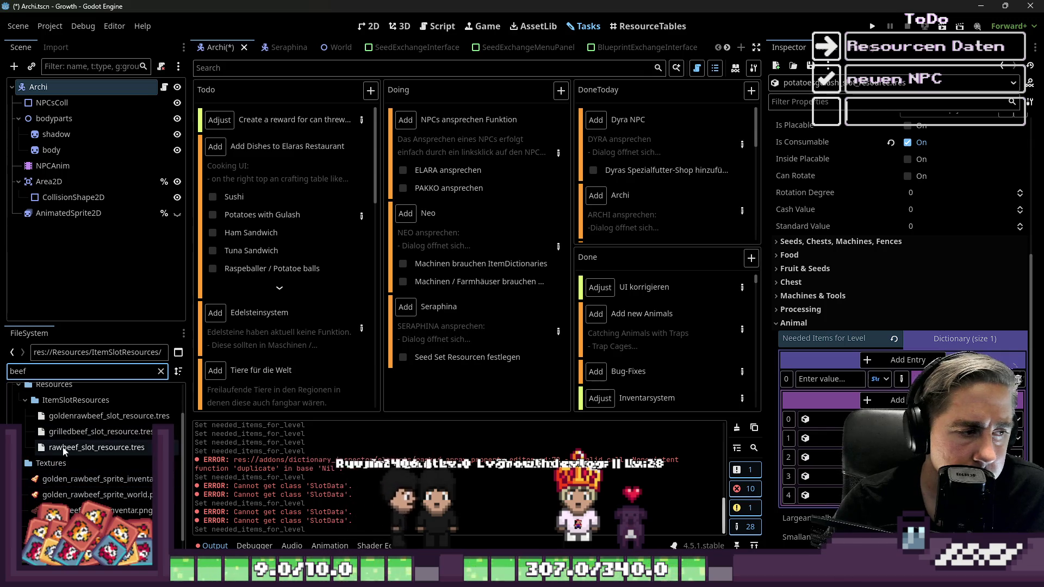
drag(686, 484, 686, 484)
click(109, 371)
text(pepper)
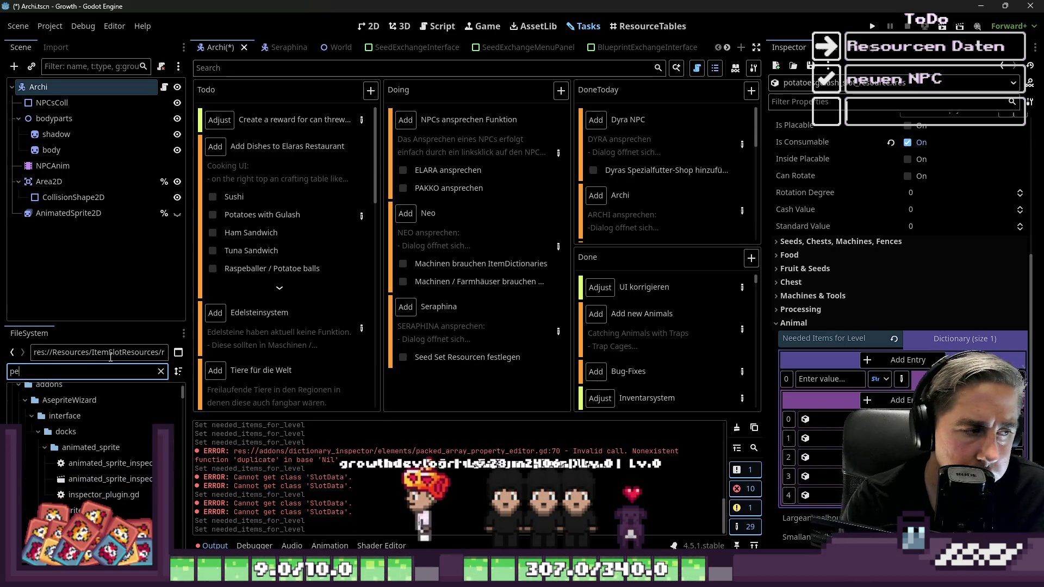
click(59, 449)
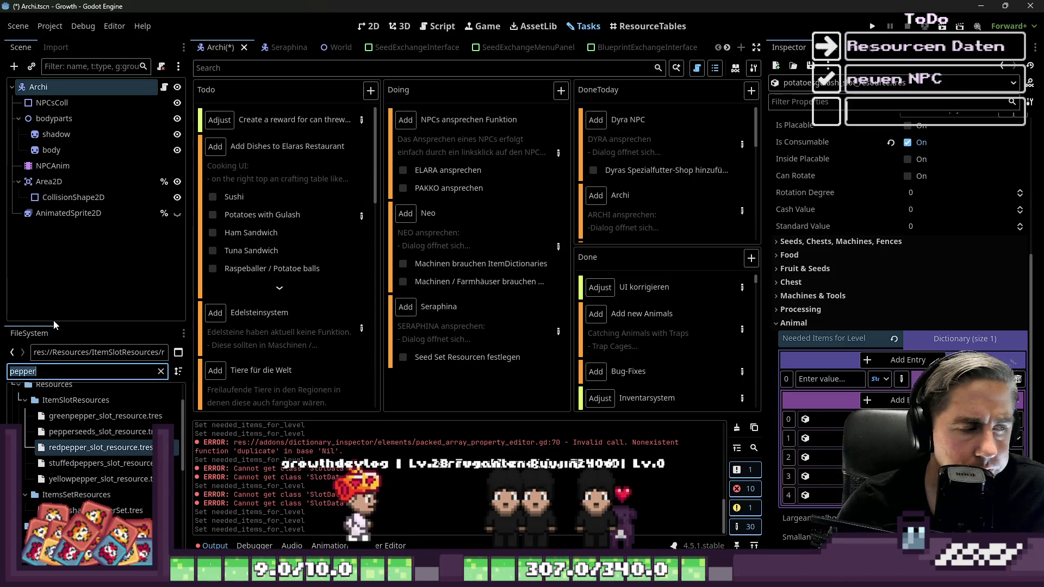
Step: Place the green onion slot resource into array item 3 and save with Ctrl+S
text(o)
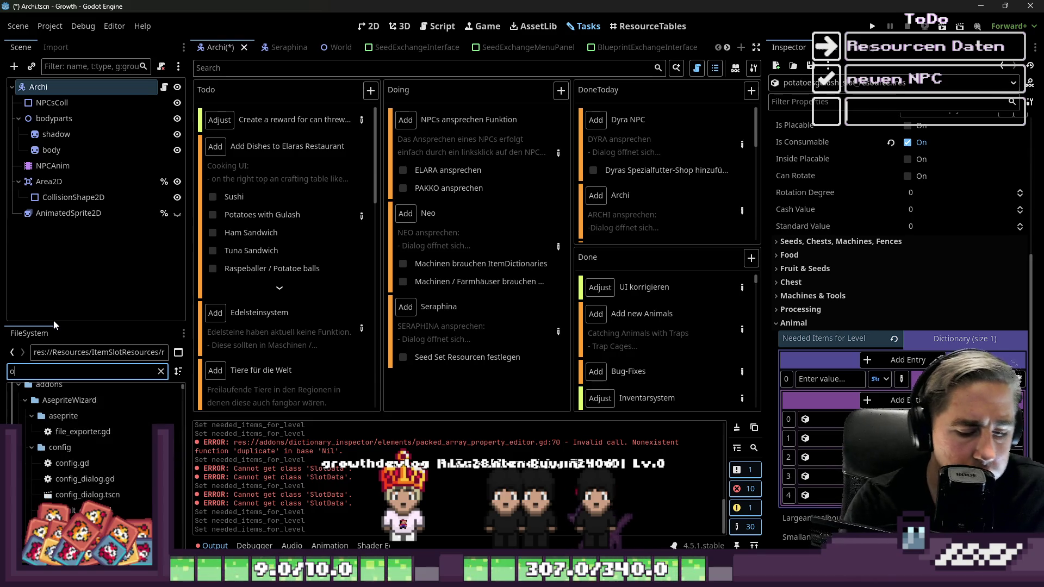
text(nions)
mouse_move(101, 448)
mouse_down()
mouse_move(783, 471)
mouse_move(804, 495)
mouse_up()
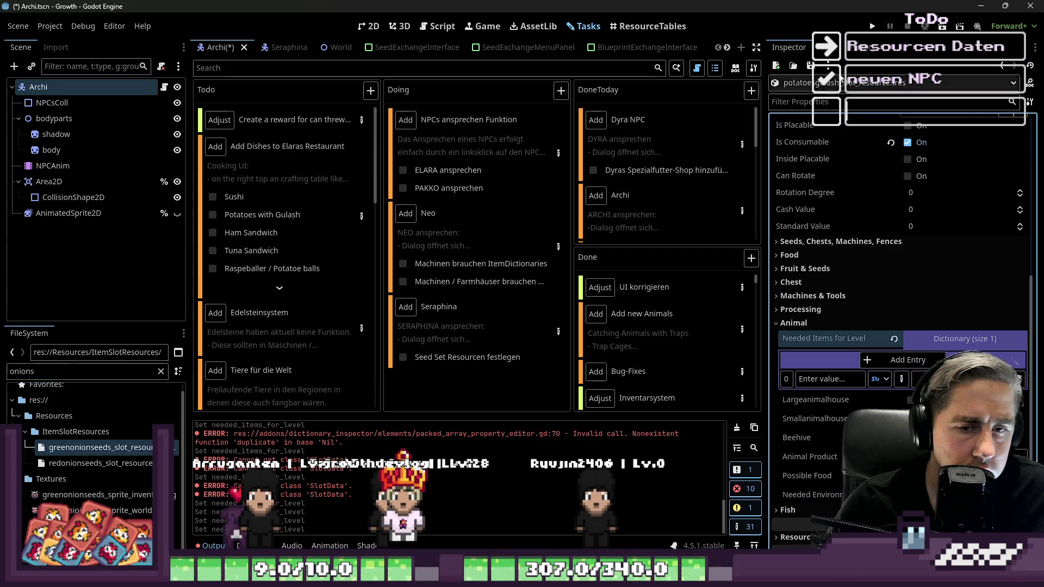
key(ctrl+s)
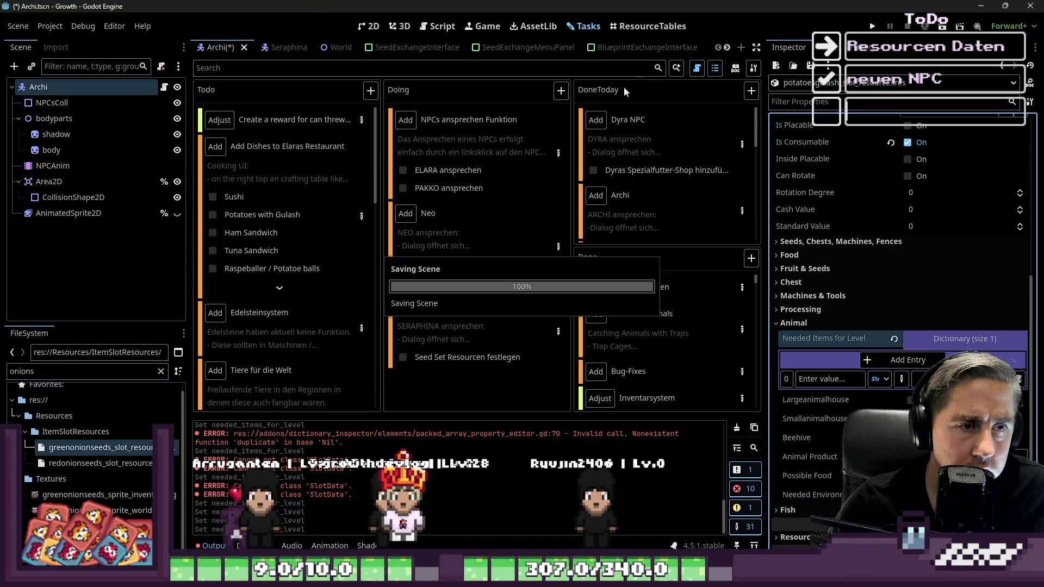
Step: Check off Potatoes with Gulash and open the ham sandwich slot resource
click(215, 220)
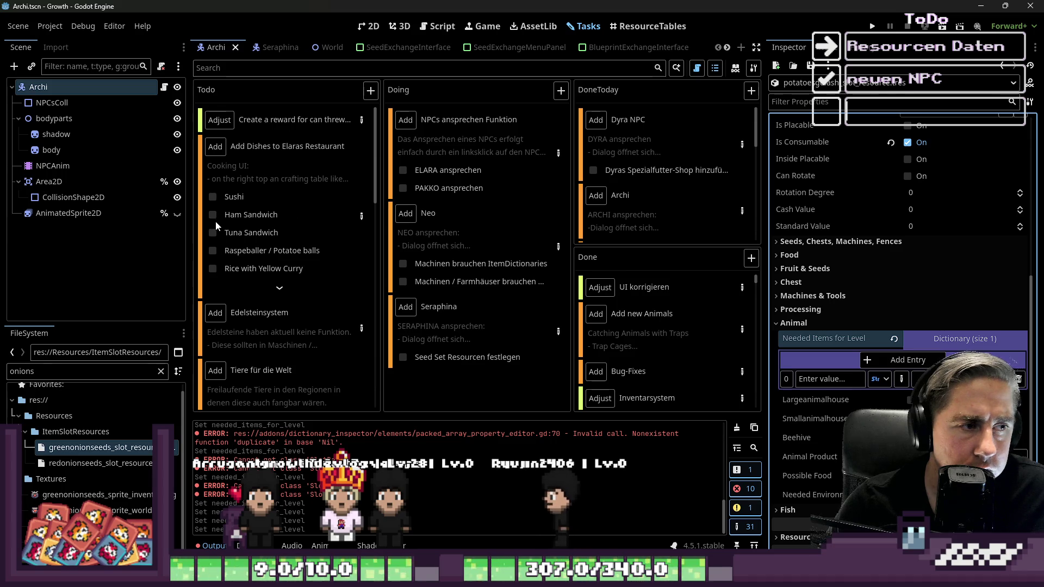
text(Hamss)
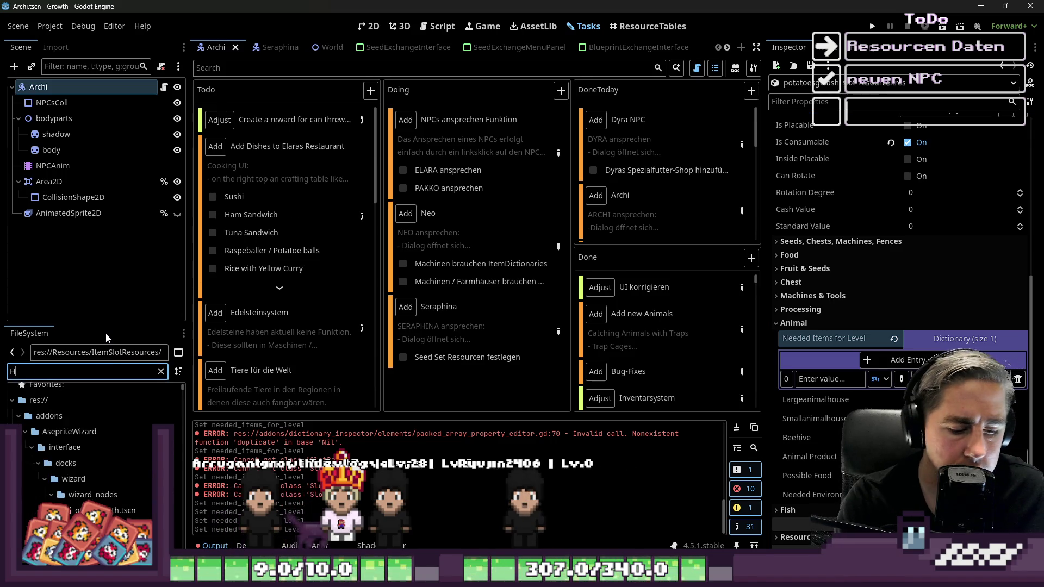
key(BackSpace)
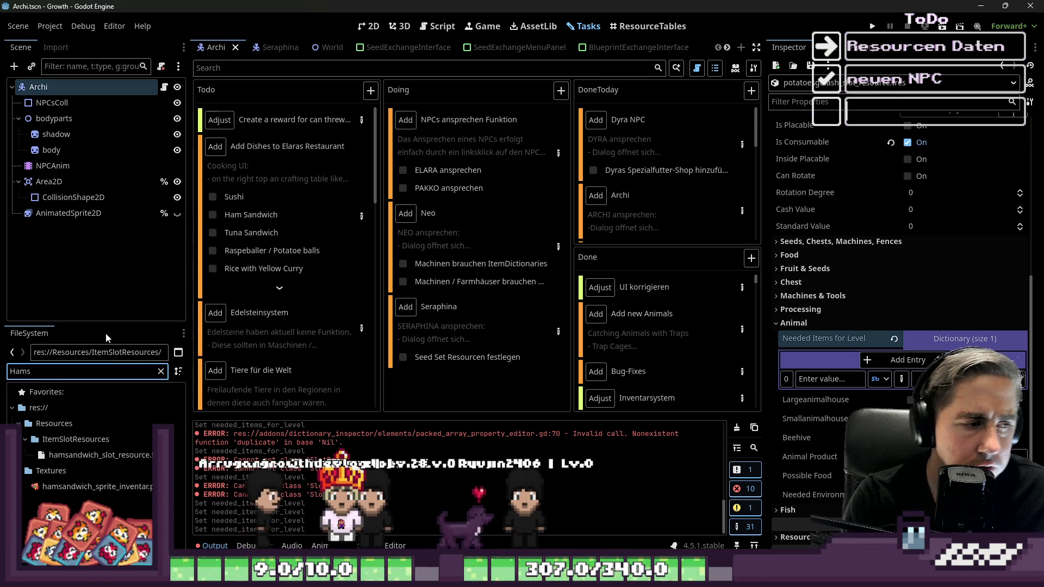
double_click(98, 454)
Step: Expand the Animal property group and its Needed Items for Level dictionary
scroll(941, 335, down, 5)
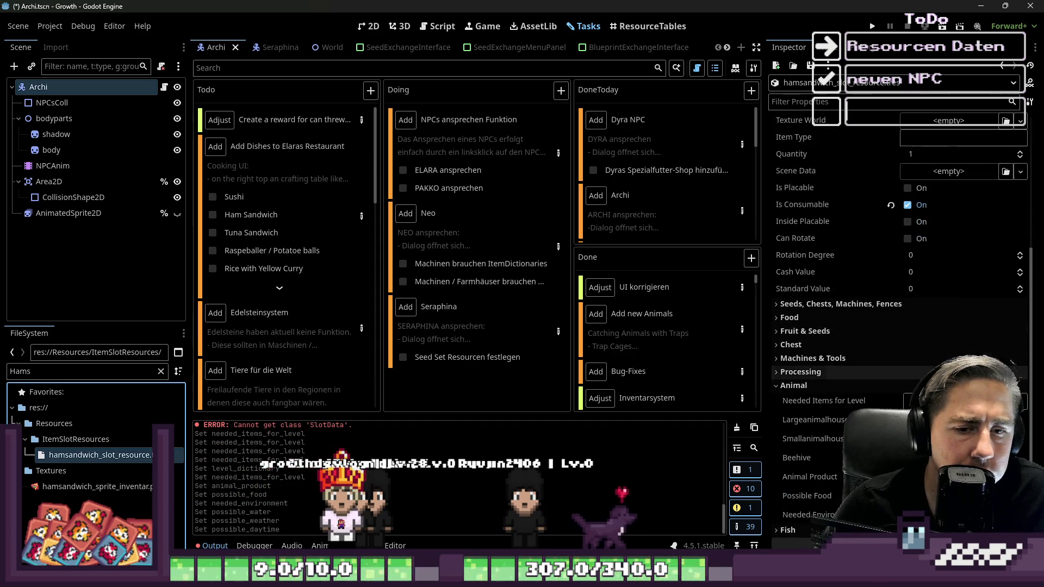
click(827, 372)
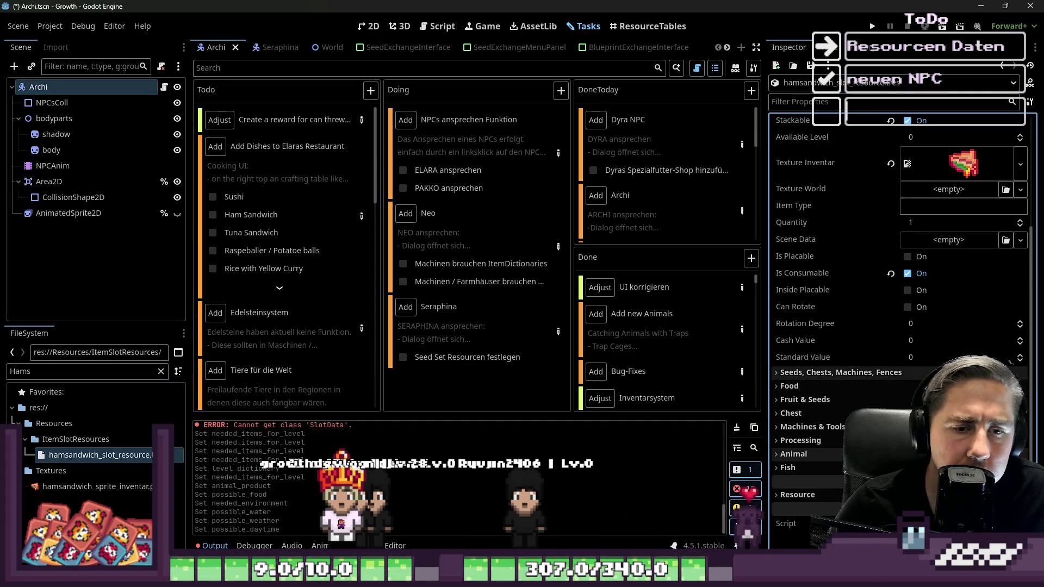
click(860, 374)
click(816, 386)
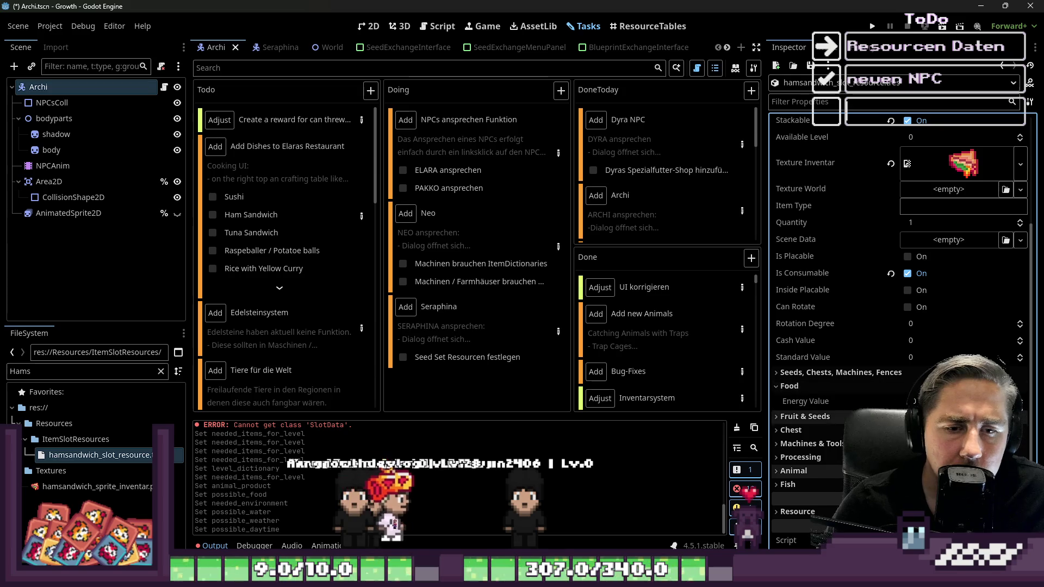
click(843, 390)
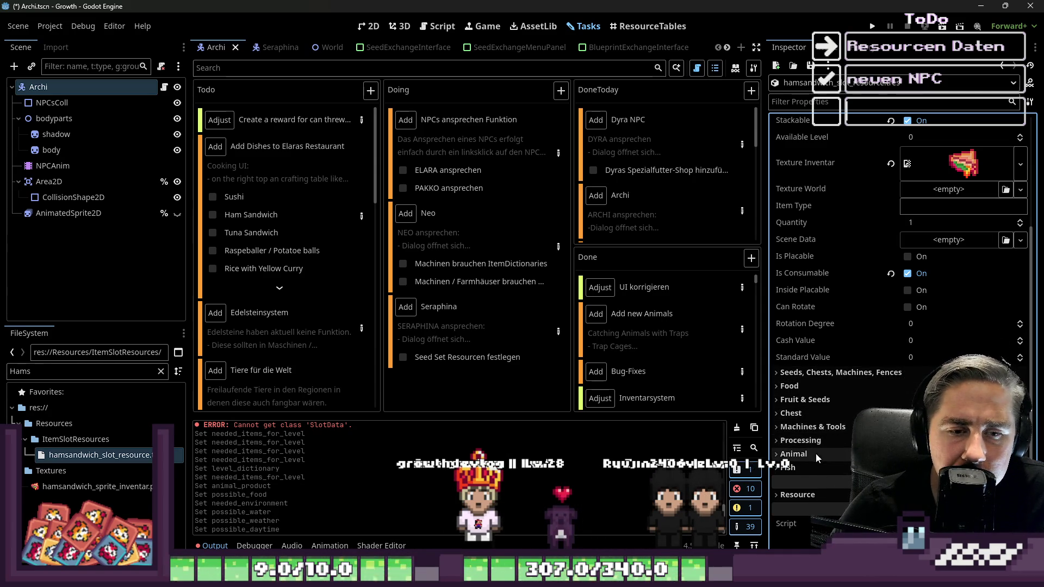
click(835, 454)
scroll(851, 469, down, 3)
click(965, 315)
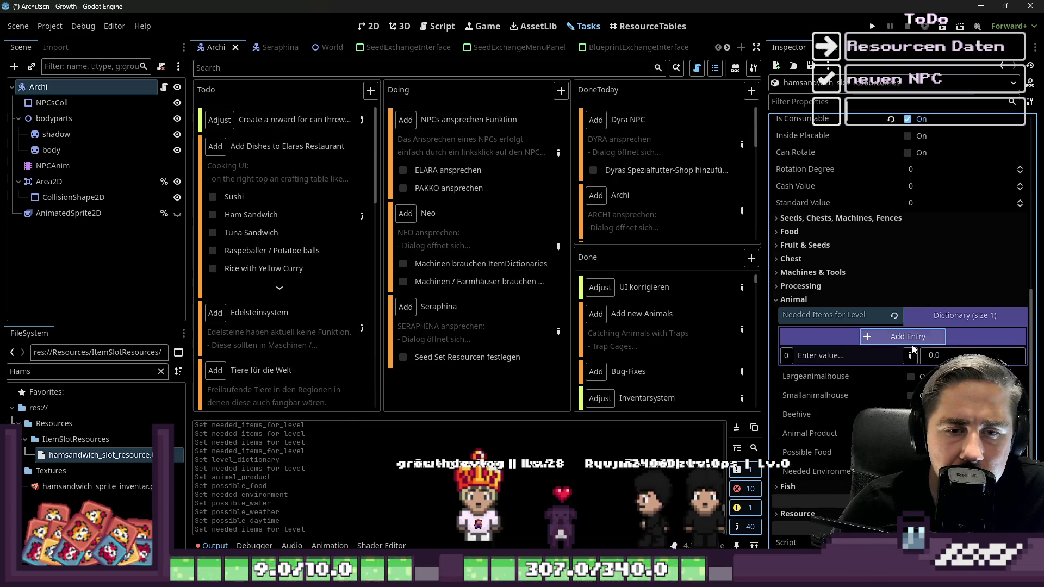
Step: Set the entry's value to an Array and add an Object-typed element
click(910, 355)
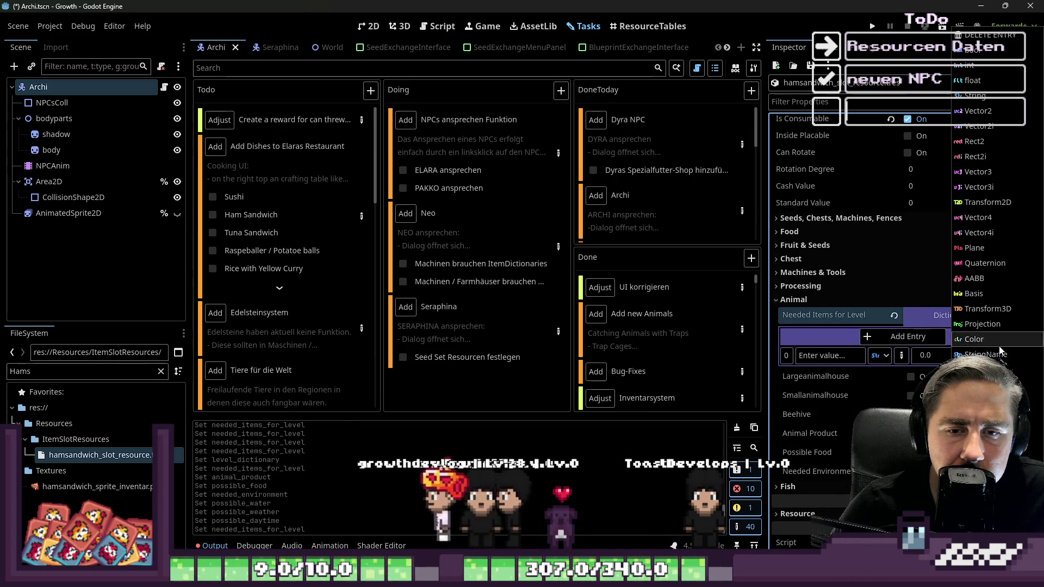
click(932, 361)
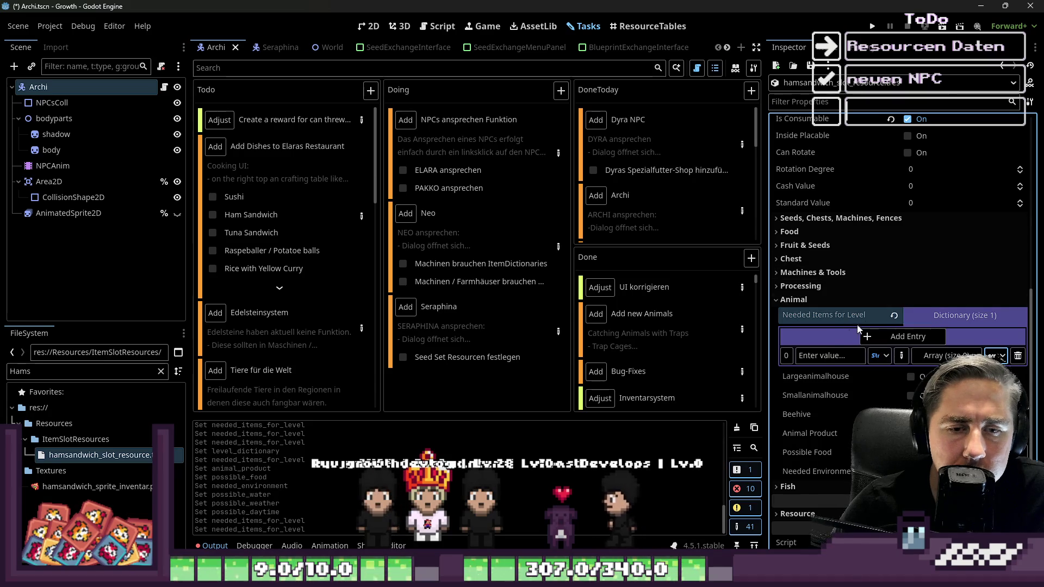
click(946, 356)
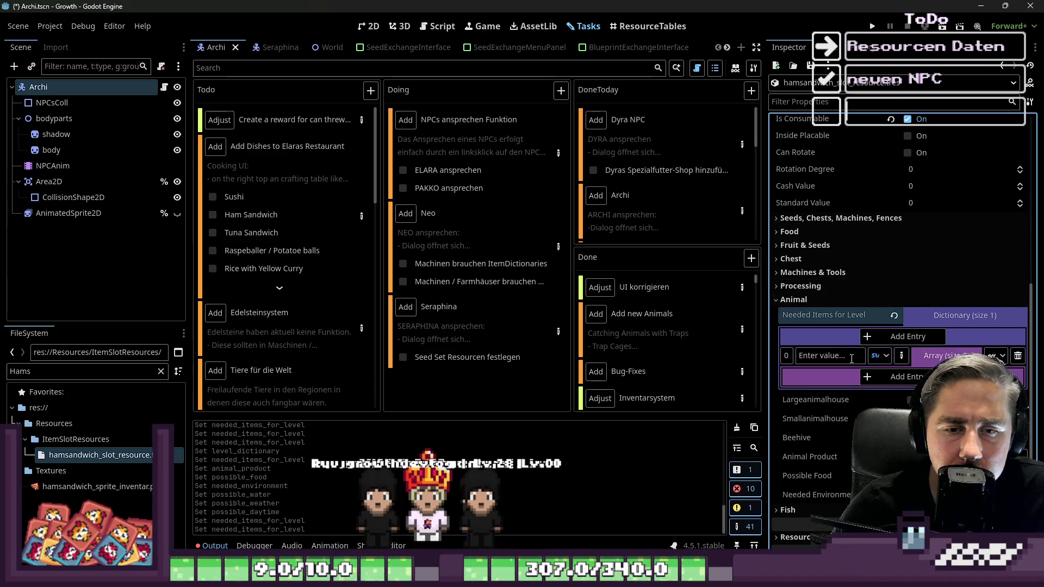
click(892, 376)
click(1001, 395)
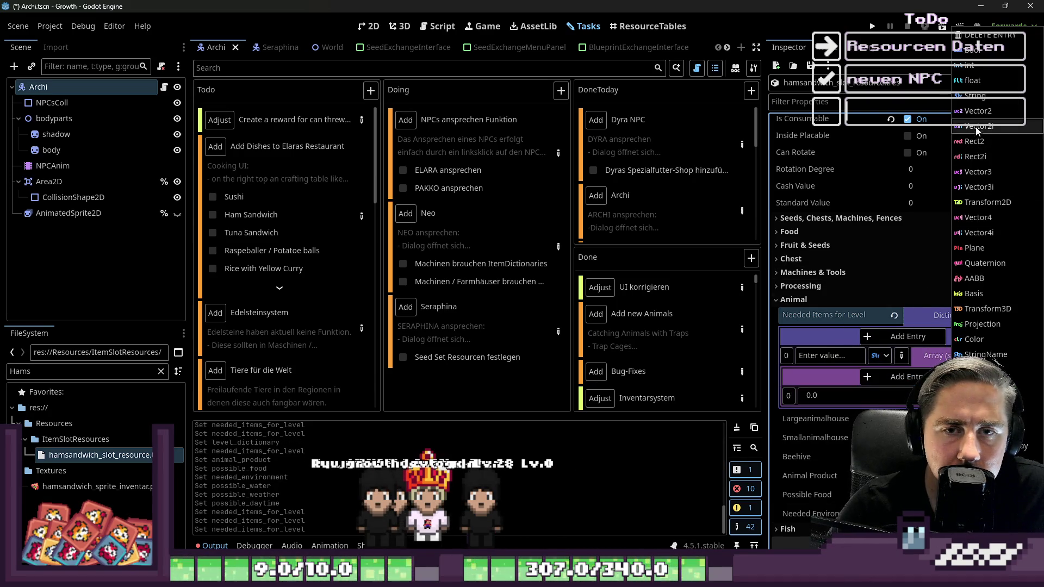
click(973, 400)
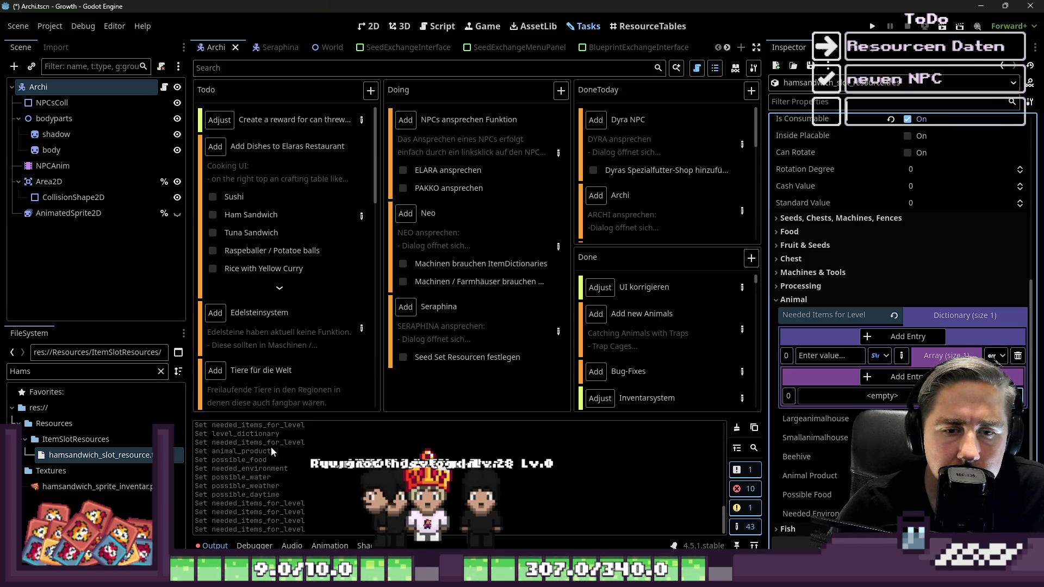
Step: Read the sandwich recipes in the Add Dishes task details, then close them
double_click(21, 371)
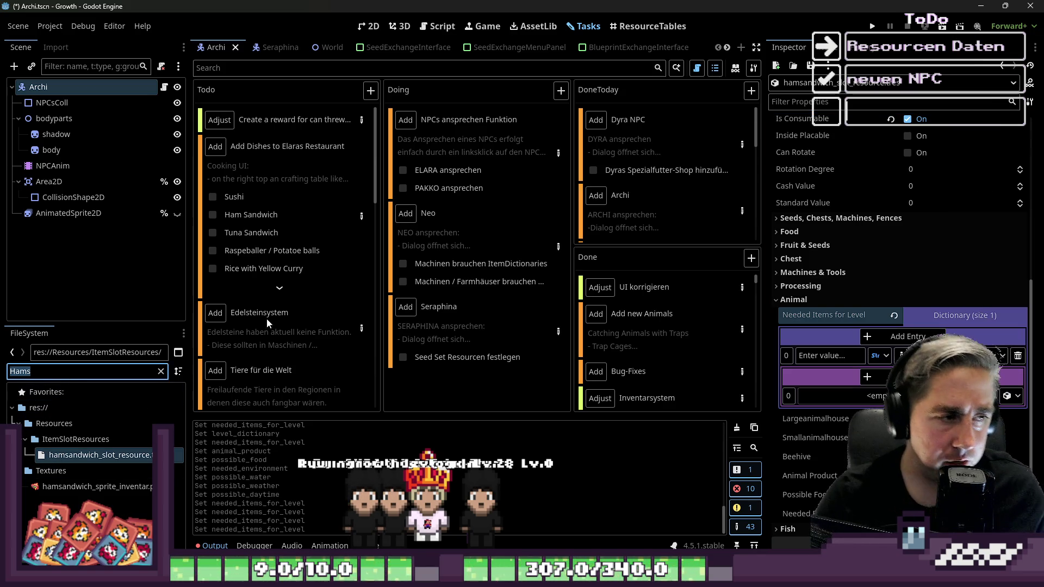
double_click(325, 224)
scroll(336, 286, down, 10)
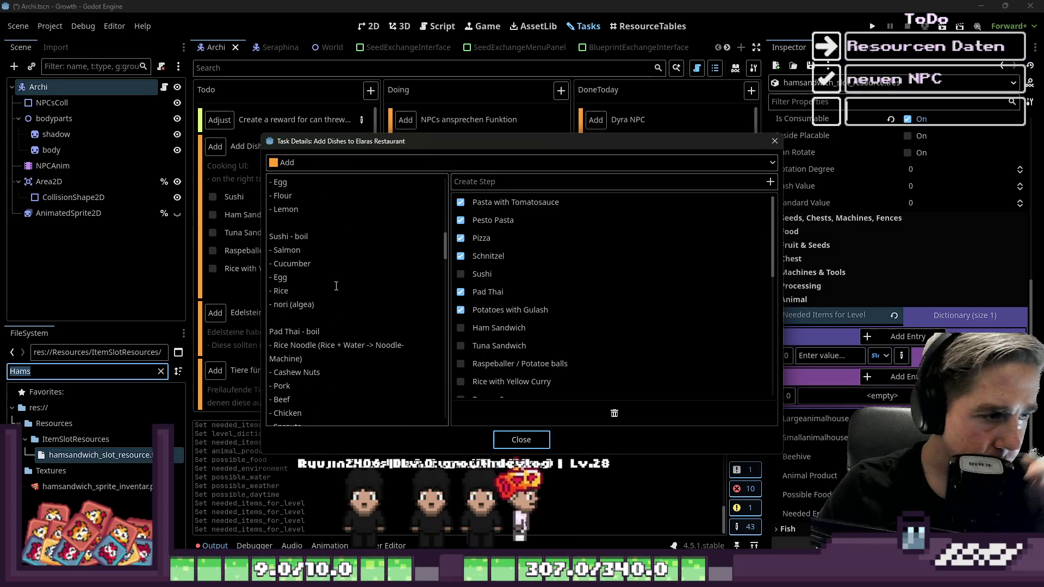
scroll(336, 283, down, 5)
scroll(336, 275, down, 5)
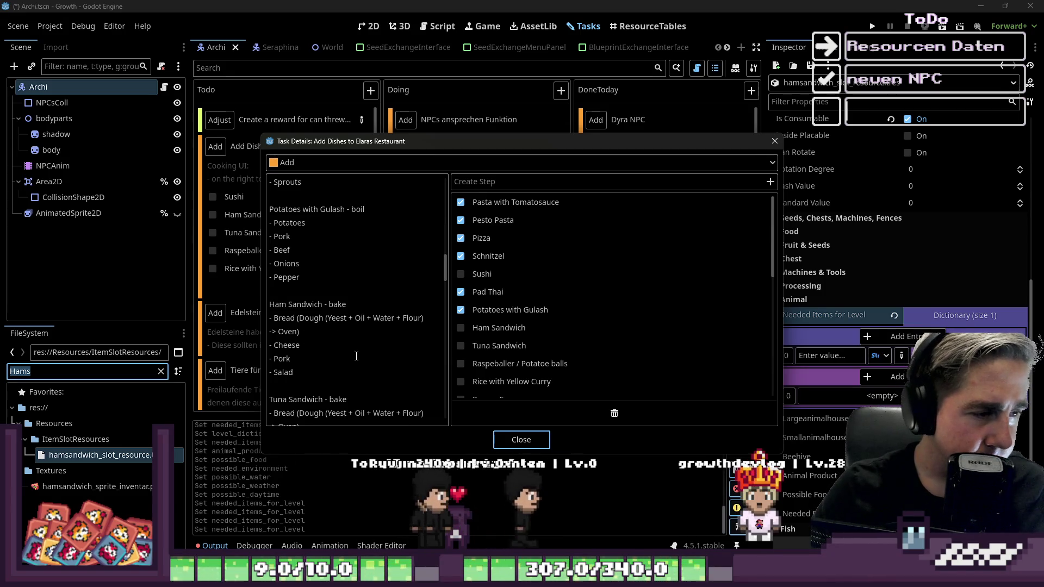
key(Escape)
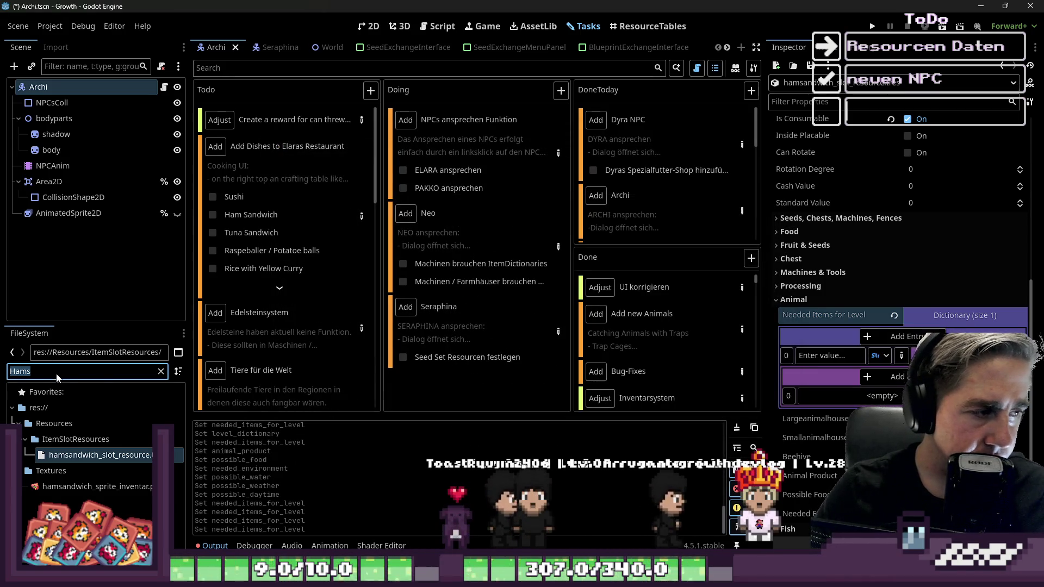
Step: Drag the bread and cheese slot resources into the array, adding two more elements
text(bread)
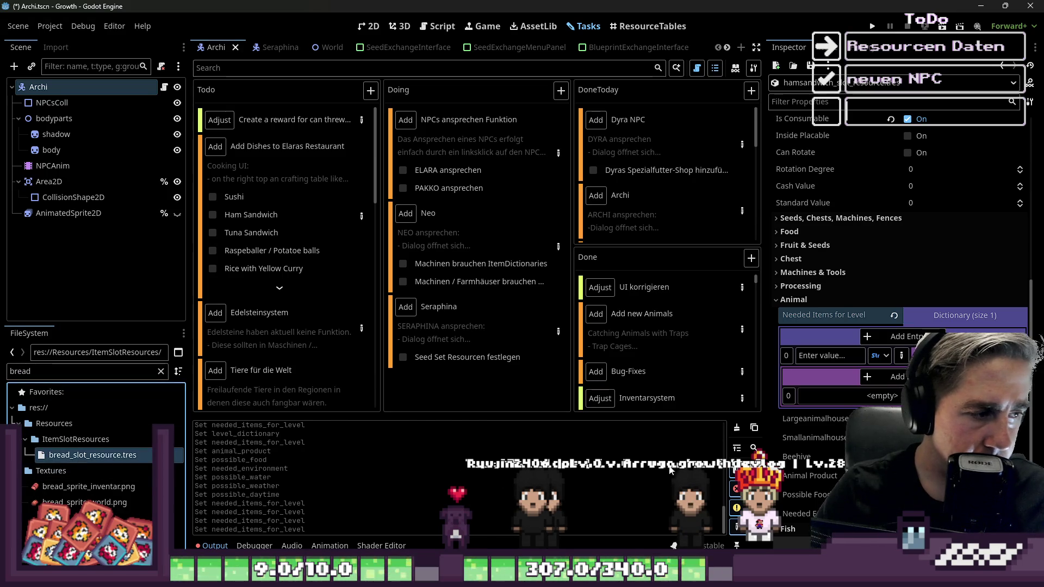
drag(501, 481, 874, 368)
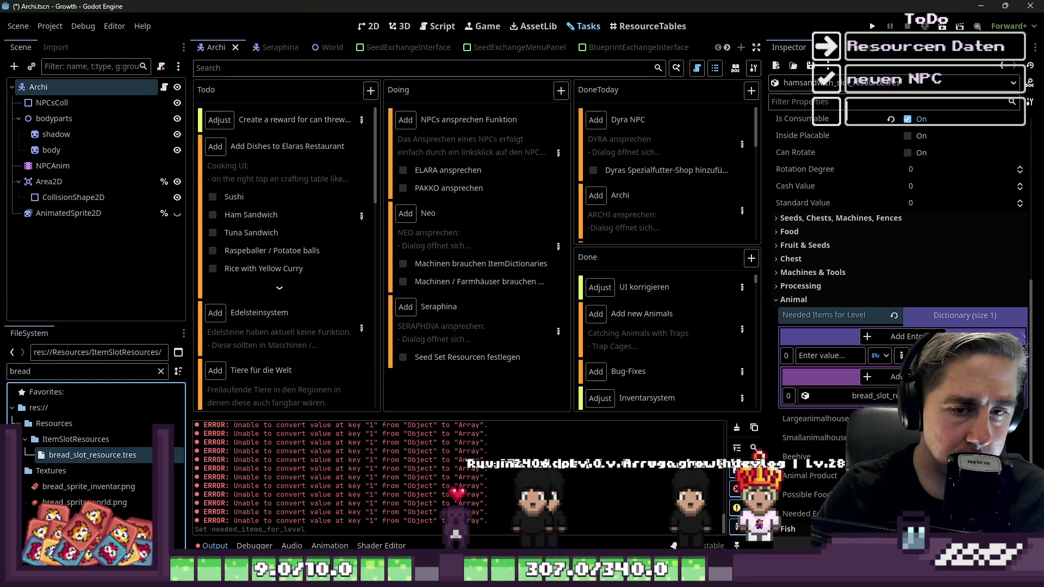
click(884, 380)
click(884, 380)
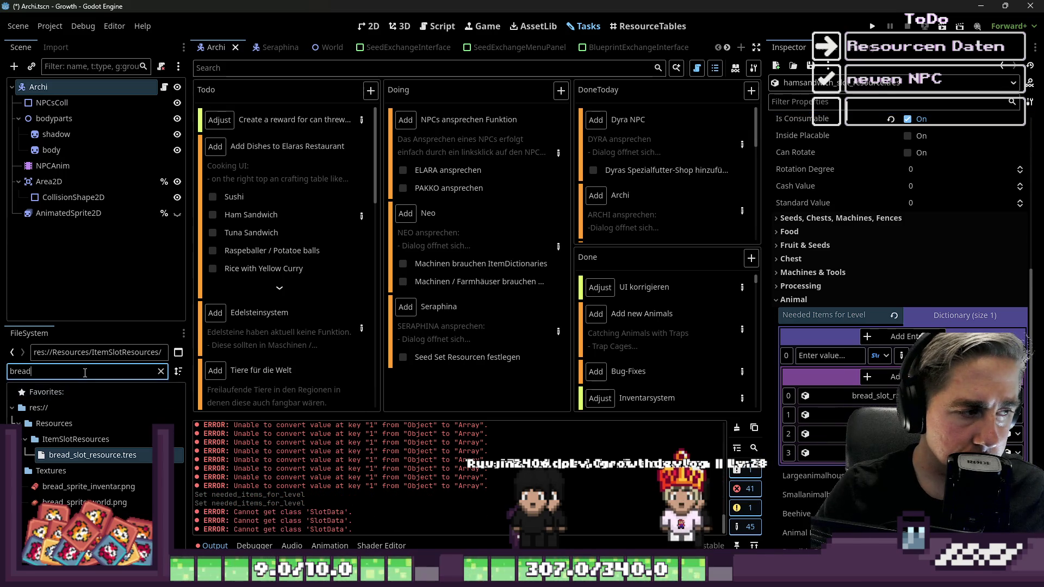
text(cheese)
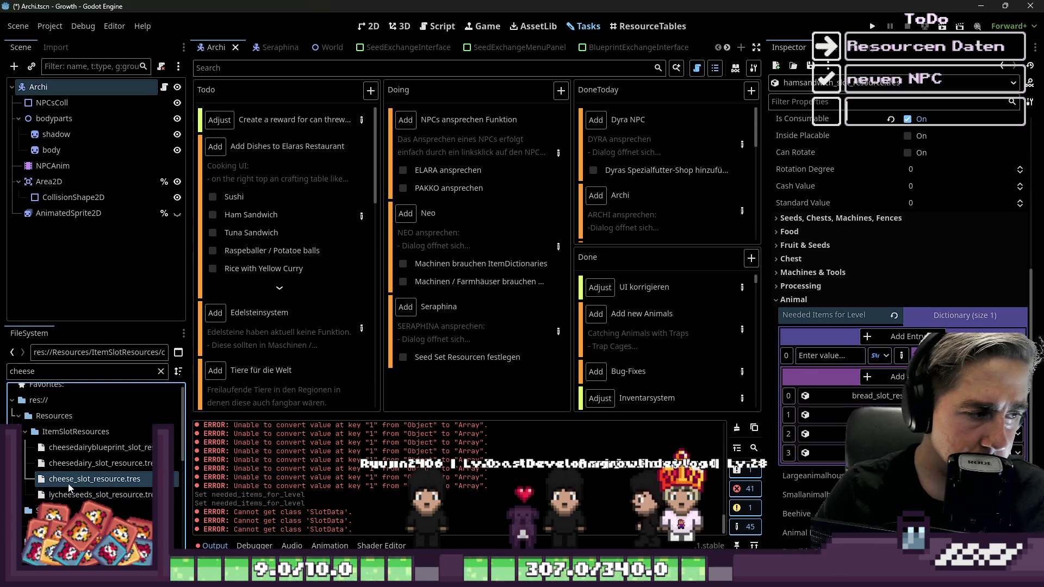
drag(70, 488, 847, 401)
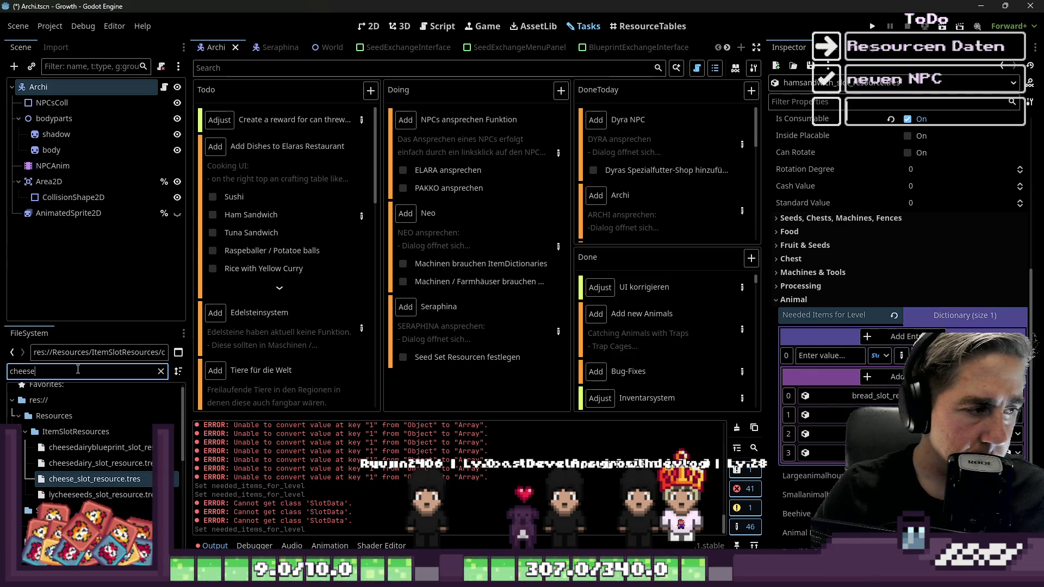
Step: Add the grilled pork and lettuce slot resources, then tick Ham Sandwich on the task
text(pork)
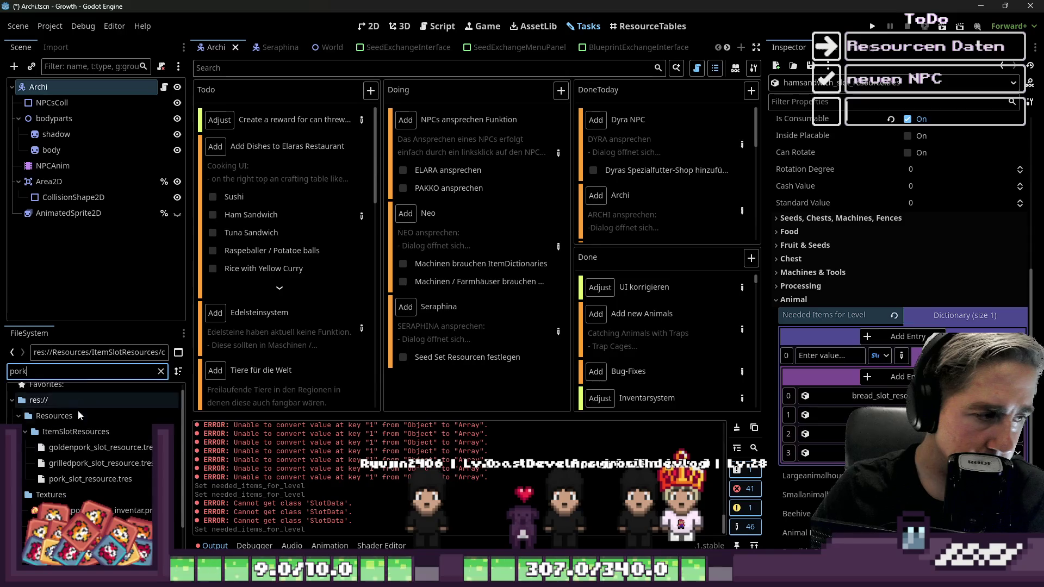
drag(100, 463, 734, 462)
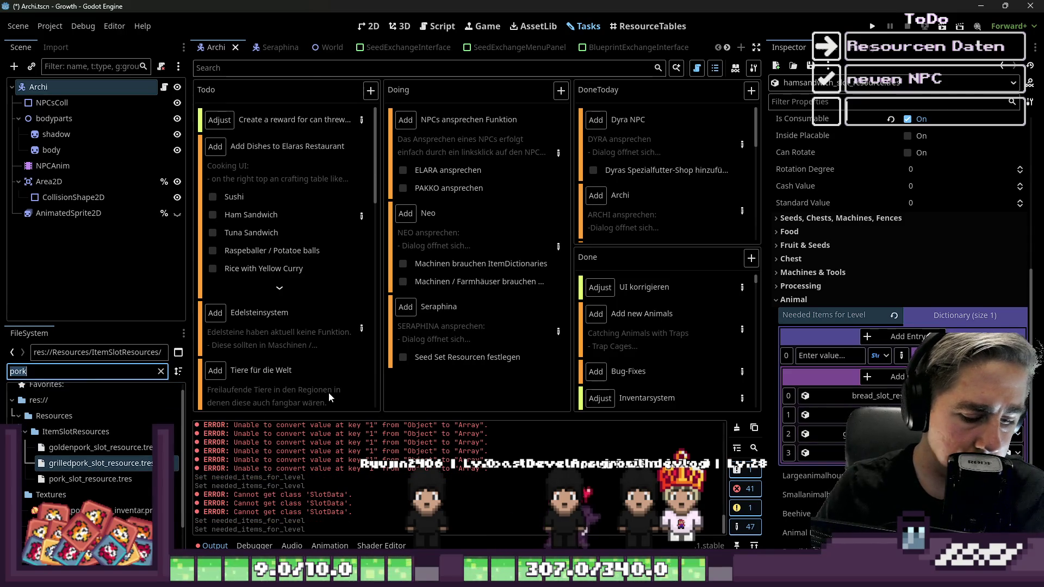
mouse_move(328, 393)
text(lettuce)
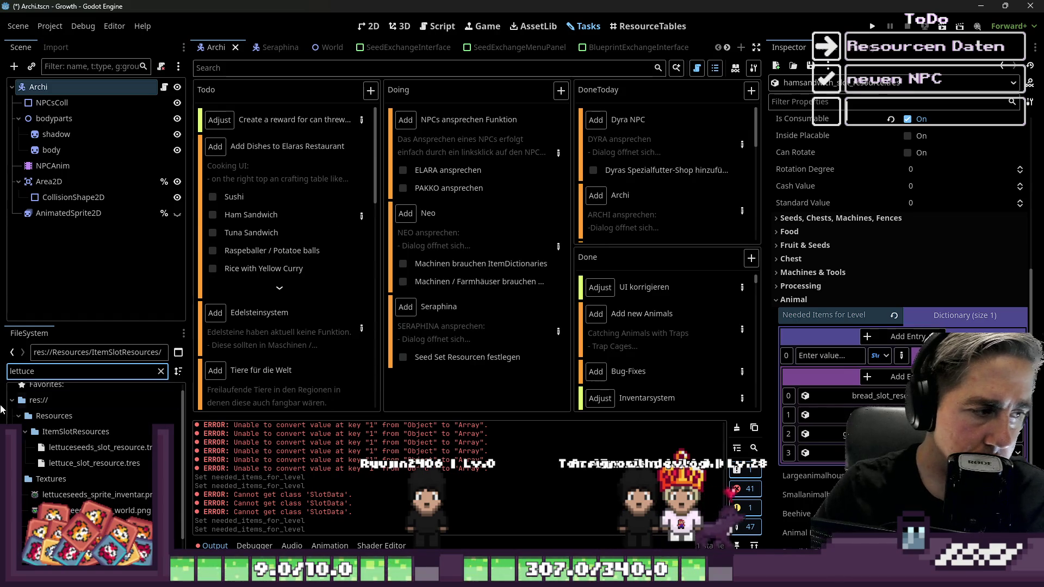
click(94, 463)
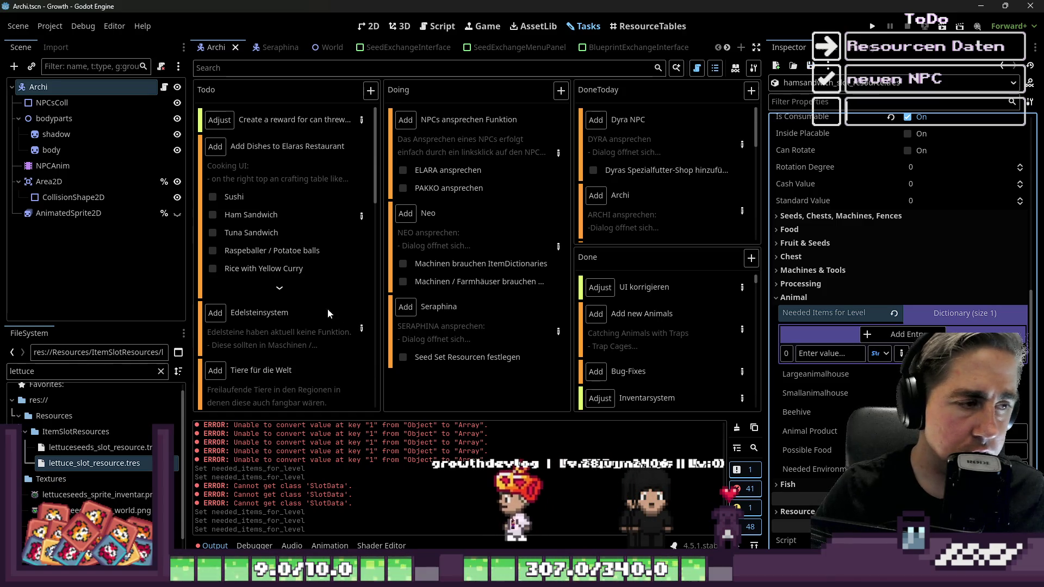
click(212, 215)
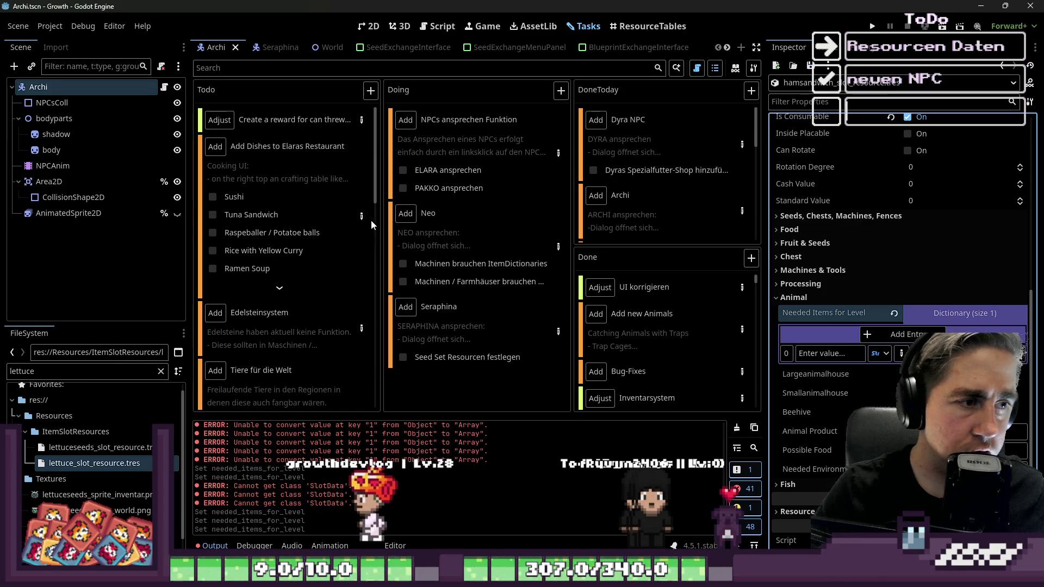
double_click(372, 221)
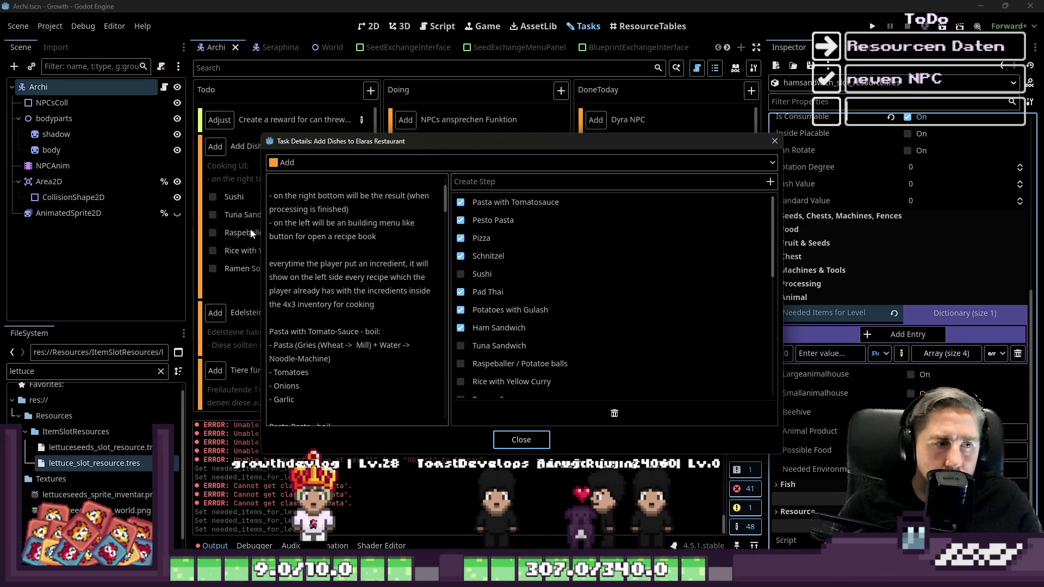
scroll(277, 275, down, 3)
scroll(277, 269, down, 7)
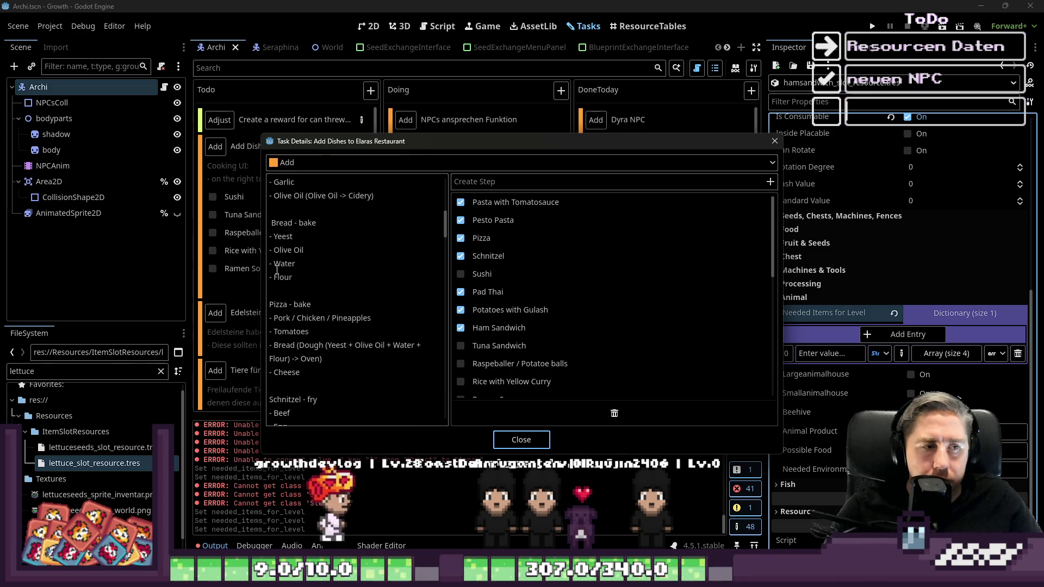
scroll(276, 269, down, 5)
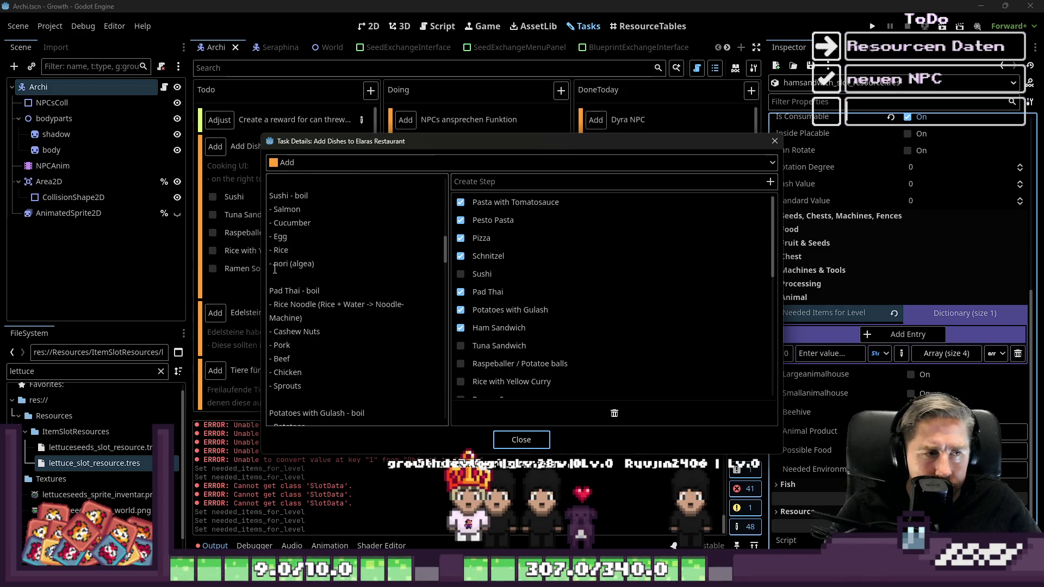
scroll(274, 268, down, 1)
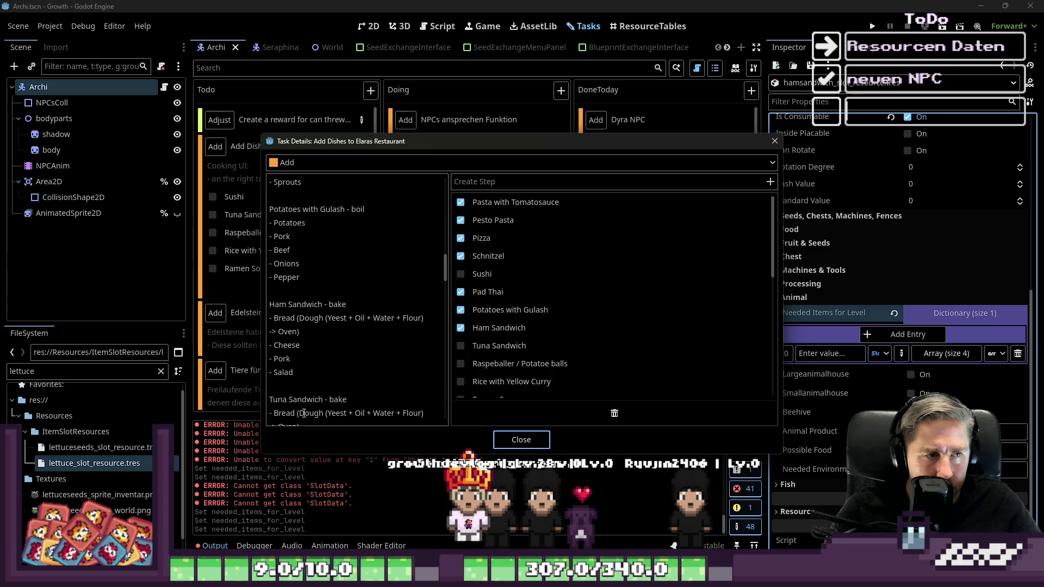
scroll(312, 381, down, 3)
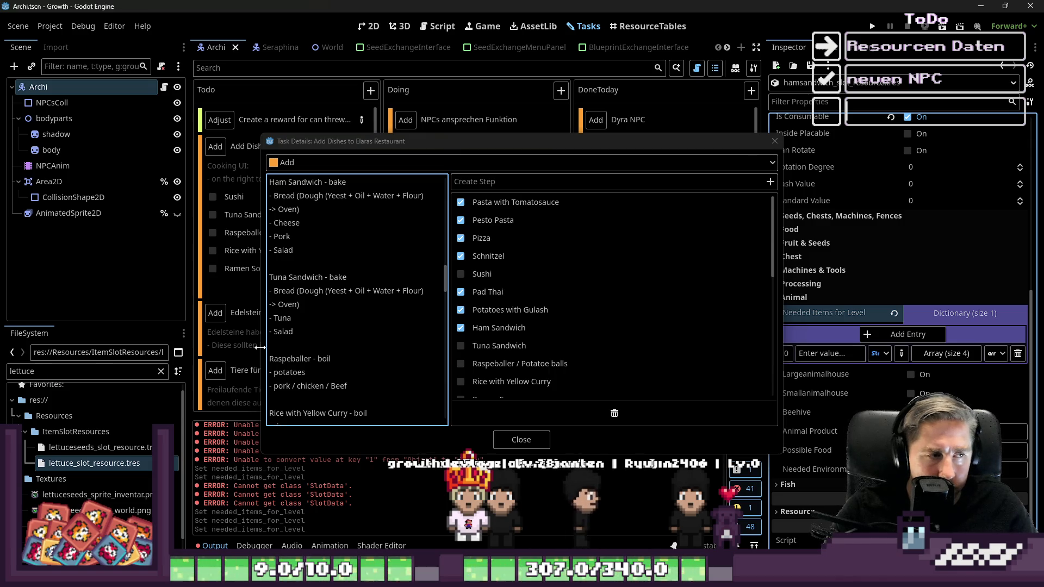
click(540, 442)
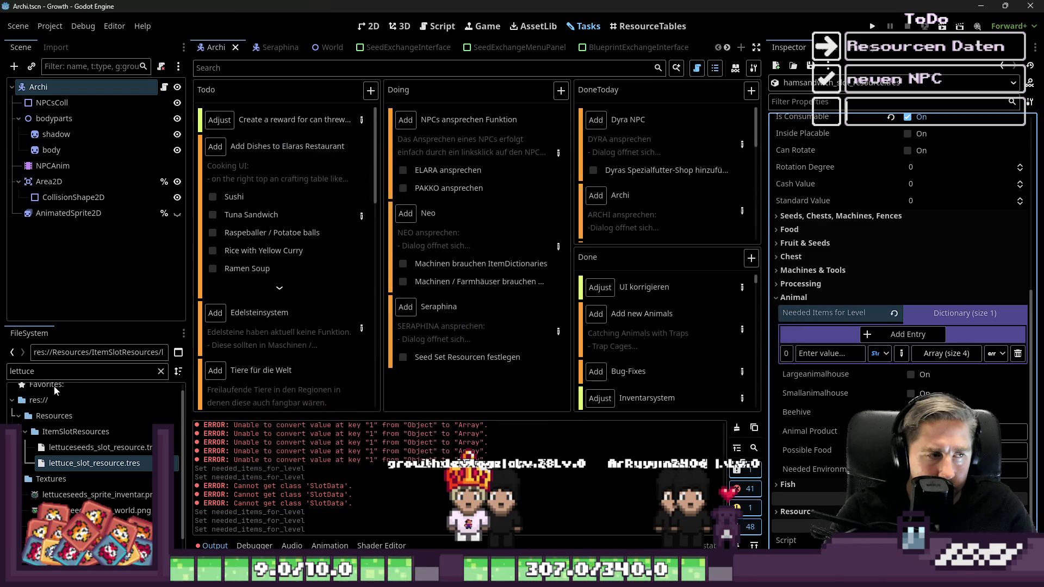
Step: Open the tuna sandwich slot resource and expand its Animal group's Needed Items for Level
double_click(60, 371)
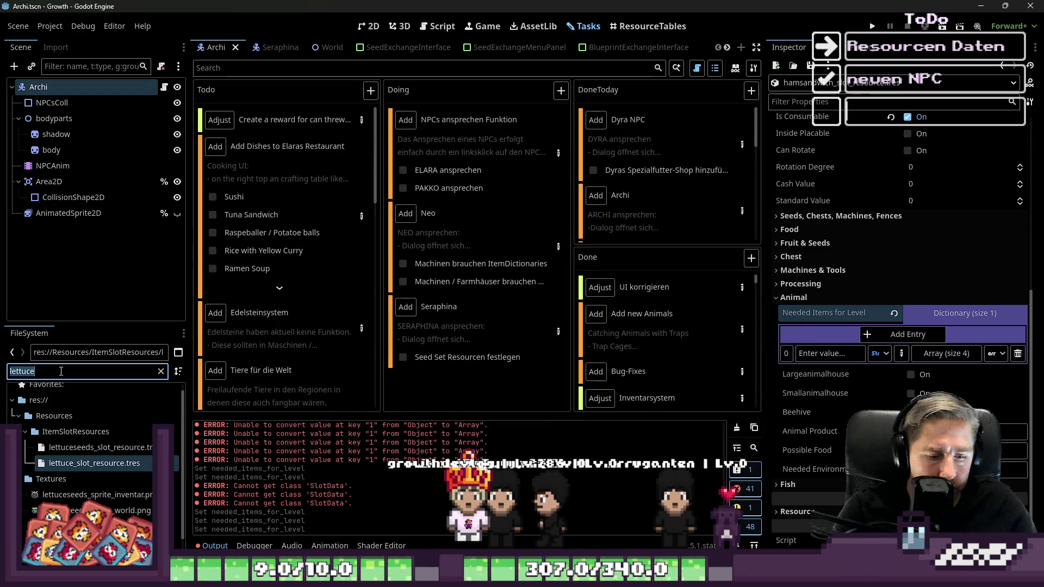
text(TunaSand)
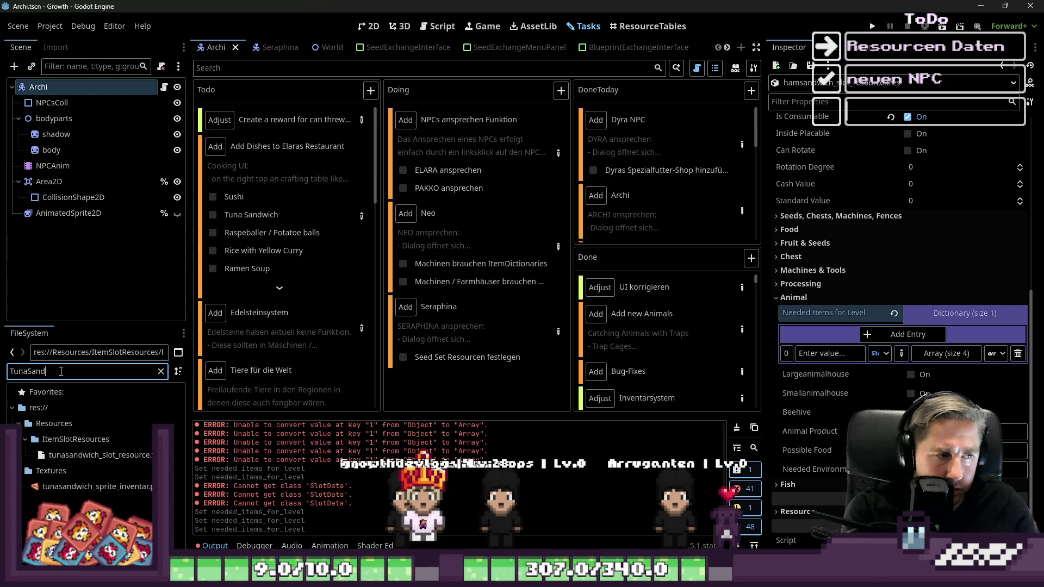
click(98, 454)
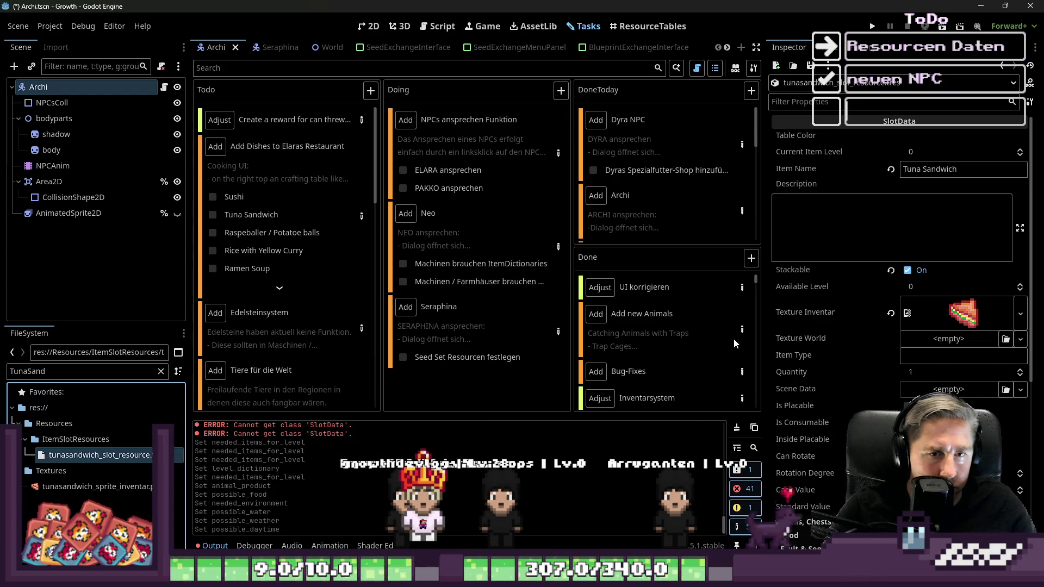
scroll(856, 334, down, 5)
click(845, 326)
click(927, 340)
Step: Add a Needed Items entry with key 1, an Array value and an Object element
click(919, 360)
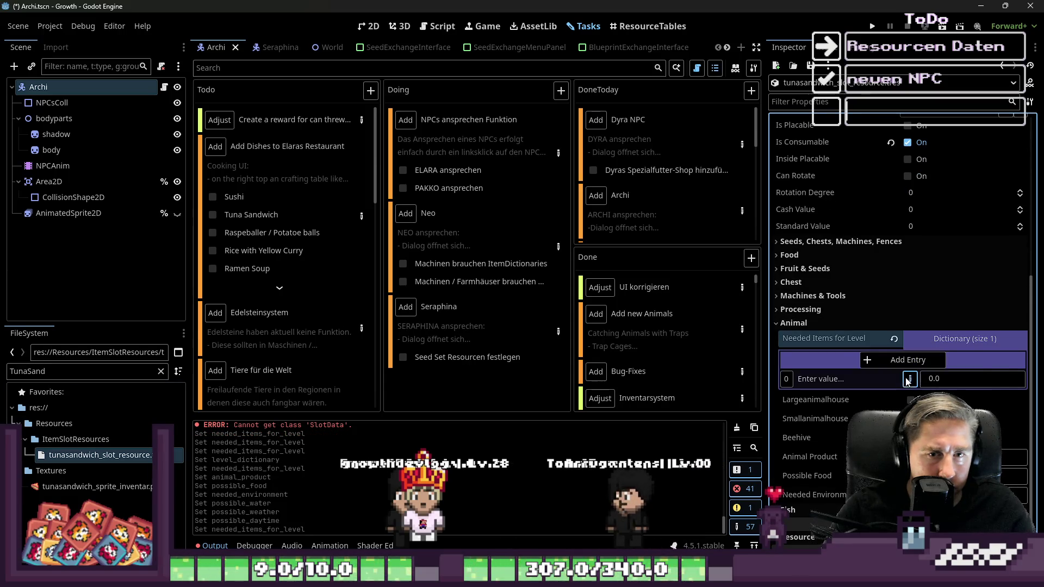
click(909, 379)
click(1000, 379)
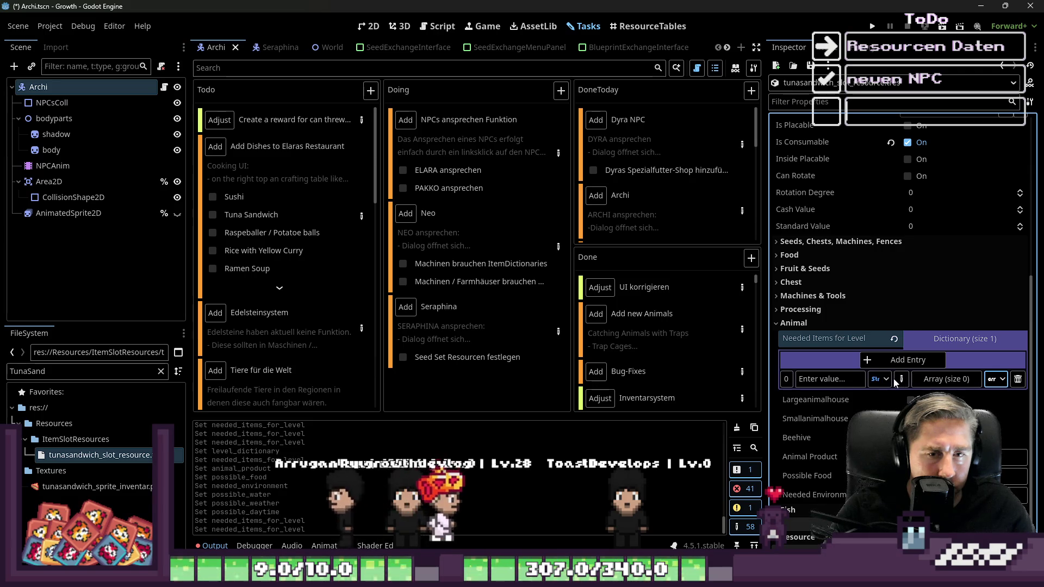
click(829, 379)
text(1)
click(934, 380)
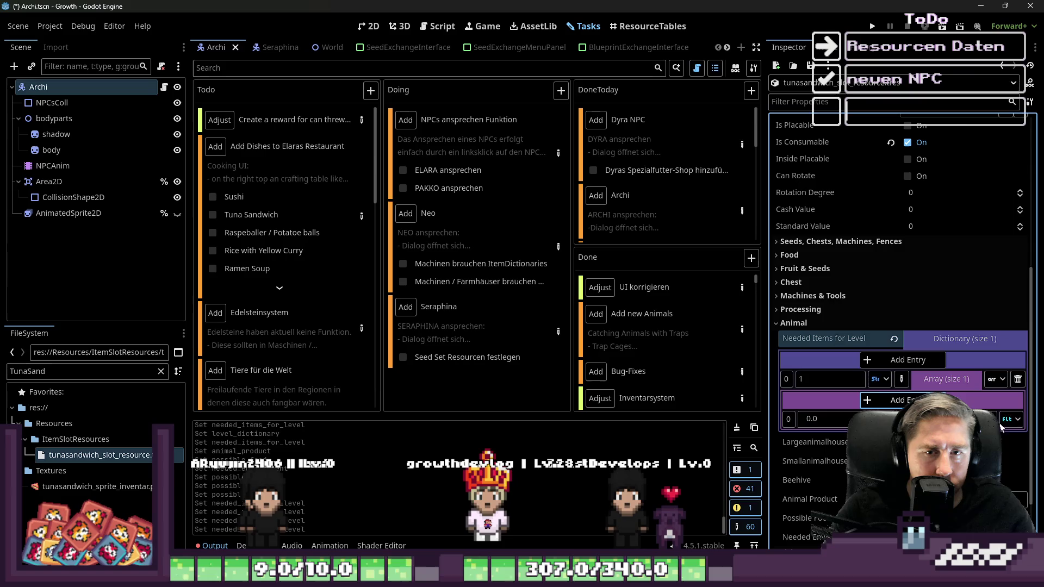
click(1010, 419)
click(976, 388)
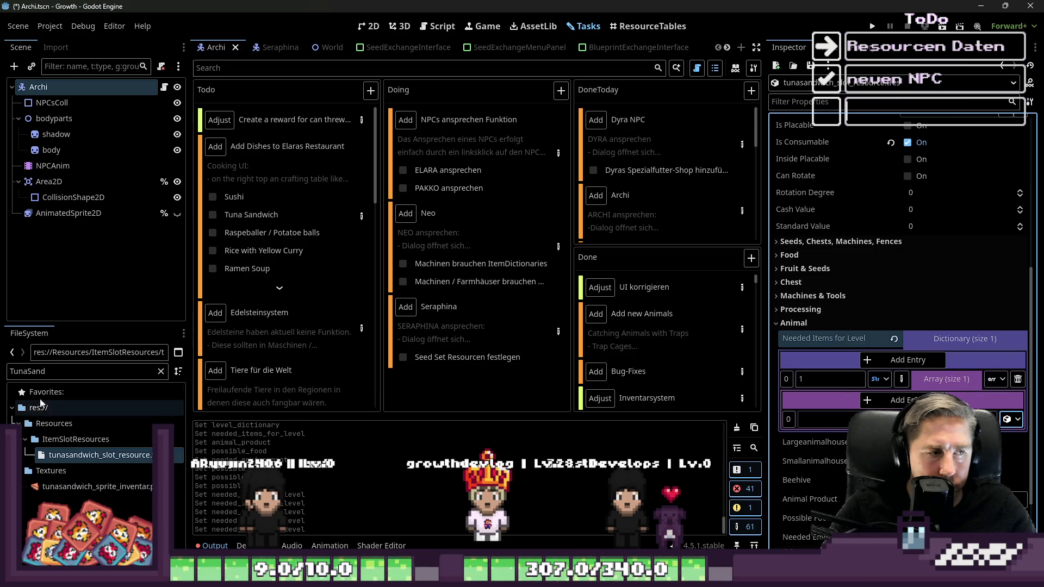
Step: Put the bread and tuna slot resources into the array, adding two more elements
text(bread)
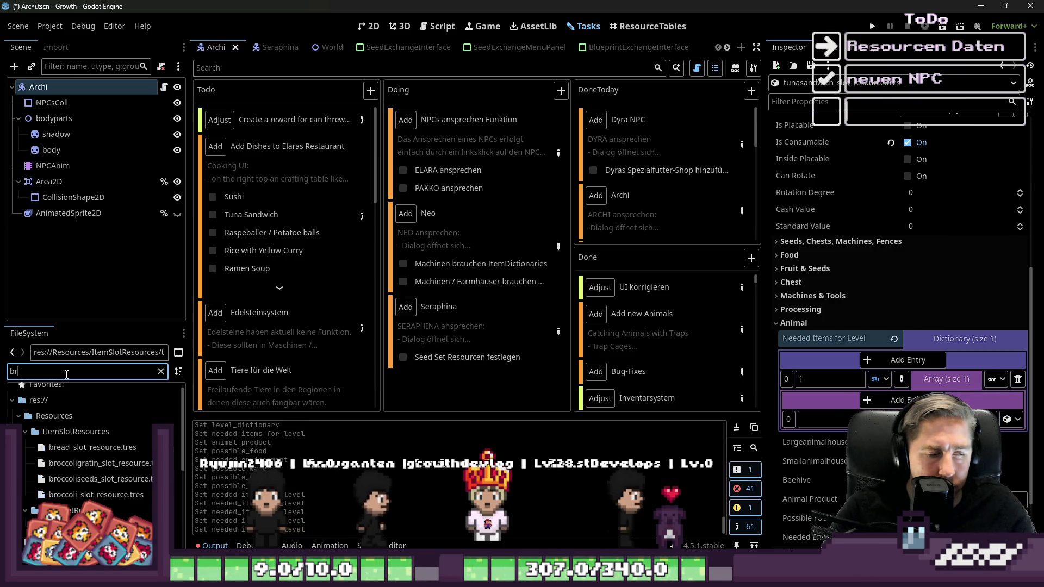
drag(92, 455, 763, 452)
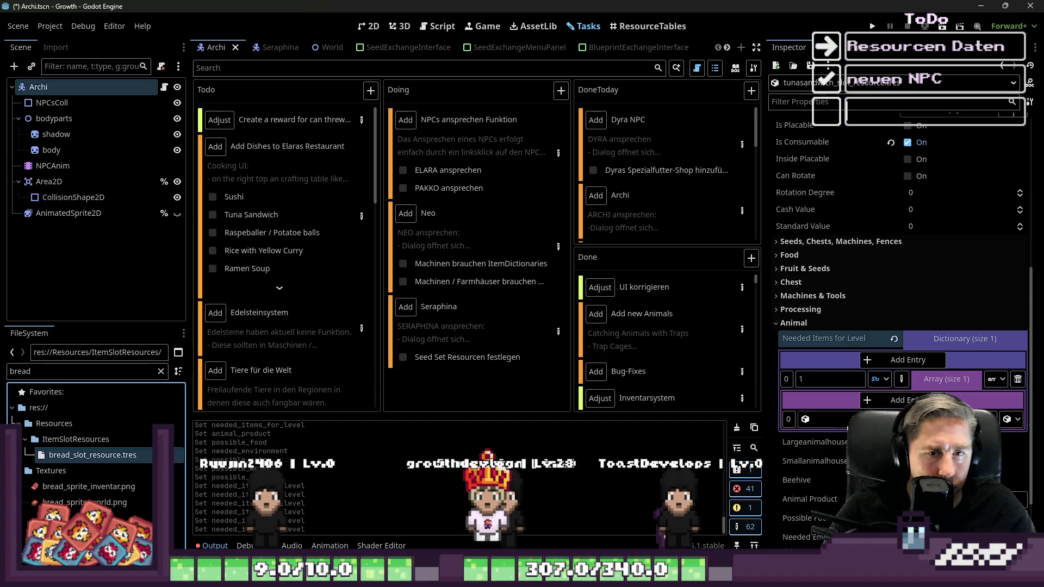
click(900, 405)
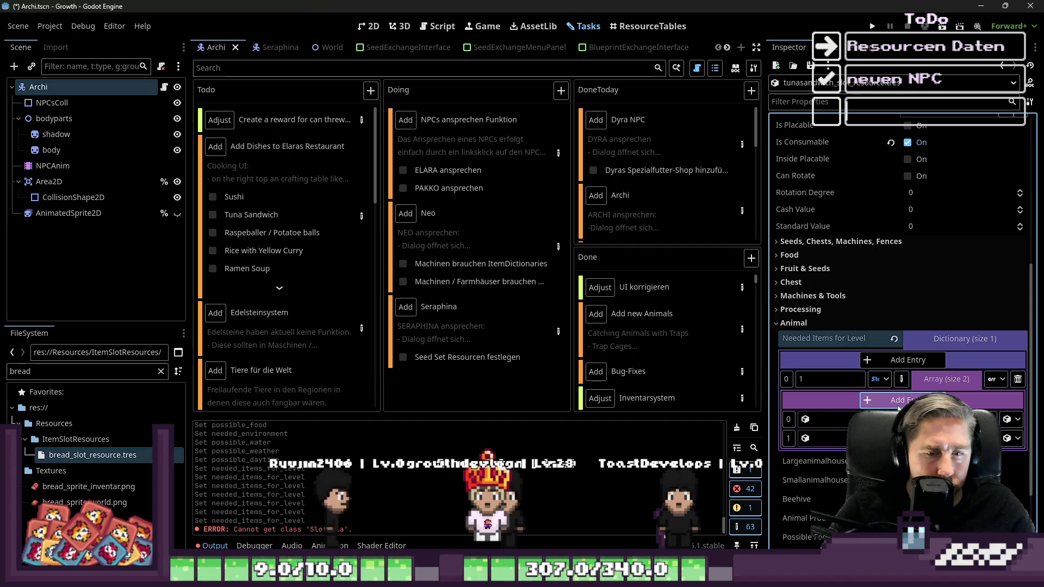
click(898, 405)
double_click(39, 370)
text(tuna)
click(81, 534)
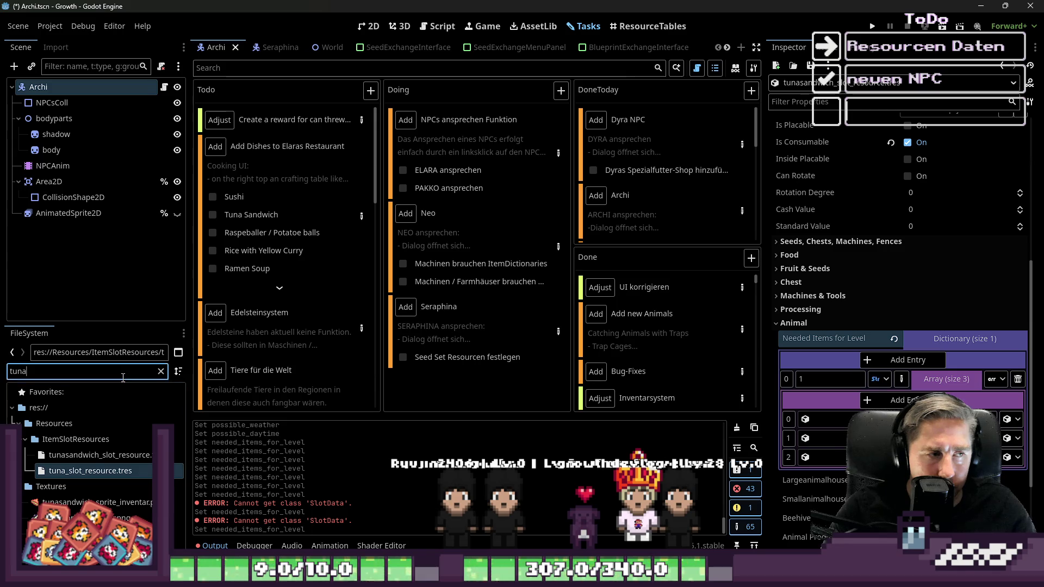
Step: Filter for lettuce and save the tuna sandwich resource over its existing file
text(lezz)
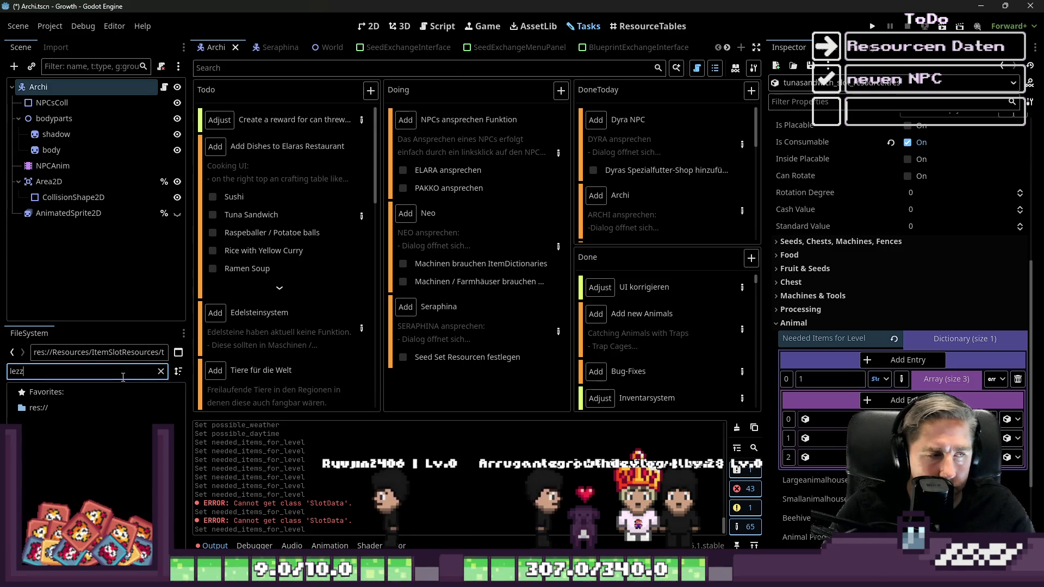
key(BackSpace)
key(BackSpace)
key(BackSpace)
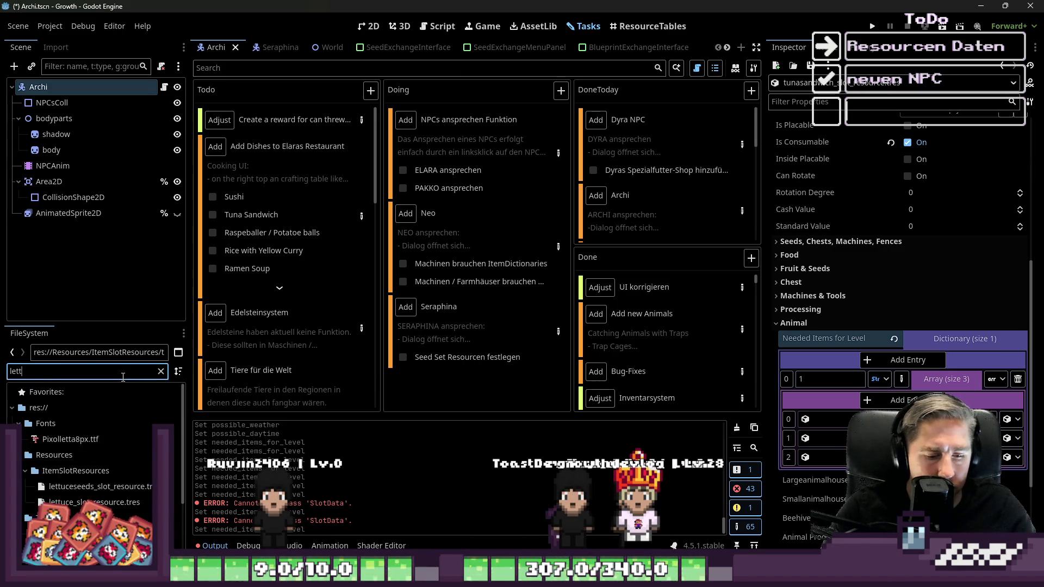
text(u)
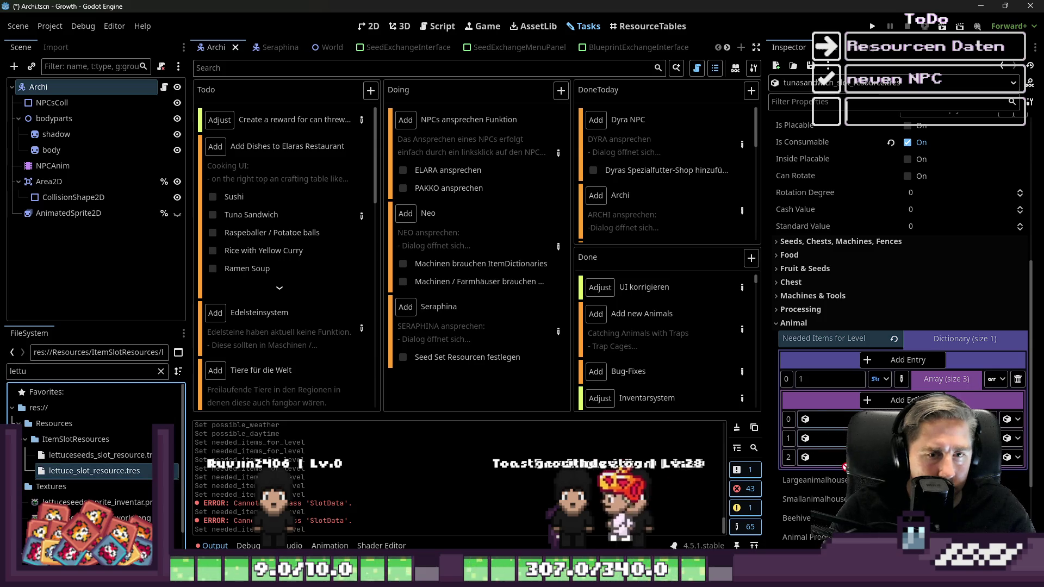
click(810, 65)
click(824, 93)
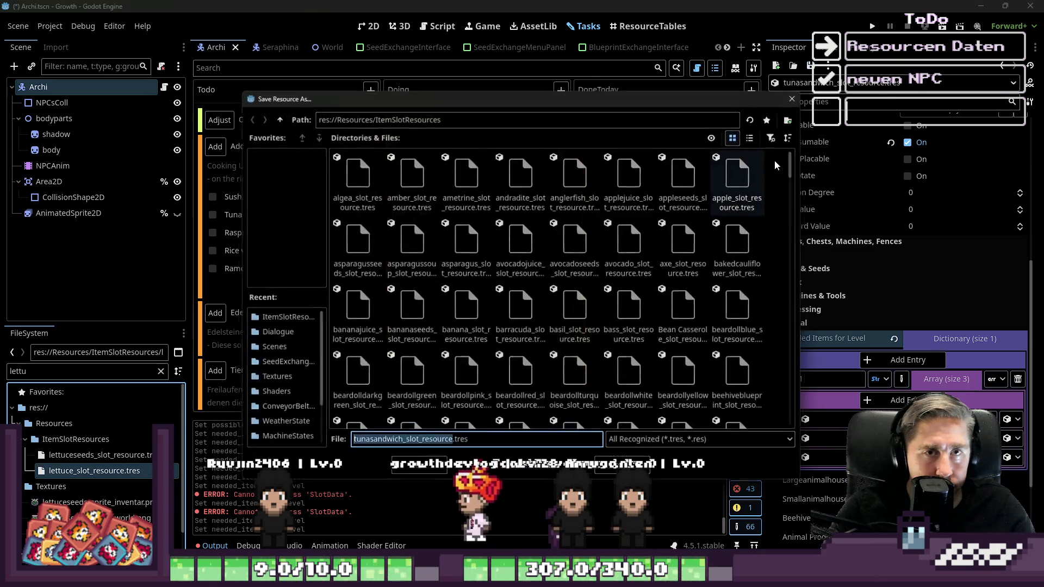
key(Return)
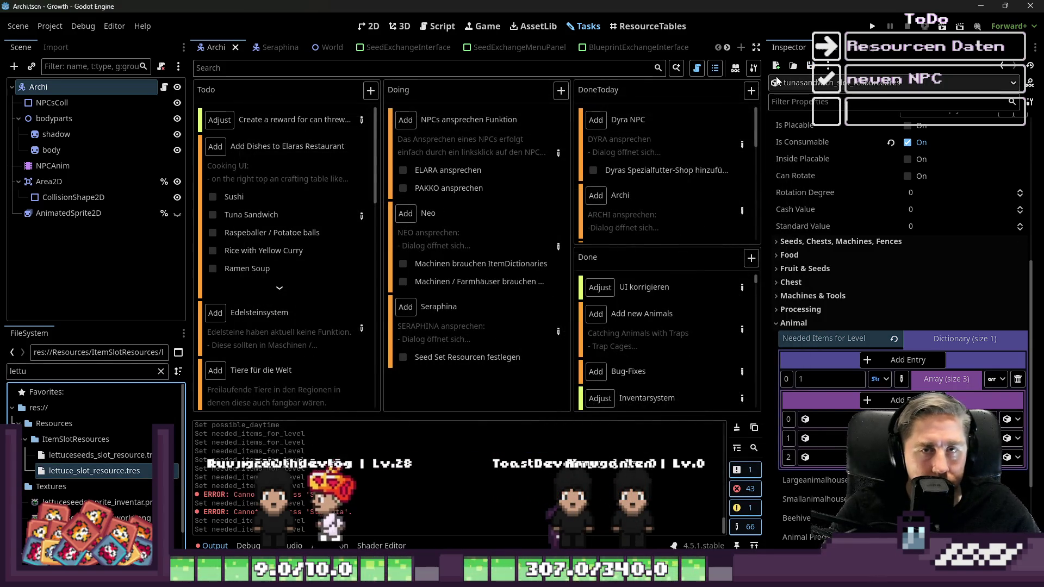
Step: Clear the file filter and remove Tuna Sandwich from the Todo checklist
double_click(25, 371)
key(BackSpace)
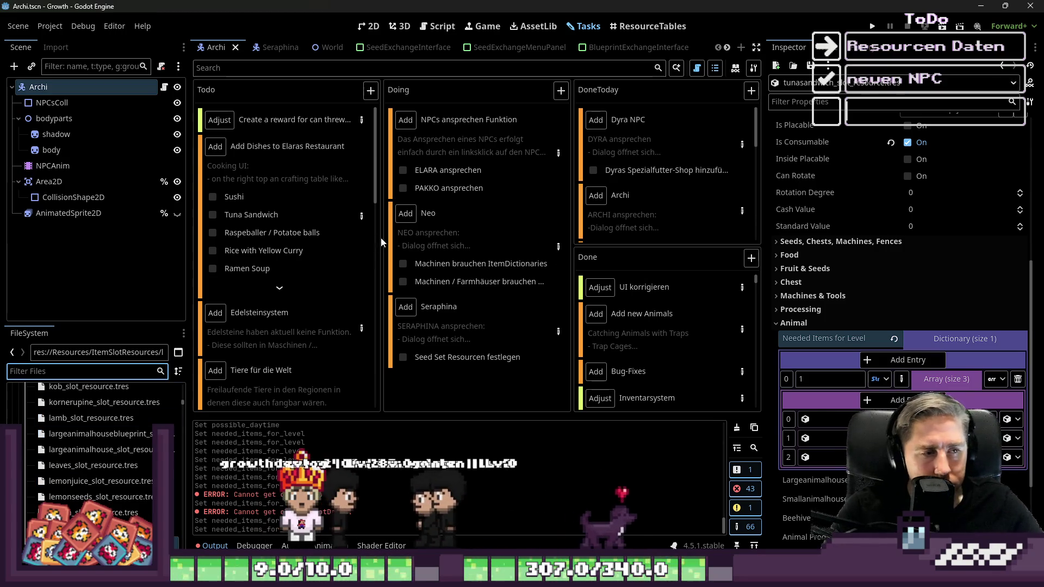
click(214, 215)
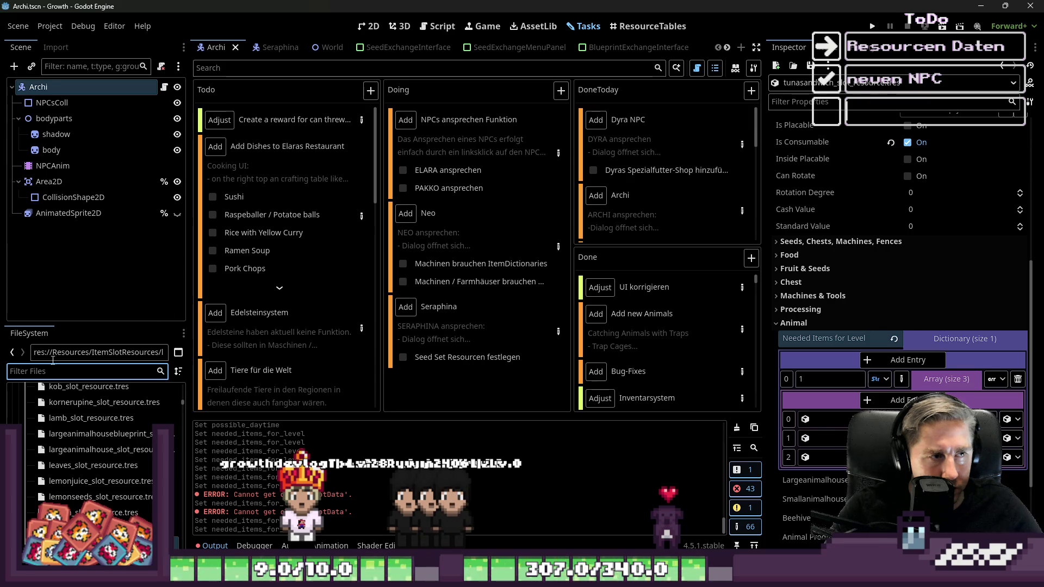
Step: Filter for 'Raspe' and open the raspeballer slot resource
text(Raspeb)
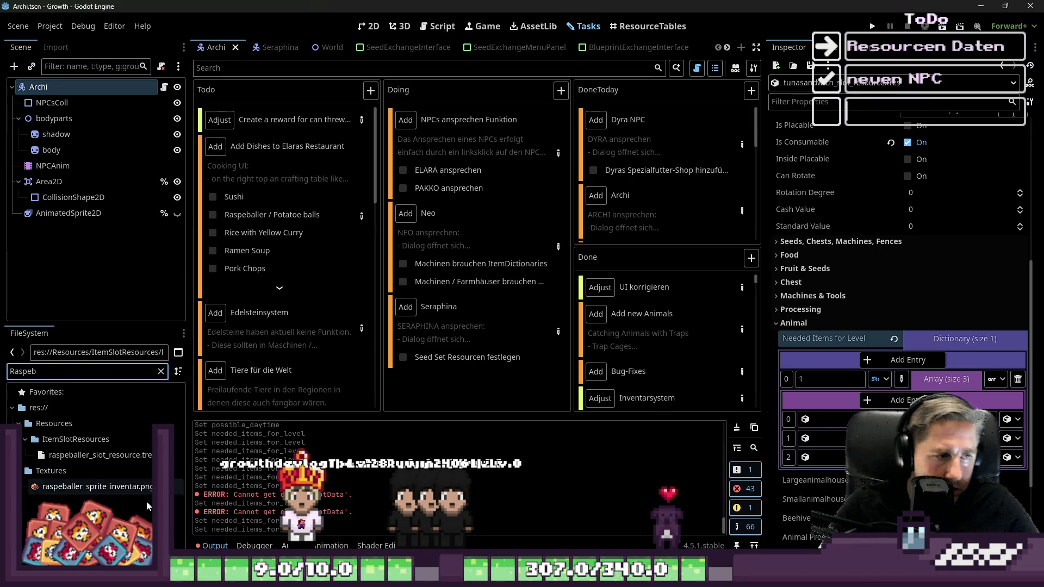
click(98, 455)
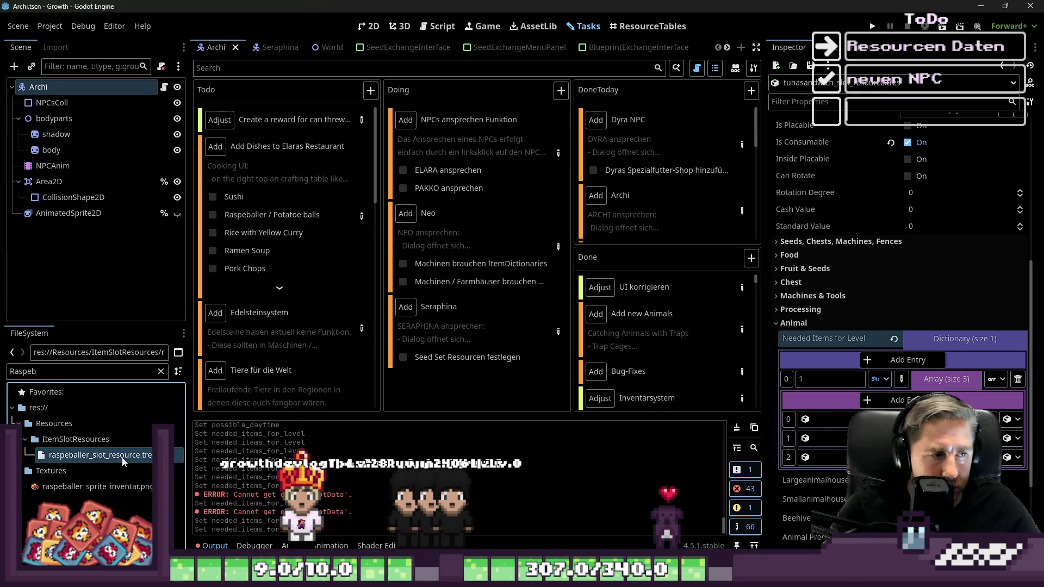
scroll(872, 364, up, 3)
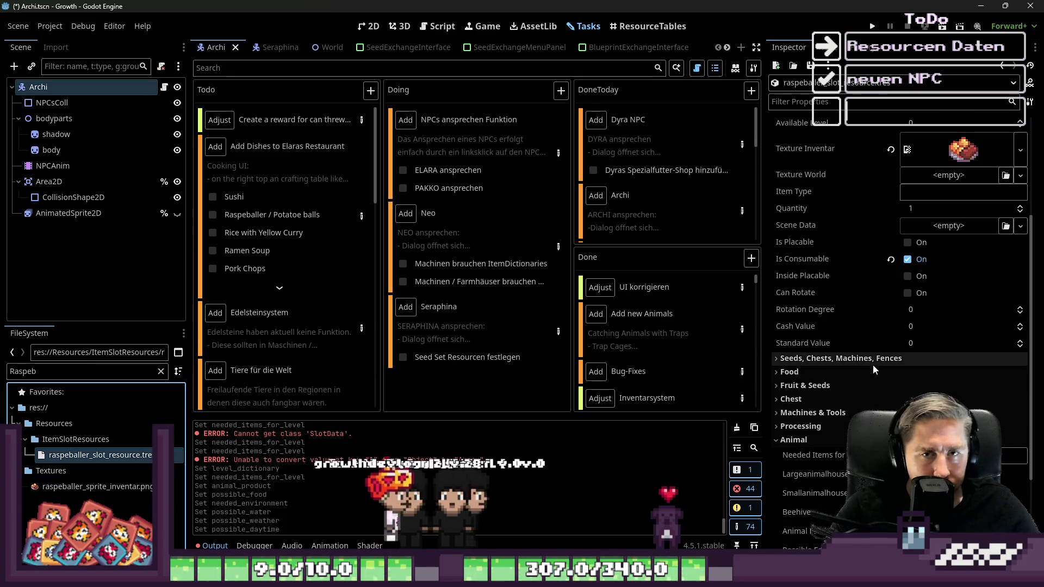
scroll(879, 360, down, 2)
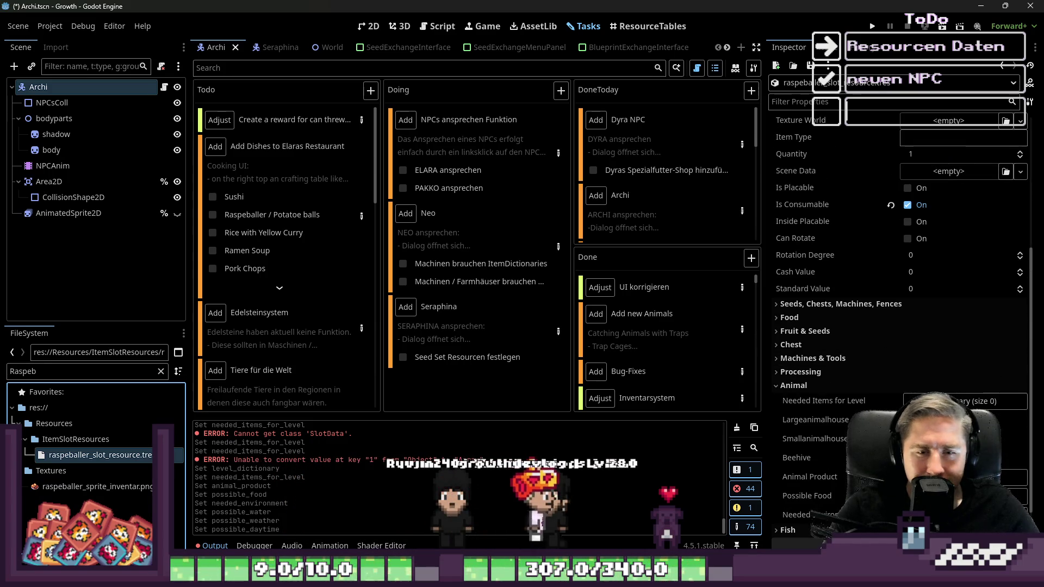
scroll(999, 356, down, 2)
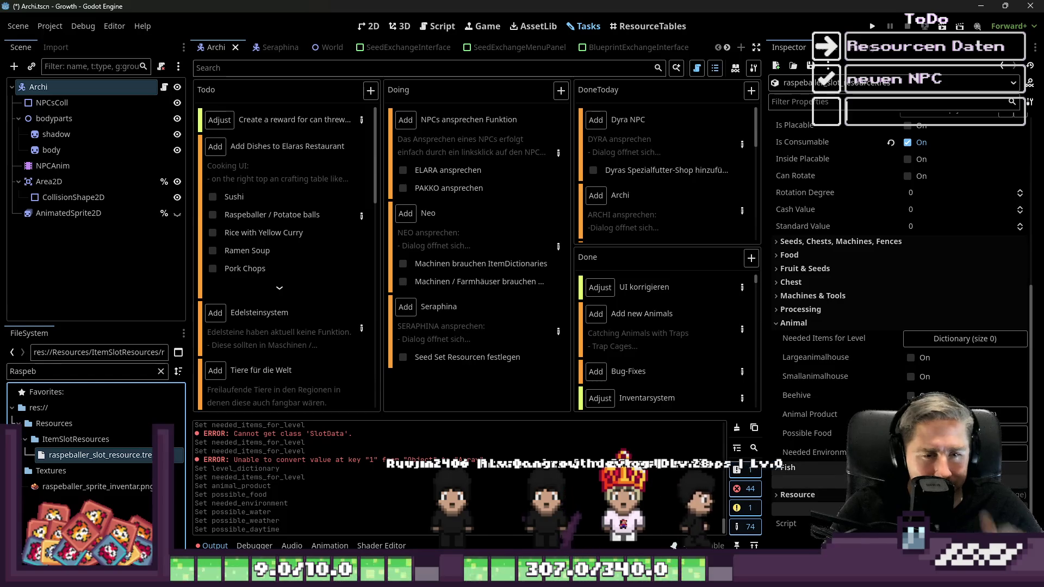
Step: Add a Needed Items entry with key 1, an Array value and an Object element
click(986, 338)
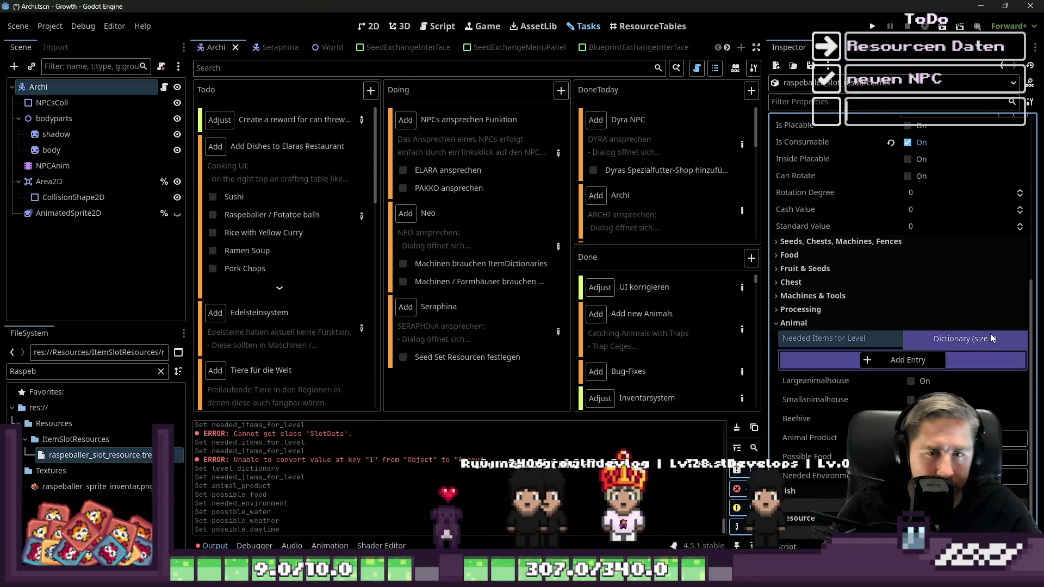
click(913, 360)
click(995, 379)
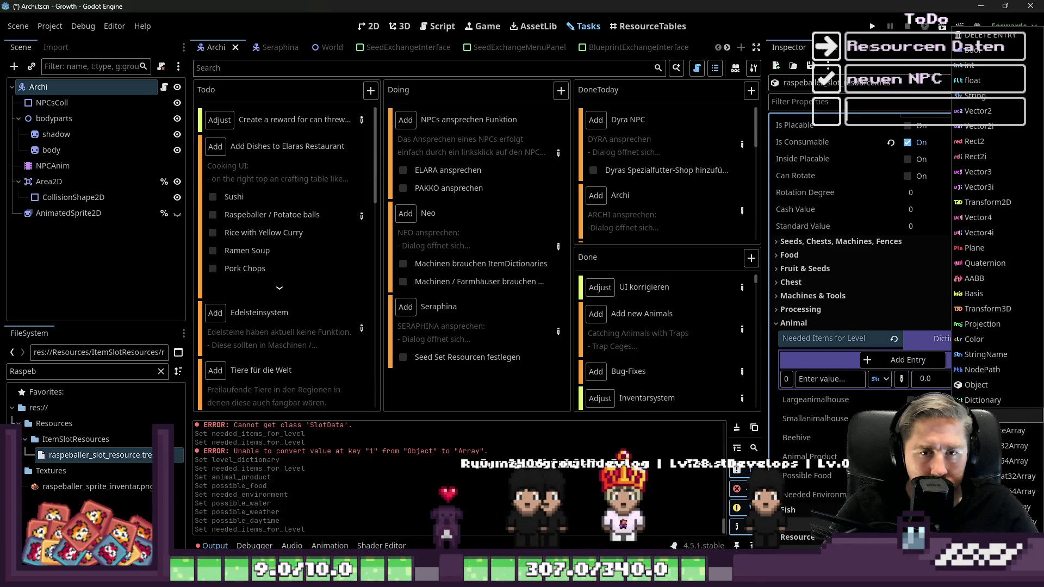
click(974, 374)
text(1)
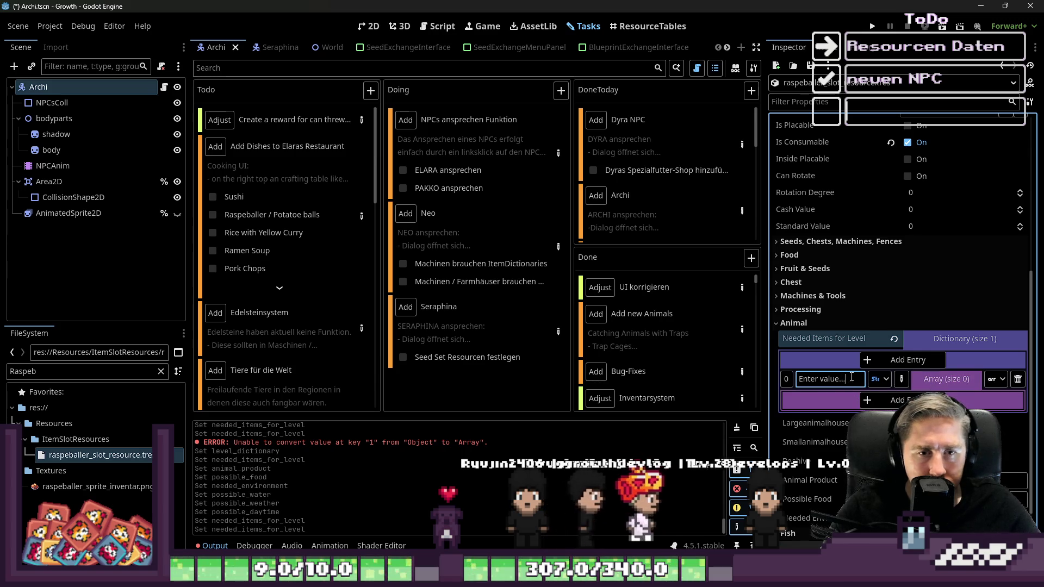
click(867, 400)
click(1010, 419)
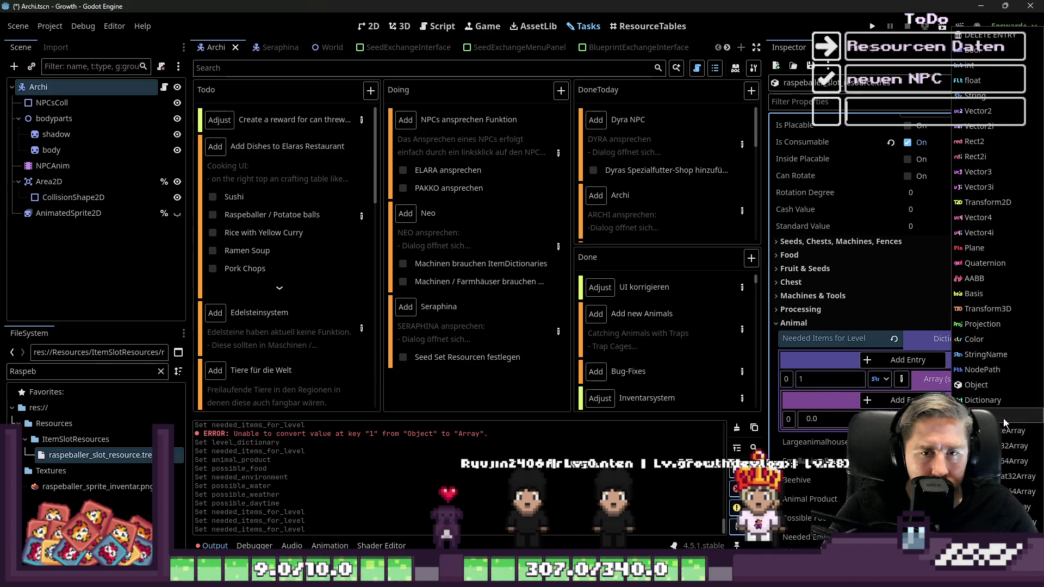
click(973, 384)
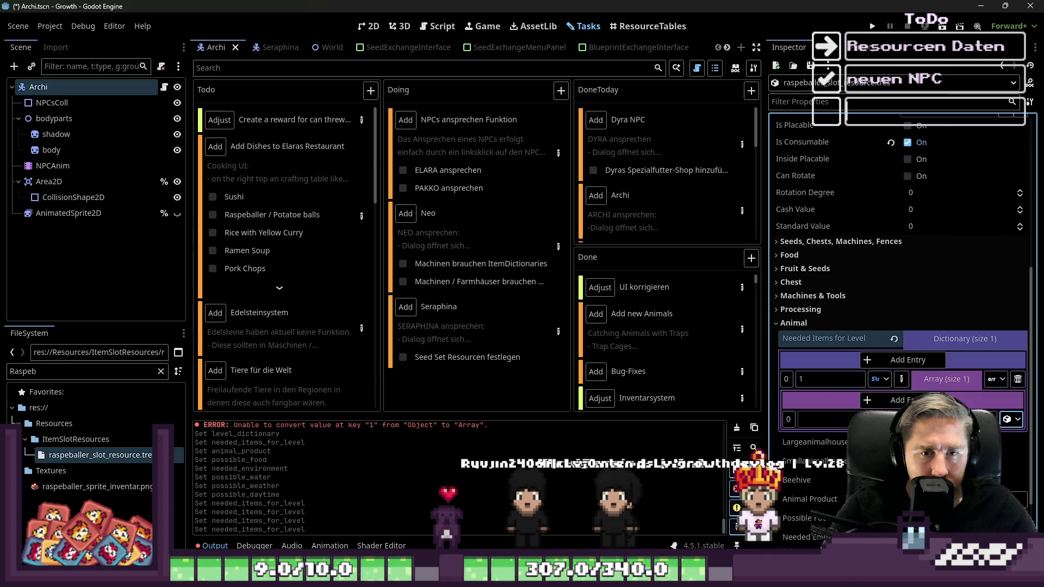
Step: Read the raspeballer recipe in the dishes task details, then close them
click(87, 371)
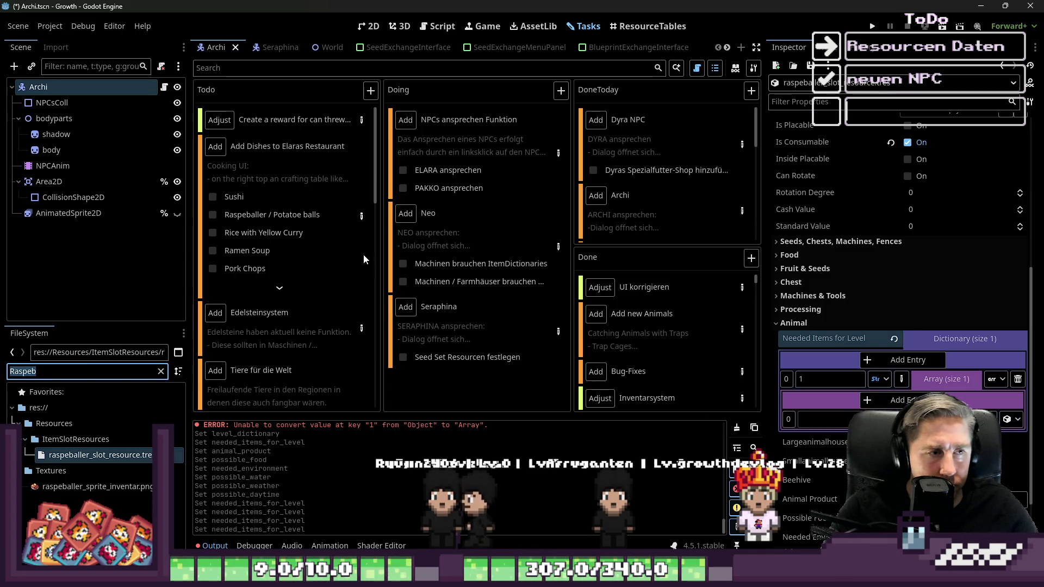
click(362, 216)
scroll(387, 318, down, 10)
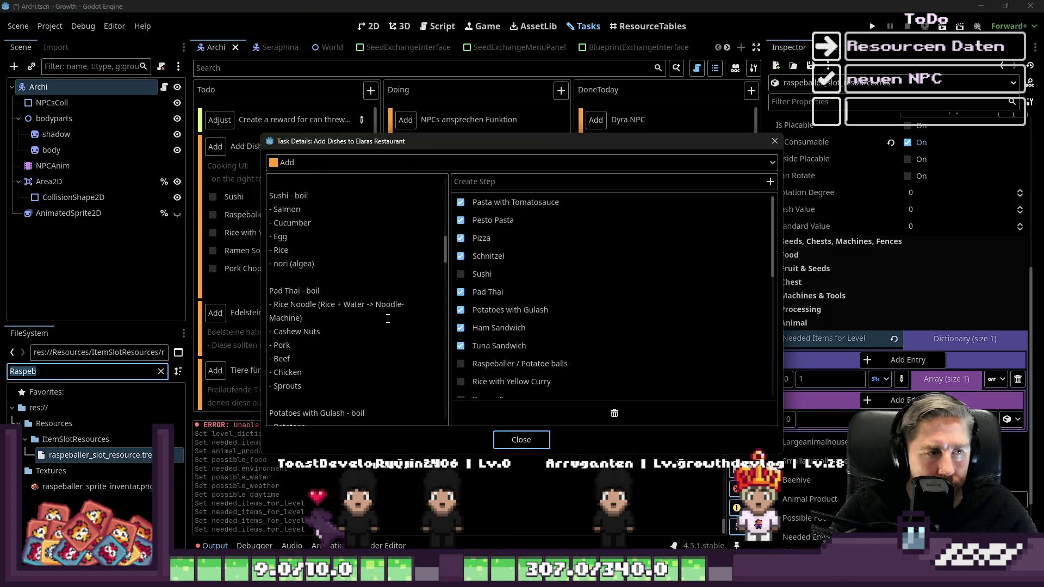
scroll(387, 318, down, 5)
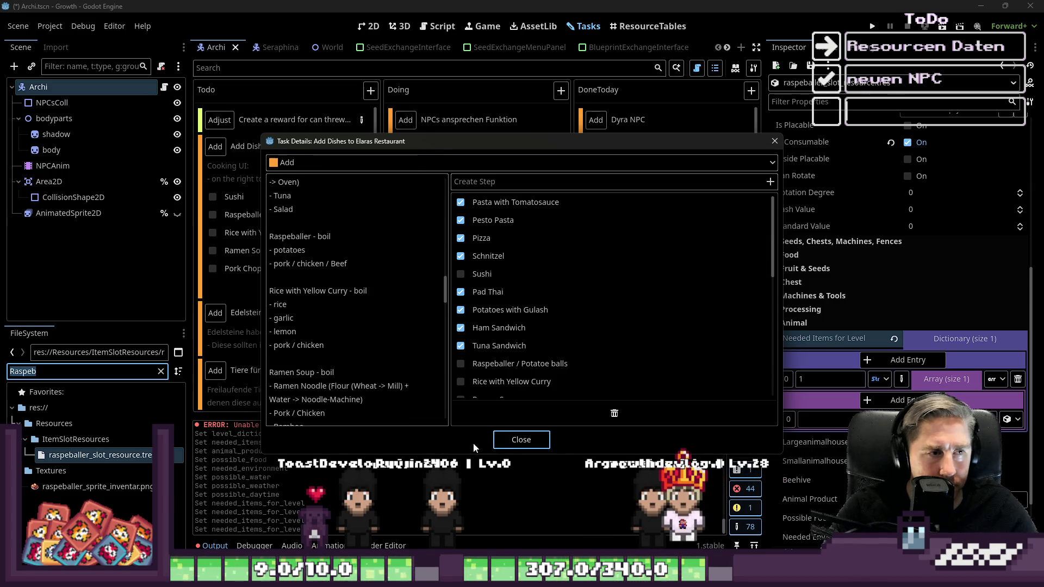
click(513, 449)
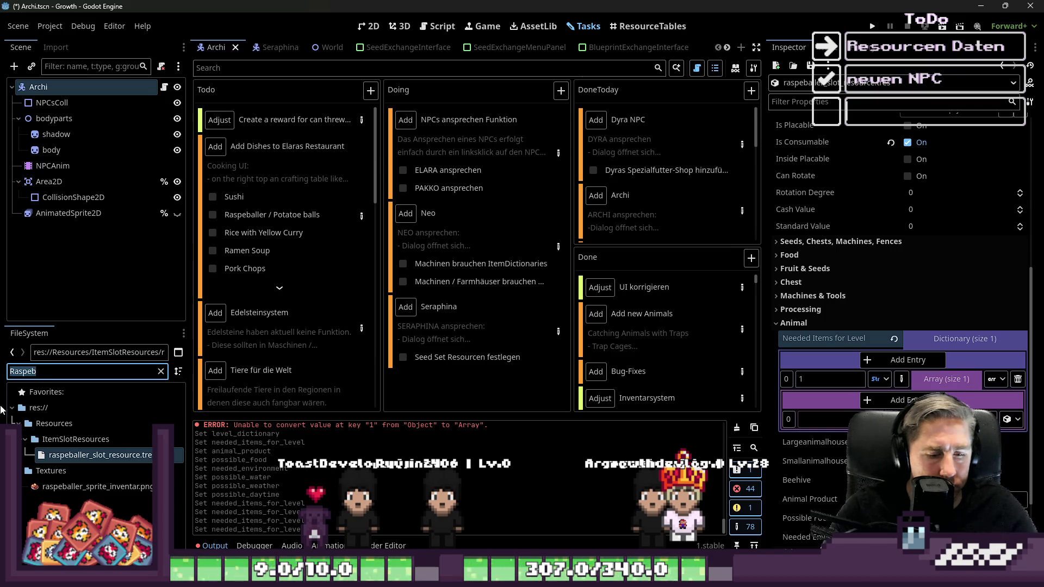
Step: Put the potato slot resource in the array and add more ingredient slots
text(Potato)
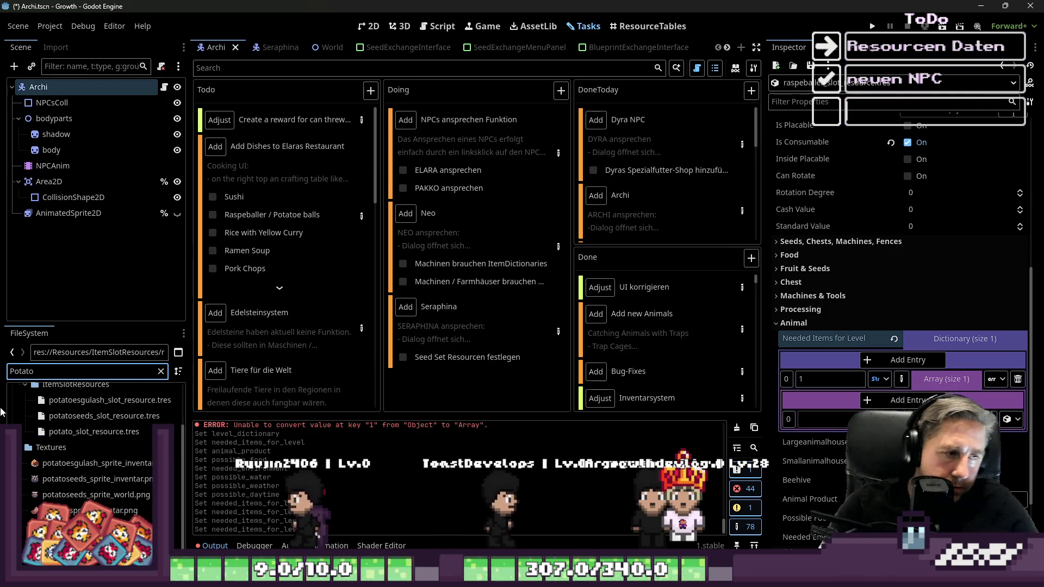
drag(94, 432, 830, 459)
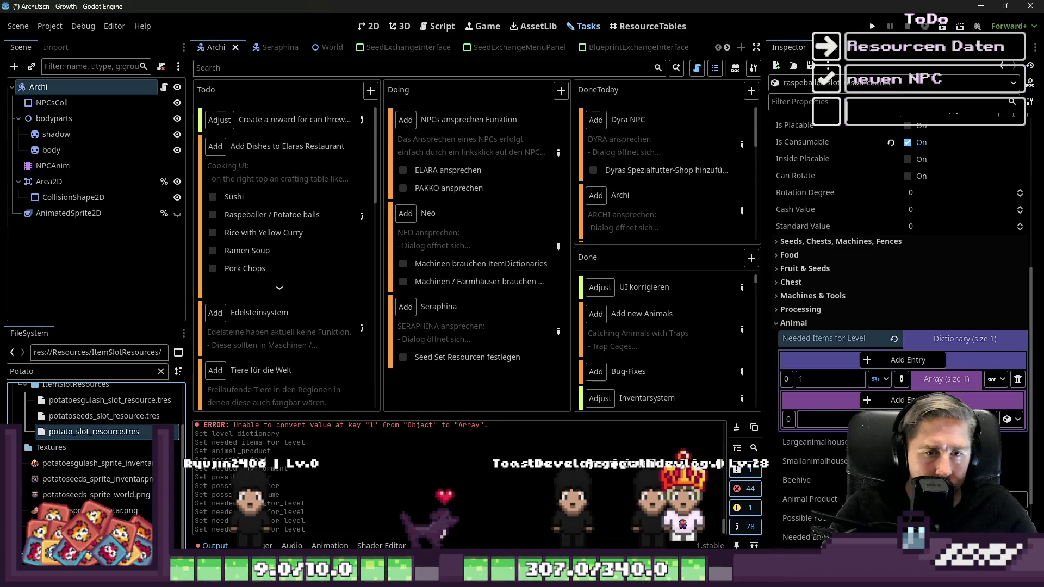
click(897, 402)
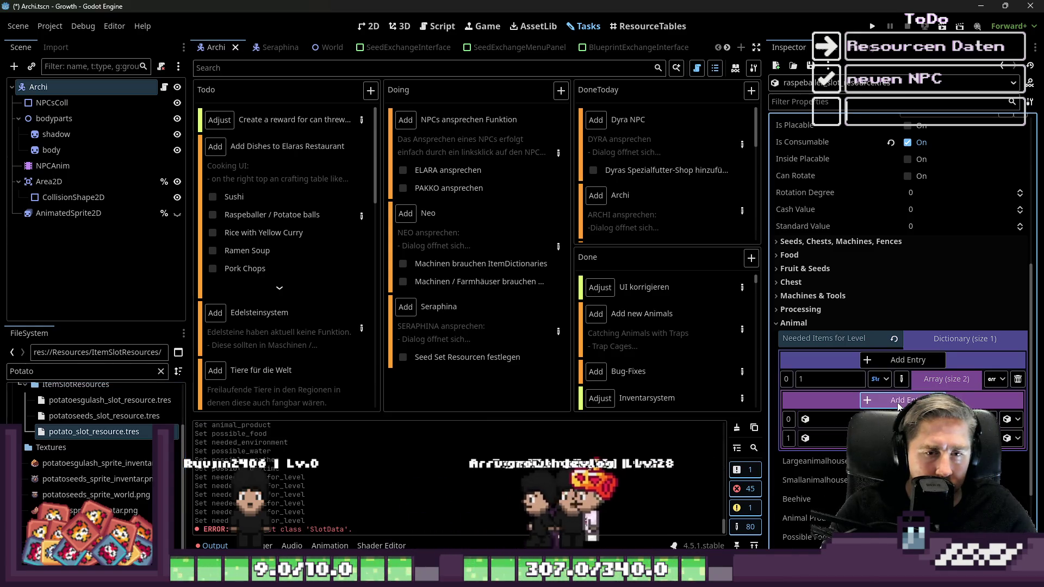
click(897, 403)
click(897, 402)
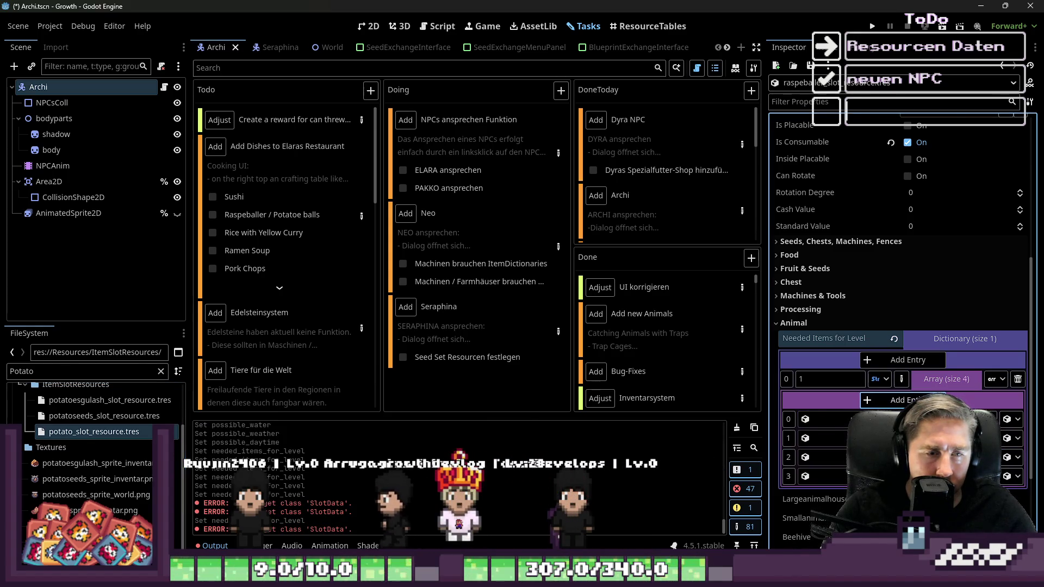
Step: Select the pork, beef and raw chicken slot resources, collapse the array, and save
click(32, 389)
text(pork)
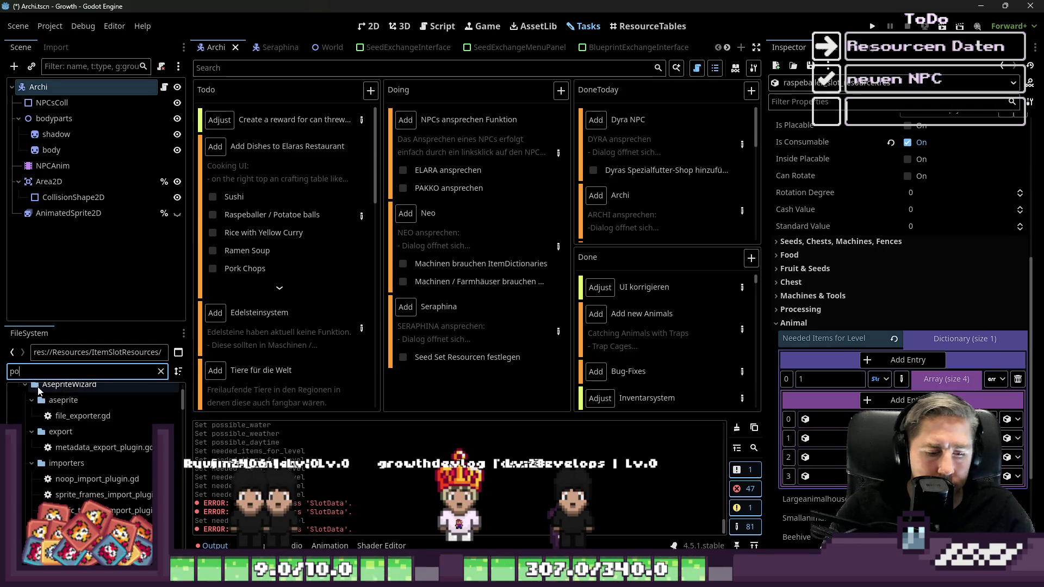
click(60, 447)
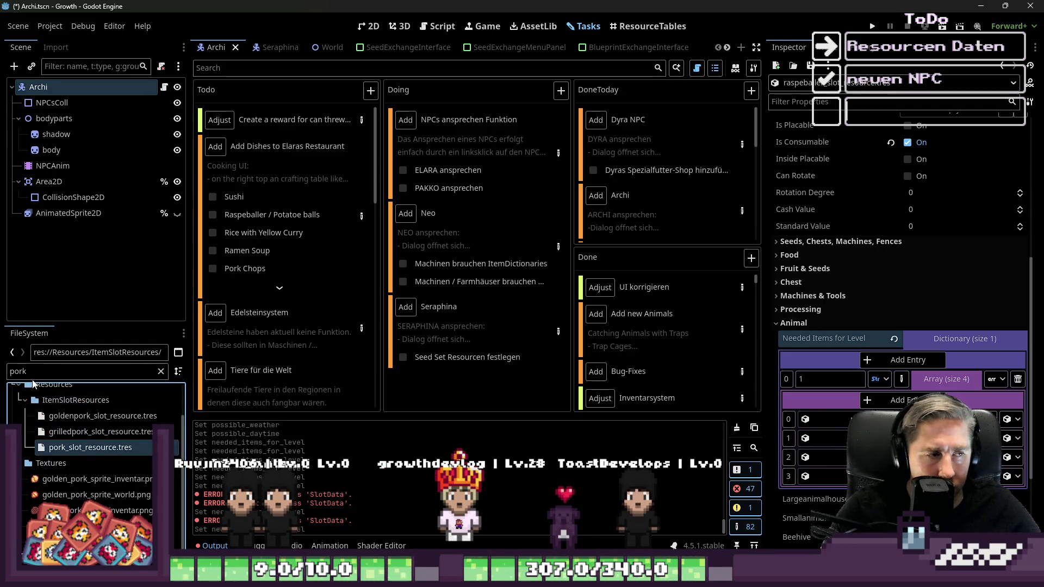
text(beef)
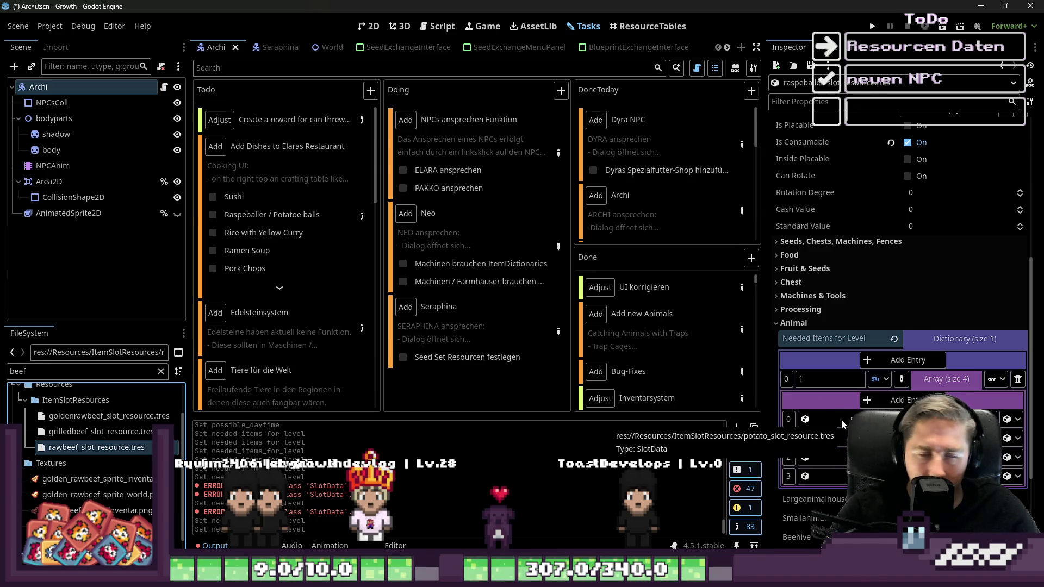
text(chick)
click(69, 466)
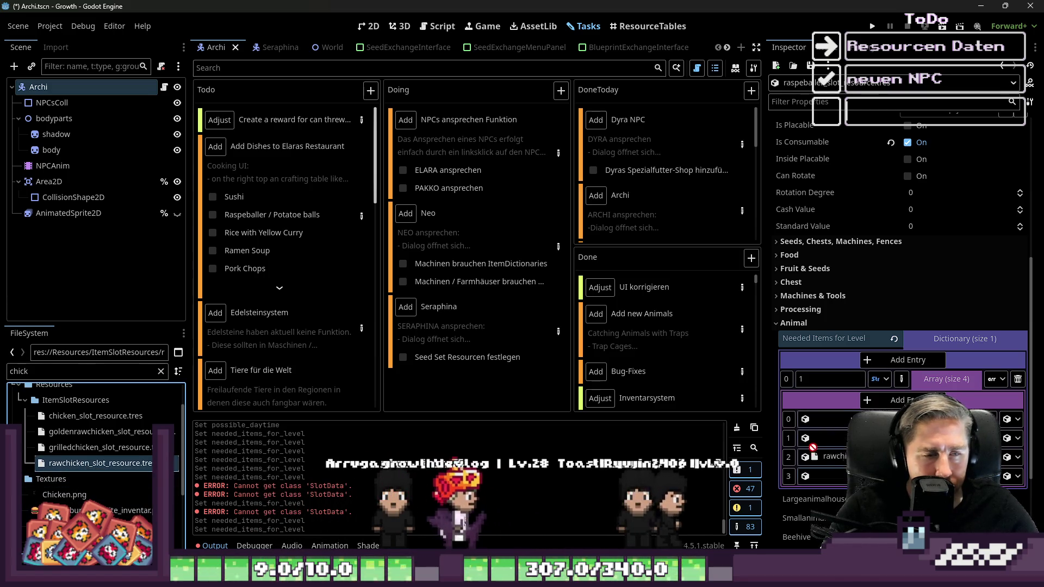
click(936, 380)
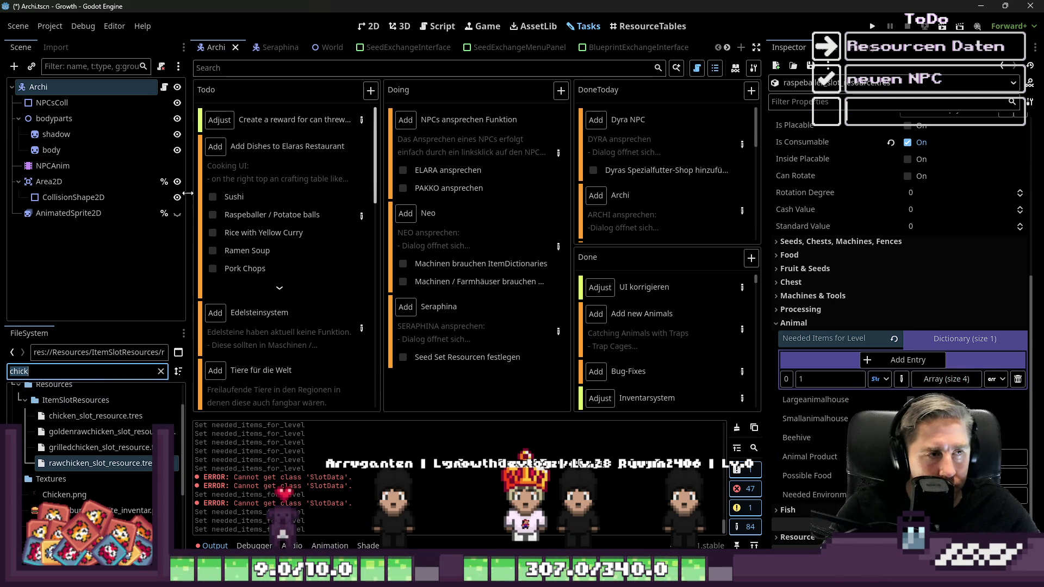
key(ctrl+s)
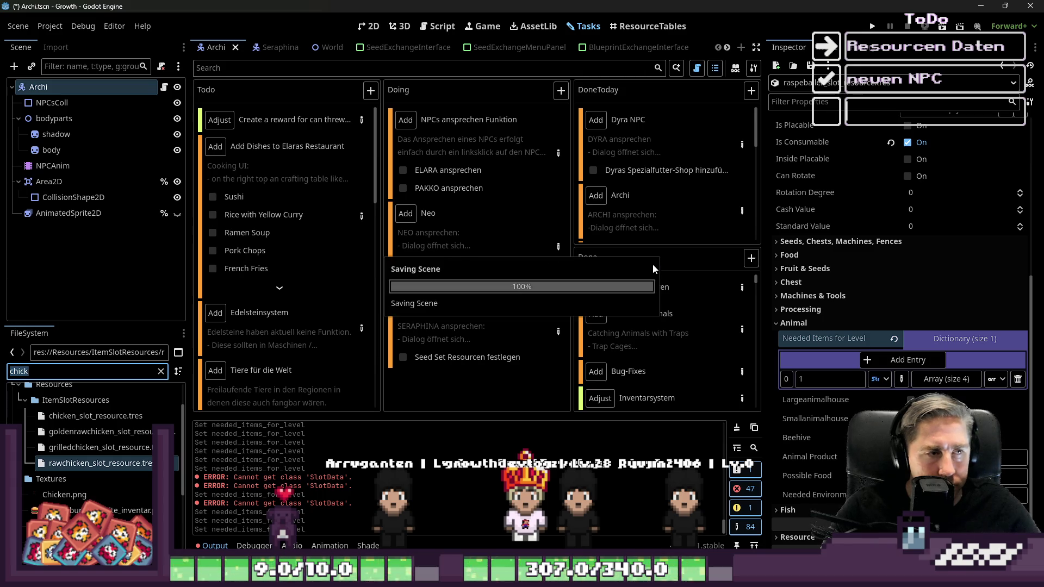
Step: Review the Ramen Soup recipe ingredients in the Add Dishes task details
click(278, 221)
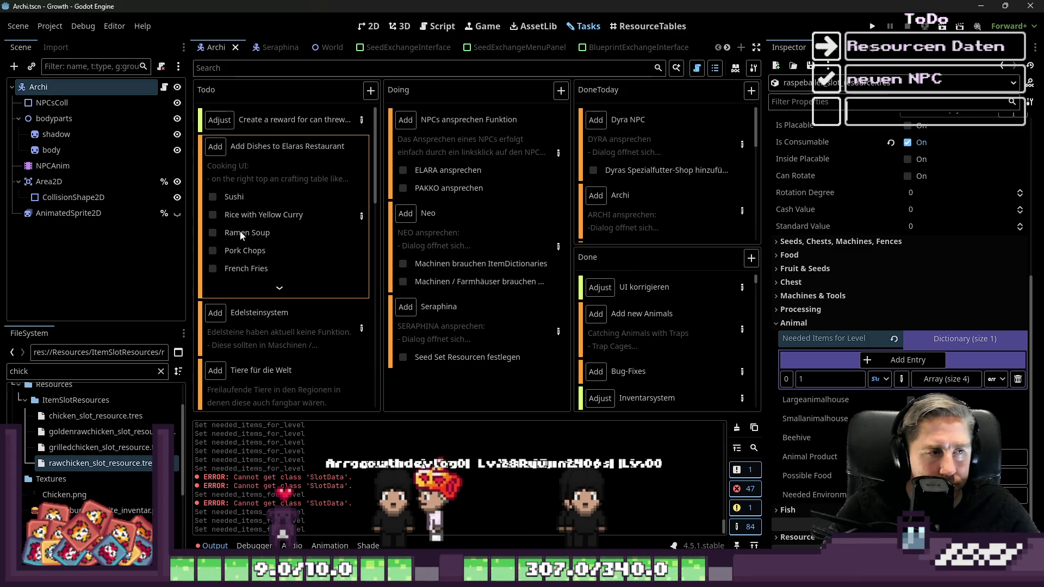
click(361, 216)
scroll(488, 341, down, 5)
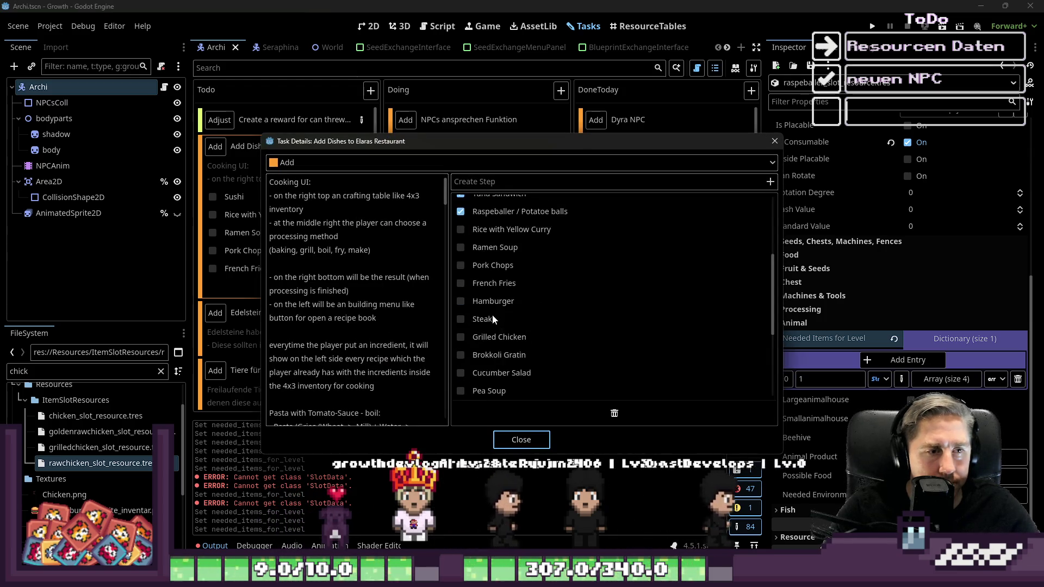
scroll(343, 294, down, 10)
scroll(343, 292, down, 10)
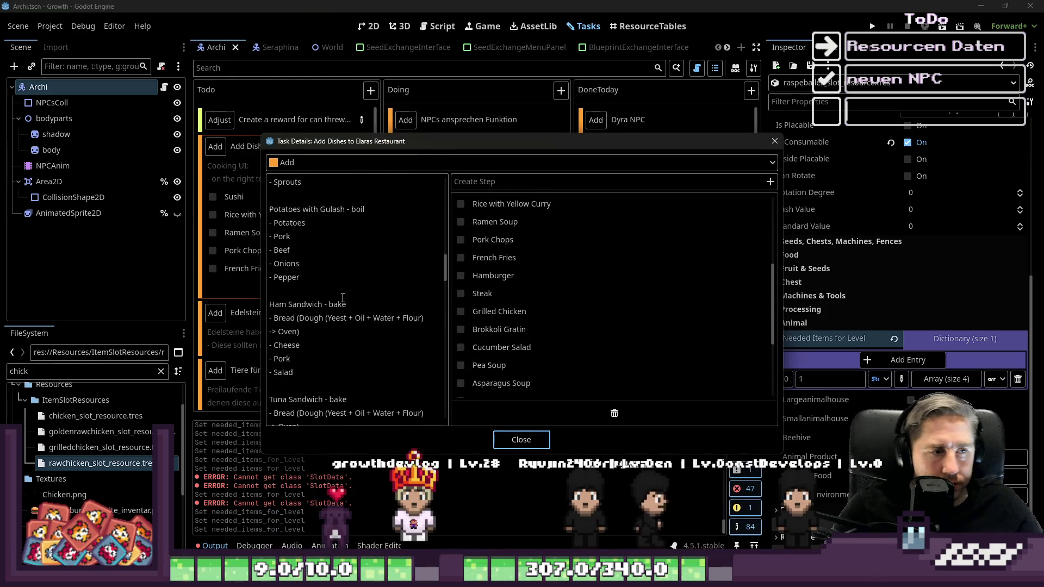
scroll(349, 250, down, 5)
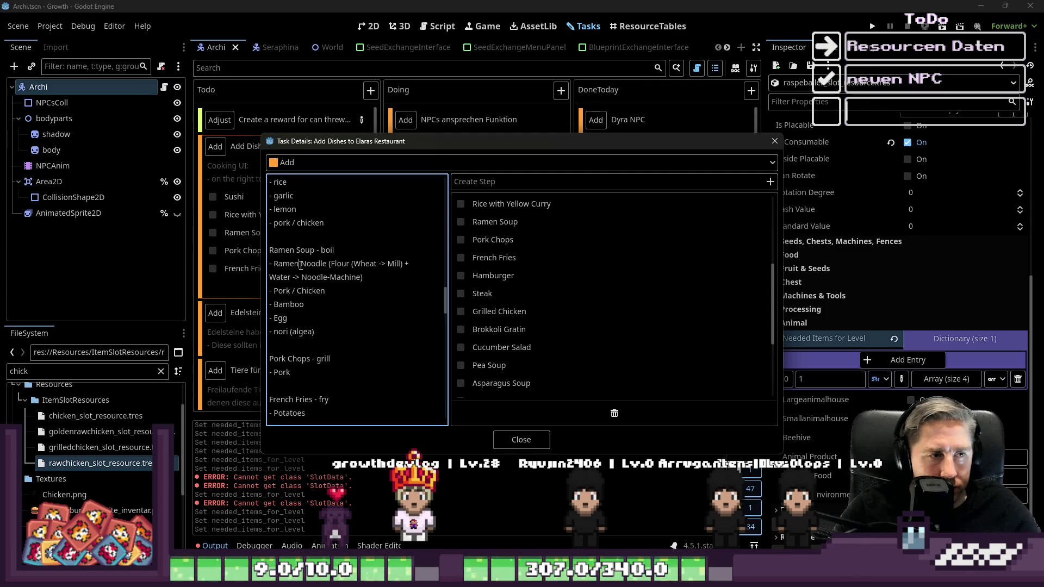
click(295, 279)
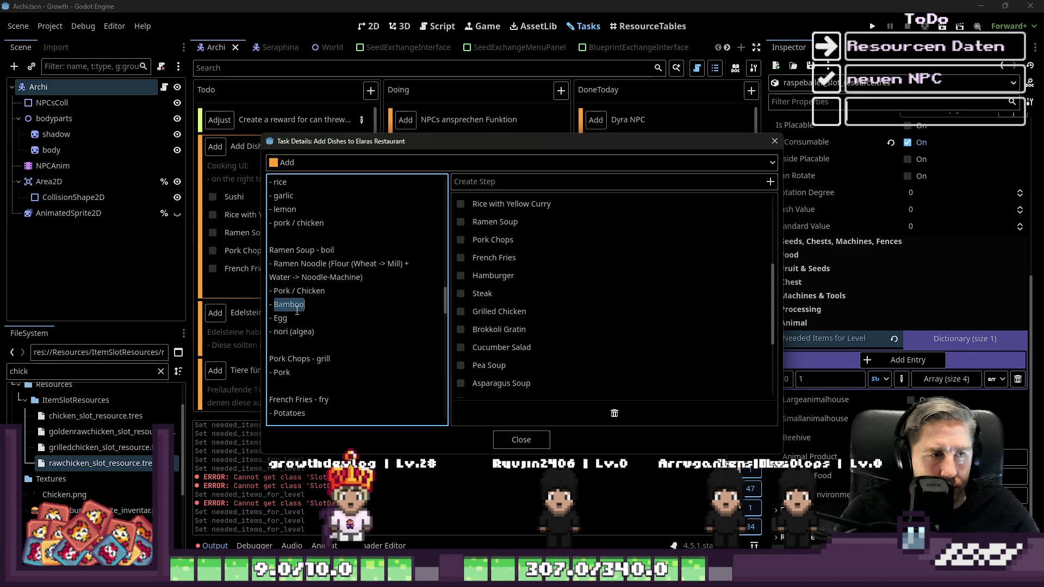
click(513, 439)
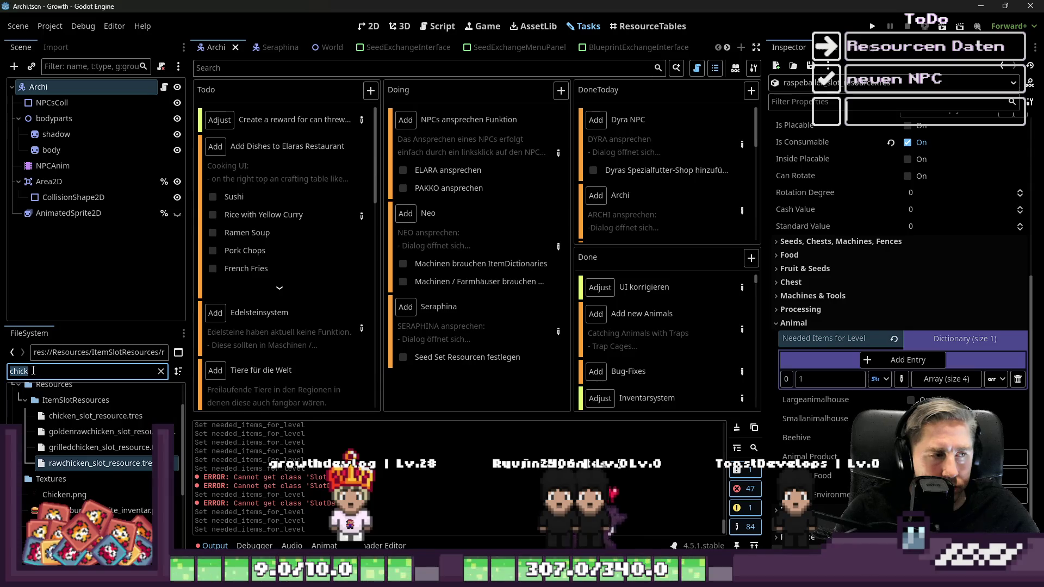
Step: Filter the FileSystem for 'ramen' and open ramen_slot_resource.tres in the Inspector
text(bamb)
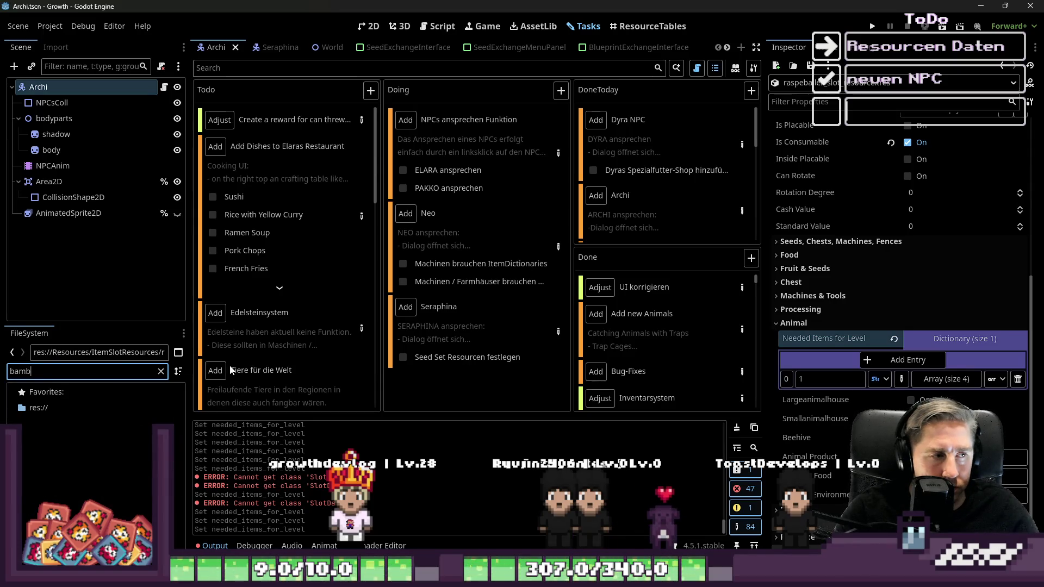
mouse_move(222, 348)
key(BackSpace)
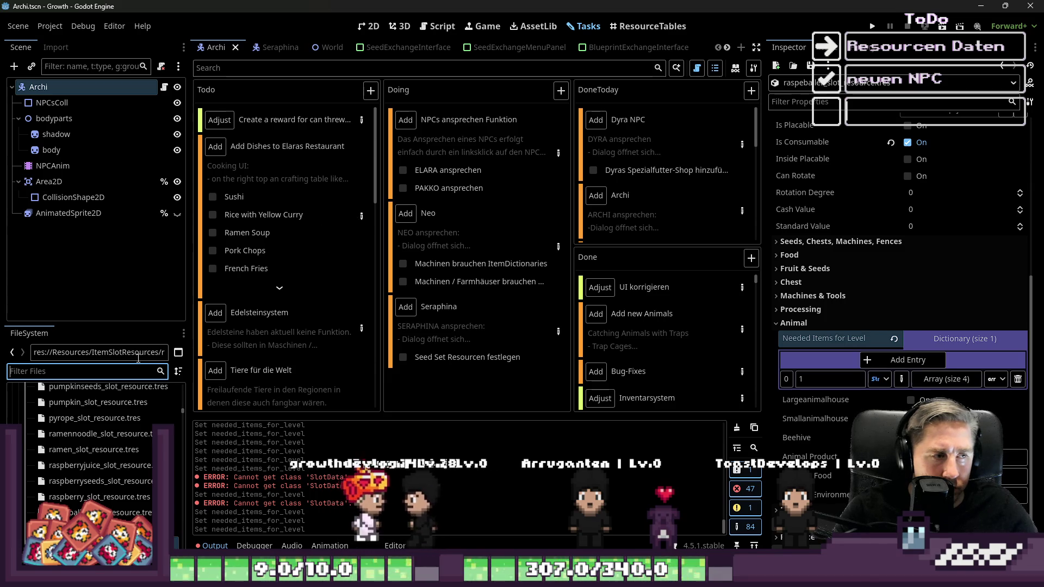
text(ramen)
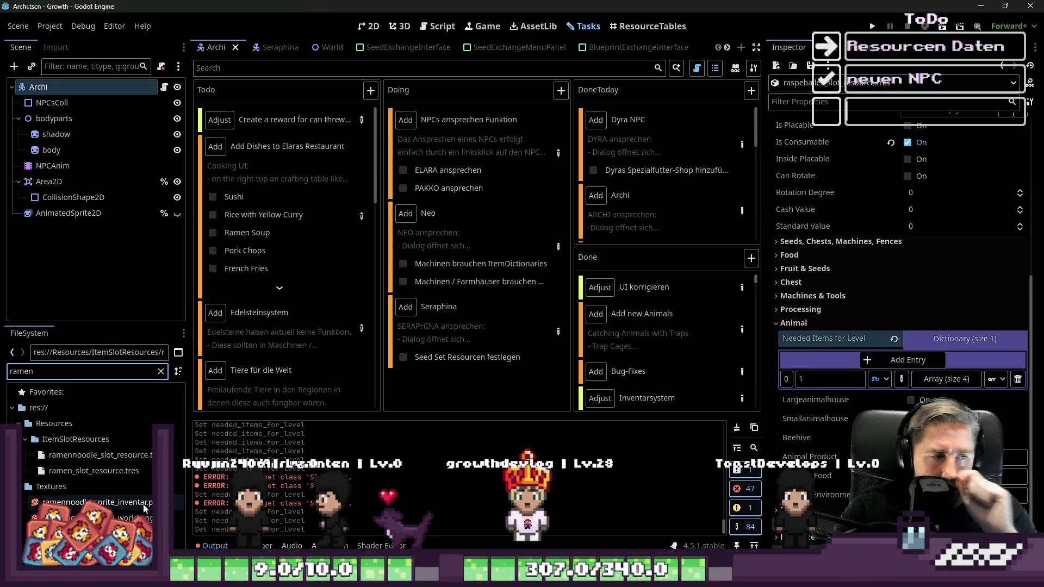
click(131, 472)
scroll(924, 392, down, 5)
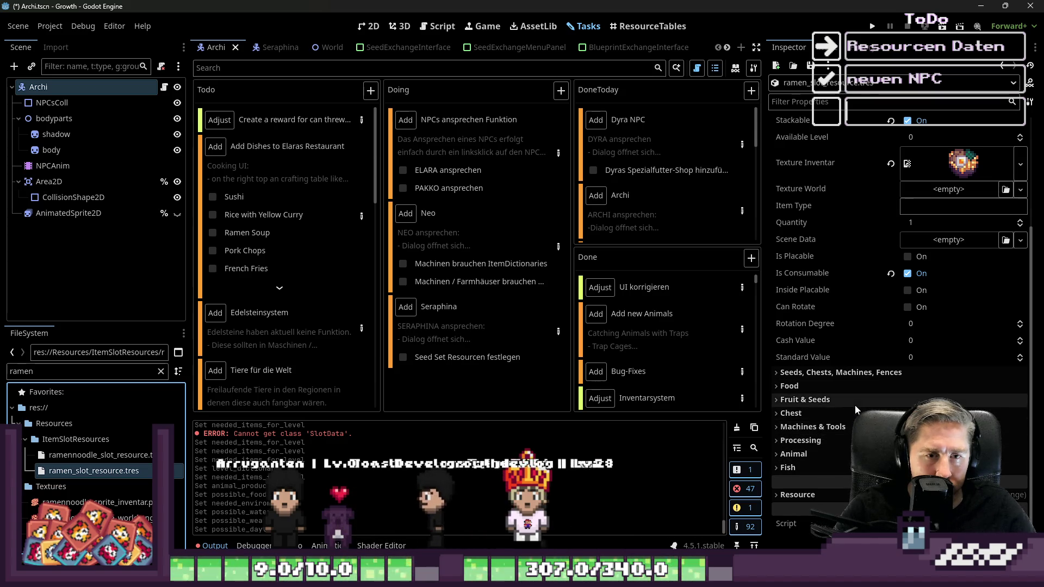
Step: Add a Needed Items for Level entry with key 1 holding an array of Object elements
click(793, 454)
scroll(793, 453, down, 4)
click(968, 361)
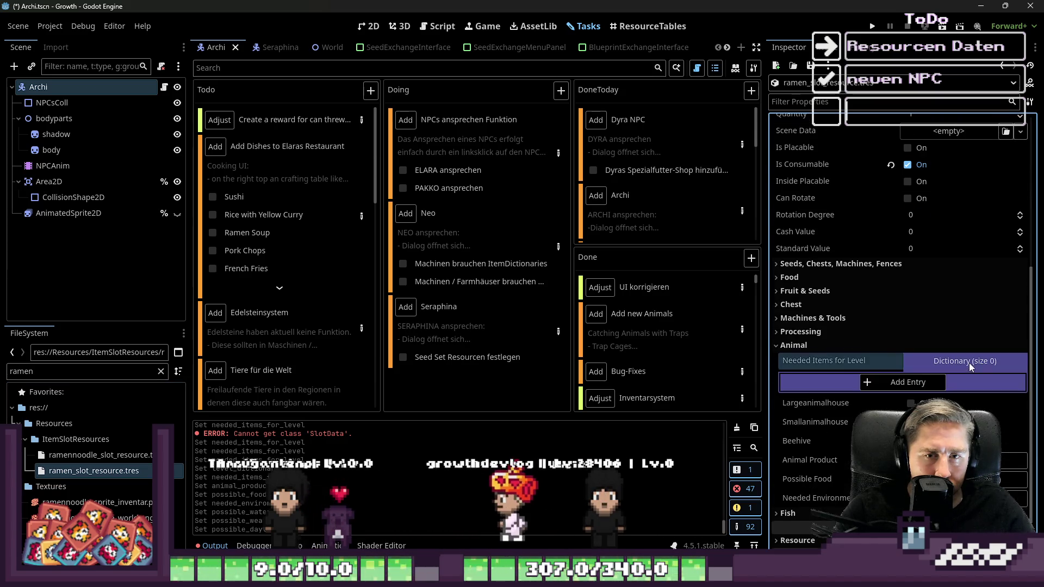
click(906, 382)
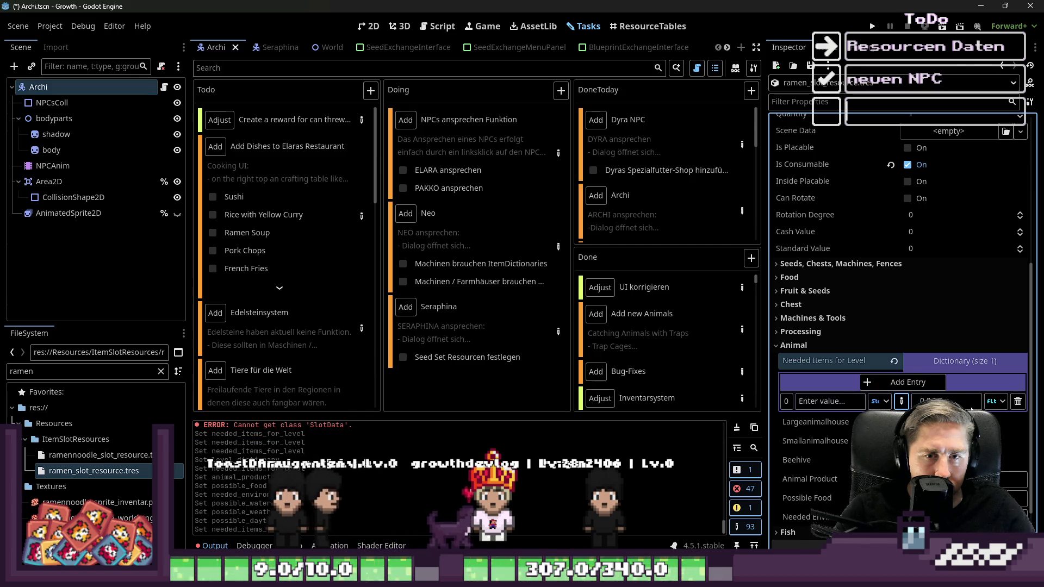
click(909, 401)
click(998, 421)
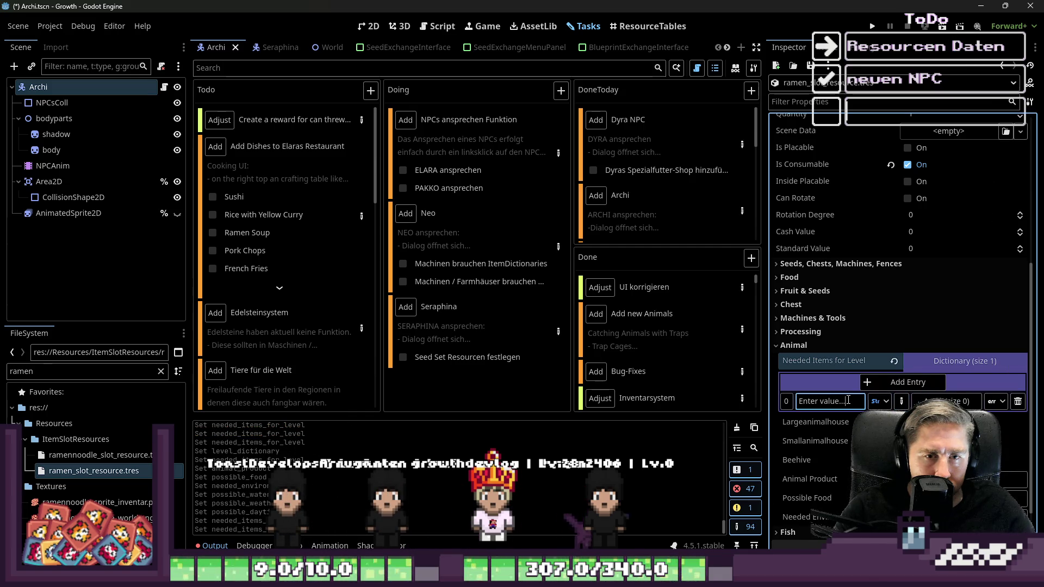
text(1)
click(958, 401)
click(1006, 437)
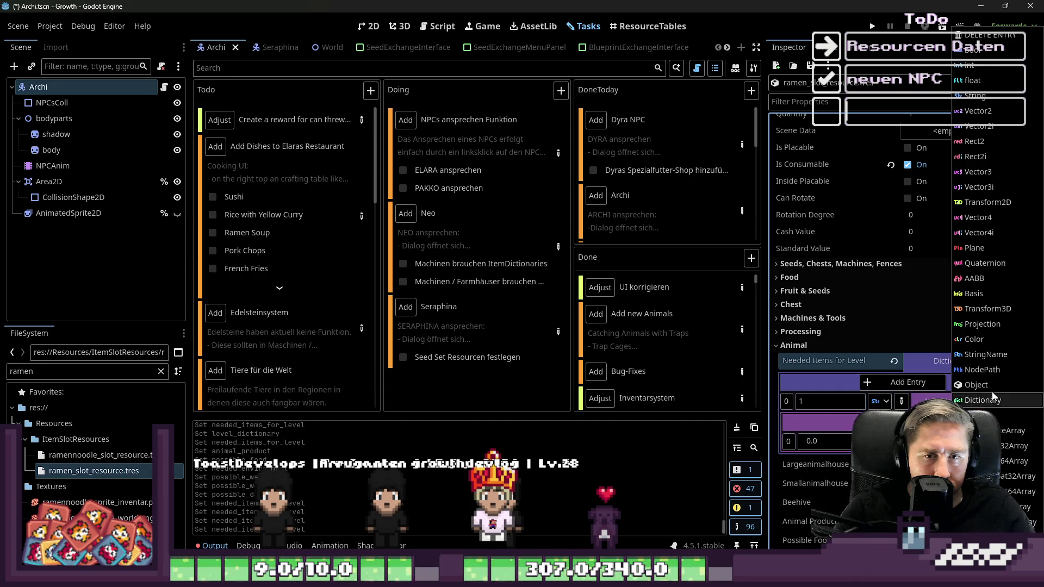
click(979, 337)
Step: Fill the array with the ramen noodle, pork and raw chicken slot resources
text(Ramen)
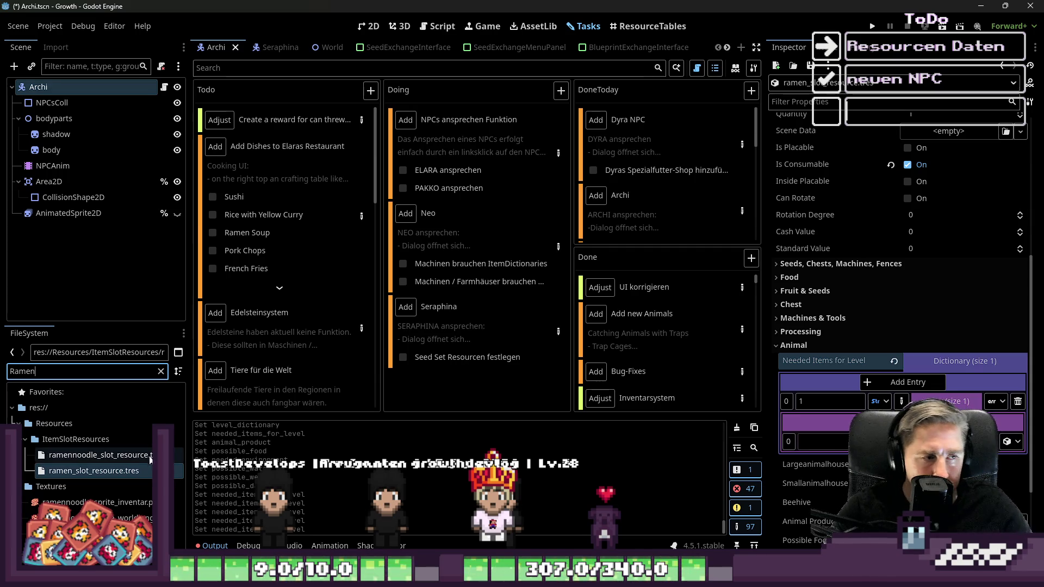
click(98, 455)
drag(98, 455, 826, 441)
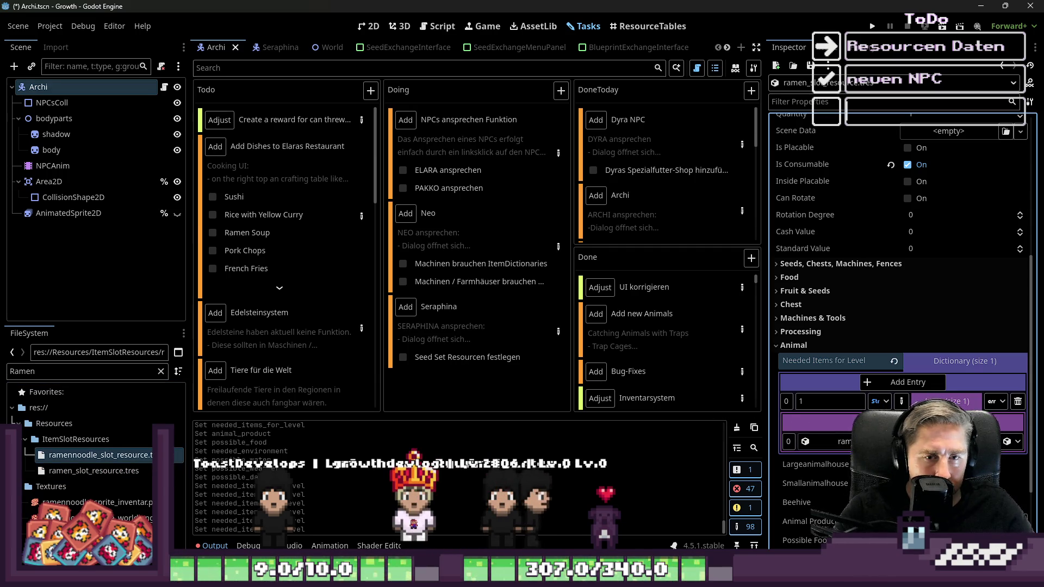
double_click(25, 372)
text(pork)
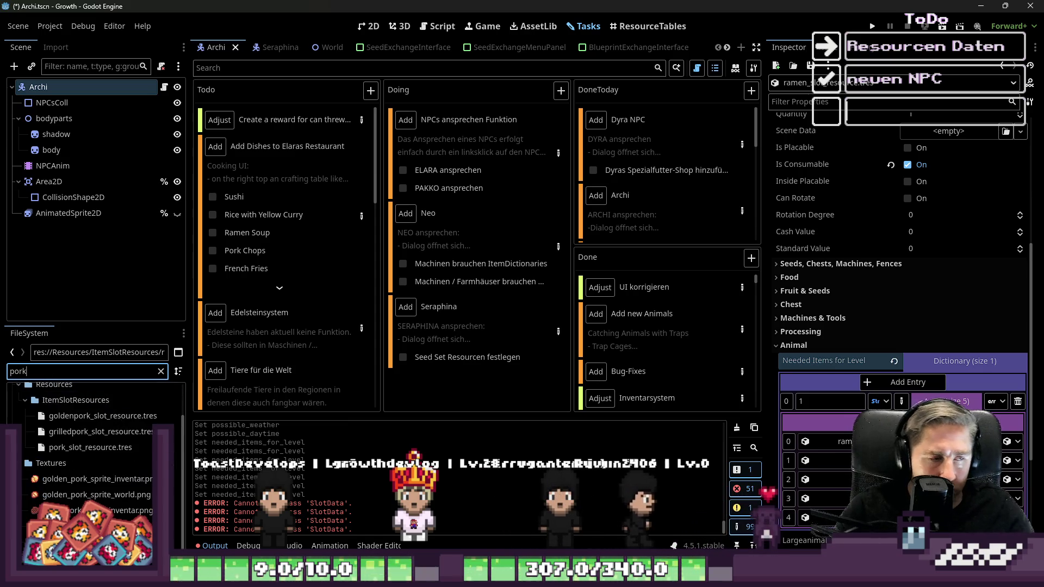
click(87, 447)
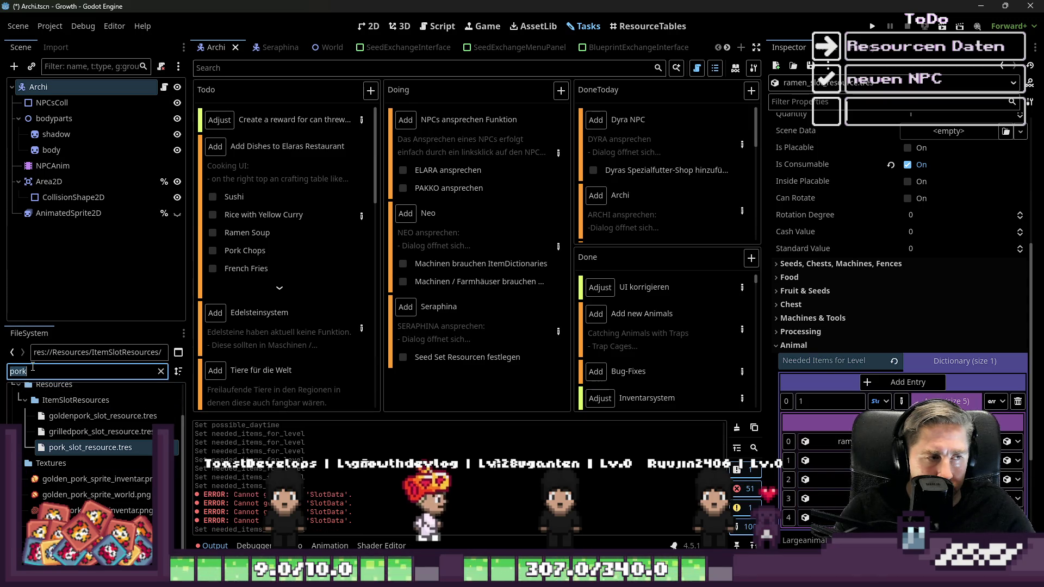
text(chick)
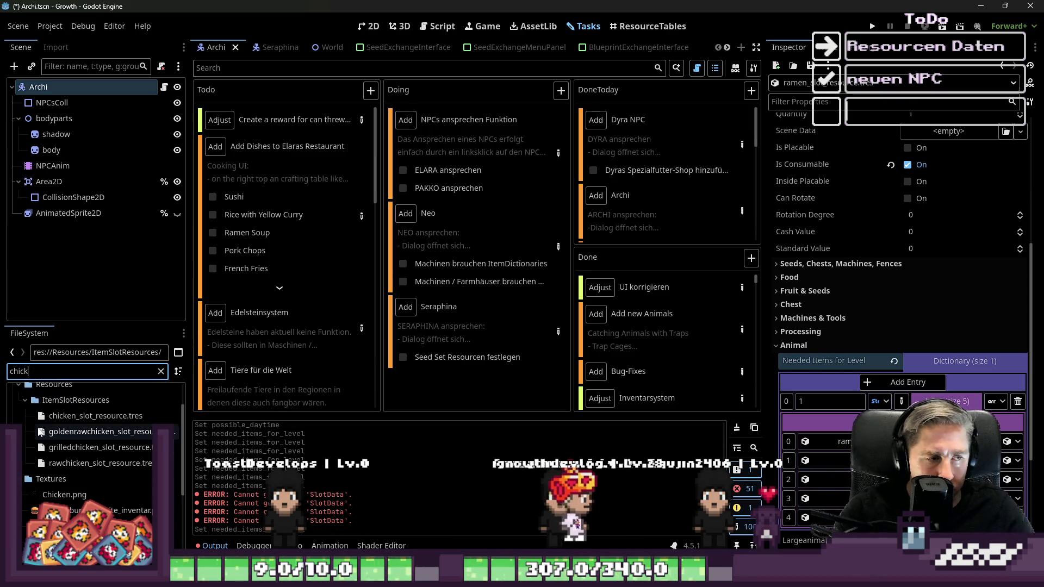
click(61, 465)
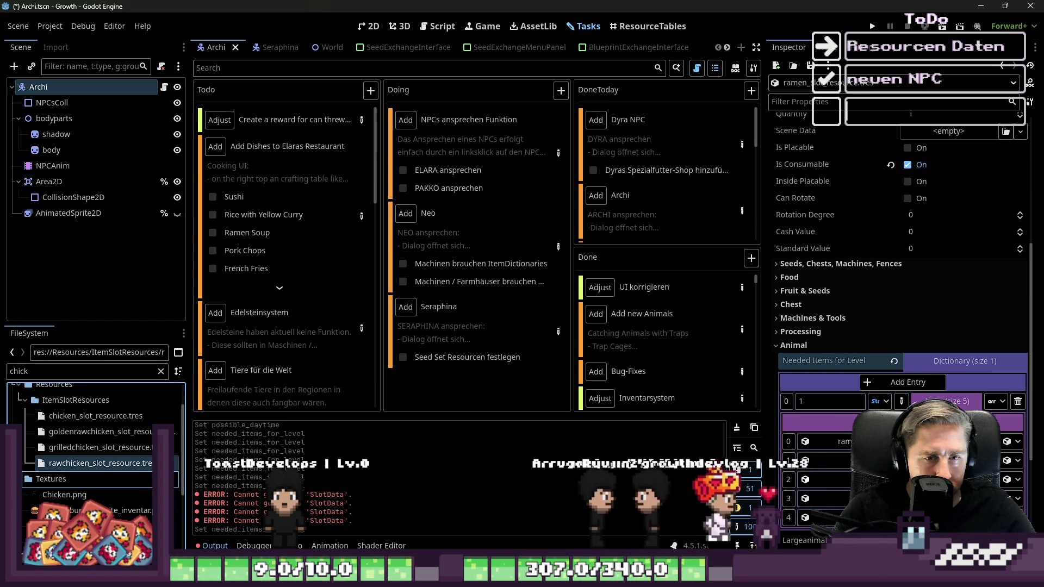
click(832, 461)
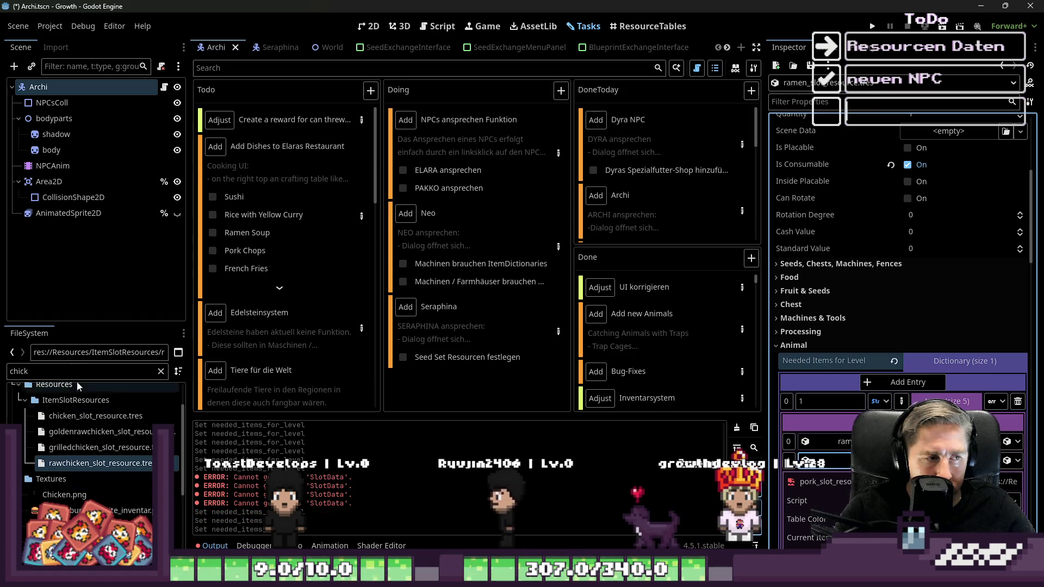
text(por)
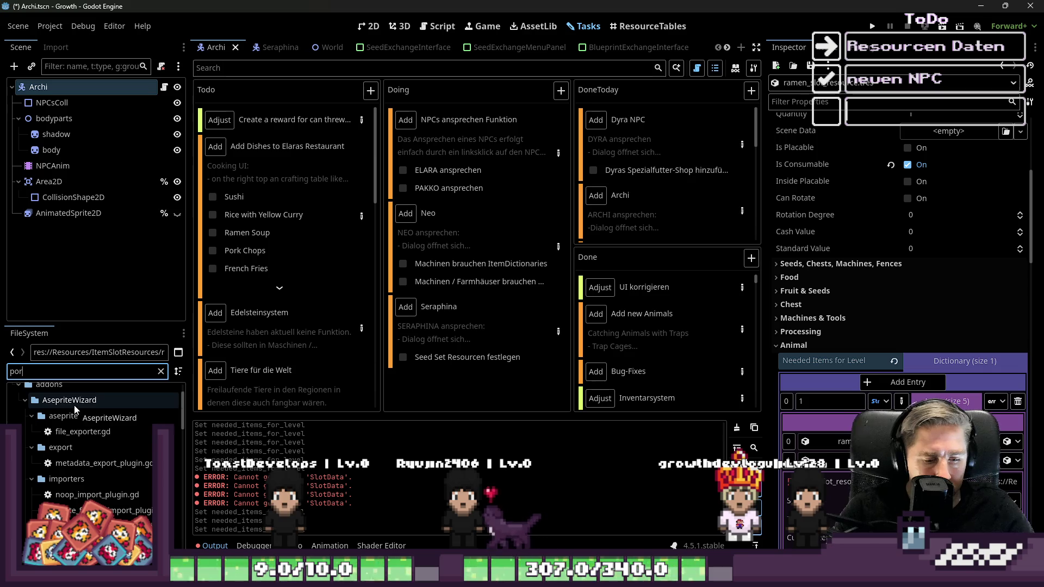
text(k)
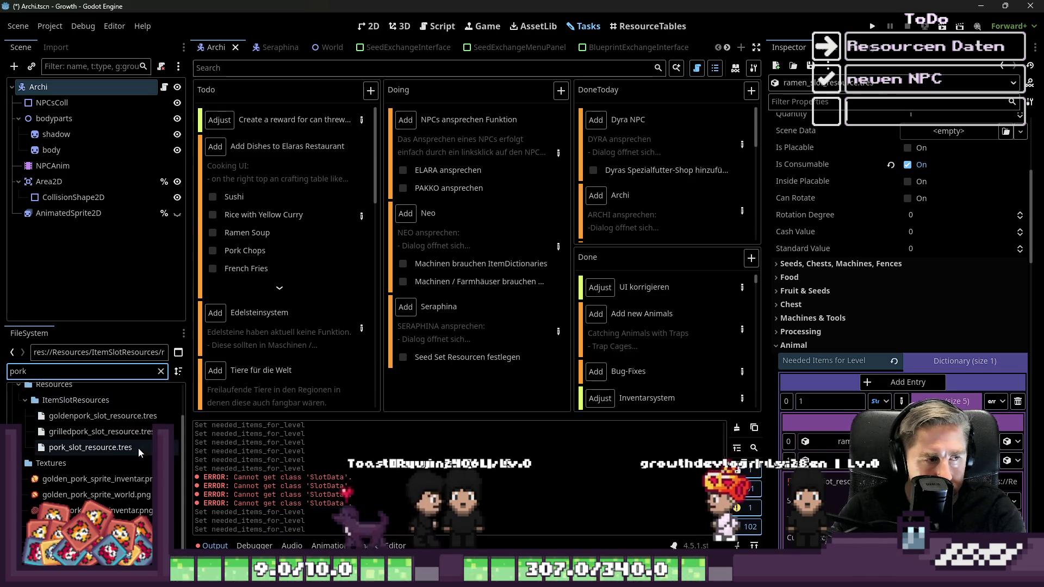
mouse_move(137, 445)
mouse_down()
mouse_move(830, 369)
mouse_move(827, 350)
mouse_up()
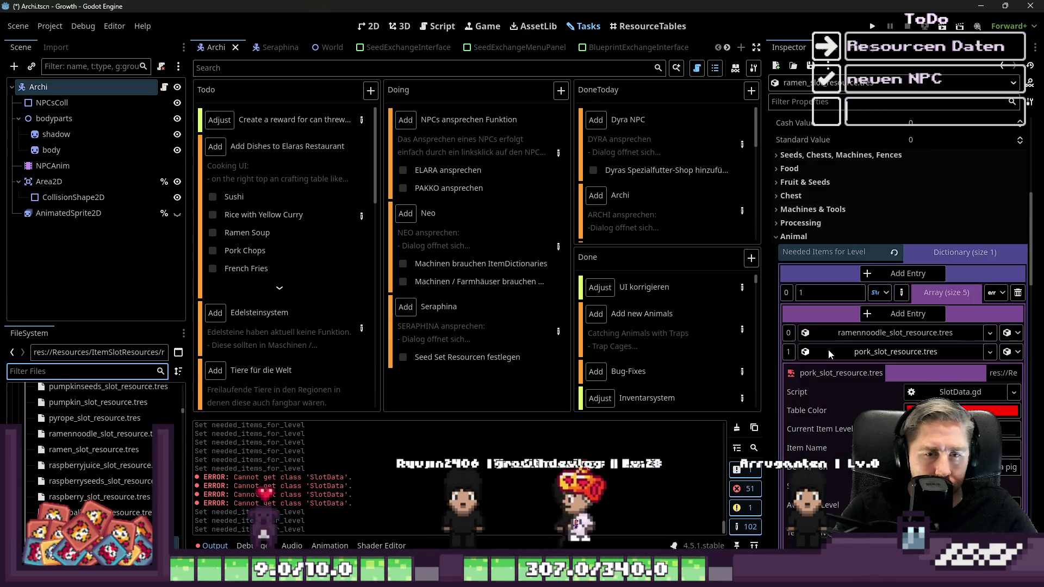
click(829, 351)
click(853, 392)
click(853, 396)
Step: Place nori_slot_resource.tres and egg_slot_resource.tres into array entries 3 and 4
text(nori)
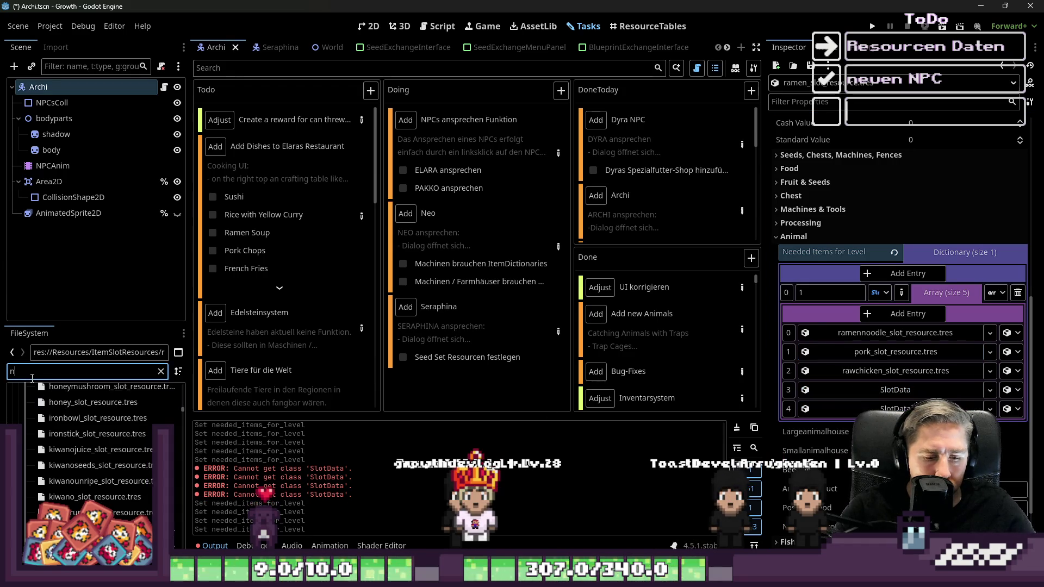
click(65, 455)
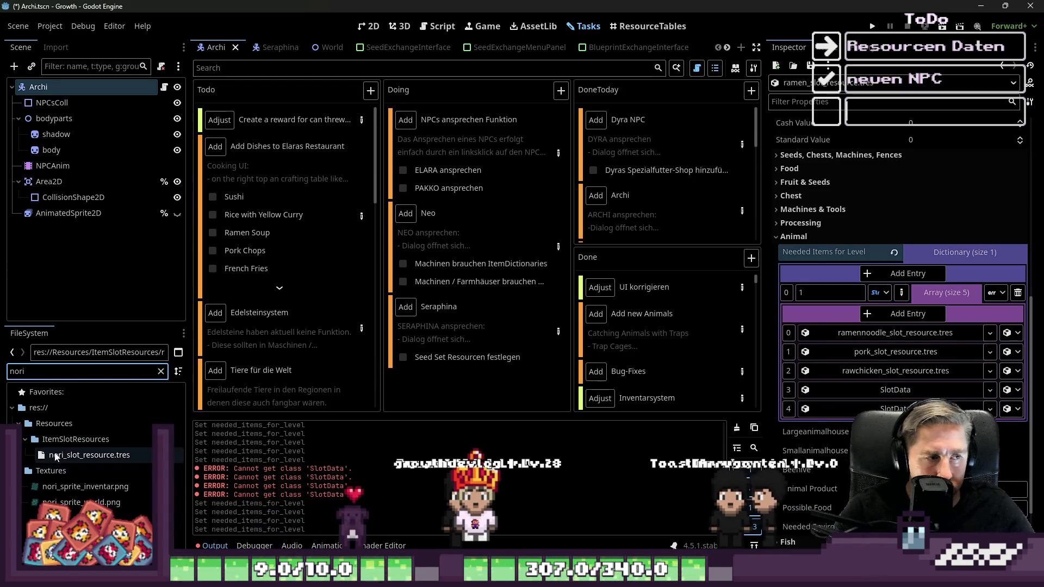
drag(868, 394, 868, 394)
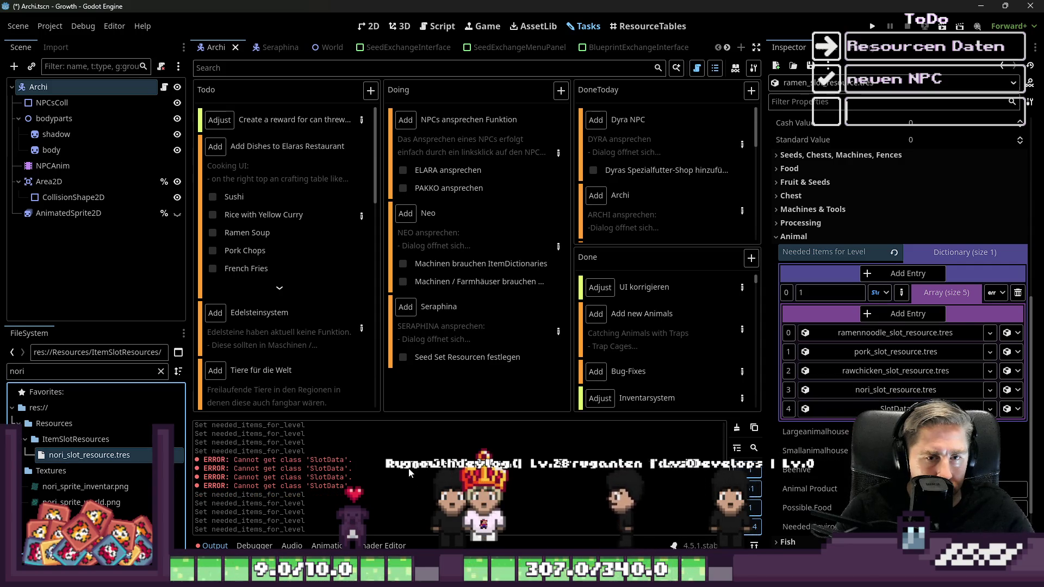
double_click(59, 371)
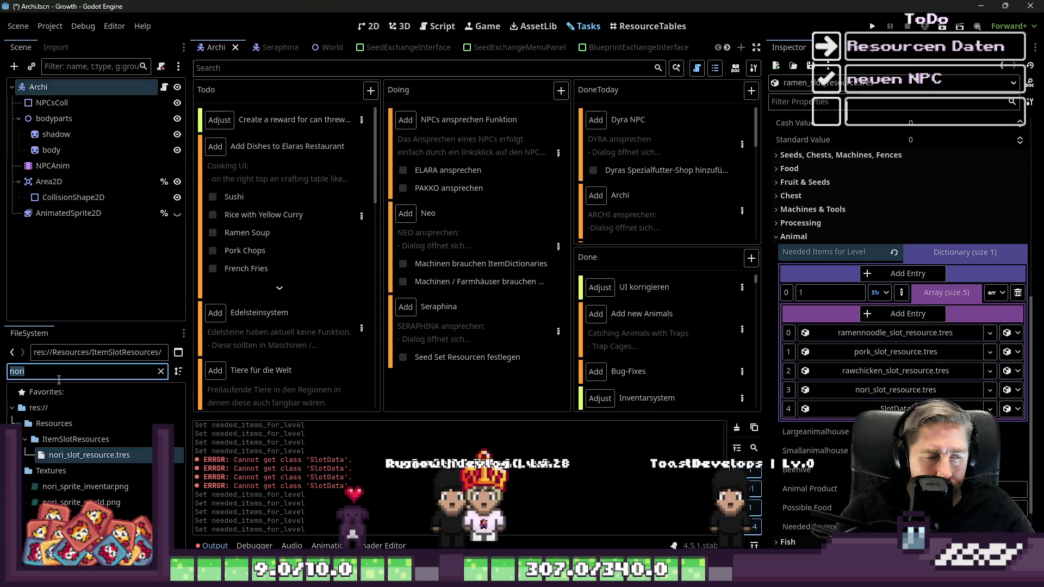
text(egg)
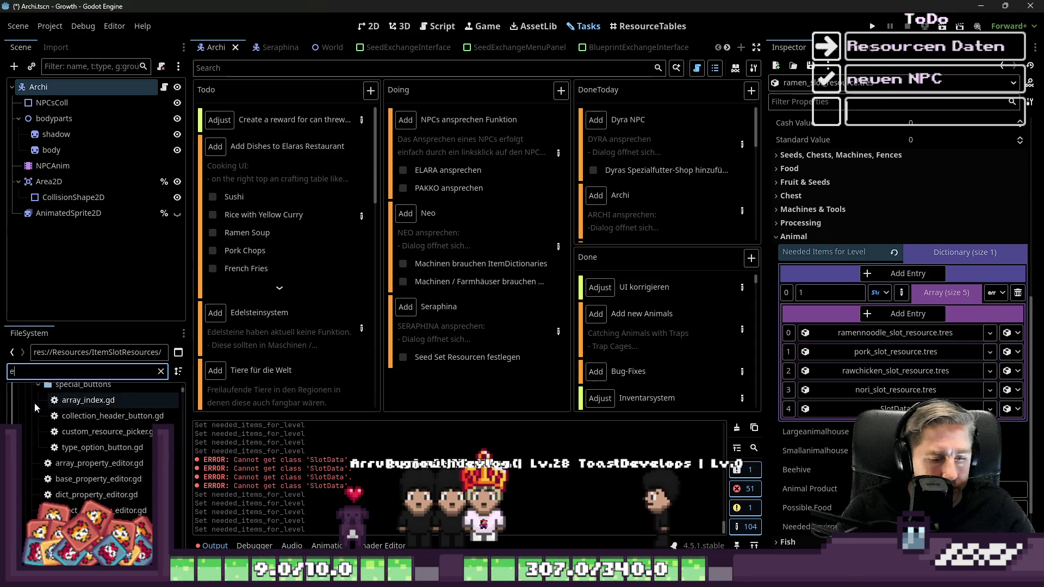
scroll(22, 456, up, 5)
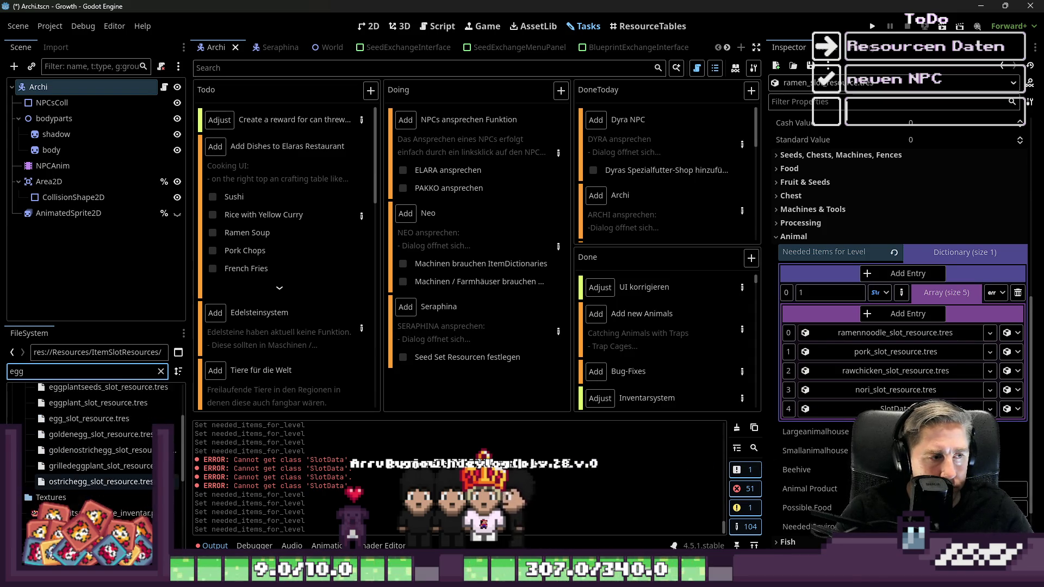
drag(71, 460, 312, 472)
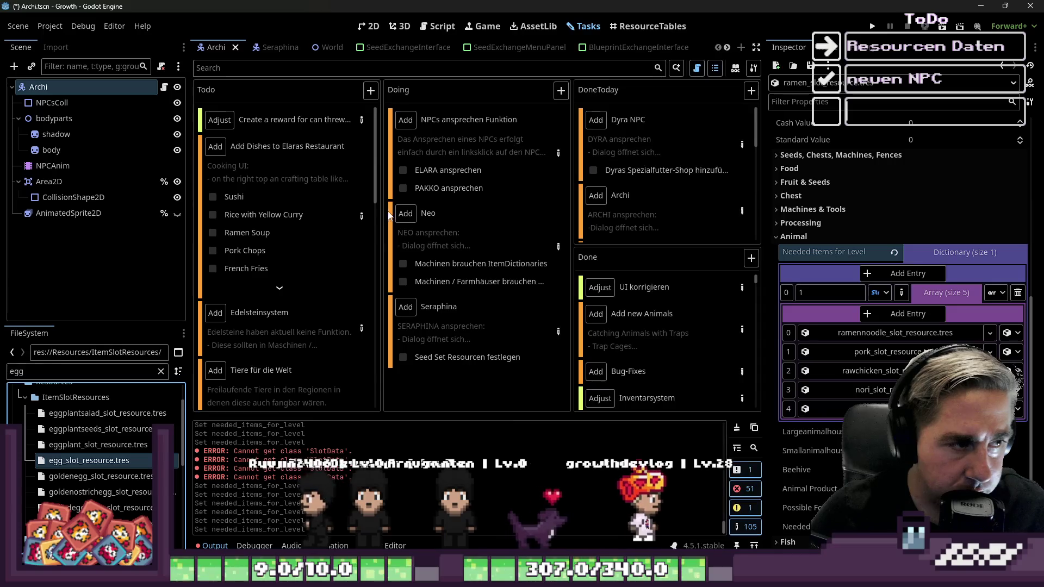
Step: Recheck the dish task notes and tick Ramen Soup off the dishes checklist
click(362, 216)
scroll(387, 320, up, 1)
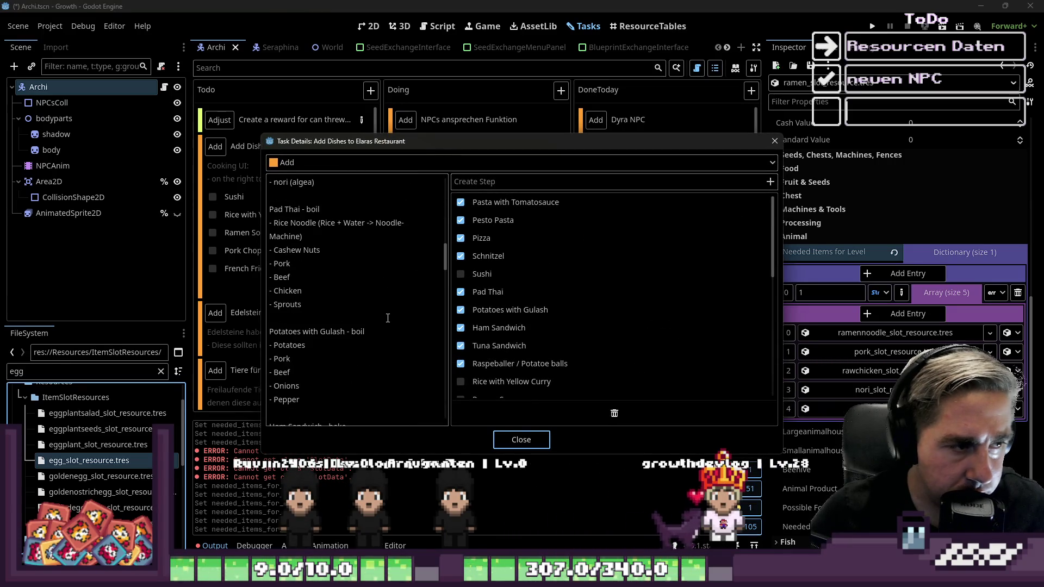
scroll(386, 316, down, 10)
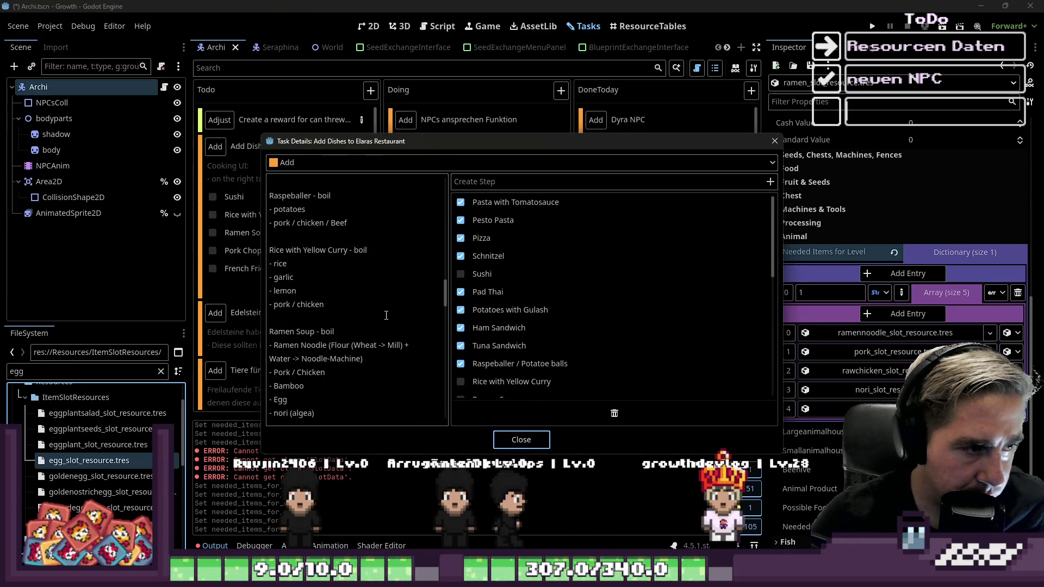
scroll(386, 316, down, 3)
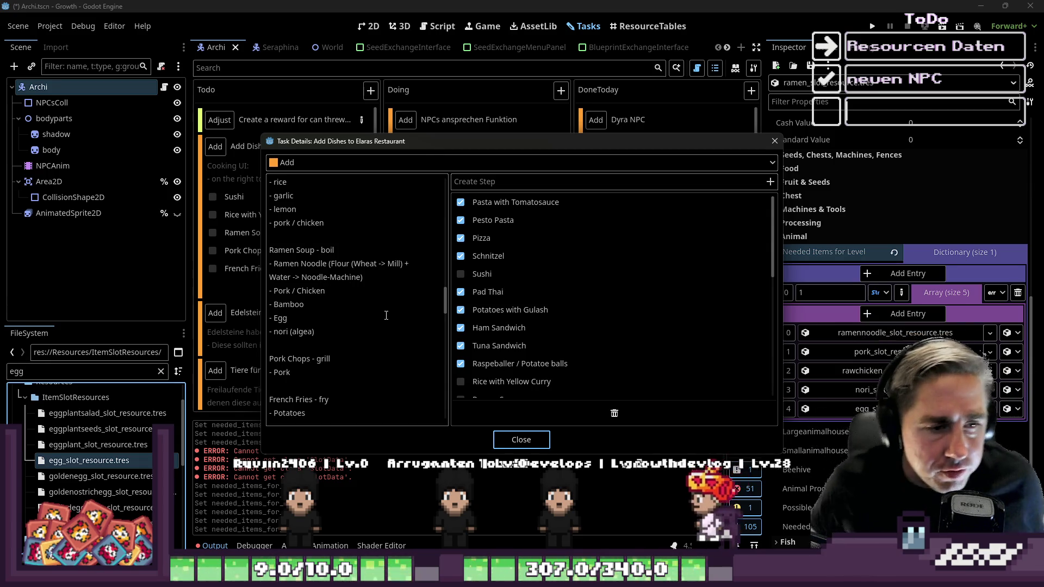
click(547, 440)
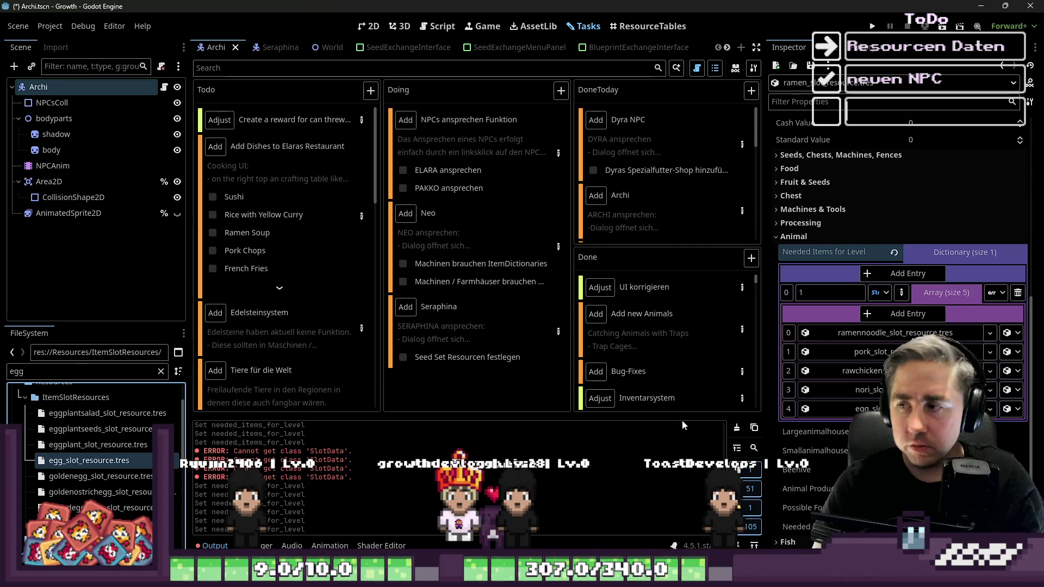
click(924, 294)
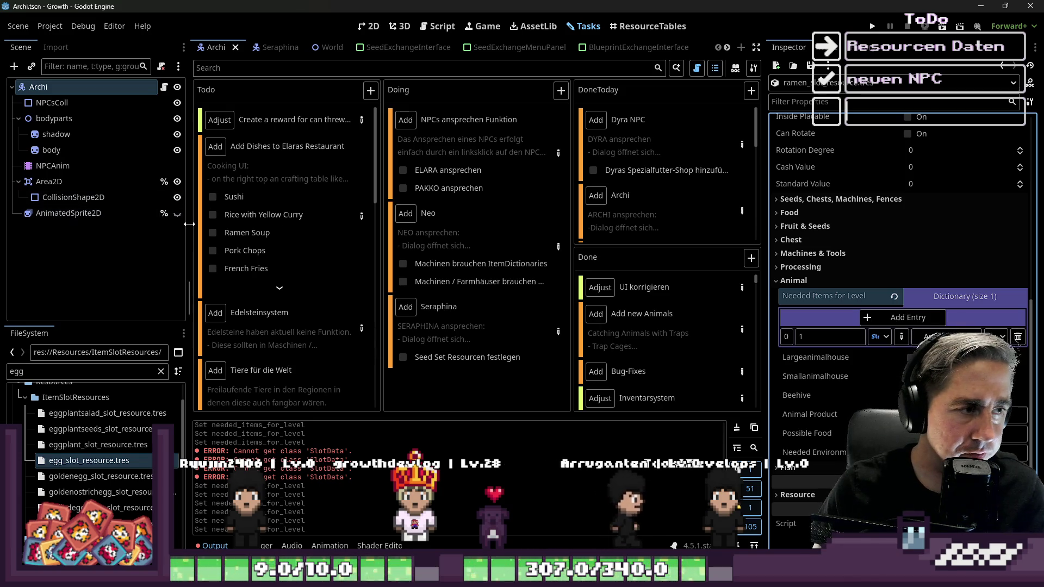
click(209, 233)
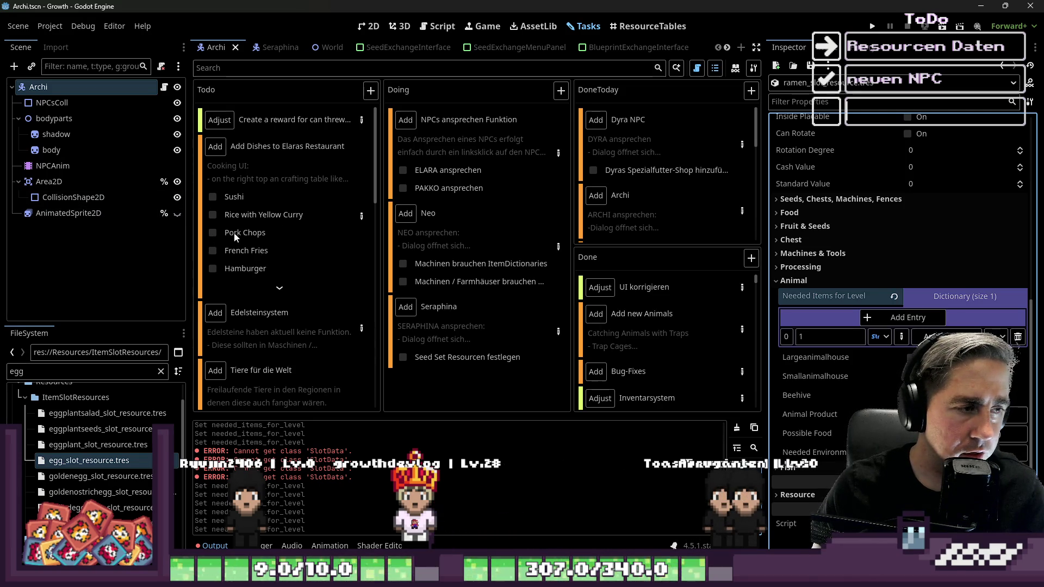
Step: Delete the Pork Chops recipe lines from the dishes task notes
click(361, 216)
scroll(421, 320, down, 10)
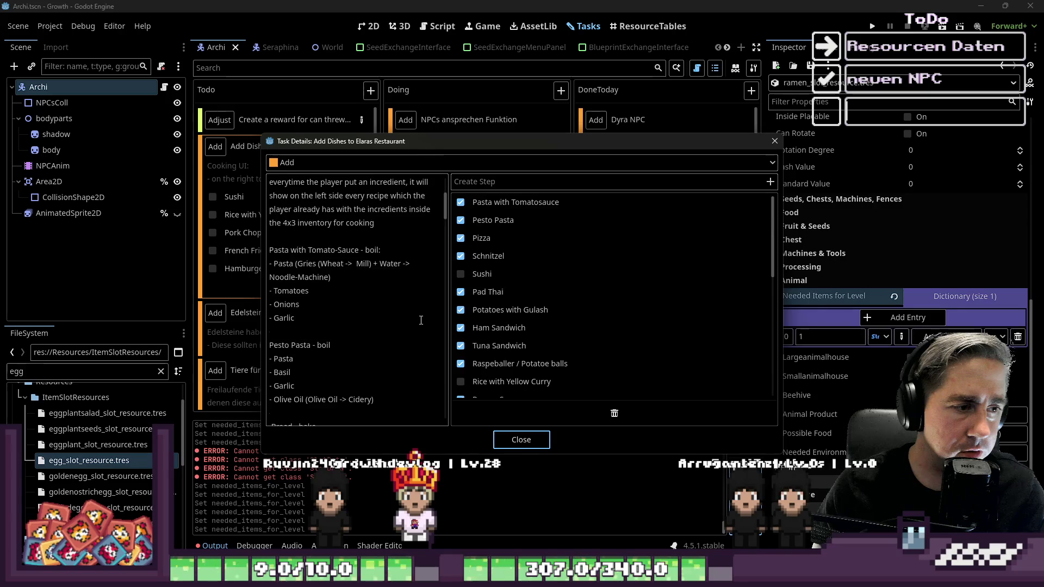
scroll(421, 319, down, 3)
scroll(421, 320, down, 7)
scroll(419, 318, down, 2)
scroll(419, 318, up, 7)
scroll(419, 318, up, 6)
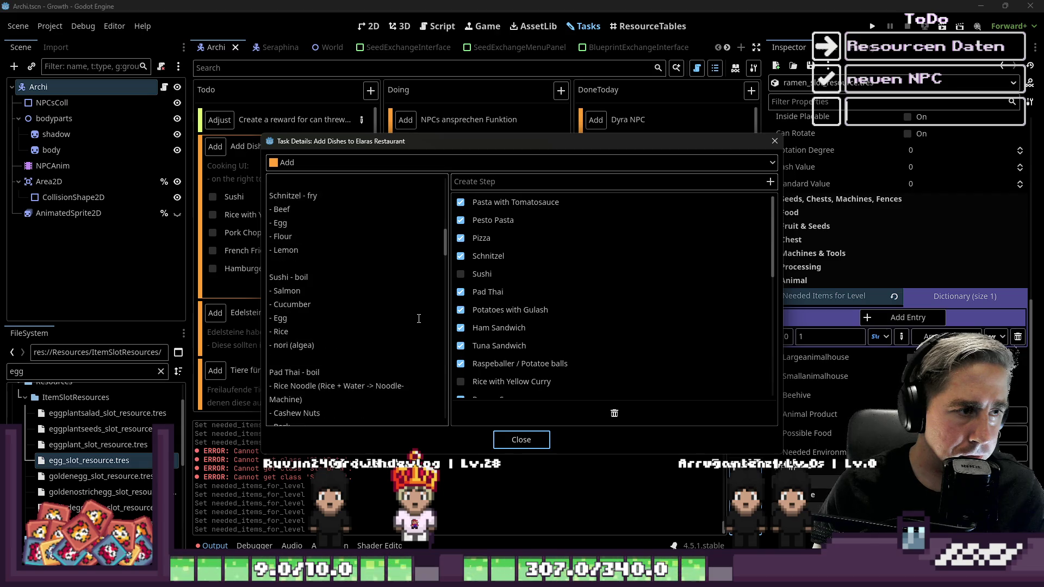
scroll(419, 319, down, 15)
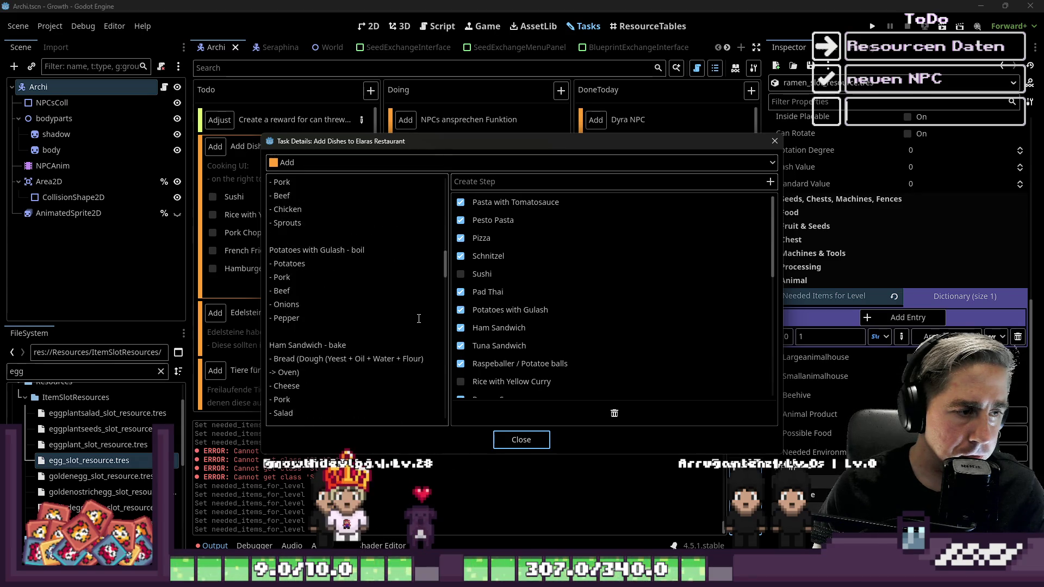
scroll(418, 318, down, 9)
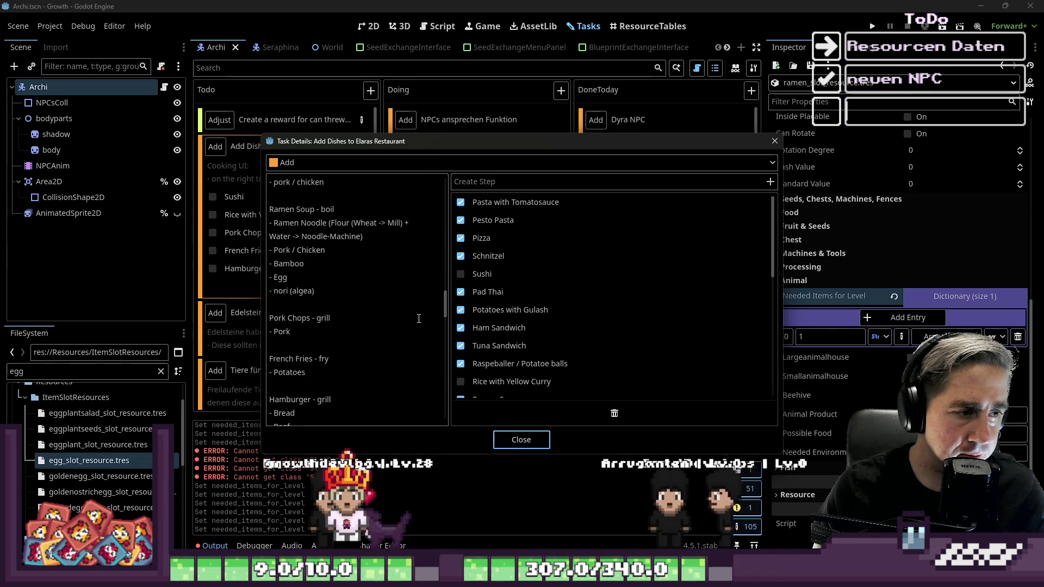
drag(418, 332, 206, 322)
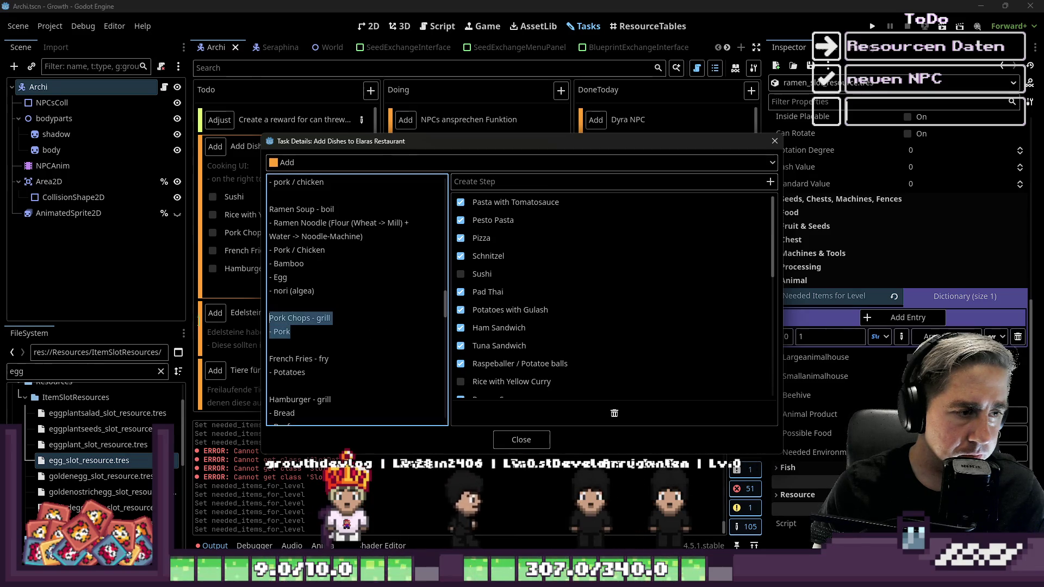
key(BackSpace)
key(BackSpace)
key(BackSpace)
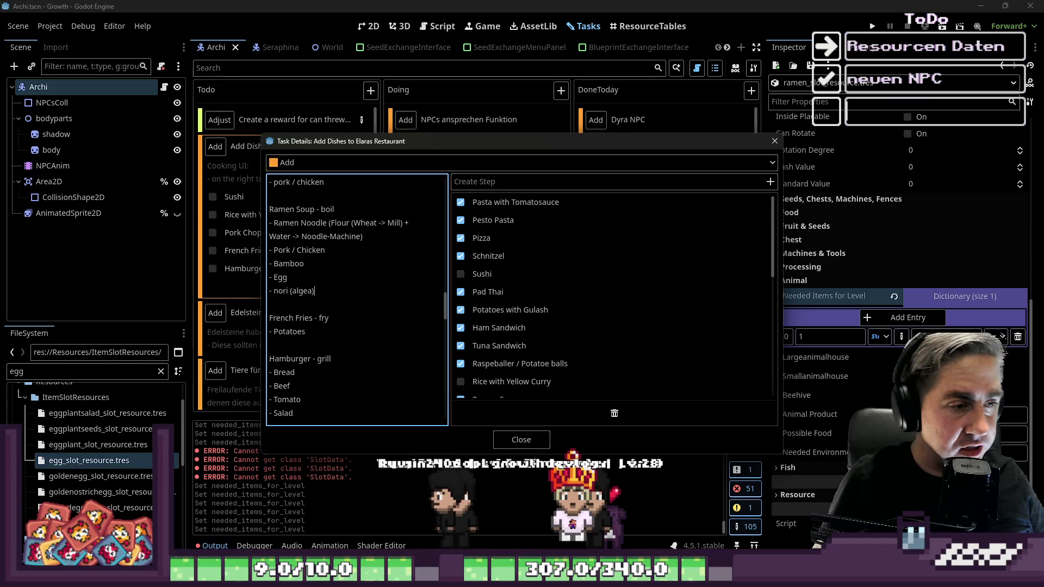
key(Escape)
double_click(24, 371)
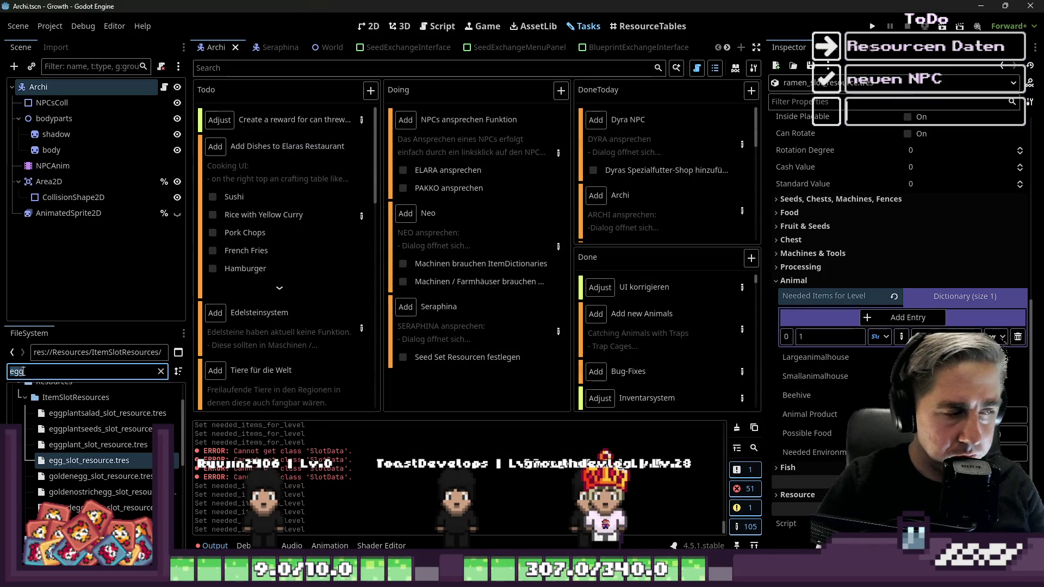
Step: Filter for 'frenc' and open frenchfries_slot_resource.tres for editing
text(french)
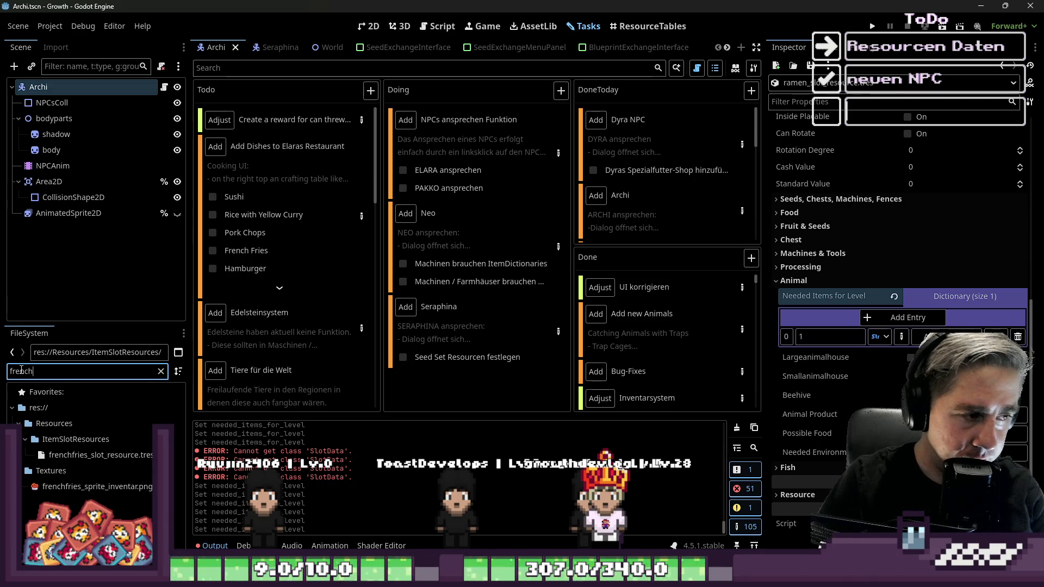
click(59, 456)
key(Down)
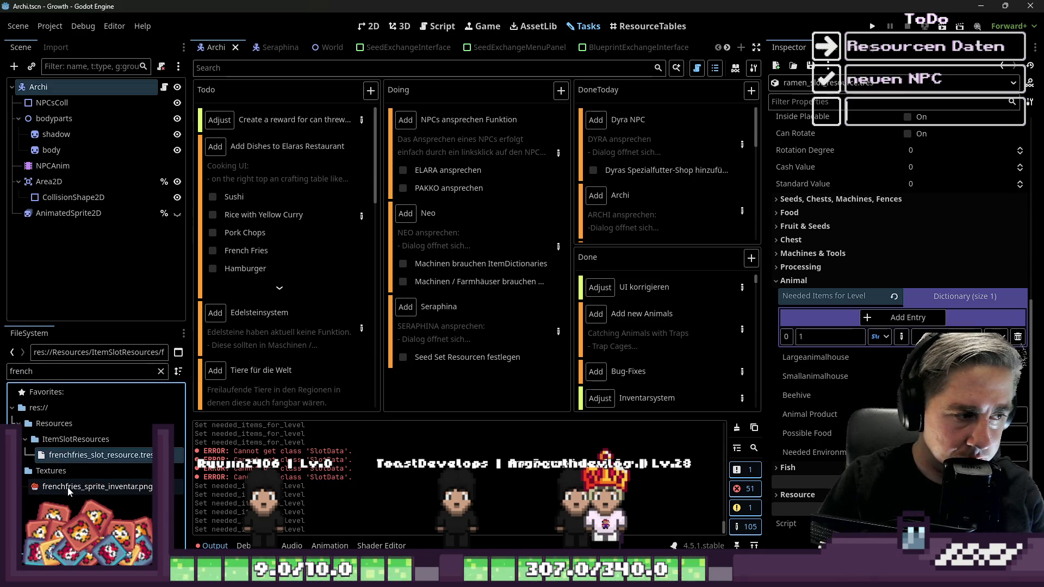
click(67, 455)
double_click(67, 455)
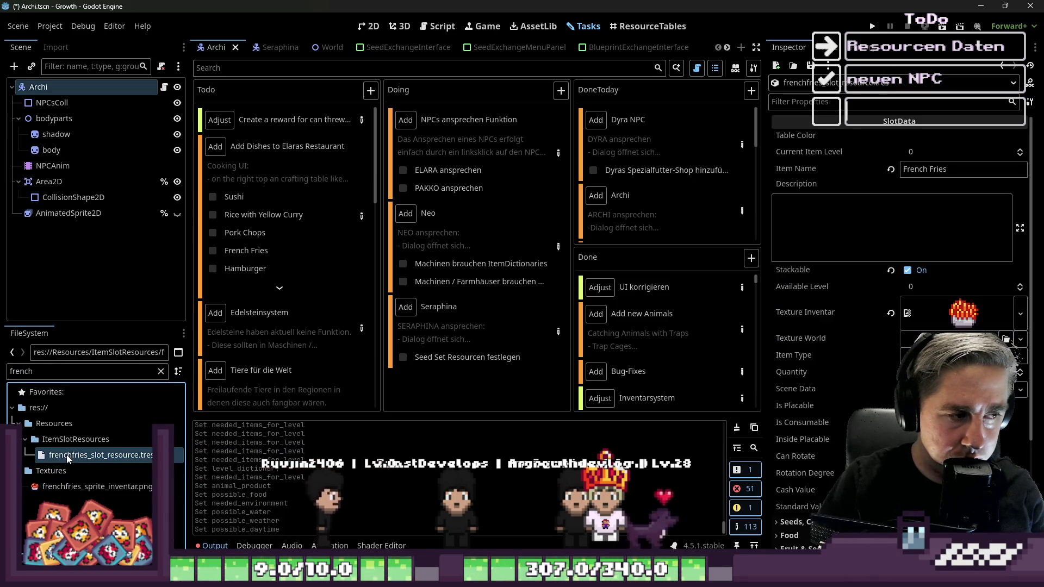
scroll(836, 384, down, 5)
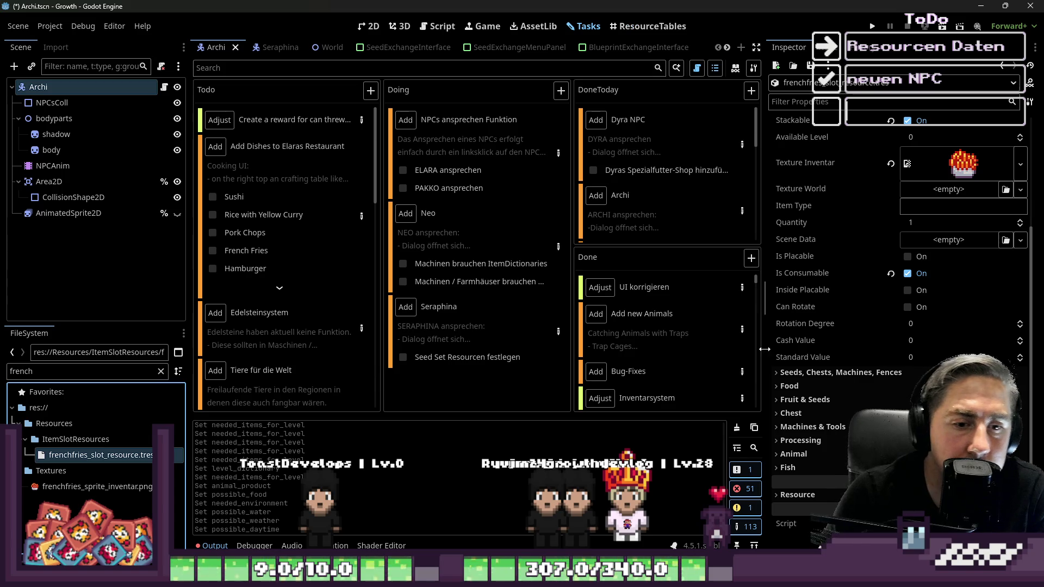
Step: Add a Needed Items for Level entry with key 1 holding an array with one Object element
click(793, 454)
click(935, 469)
scroll(866, 351, down, 5)
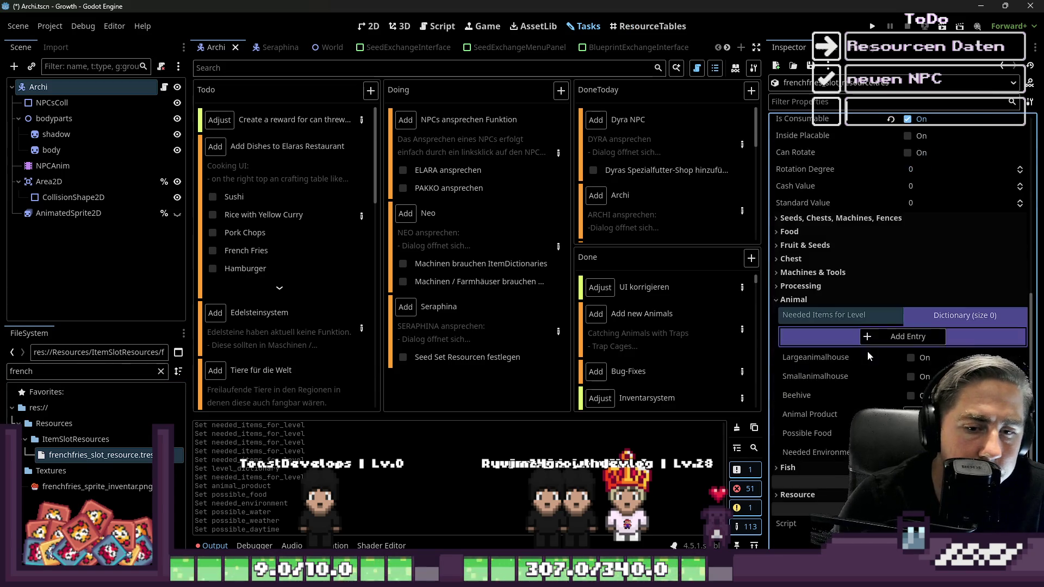
text(1)
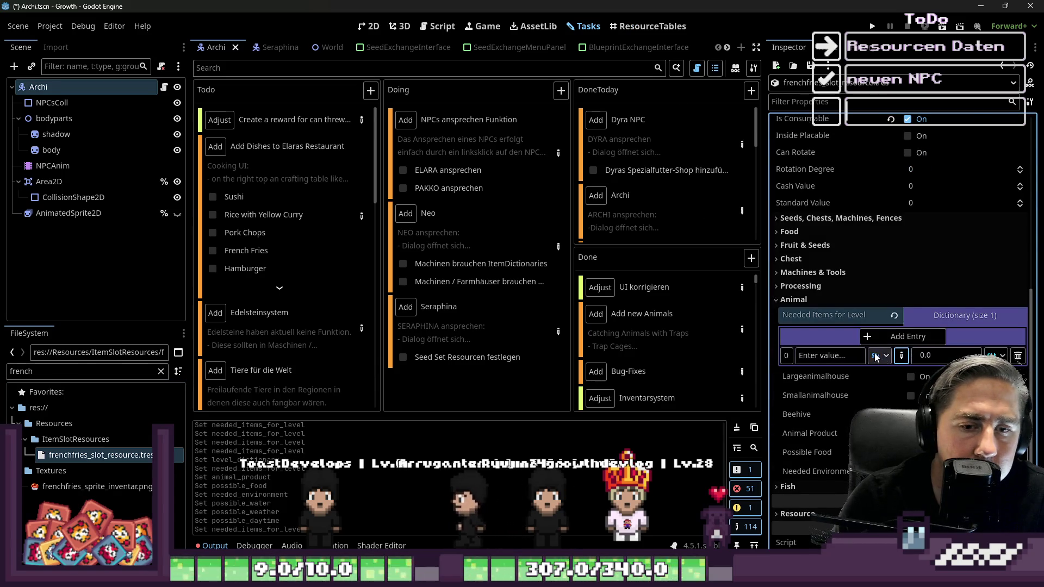
click(1004, 356)
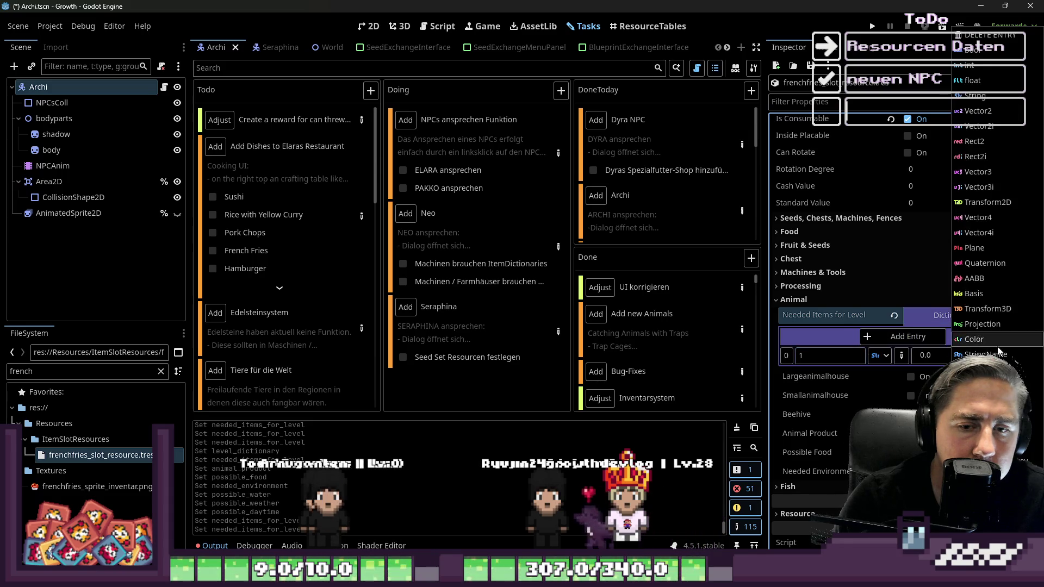
click(984, 305)
click(915, 379)
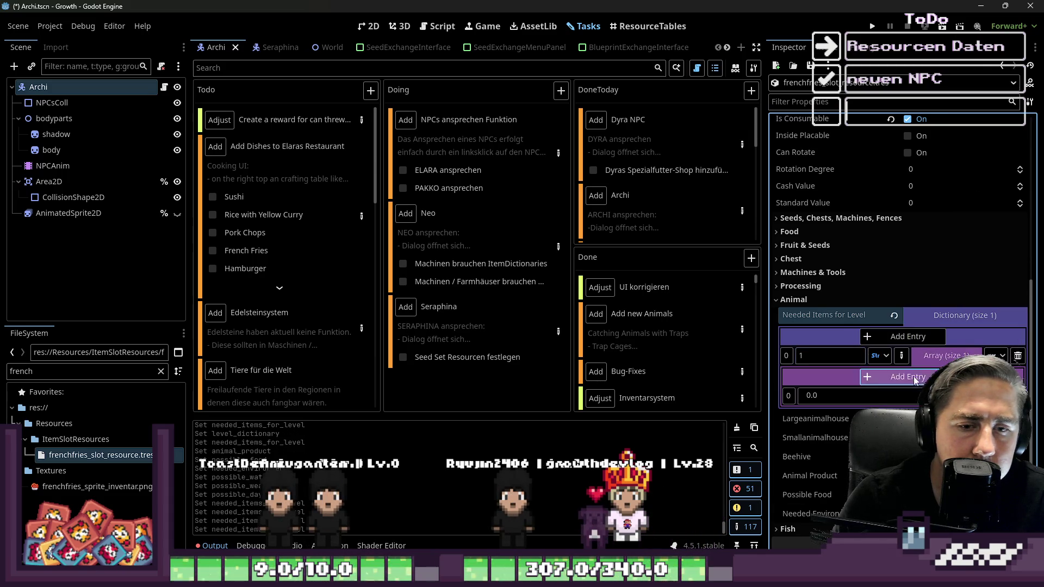
click(979, 400)
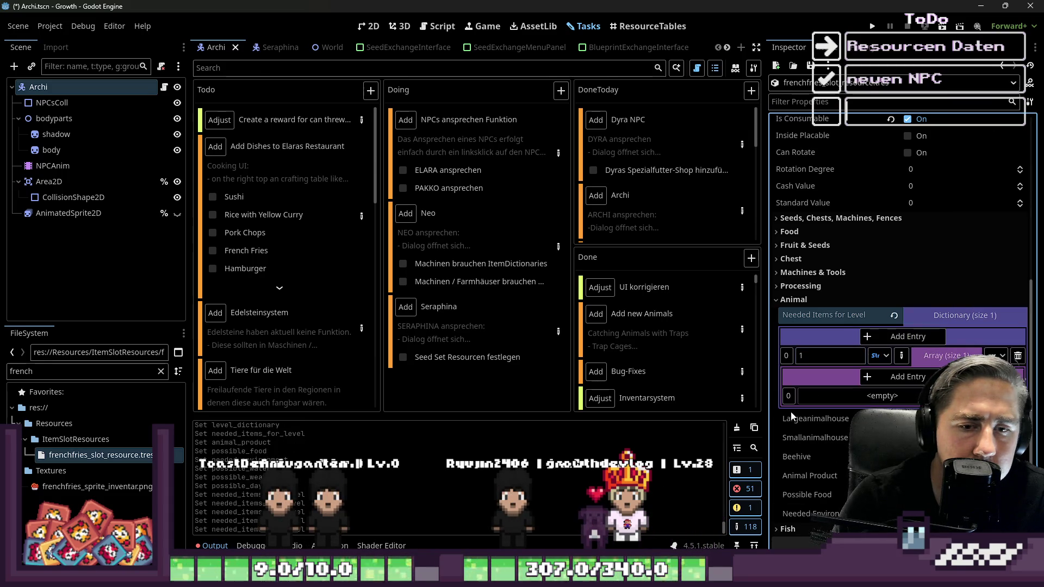
Step: Put potato_slot_resource.tres into the array element and save the scene
key(ctrl+a)
text(pot)
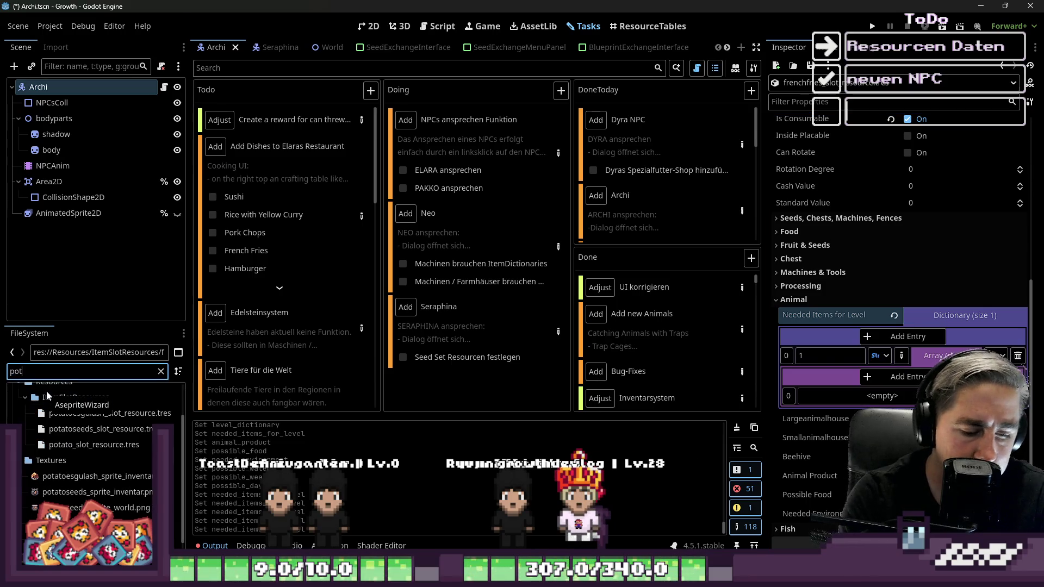
text(atoe)
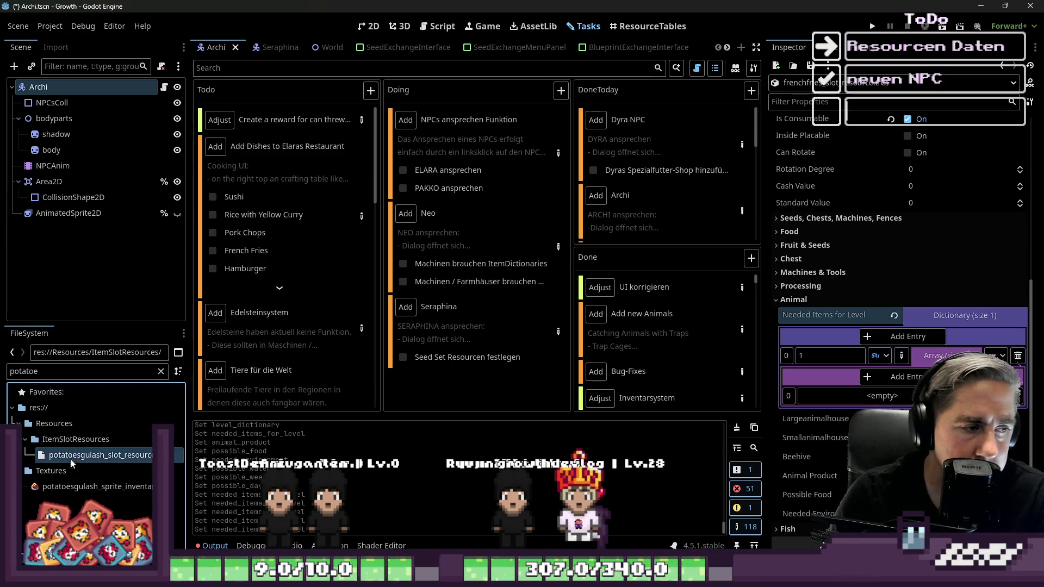
key(BackSpace)
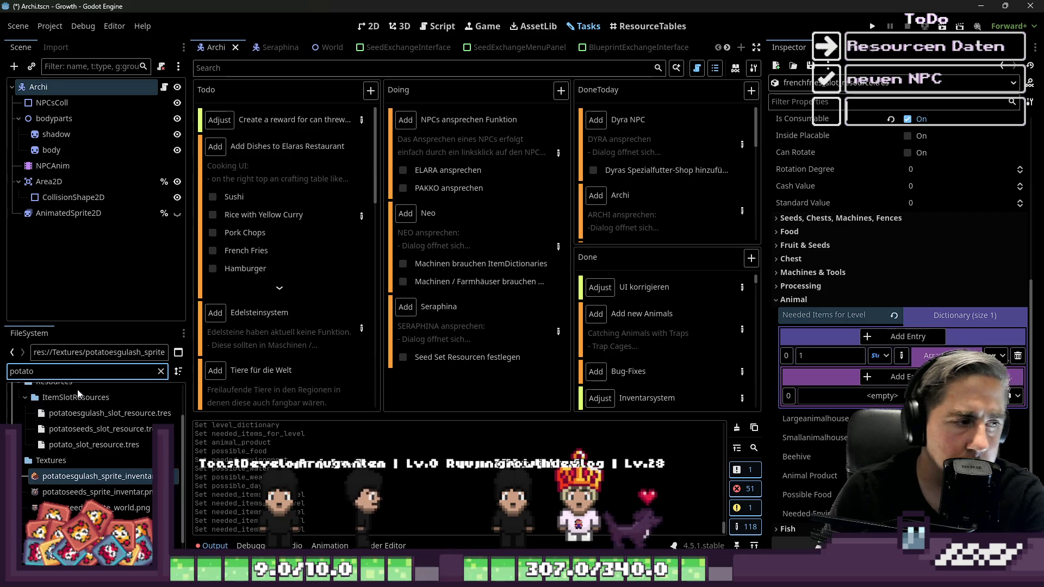
click(68, 444)
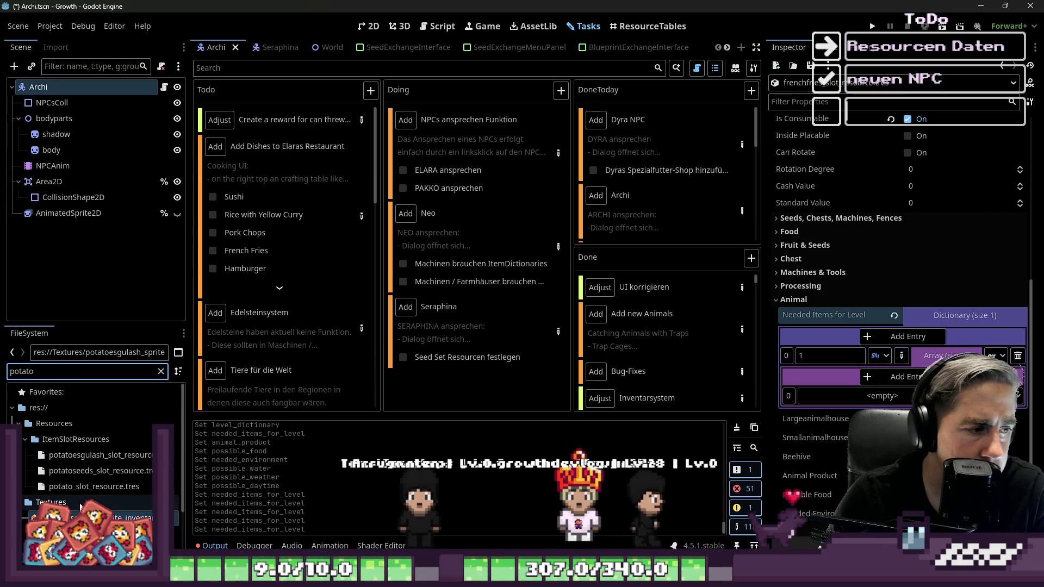
drag(1000, 372, 1000, 394)
key(ctrl+s)
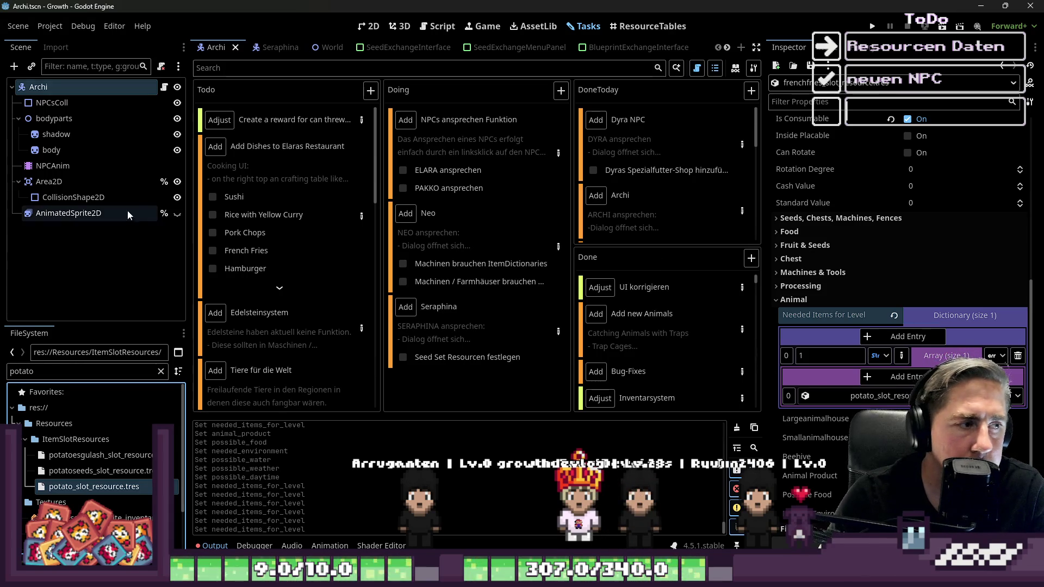
Step: Check off French Fries and open hamburger_slot_resource.tres via the 'hambu' filter
click(212, 250)
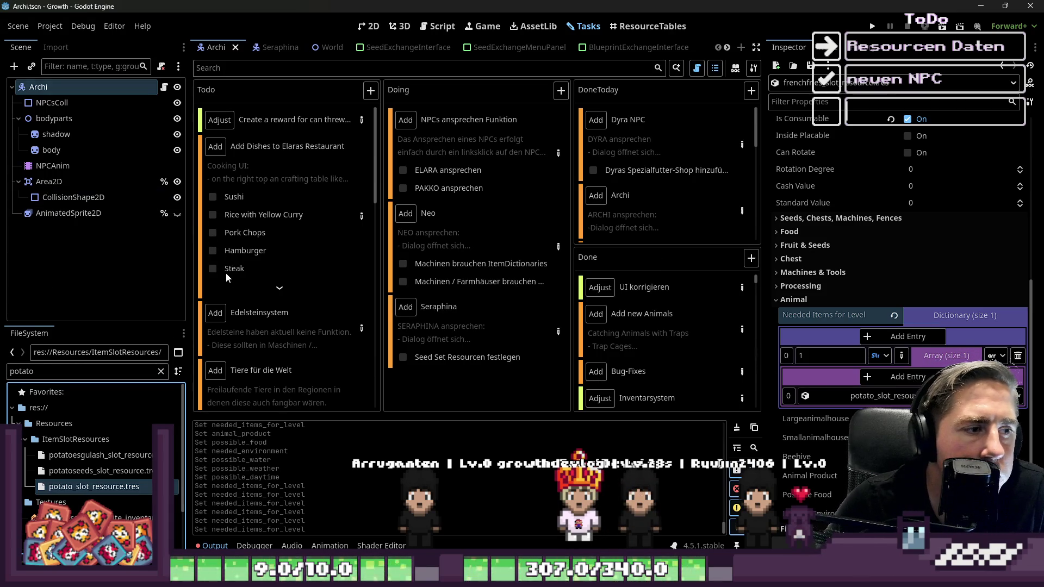
click(279, 290)
scroll(279, 291, down, 5)
scroll(218, 308, up, 4)
key(BackSpace)
key(BackSpace)
key(BackSpace)
text(hambu)
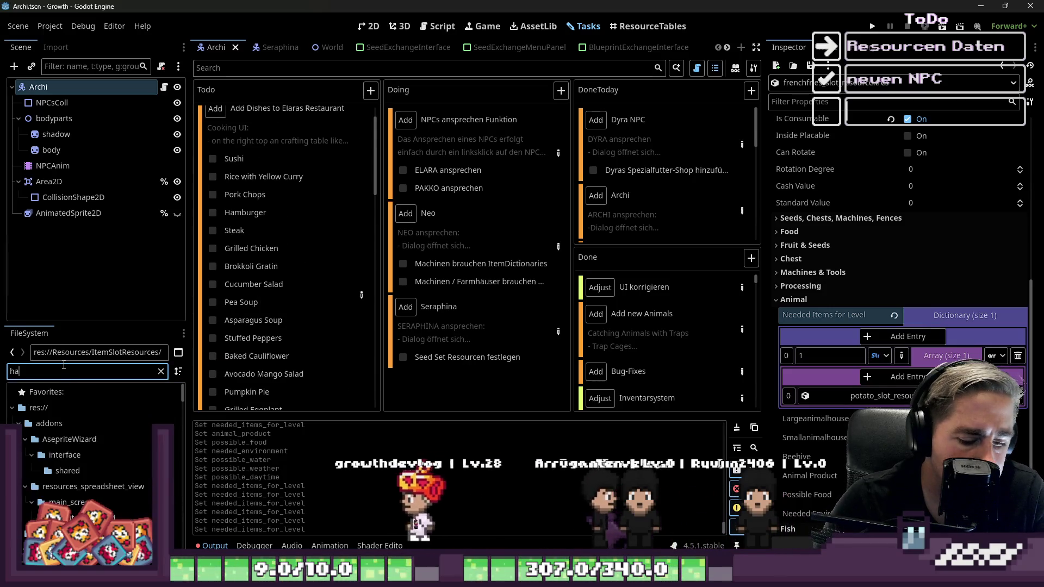
click(100, 455)
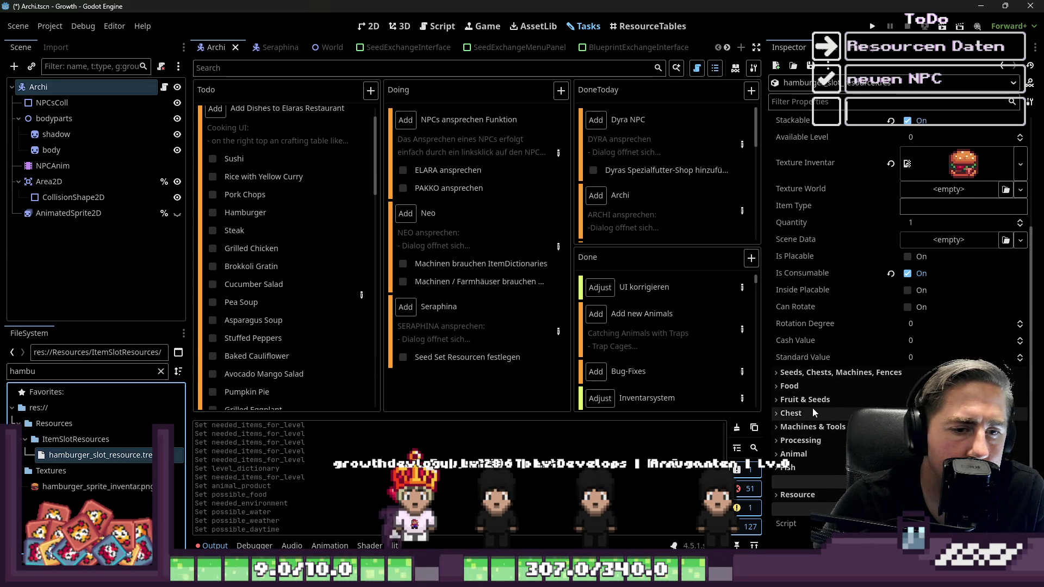
Step: Add a Needed Items for Level entry with key 1 holding a one-element Object array
click(812, 452)
scroll(870, 407, down, 3)
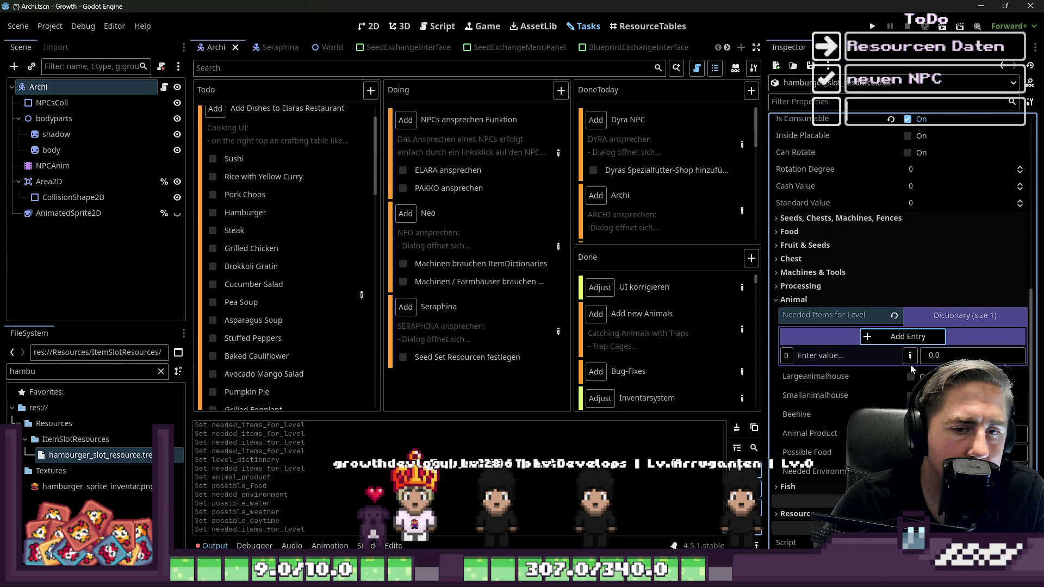
click(879, 355)
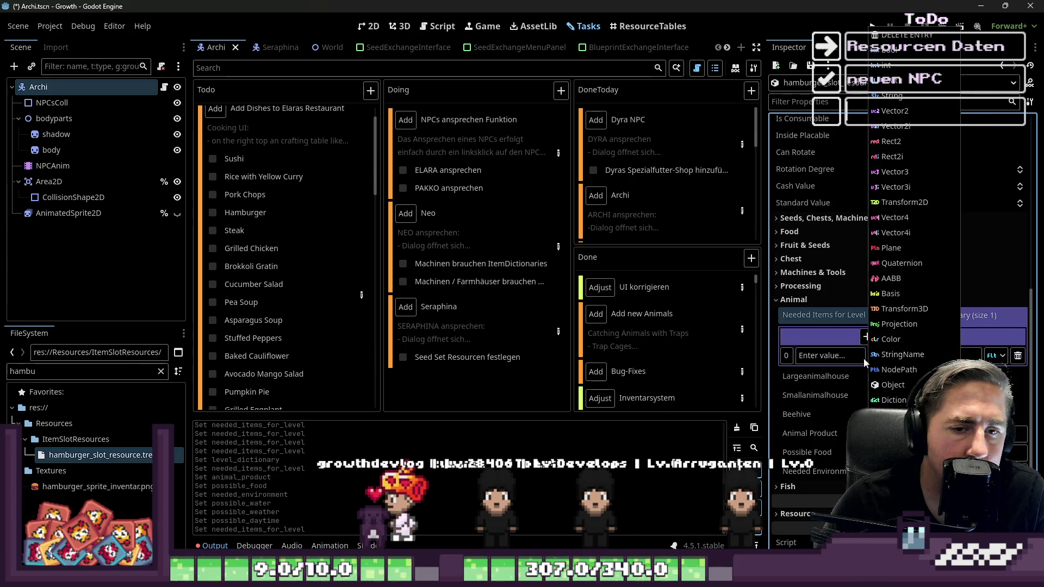
click(868, 354)
text(1)
click(996, 356)
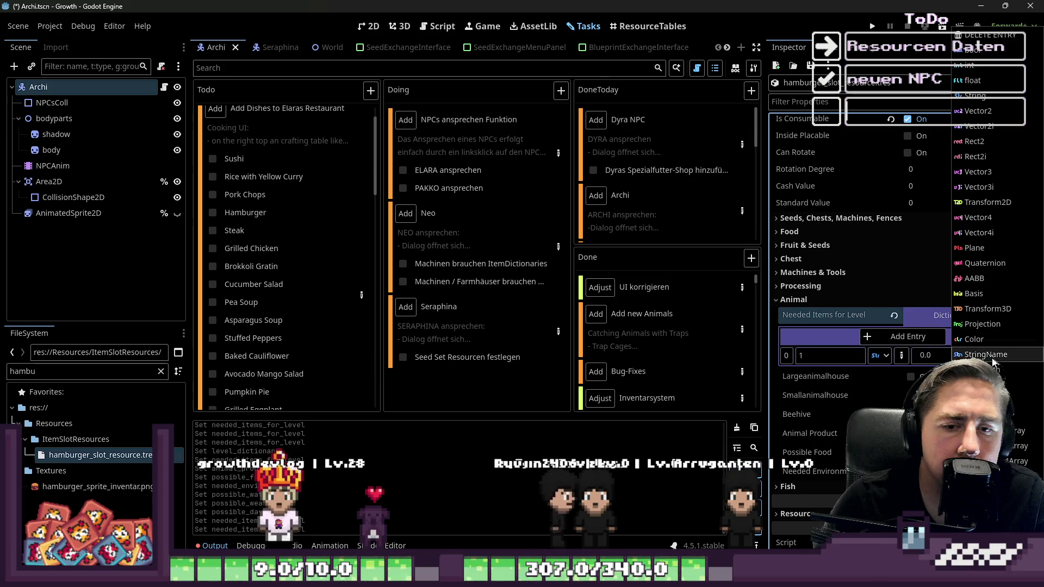
click(989, 341)
click(946, 356)
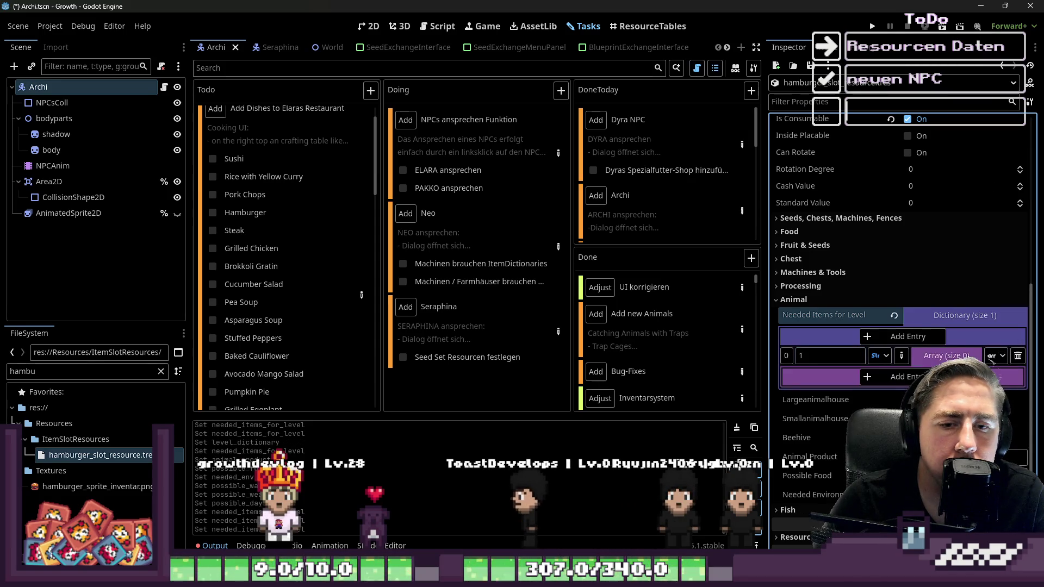
click(902, 376)
click(1014, 396)
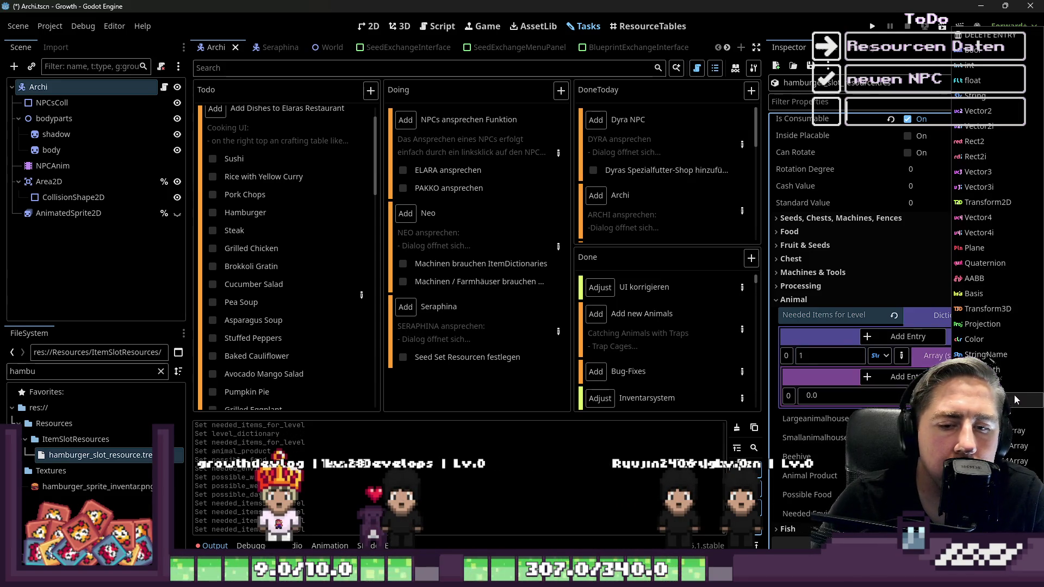
click(1017, 384)
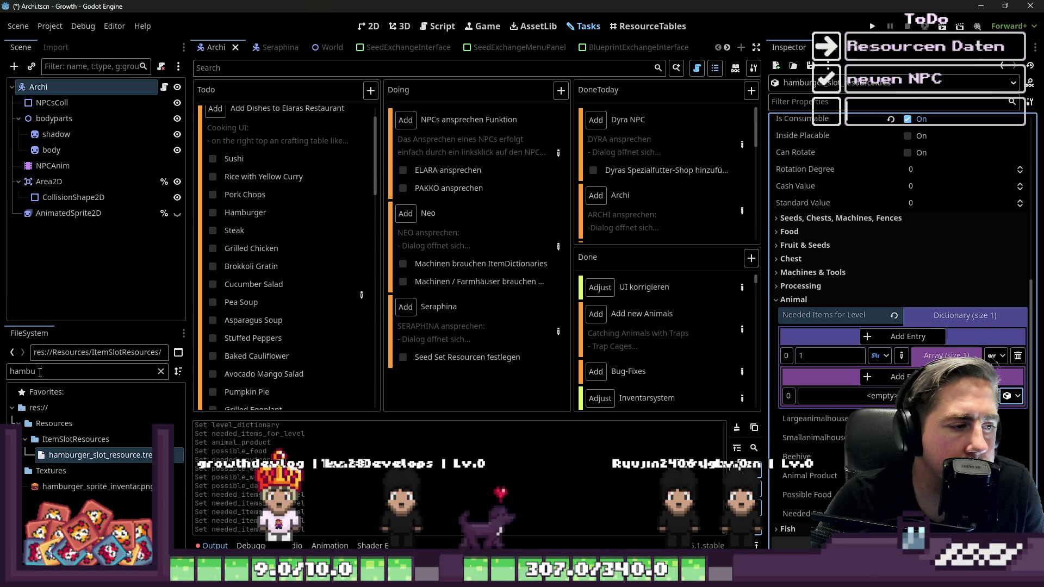
Step: Open the dish task details to read the hamburger recipe
key(ctrl+f)
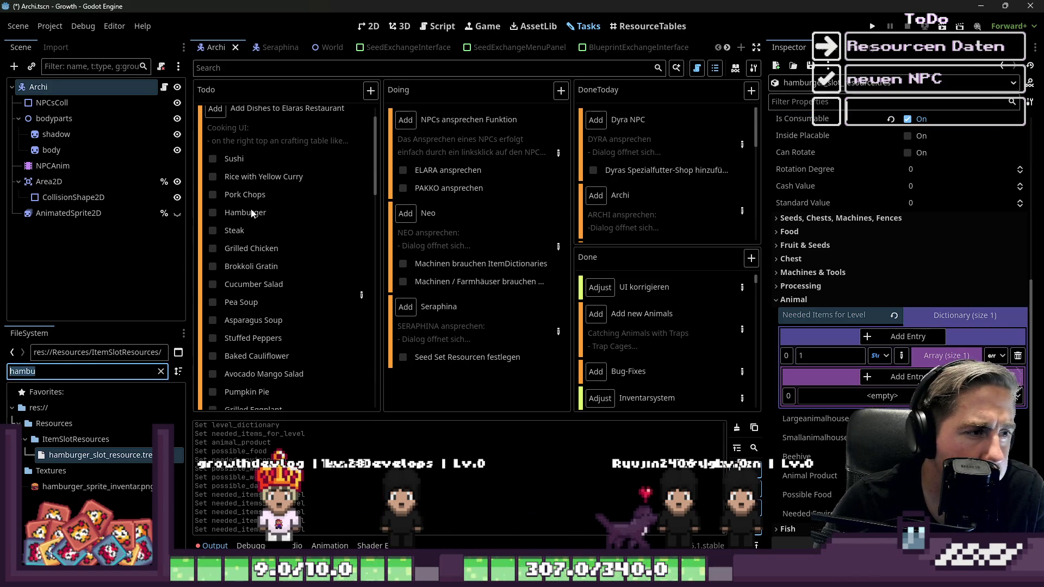
scroll(268, 186, down, 2)
click(361, 258)
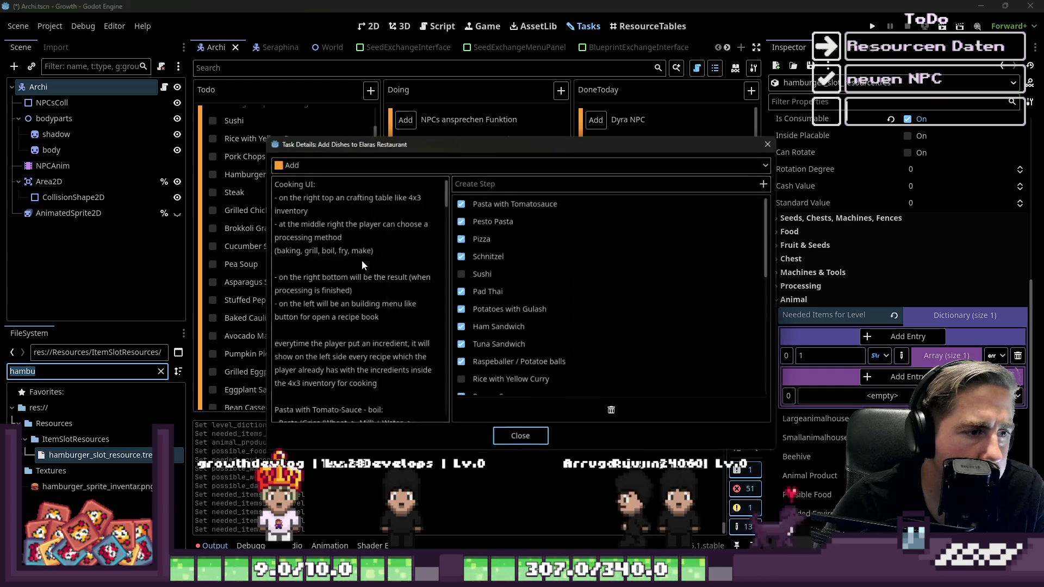
Step: Read the hamburger recipe ingredients in the task details
scroll(381, 278, down, 10)
scroll(381, 278, down, 5)
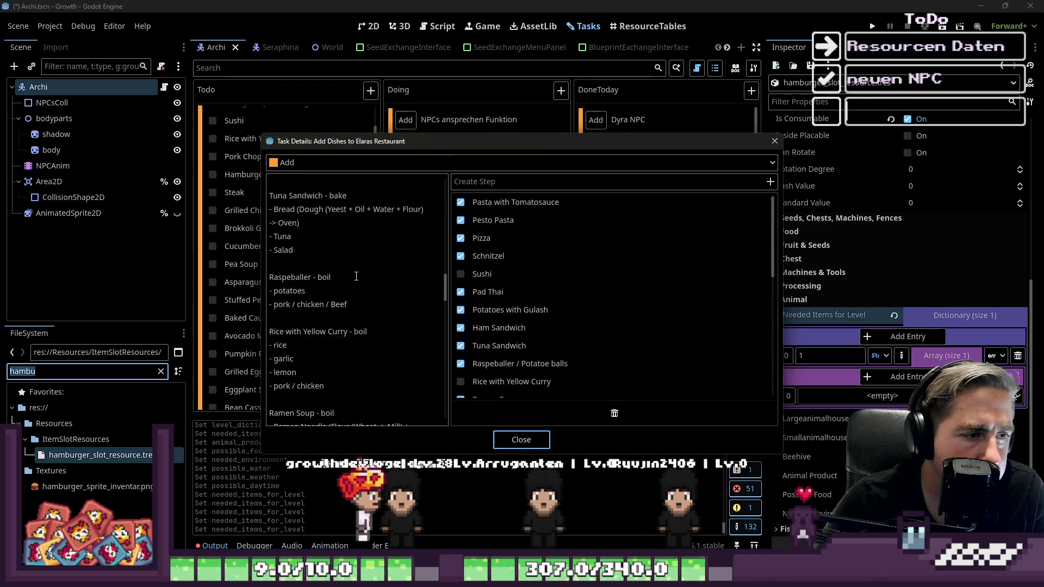
scroll(356, 276, down, 6)
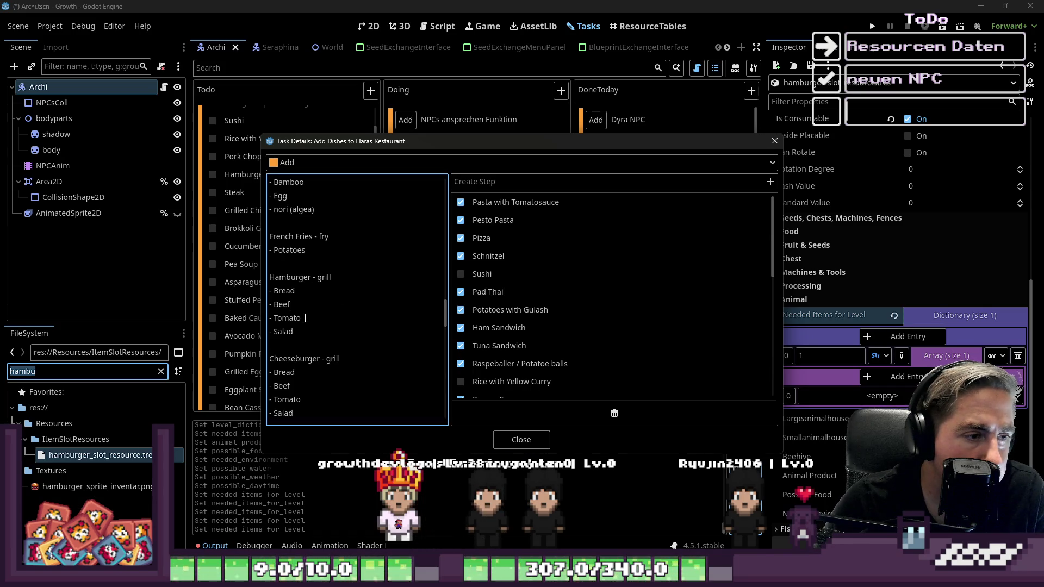
click(503, 441)
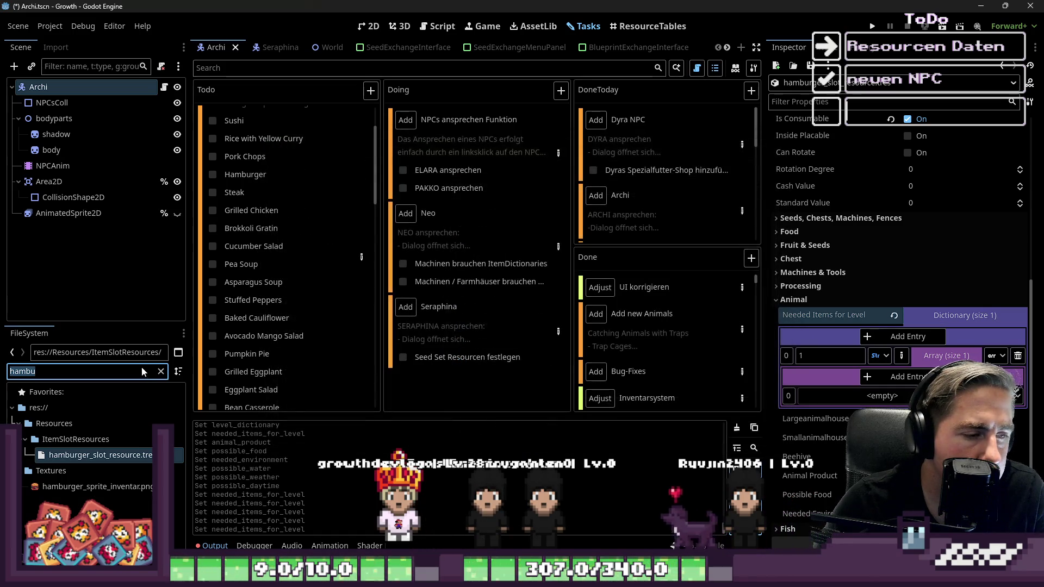
Step: Expand the array to four slots and place bread and grilled beef slot resources
text(bread)
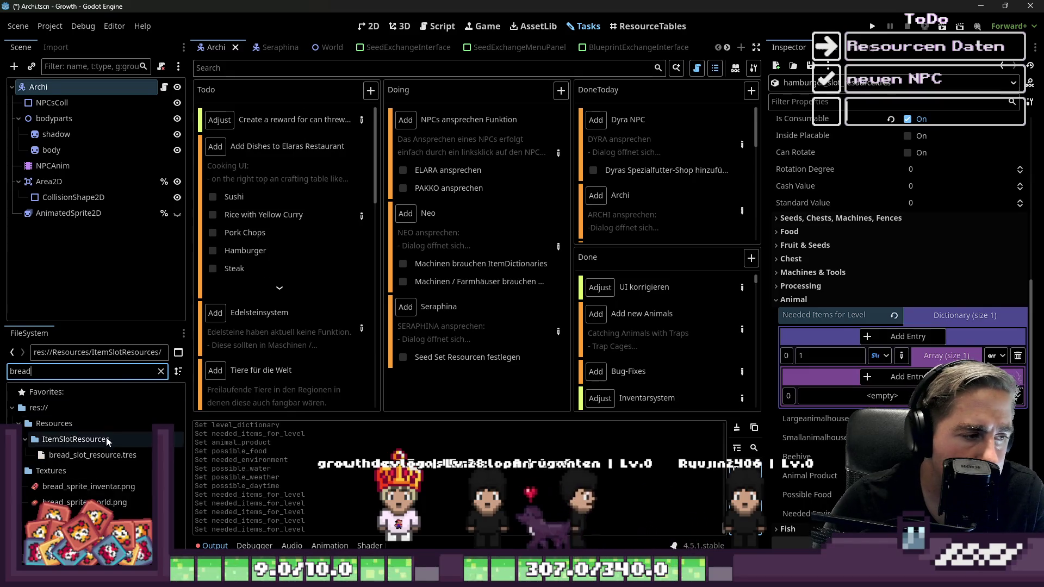
click(896, 378)
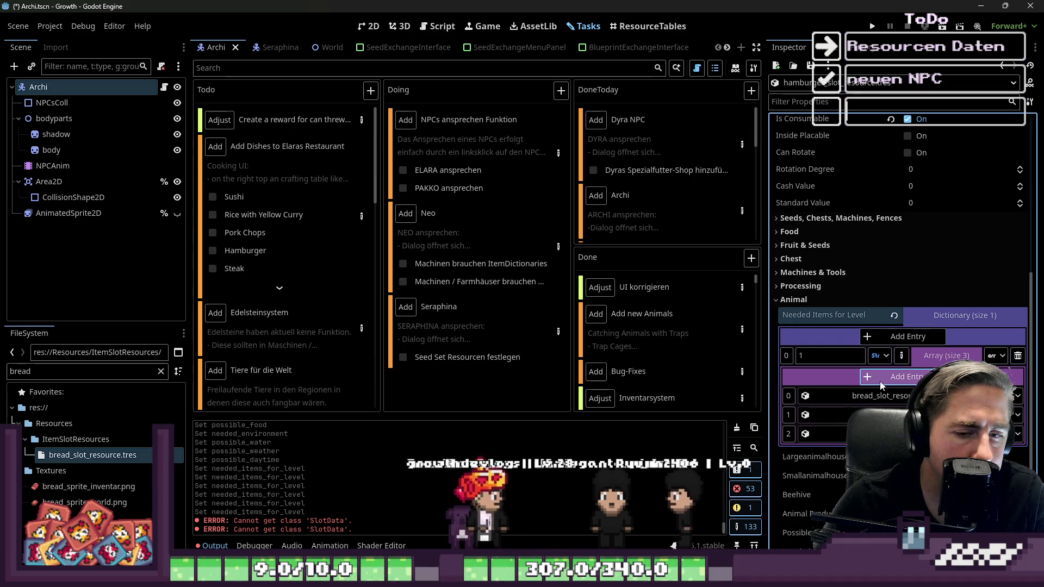
click(881, 377)
double_click(25, 372)
text(beef)
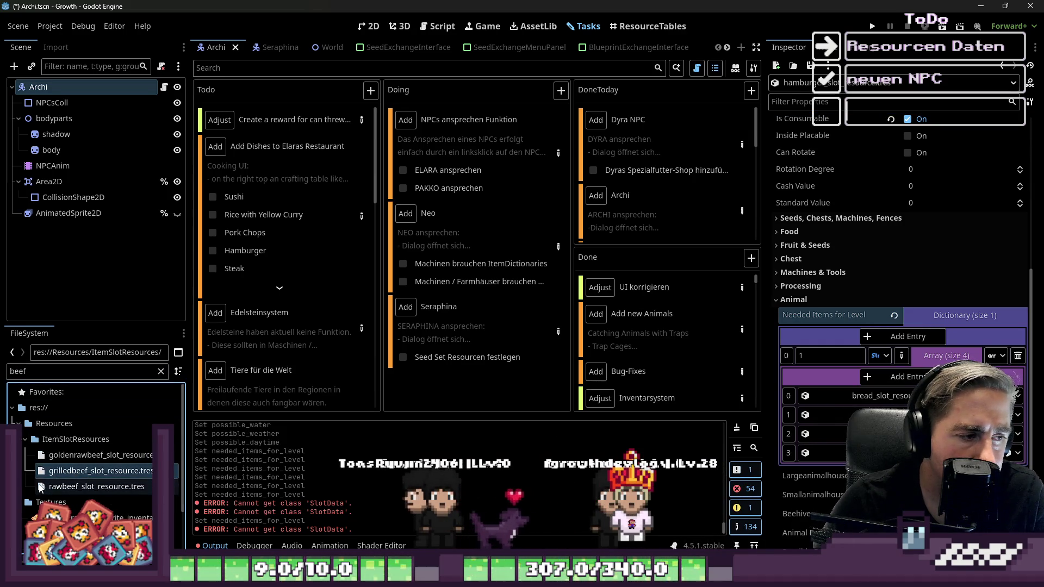
mouse_move(117, 477)
mouse_down()
mouse_move(625, 403)
mouse_move(848, 415)
mouse_up()
Step: Add the tomato and lettuce slot resources, save, and check off Hamburger
double_click(22, 371)
text(tomato)
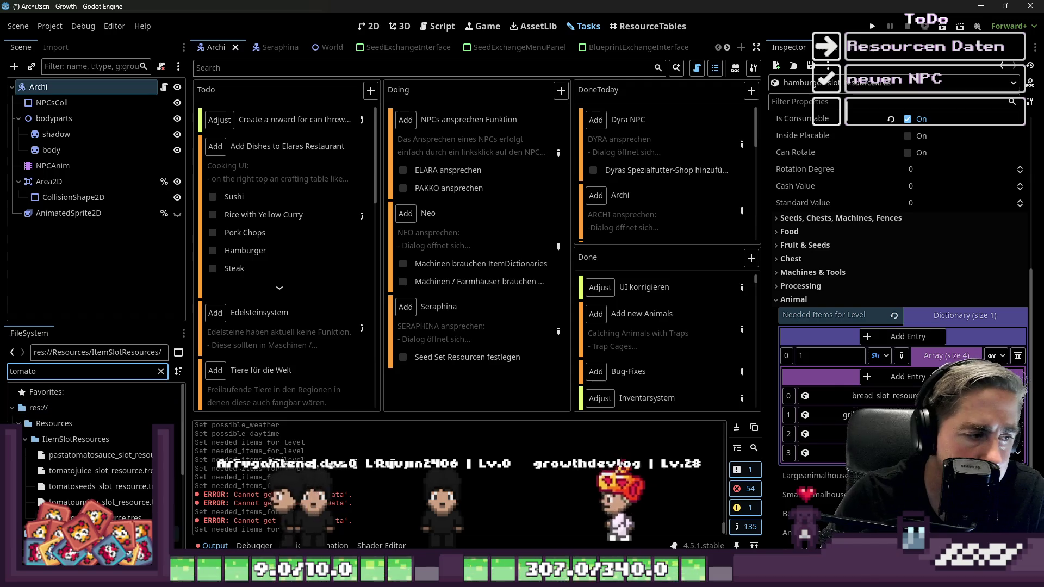
click(109, 518)
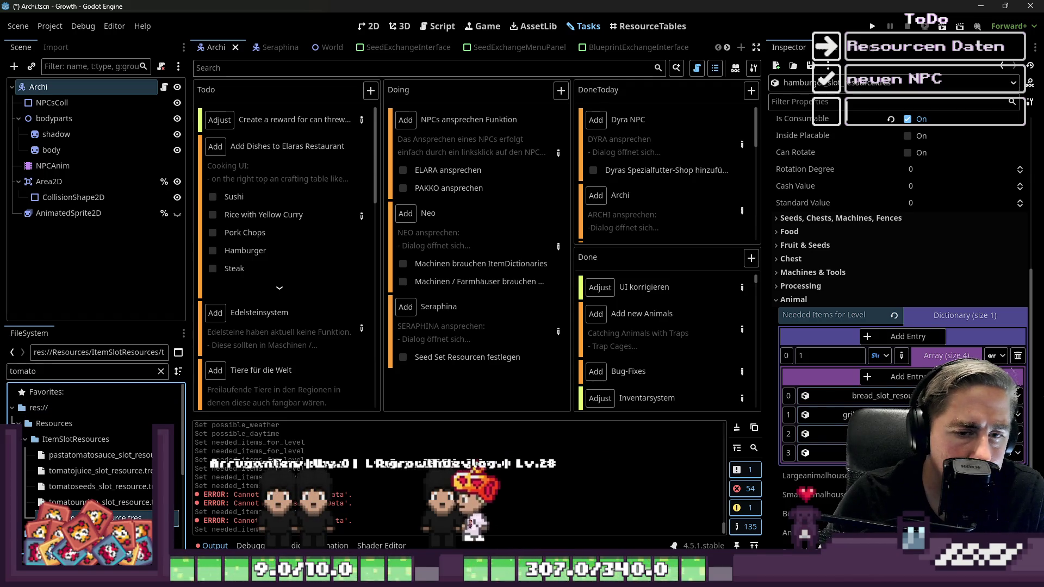
click(29, 371)
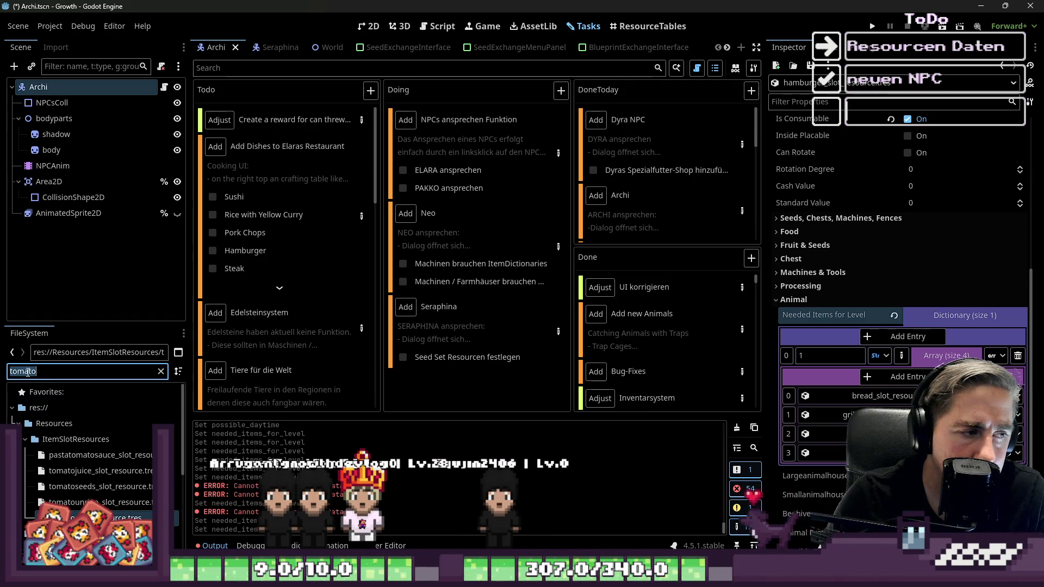
key(ctrl+a)
text(lettu)
drag(92, 471, 829, 405)
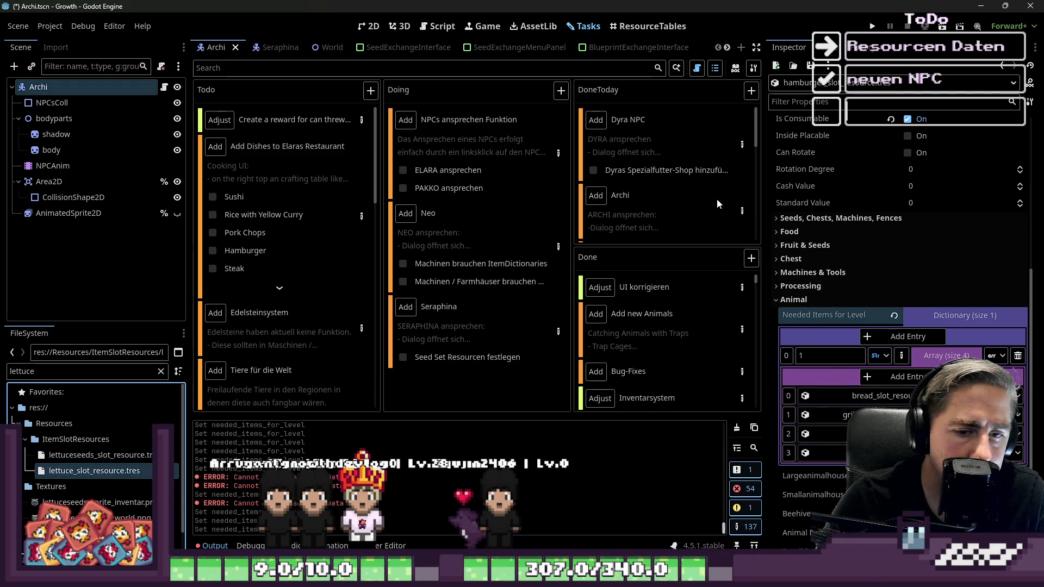
key(ctrl+s)
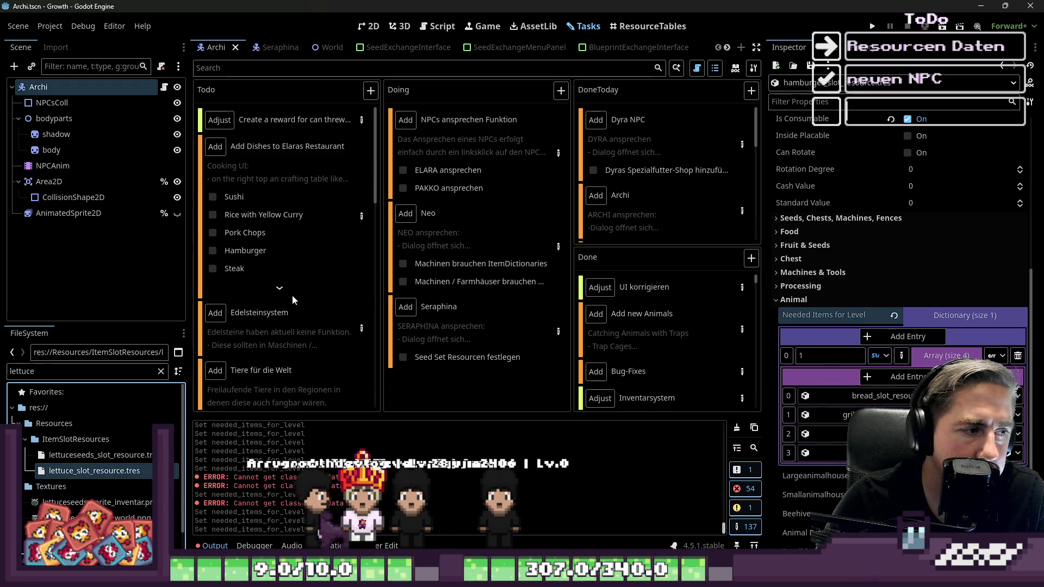
click(213, 251)
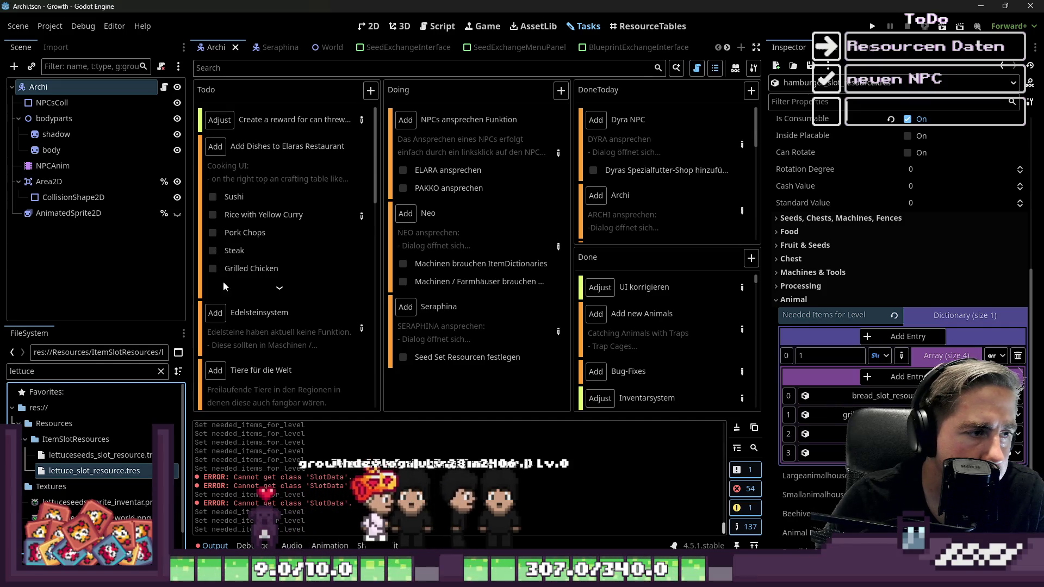
Step: Remove the Steak and Grilled Chicken recipe lines so Chickenburger precedes Brokkoli Gratin
click(362, 216)
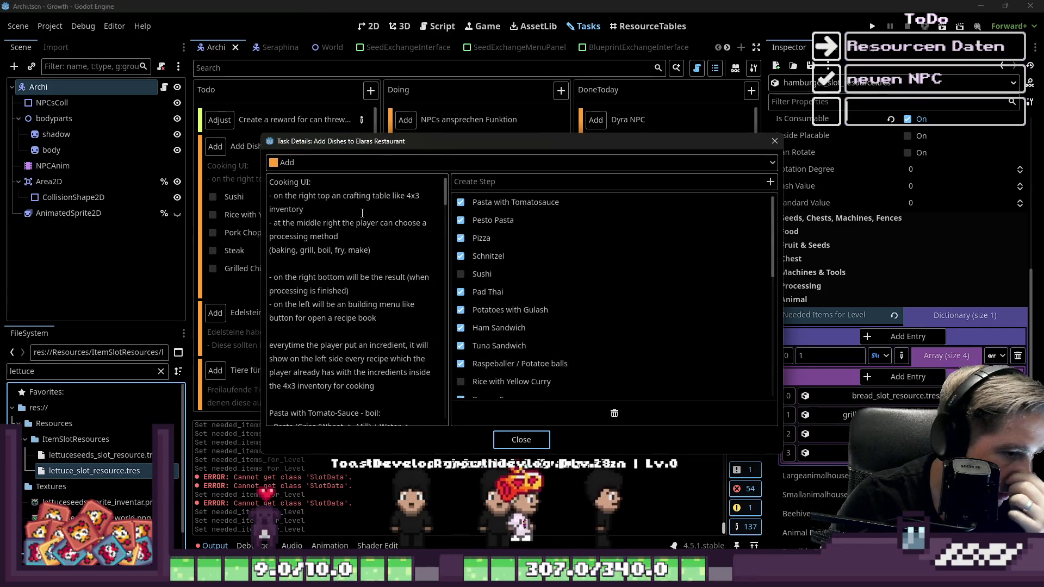
scroll(351, 239, down, 10)
scroll(337, 264, down, 10)
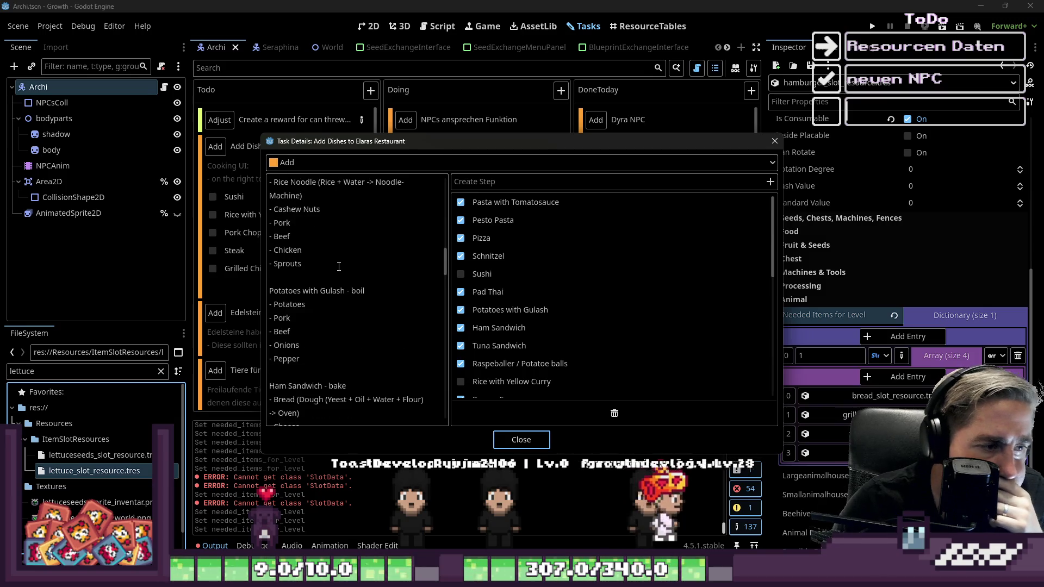
scroll(336, 259, down, 10)
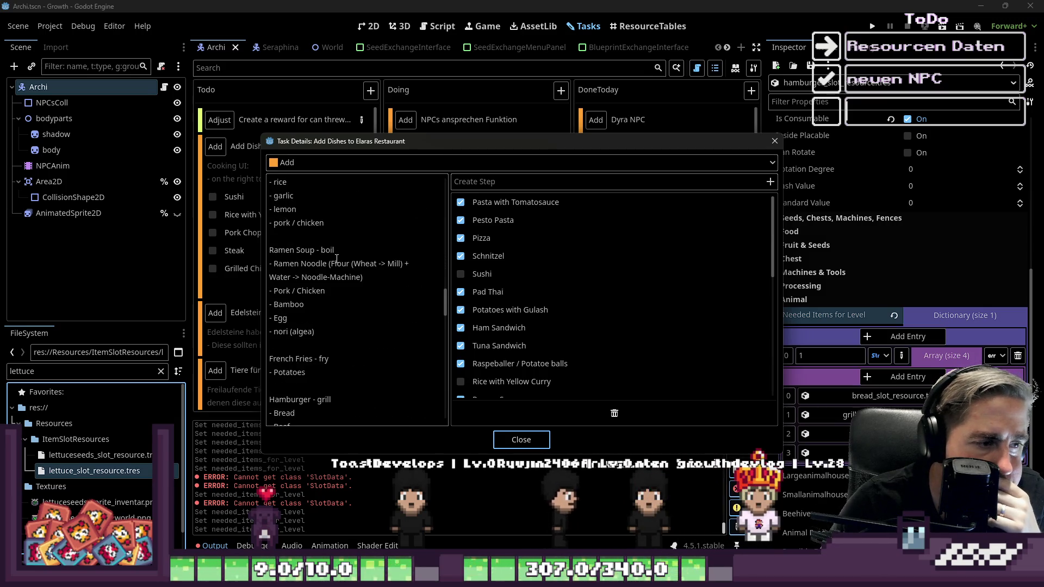
scroll(335, 253, down, 3)
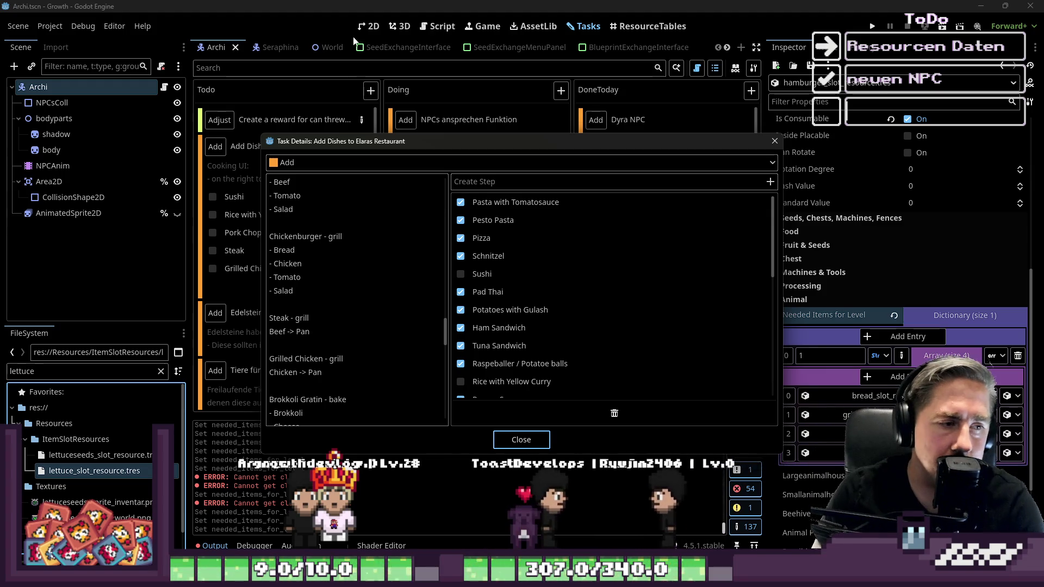
drag(323, 373, 231, 327)
key(BackSpace)
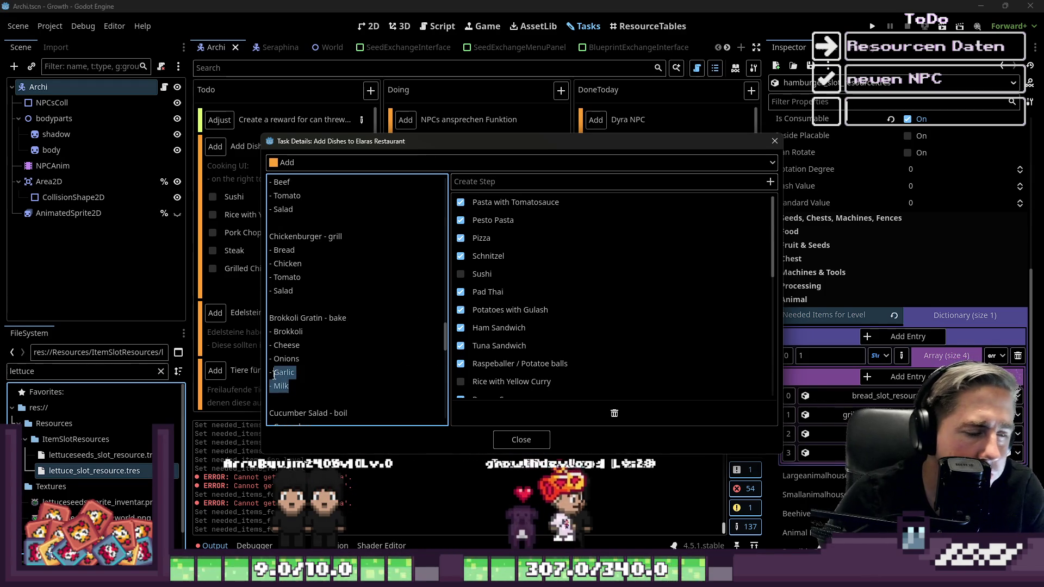
double_click(289, 333)
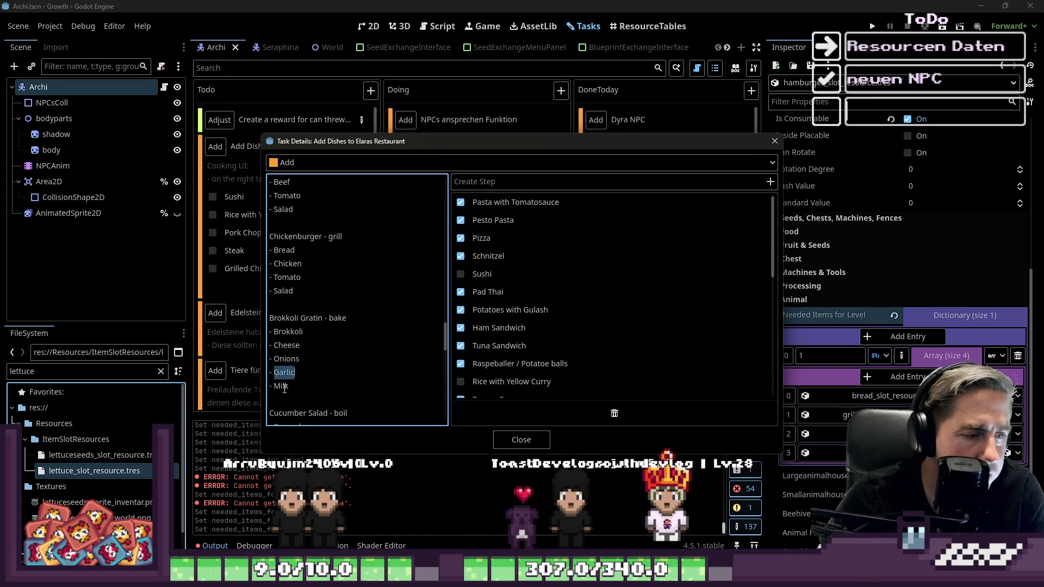
click(525, 439)
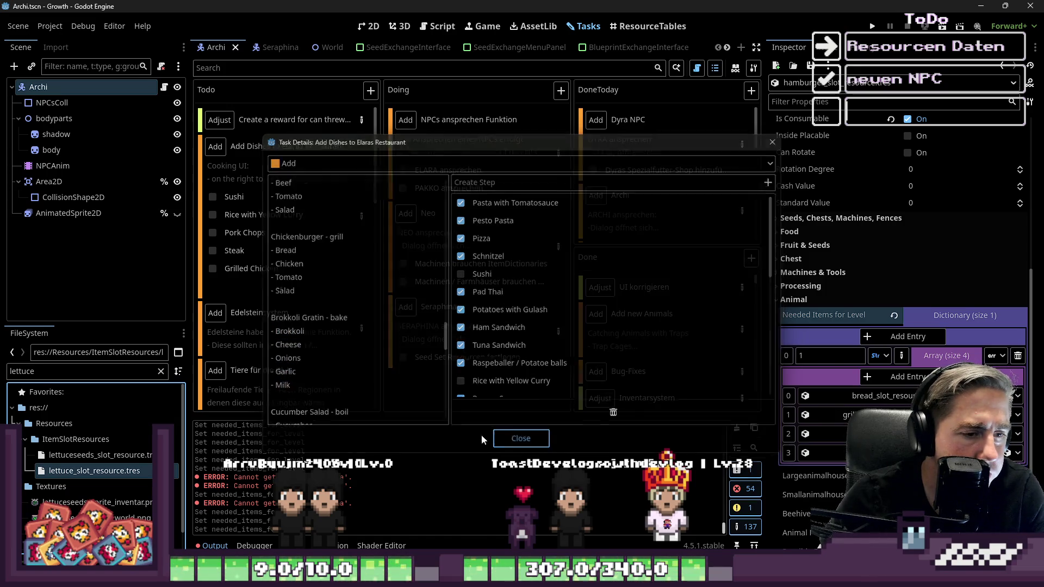
Step: Filter the FileSystem for broccoli files and open broccoligratin_slot_resource
double_click(43, 371)
text(Bro)
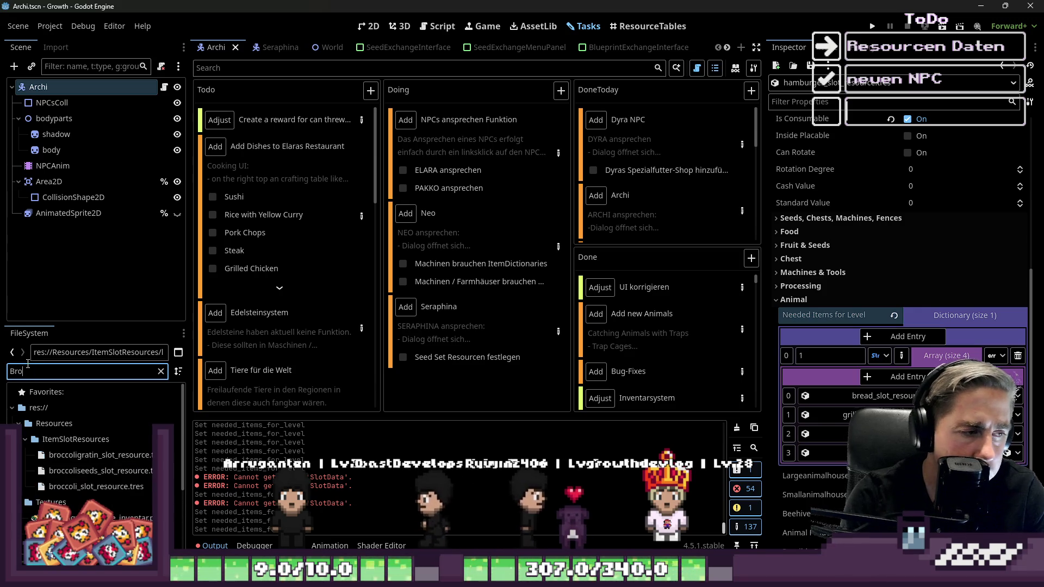
text(c)
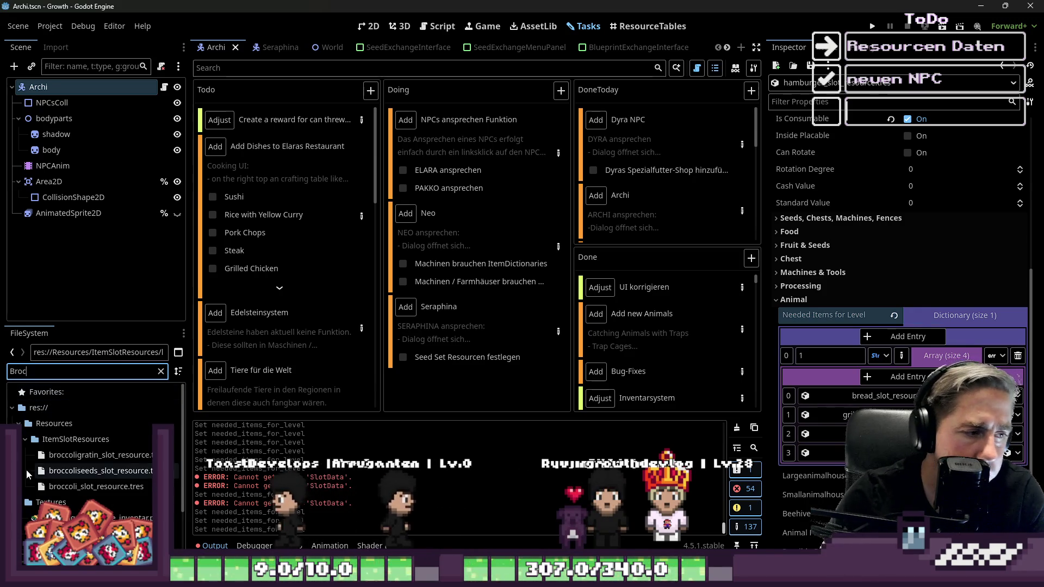
double_click(58, 455)
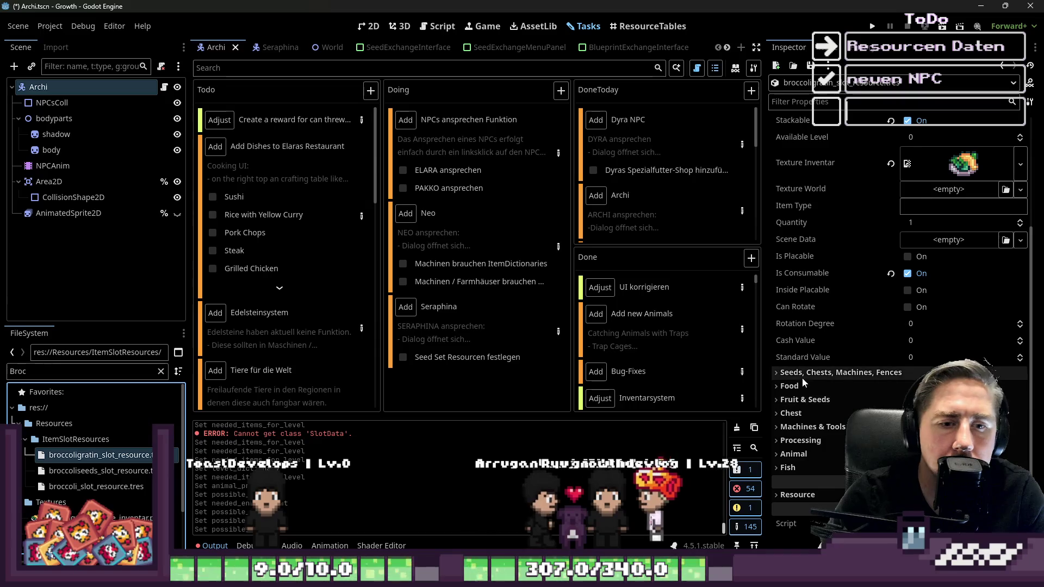
Step: Add a Needed Items for Level entry under Animal with key 1 and an Array value
click(793, 454)
scroll(888, 377, down, 5)
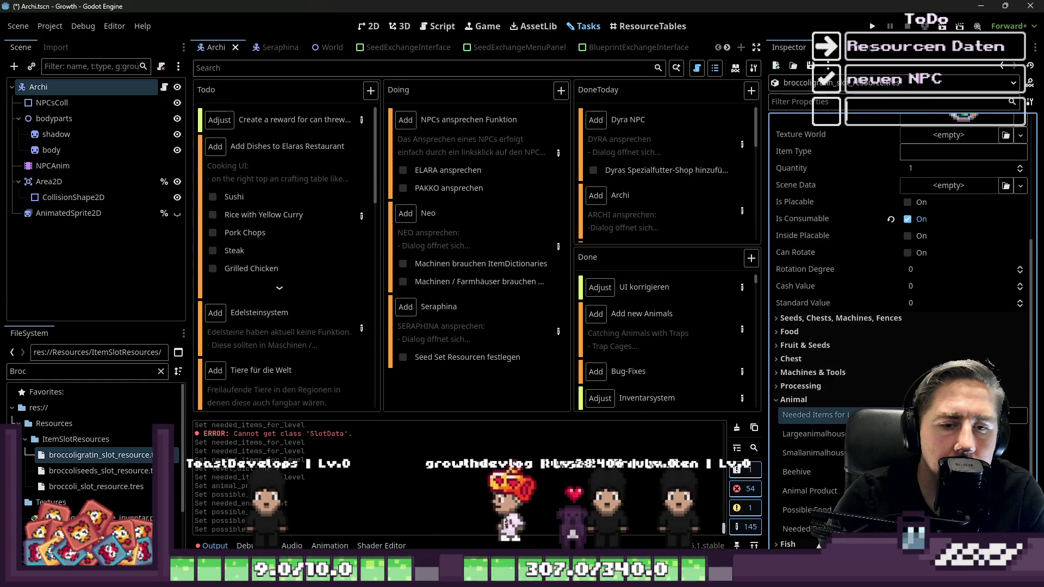
click(921, 338)
click(876, 356)
click(829, 356)
text(1)
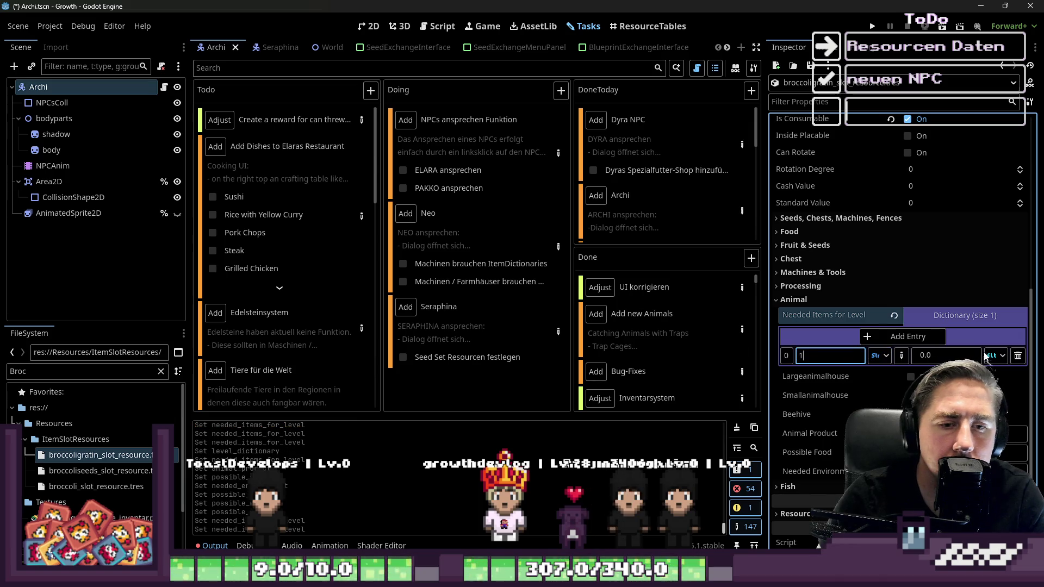
click(992, 356)
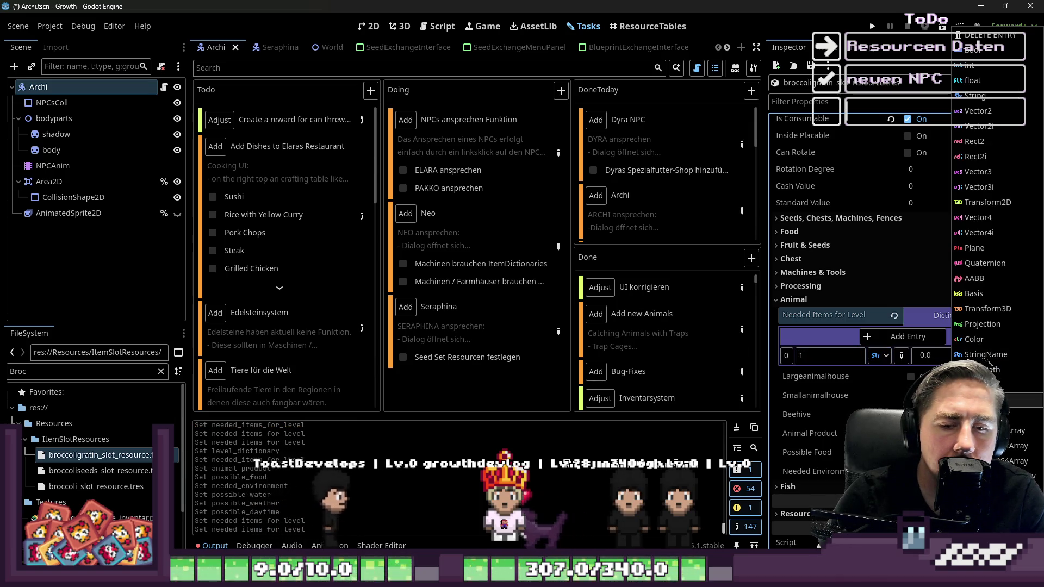
click(975, 400)
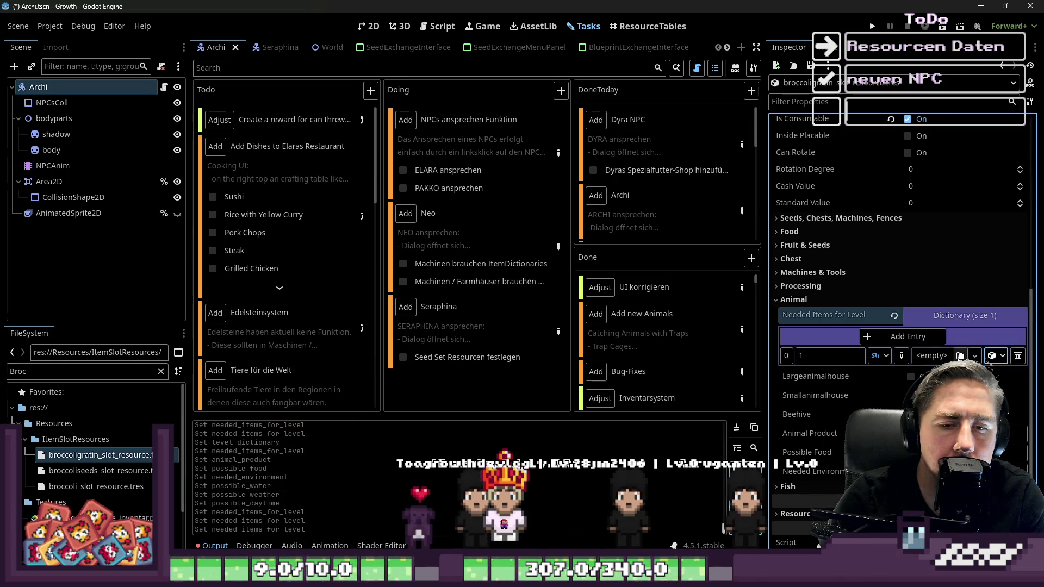
click(994, 357)
click(978, 415)
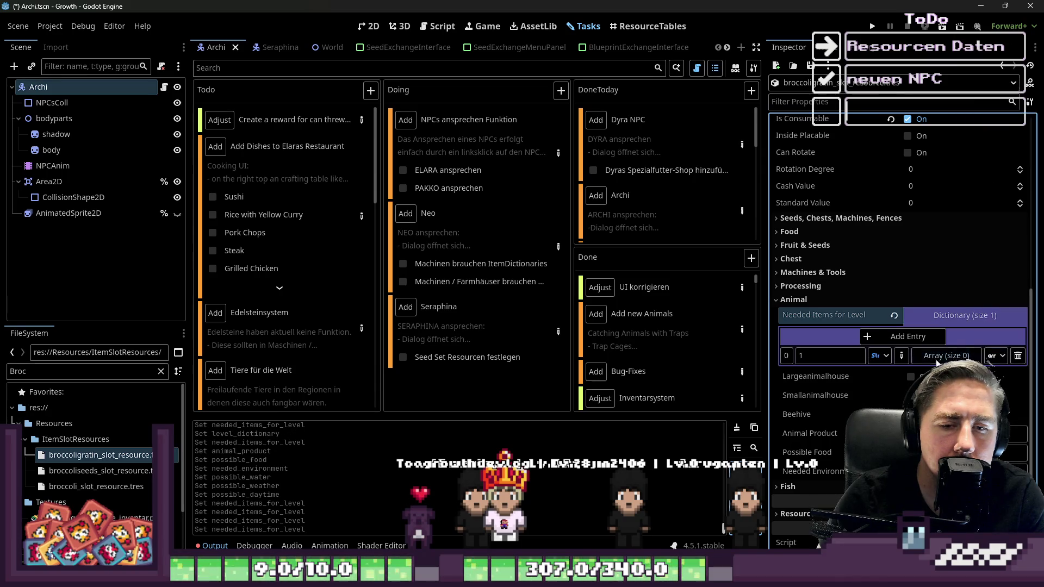
Step: Put the broccoli slot resource in the array's first element and grow the array to five
click(946, 355)
click(902, 377)
click(1010, 396)
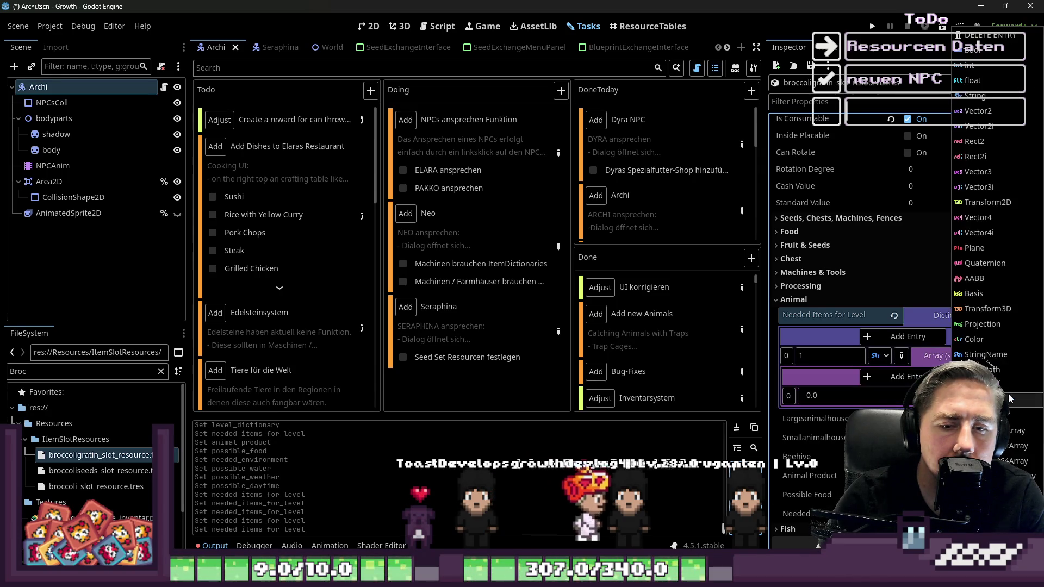
click(978, 385)
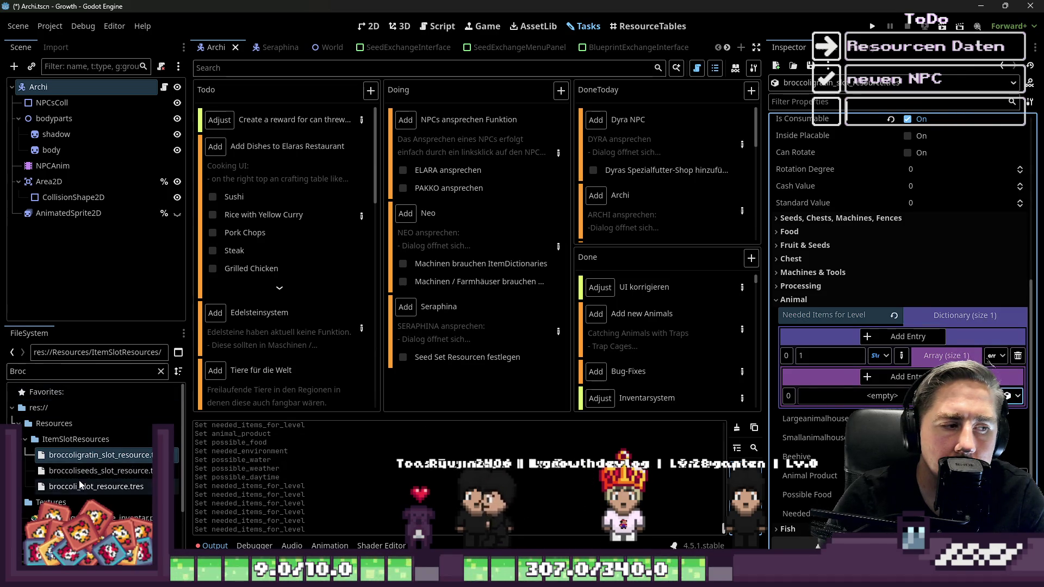
click(70, 491)
drag(76, 491, 799, 420)
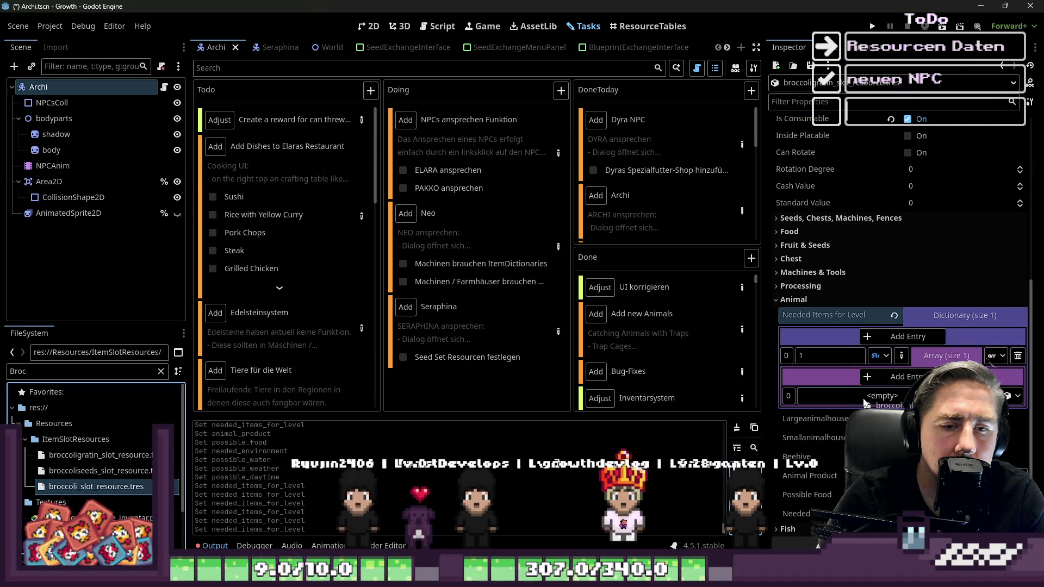
click(906, 376)
click(906, 376)
click(906, 377)
click(907, 376)
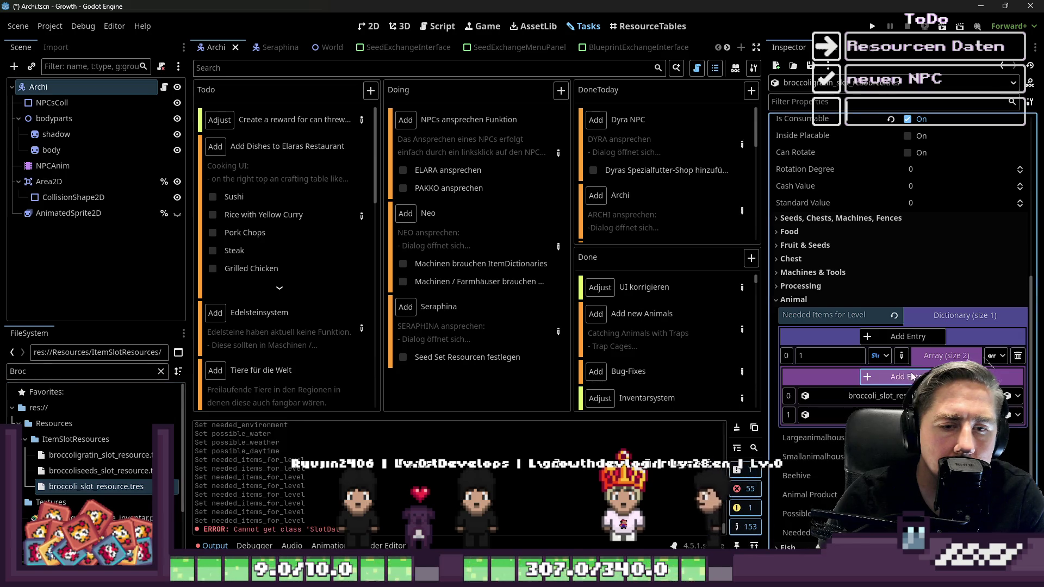
Step: Add the red onion, milk and cheese slot resources to the array's remaining slots
double_click(53, 370)
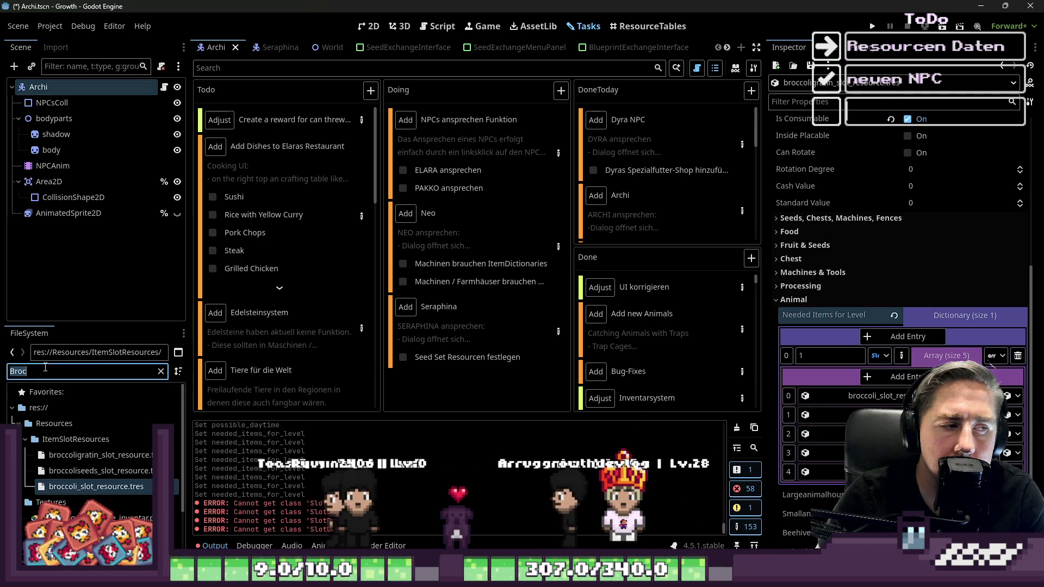
text(onion)
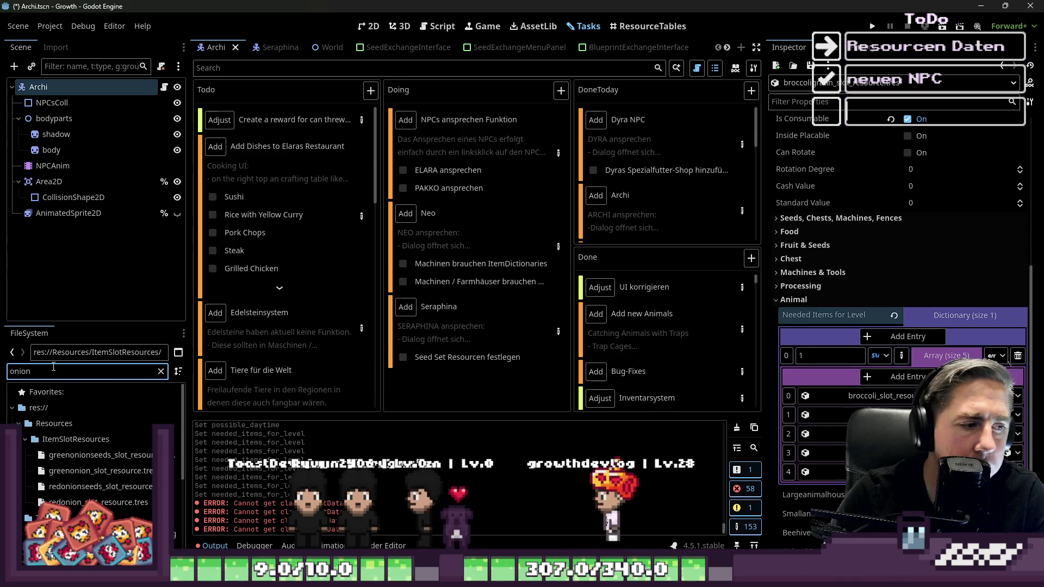
drag(97, 502, 826, 415)
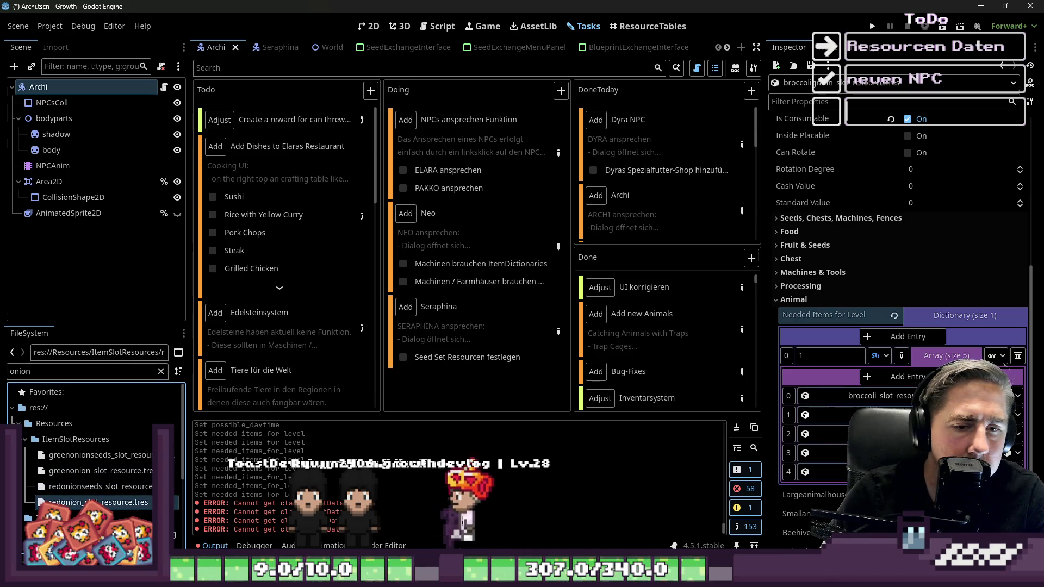
double_click(55, 371)
text(milk)
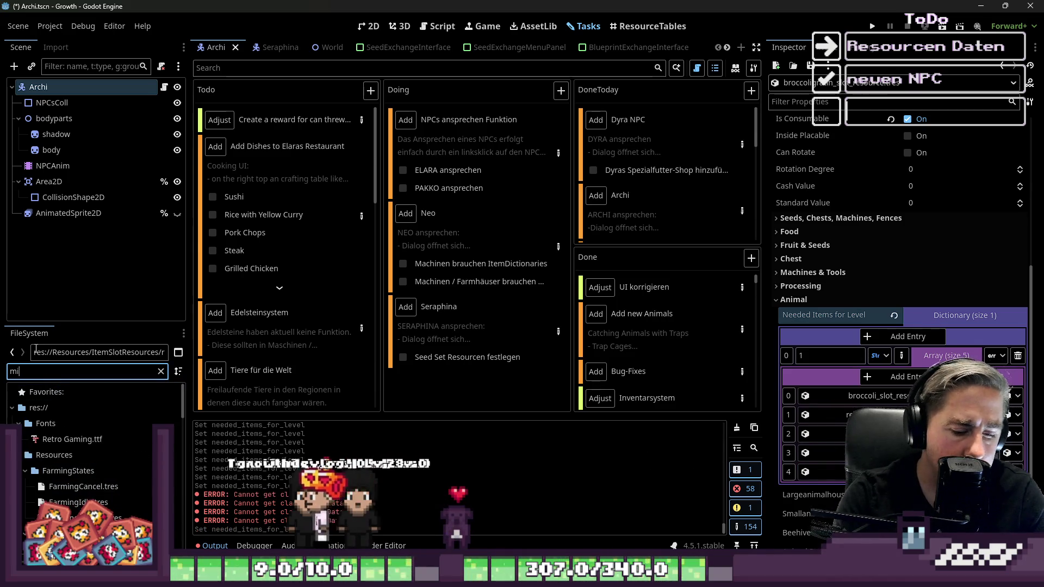
drag(87, 502, 337, 545)
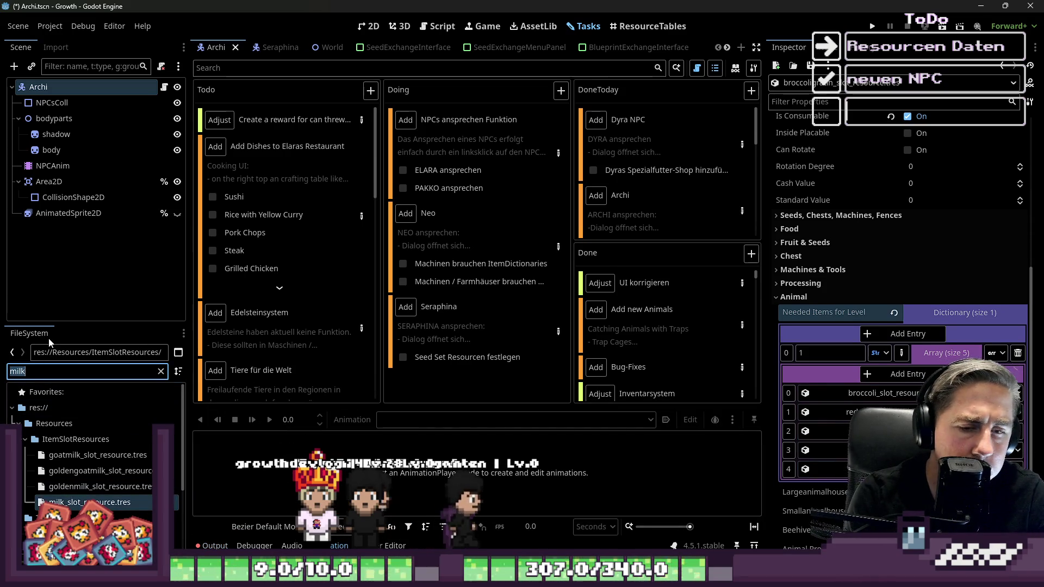
text(cheese)
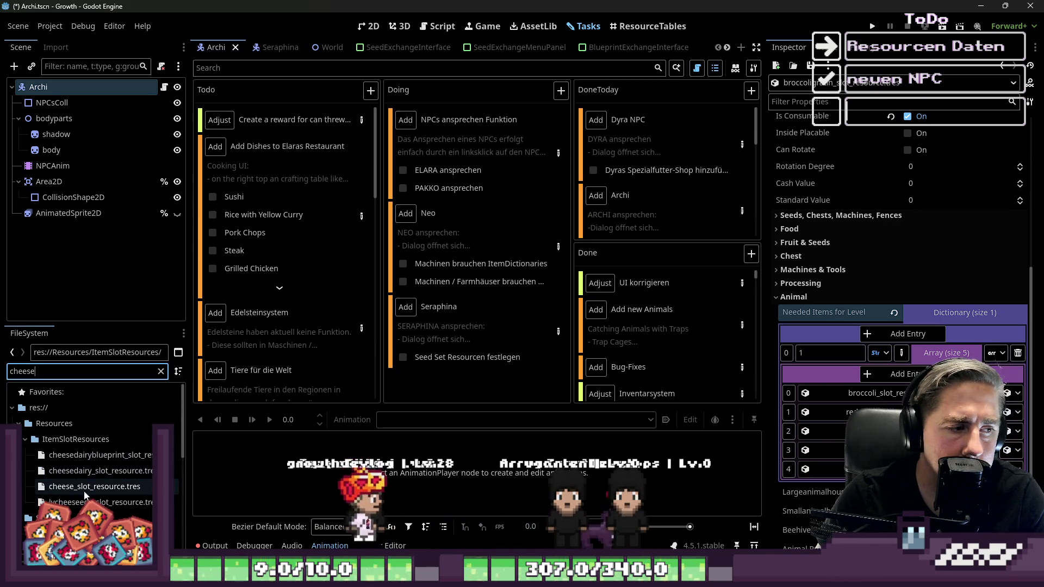
drag(95, 487, 186, 482)
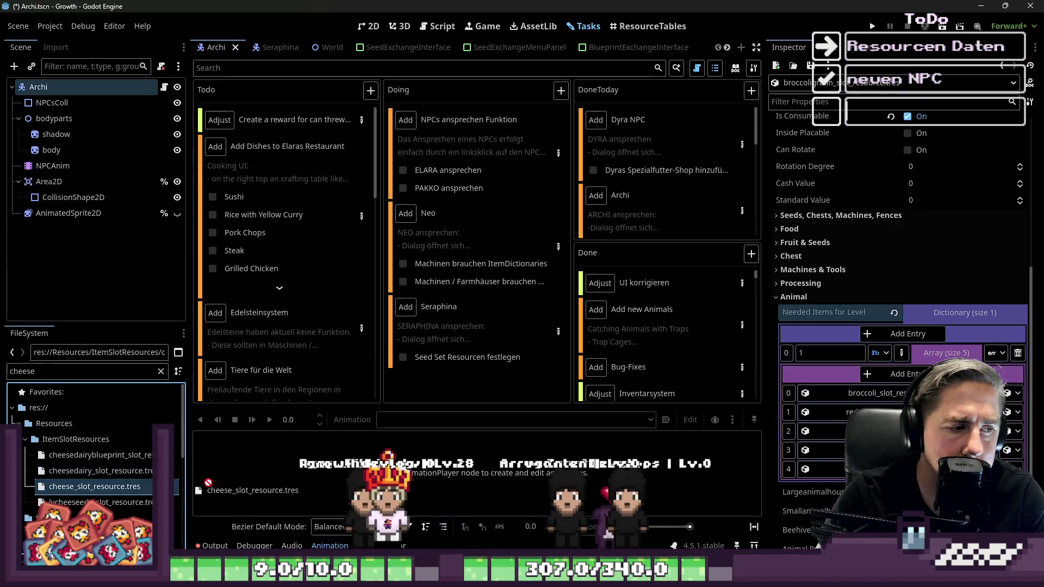
click(63, 370)
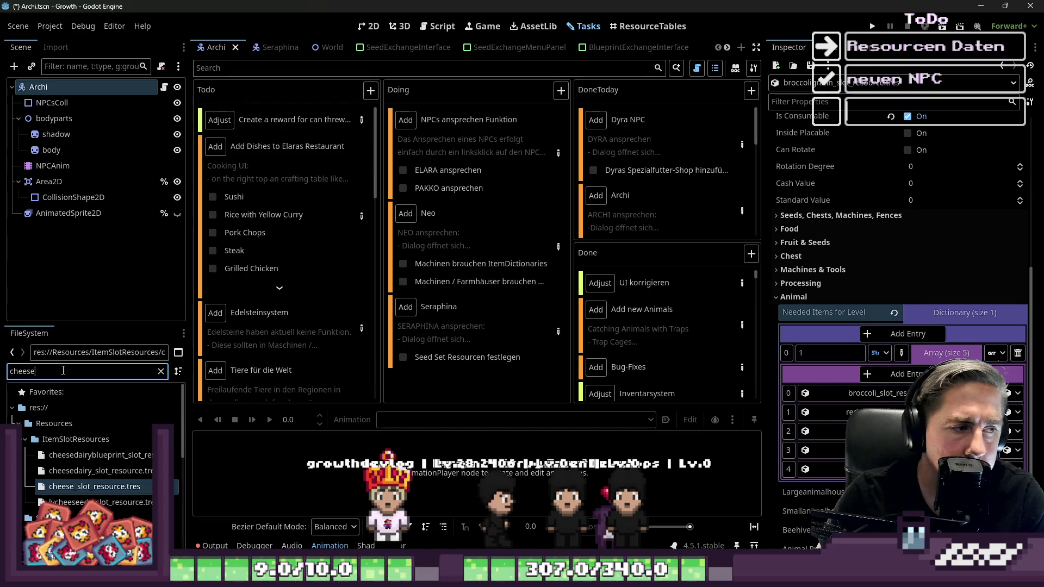
click(356, 212)
Step: In the task details, check off Steak and Grilled Chicken, then close the dialog
scroll(345, 313, down, 10)
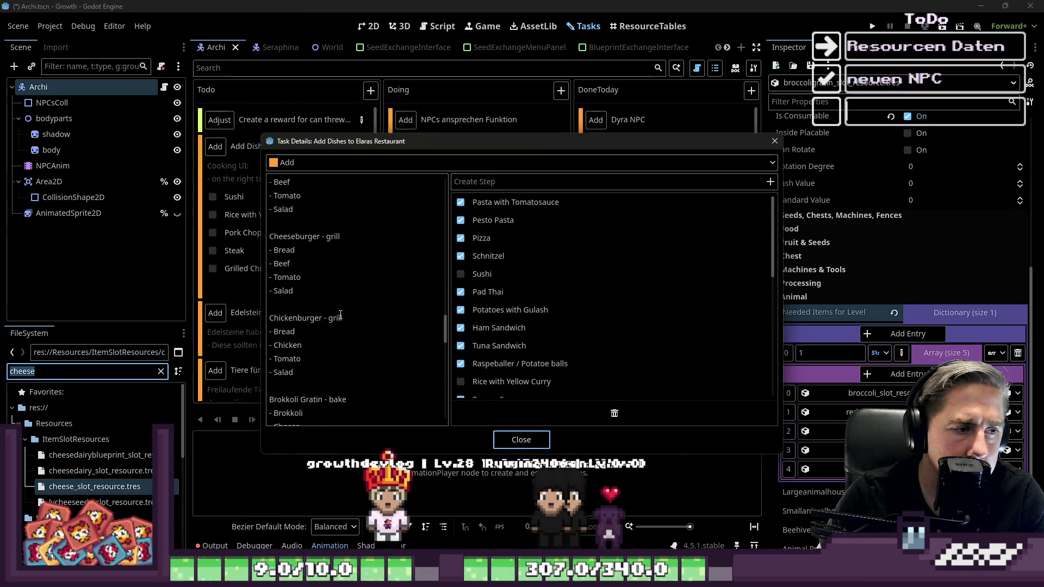
scroll(326, 304, up, 3)
click(305, 304)
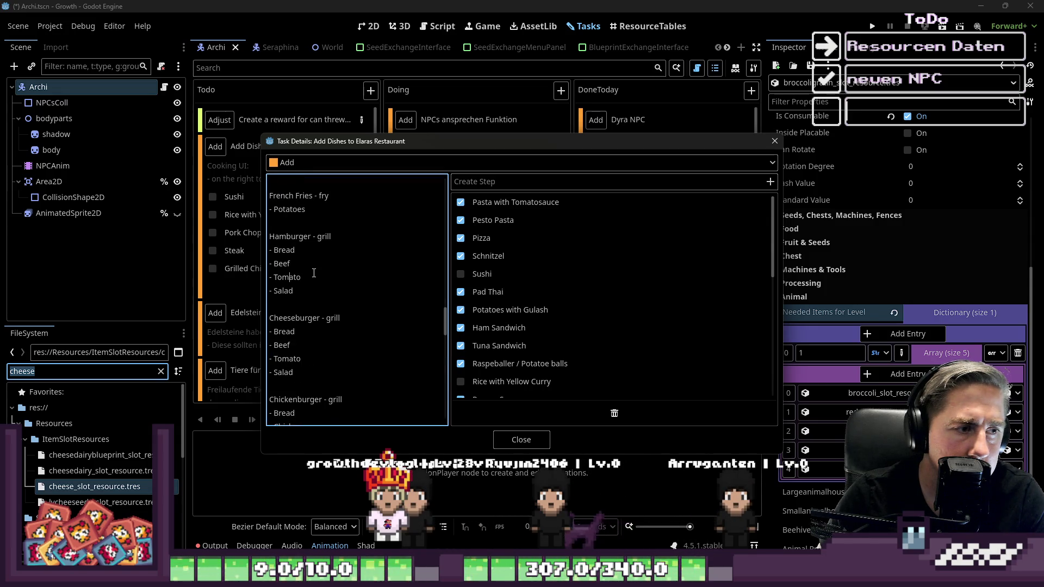
scroll(507, 321, down, 5)
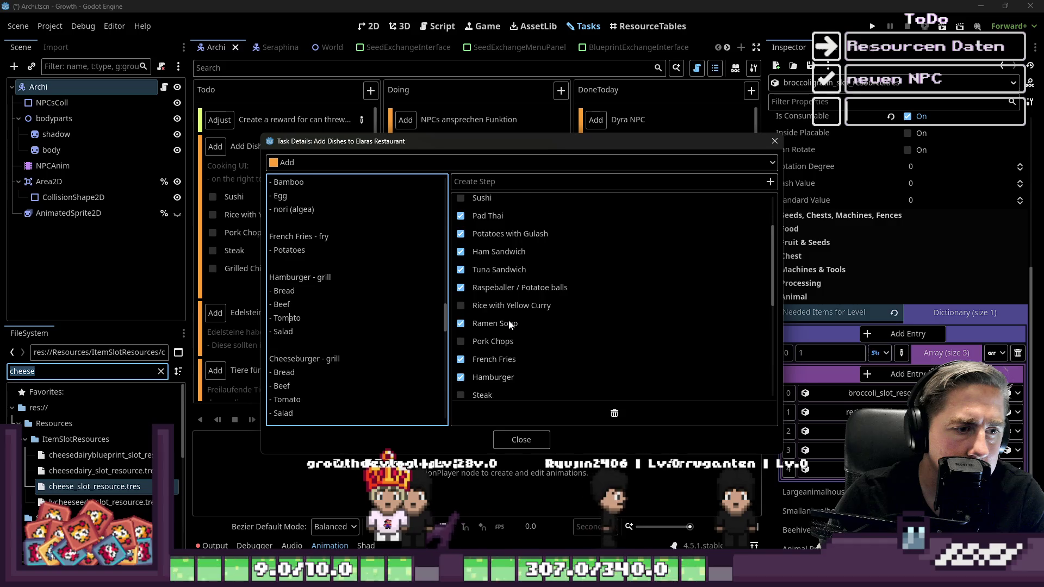
click(461, 319)
click(461, 337)
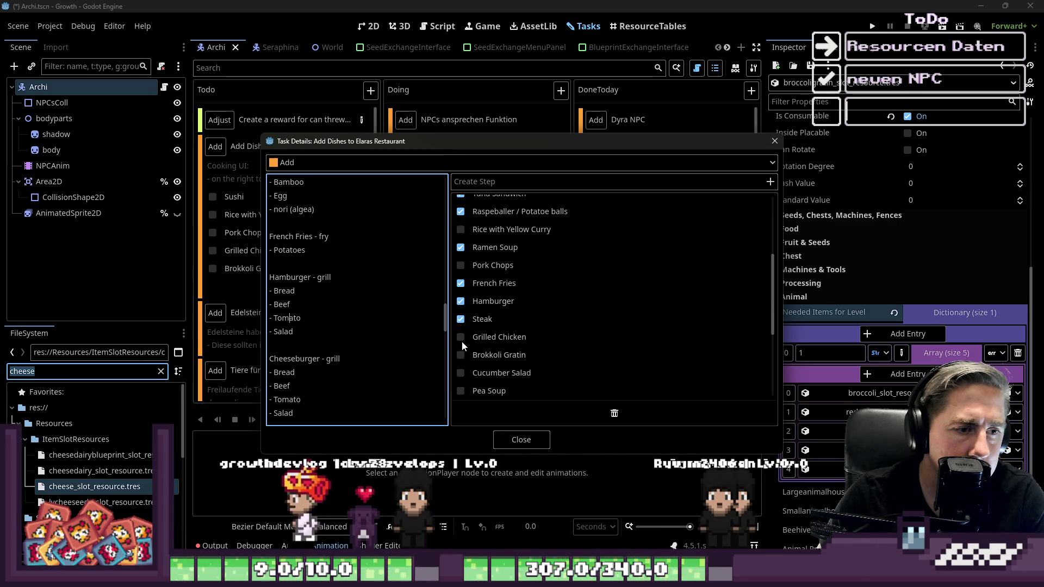
scroll(477, 355, down, 1)
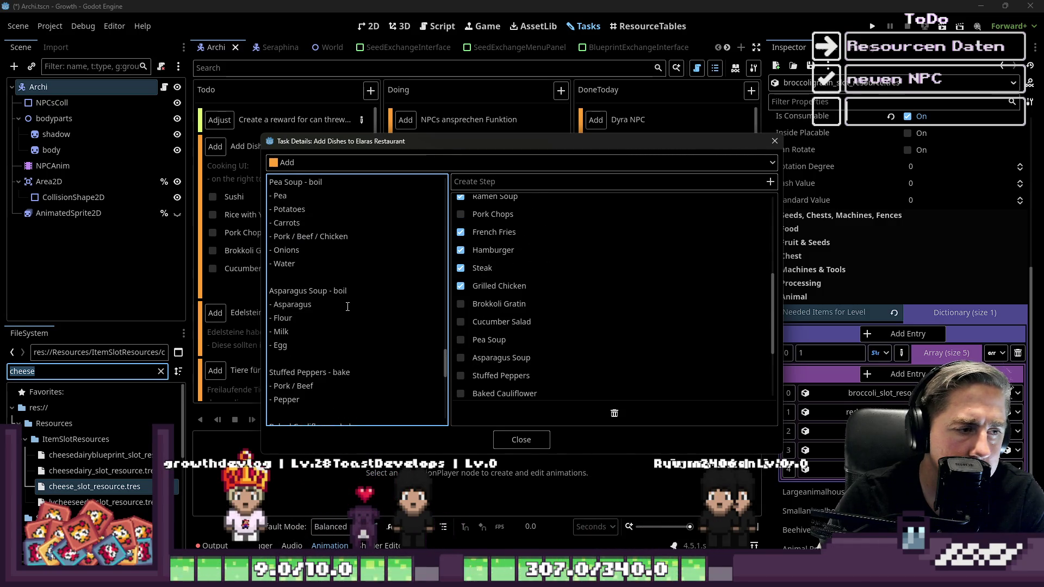
scroll(348, 306, down, 15)
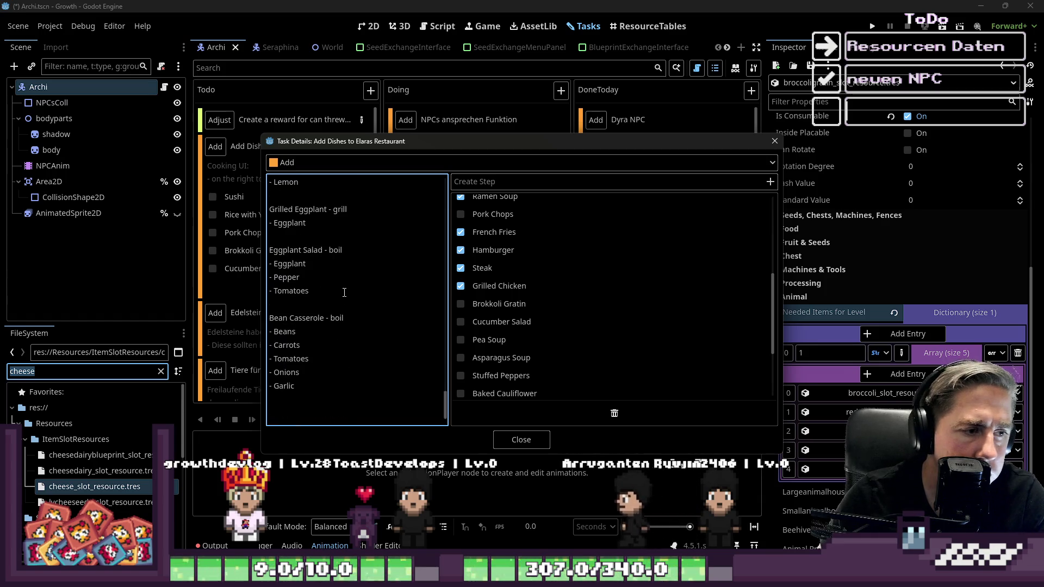
scroll(344, 294, up, 8)
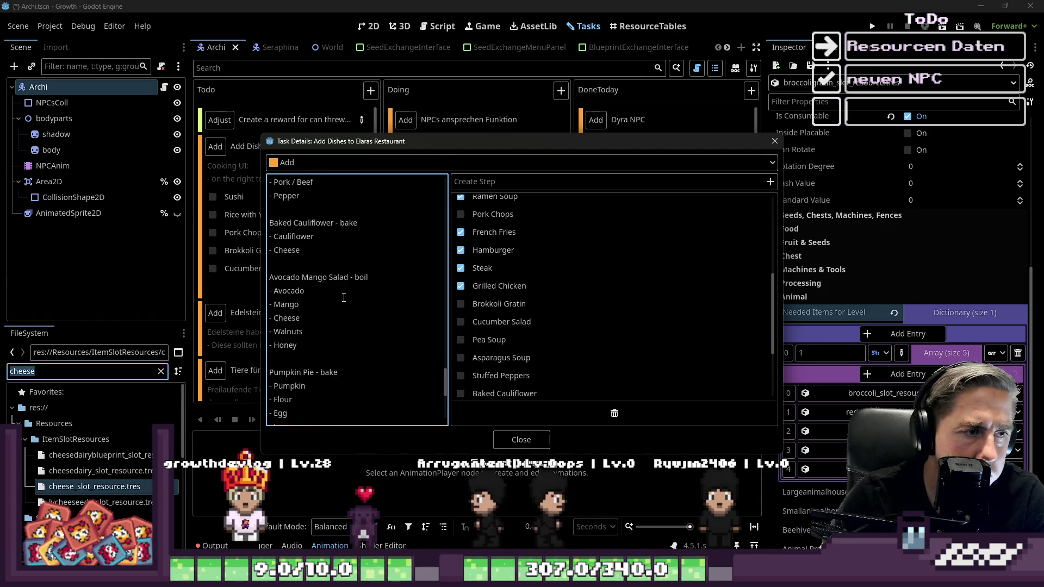
scroll(344, 297, up, 8)
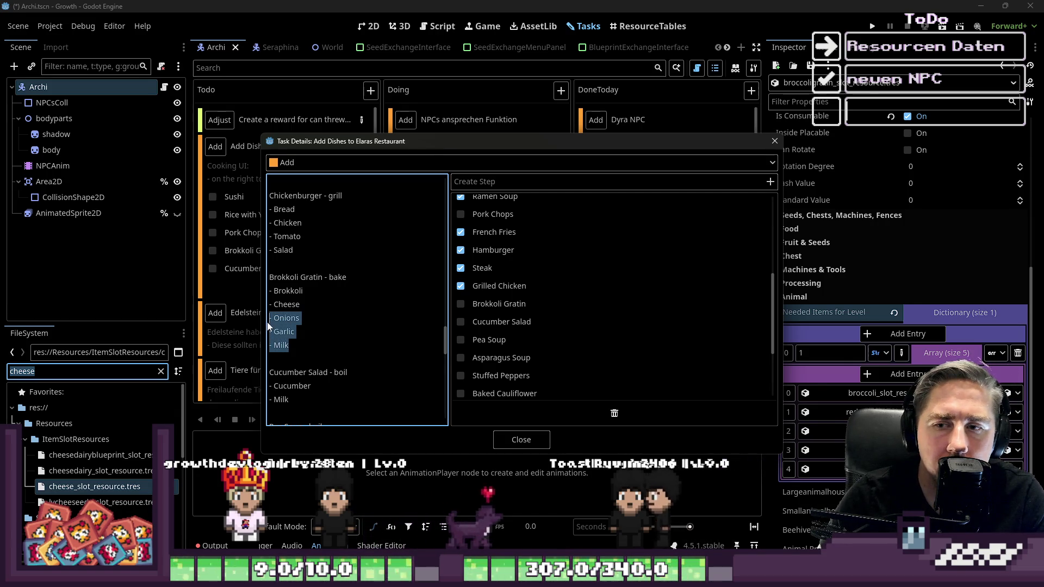
click(515, 443)
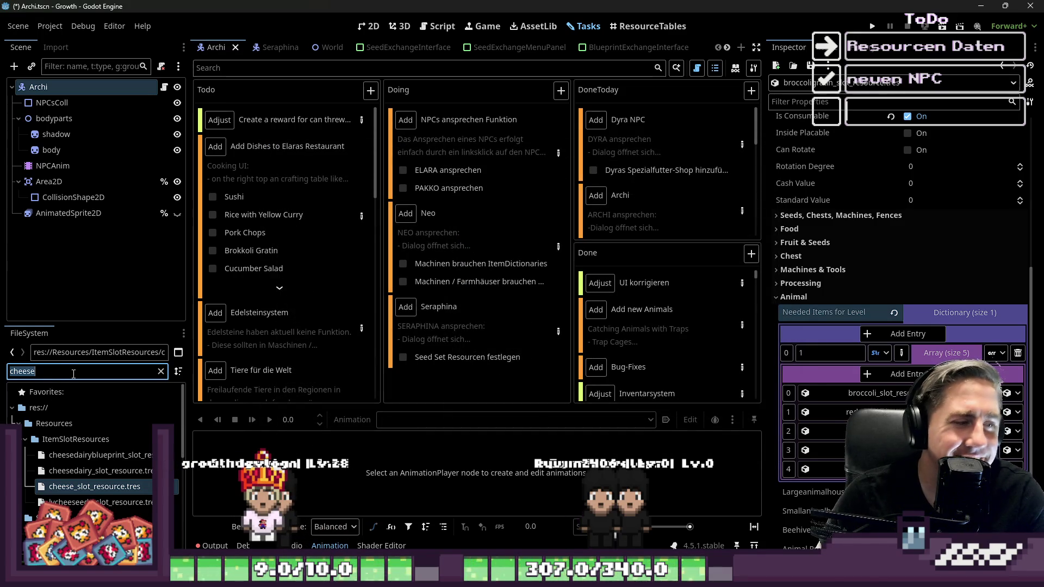
Step: Collapse the five-item array and tick Brokkoli Gratin on the task card
text(garlic)
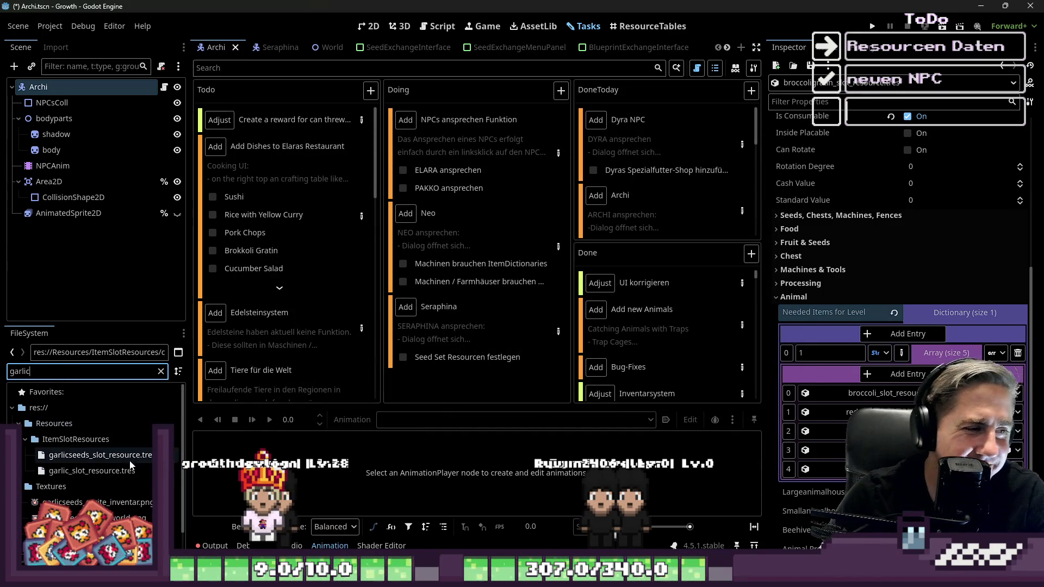
click(122, 471)
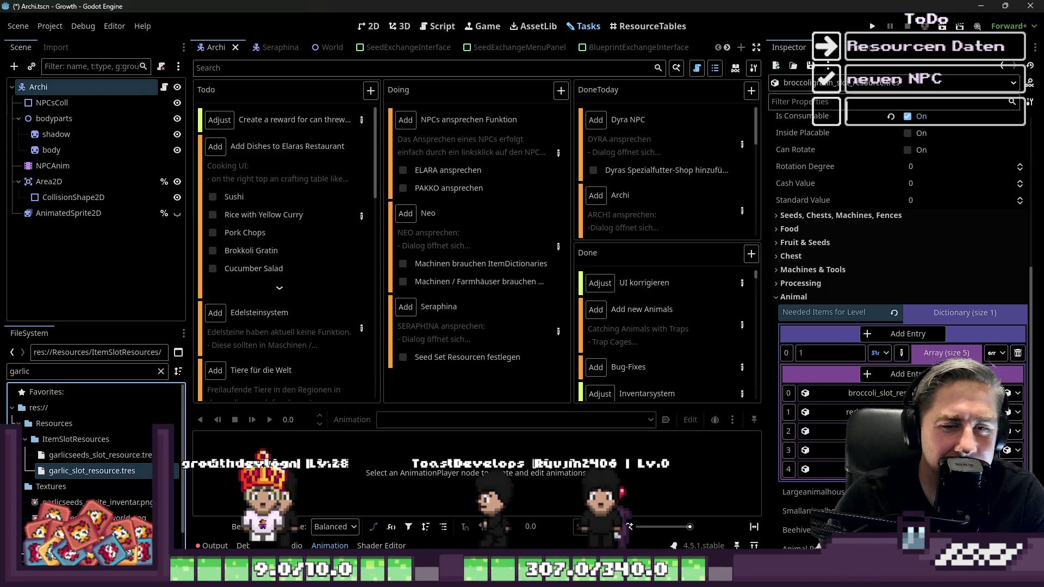
click(935, 356)
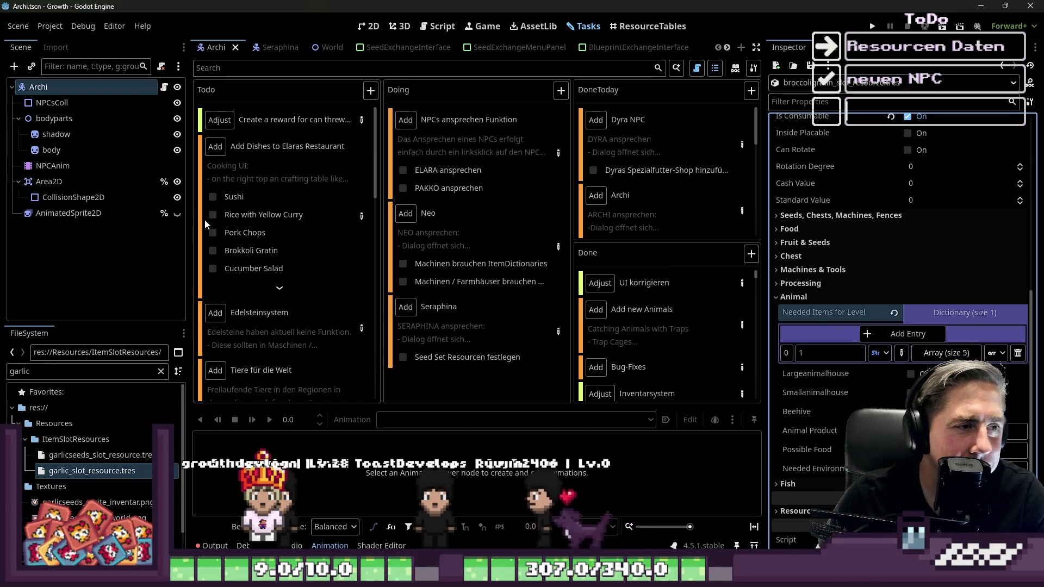
click(213, 250)
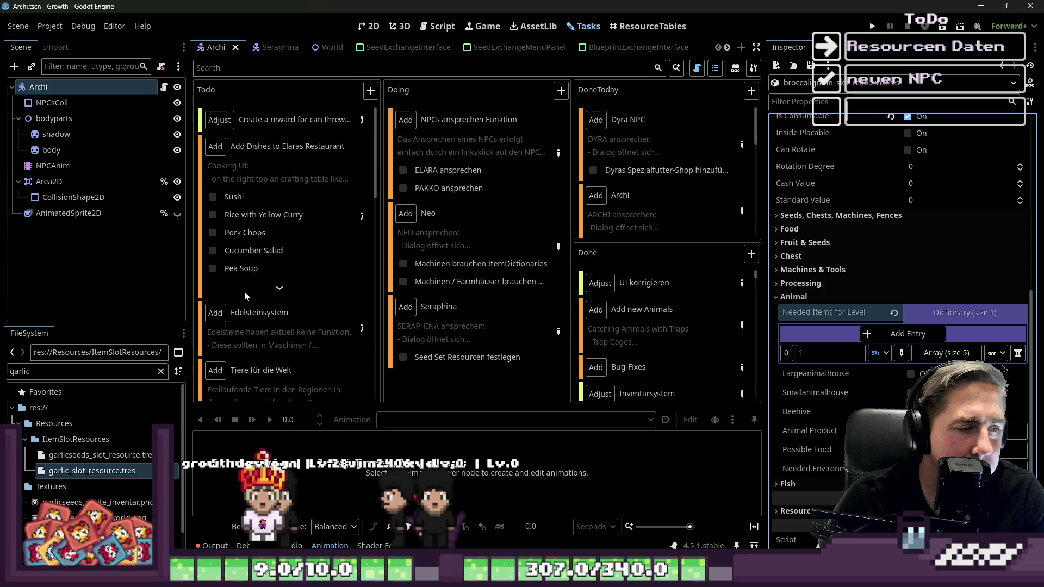
Step: Filter the FileSystem by 'cucumber' and open the cucumber salad item's properties
double_click(60, 371)
text(cucumber)
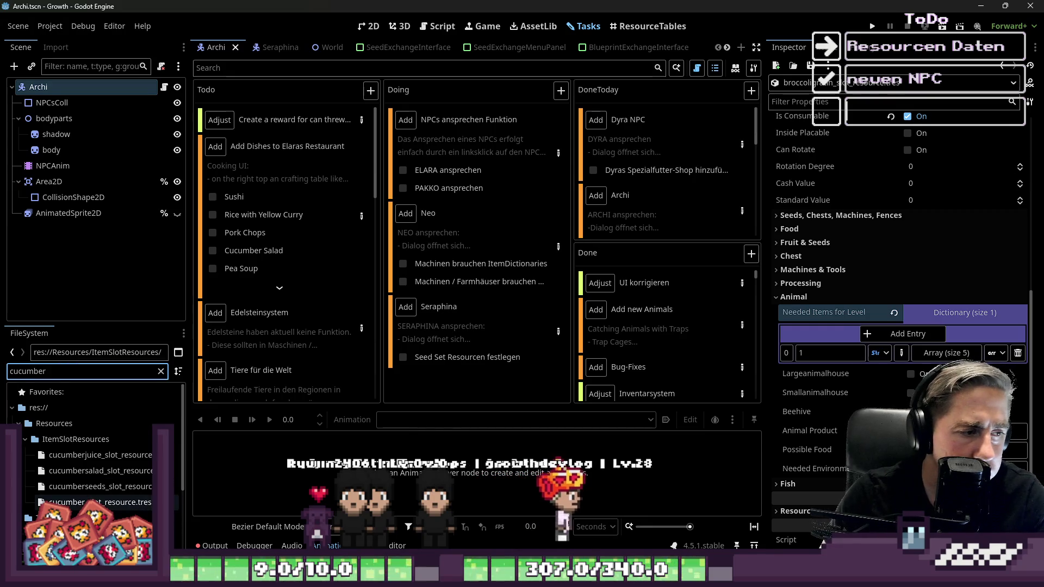
click(93, 501)
click(94, 472)
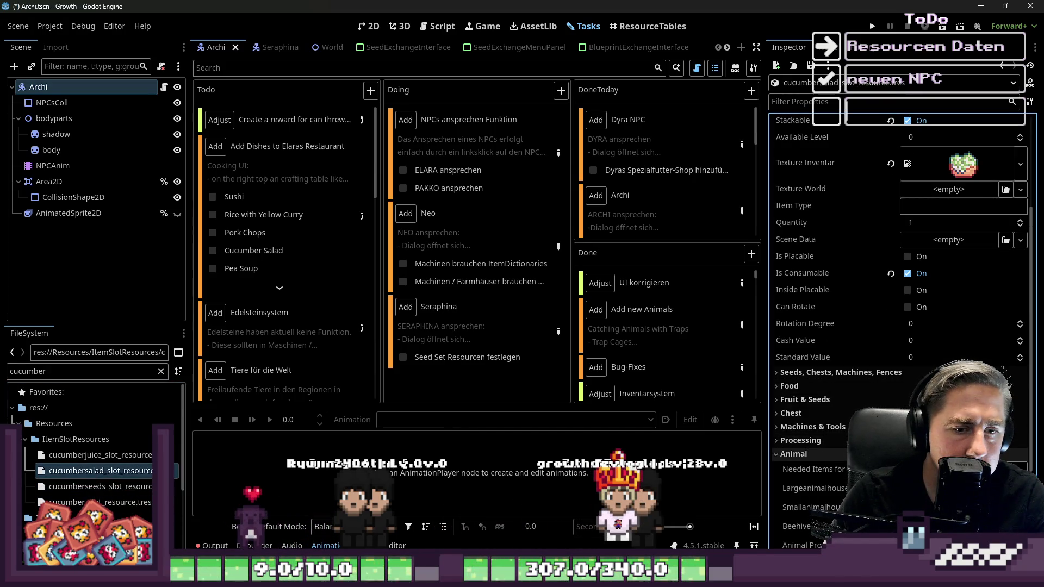
Step: Add a Needed Items for Level entry holding the cucumber slot resource
scroll(1005, 381, down, 3)
click(1003, 381)
text(1)
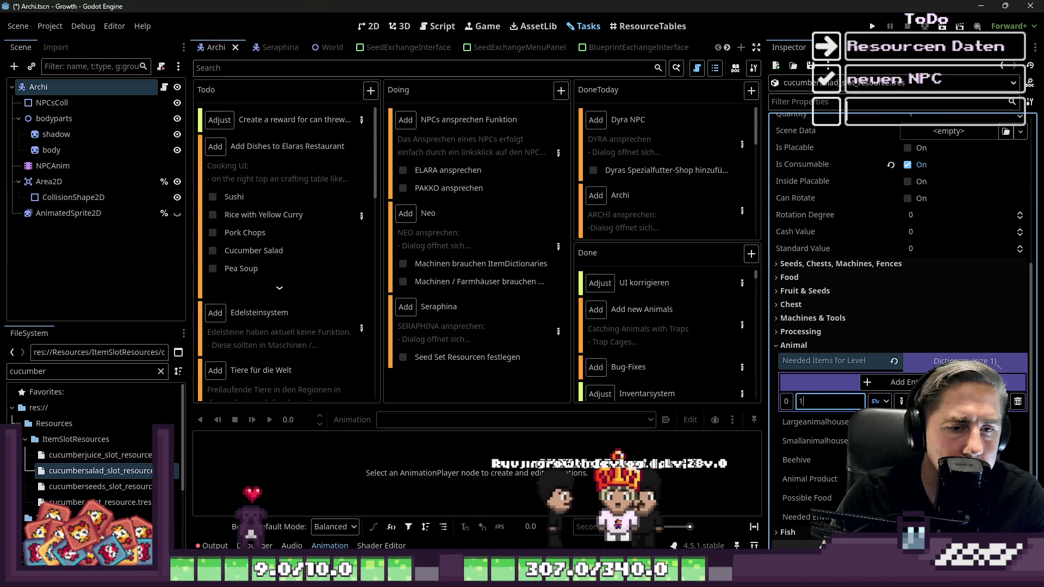
click(901, 402)
click(972, 81)
click(1012, 441)
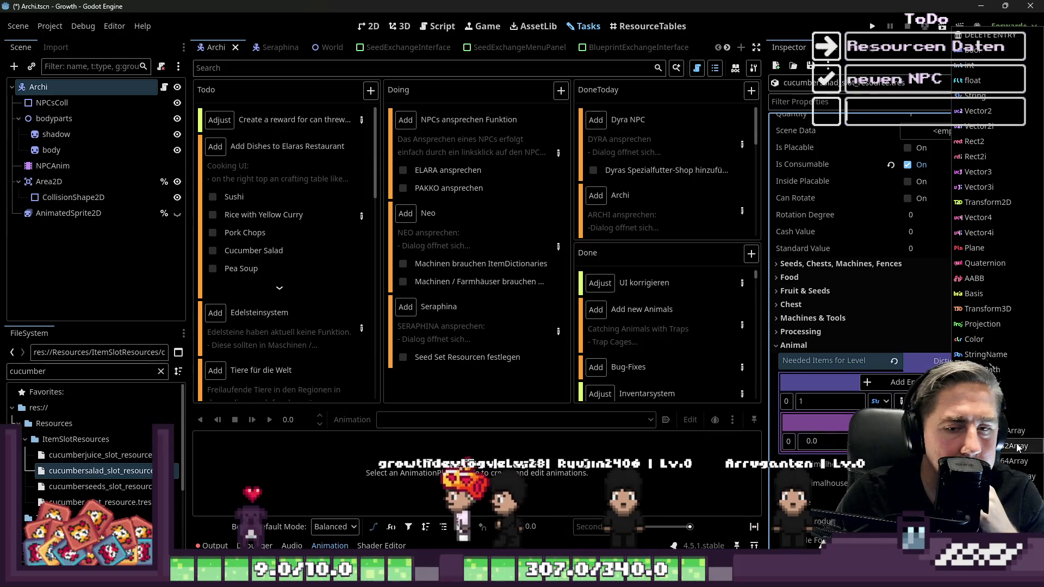
click(974, 400)
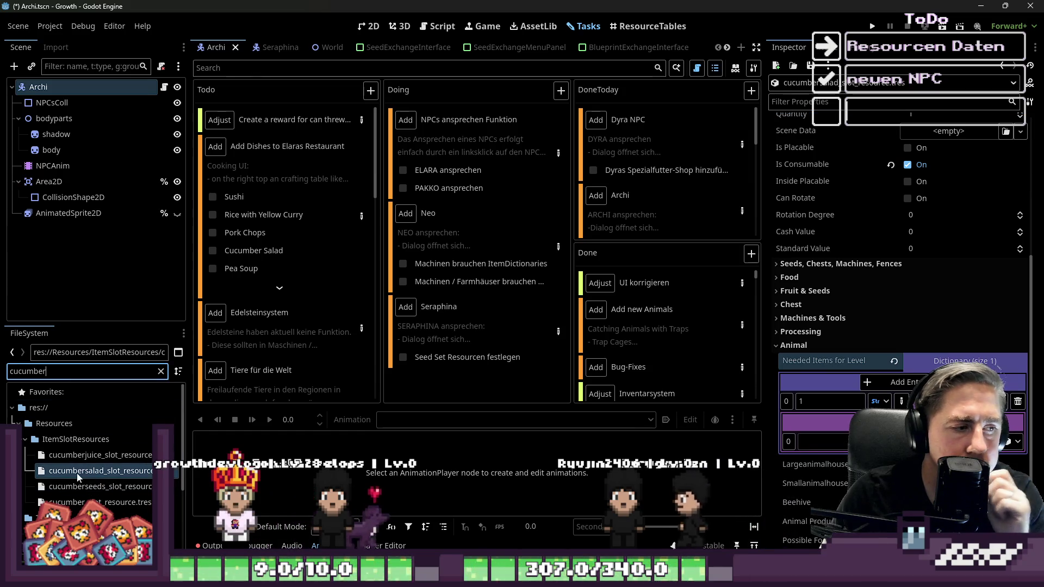
drag(78, 503, 832, 442)
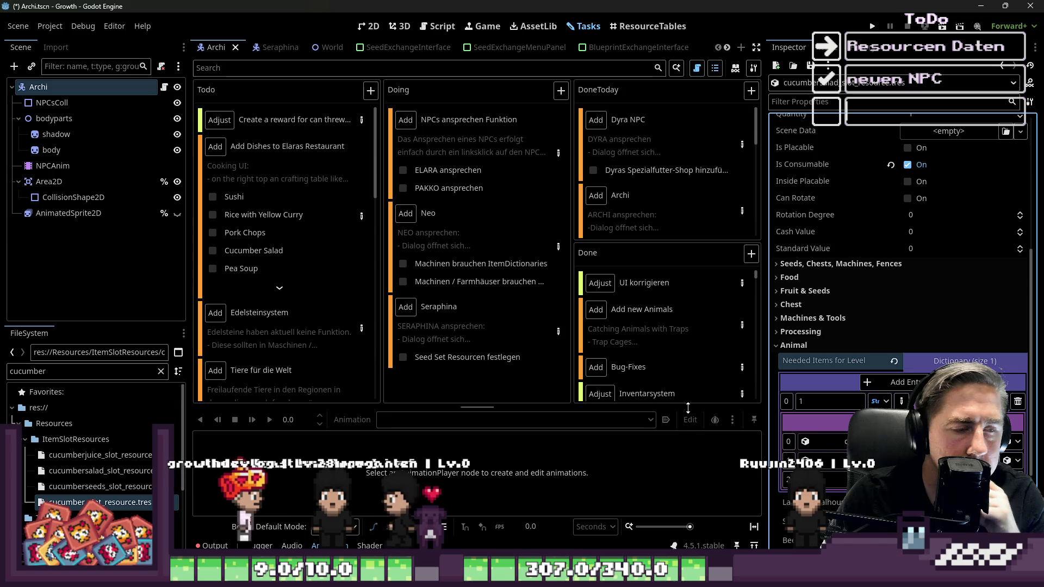
Step: Change the FileSystem filter to 'milk'
double_click(73, 367)
text(milk)
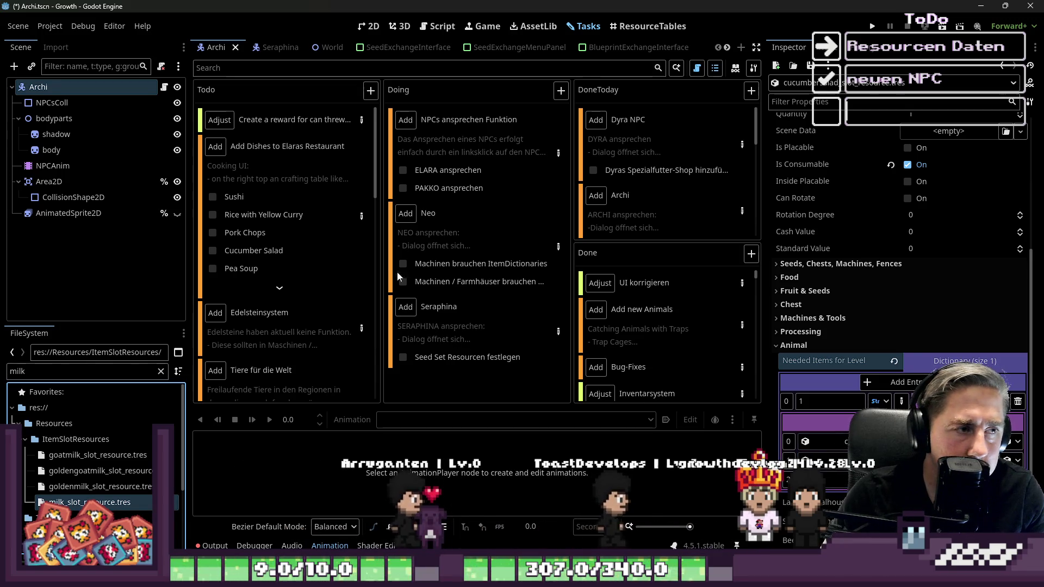
click(361, 216)
scroll(390, 319, down, 12)
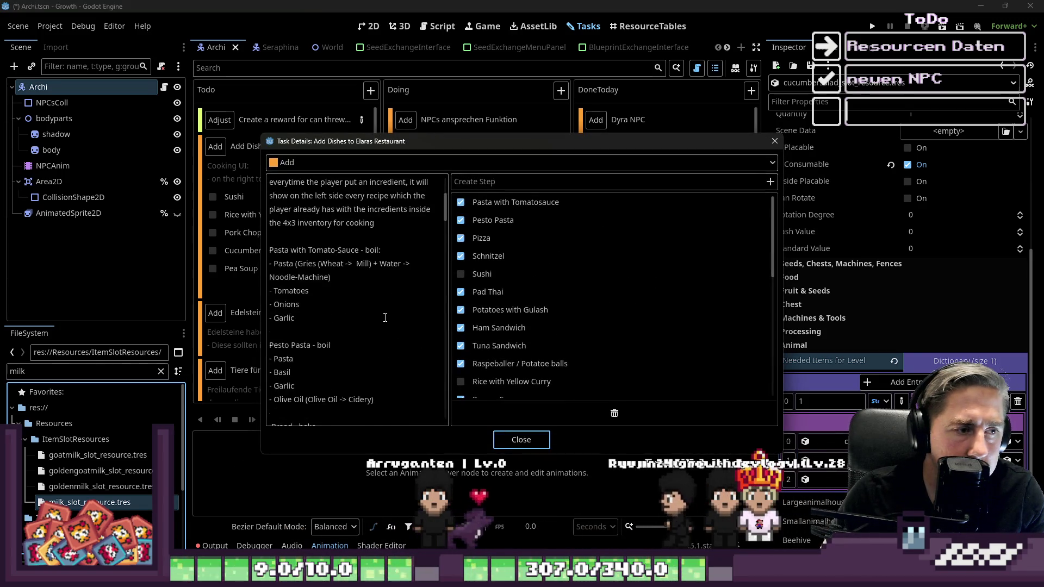
scroll(386, 316, down, 5)
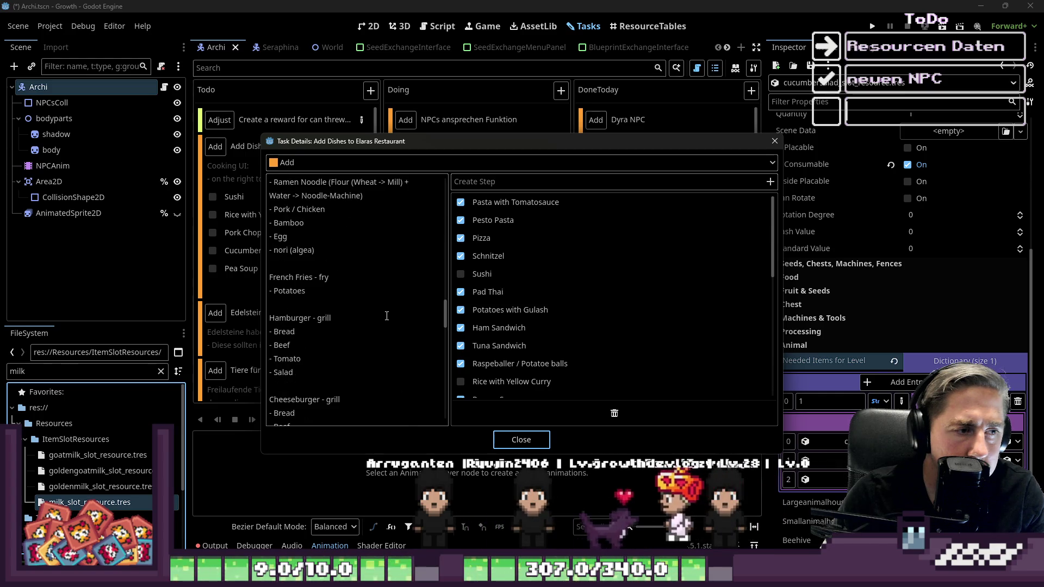
scroll(386, 316, down, 3)
scroll(387, 316, down, 2)
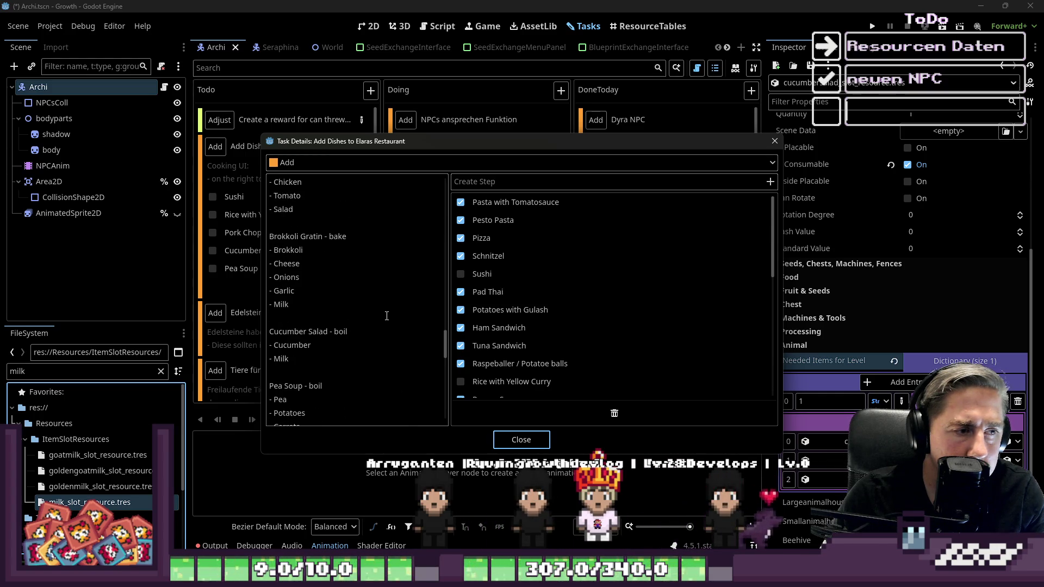
click(519, 445)
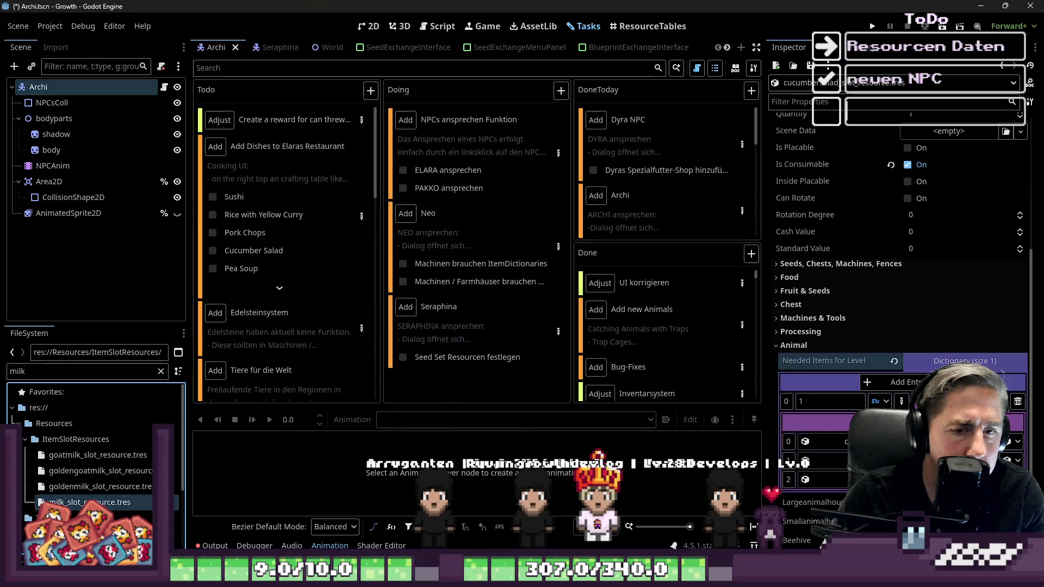
click(1017, 440)
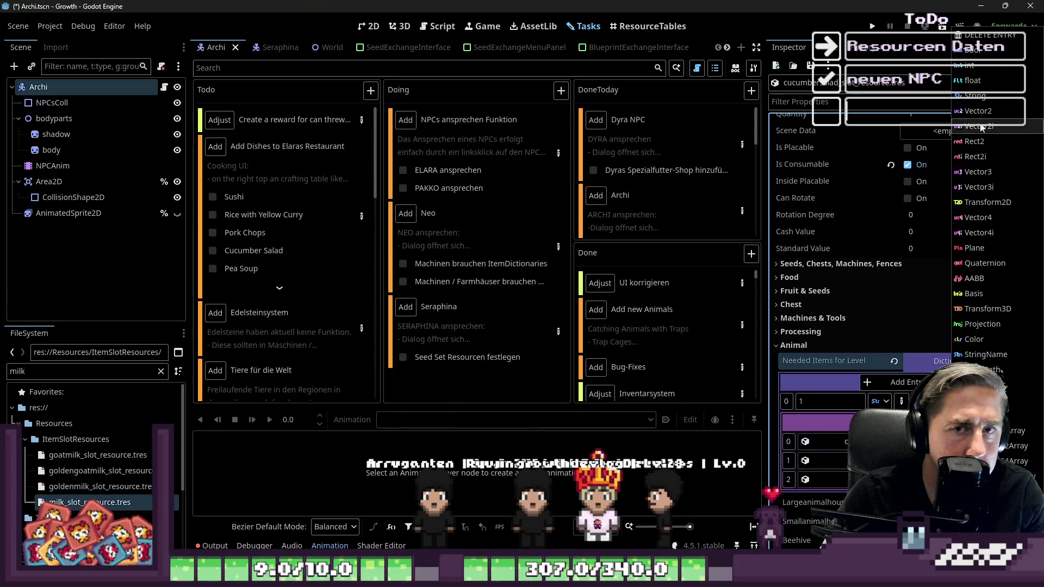
Step: Check off Cucumber Salad in the task card's dish list
click(985, 36)
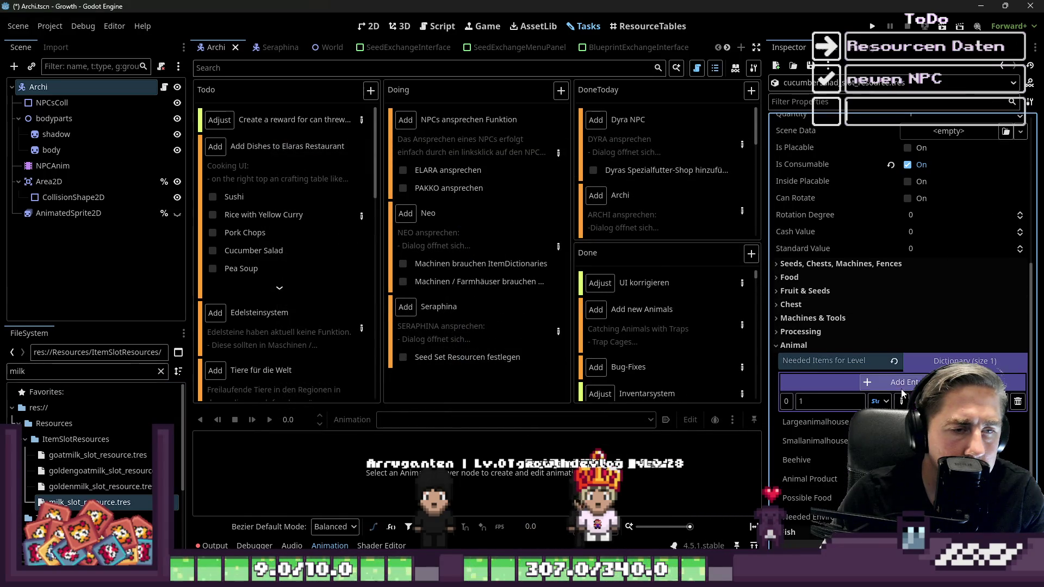
click(44, 371)
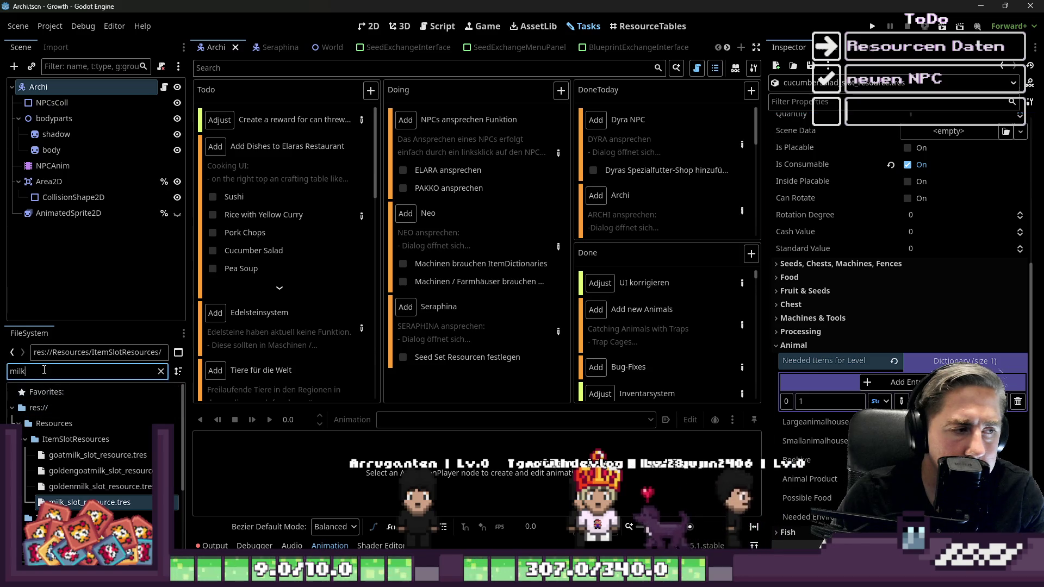
double_click(44, 371)
click(210, 250)
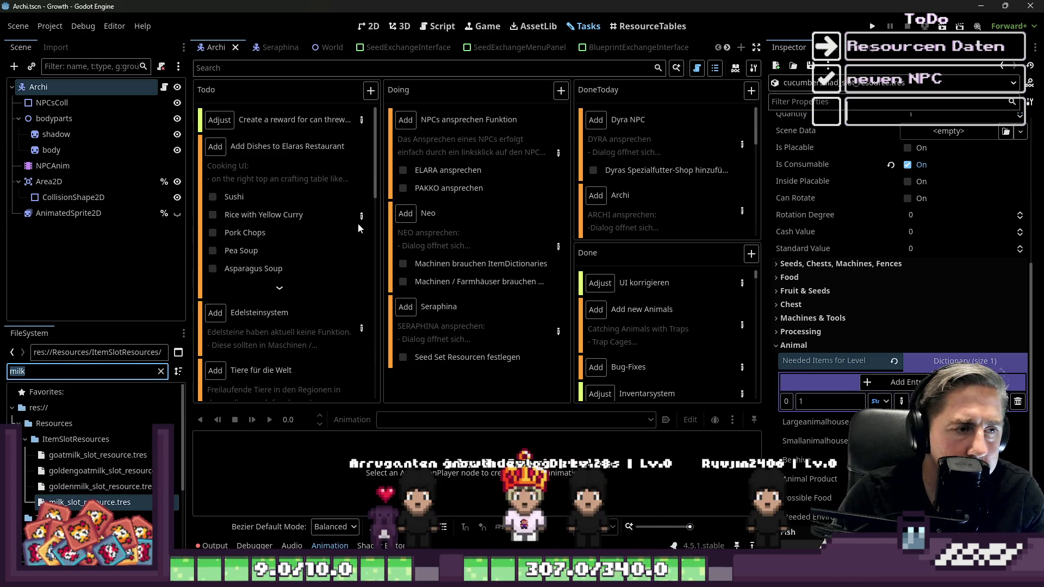
Step: Open the restaurant dishes task details and scroll down to the Pea Soup recipe
click(357, 228)
scroll(368, 326, down, 10)
scroll(363, 311, down, 1)
scroll(359, 296, up, 1)
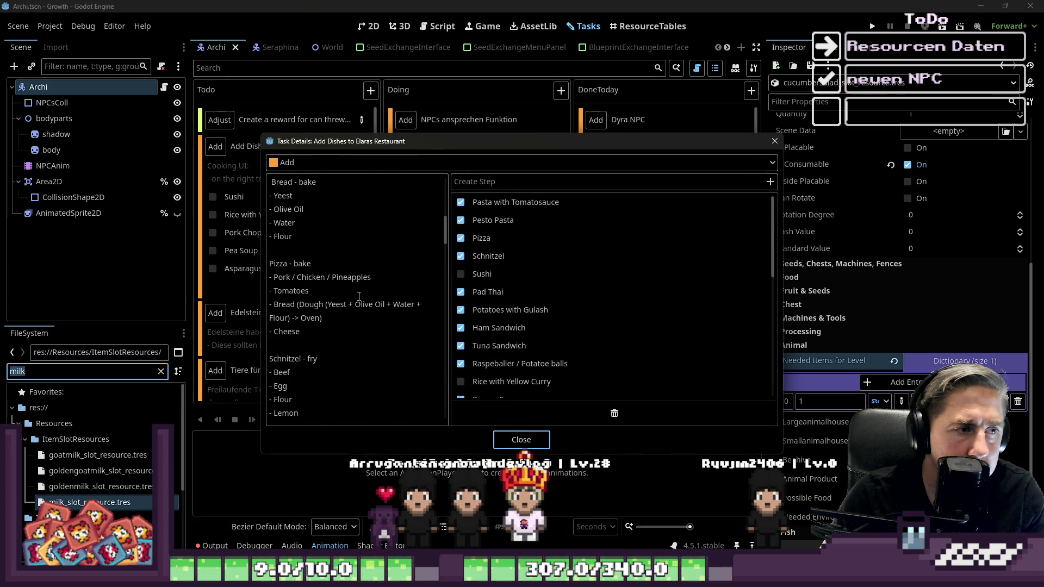
scroll(358, 296, down, 15)
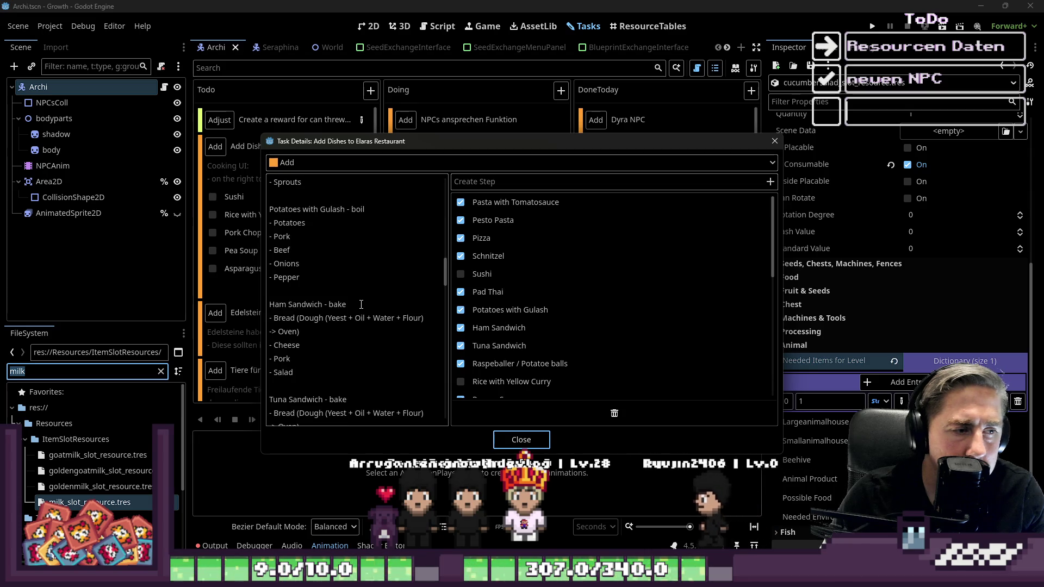
scroll(361, 304, down, 15)
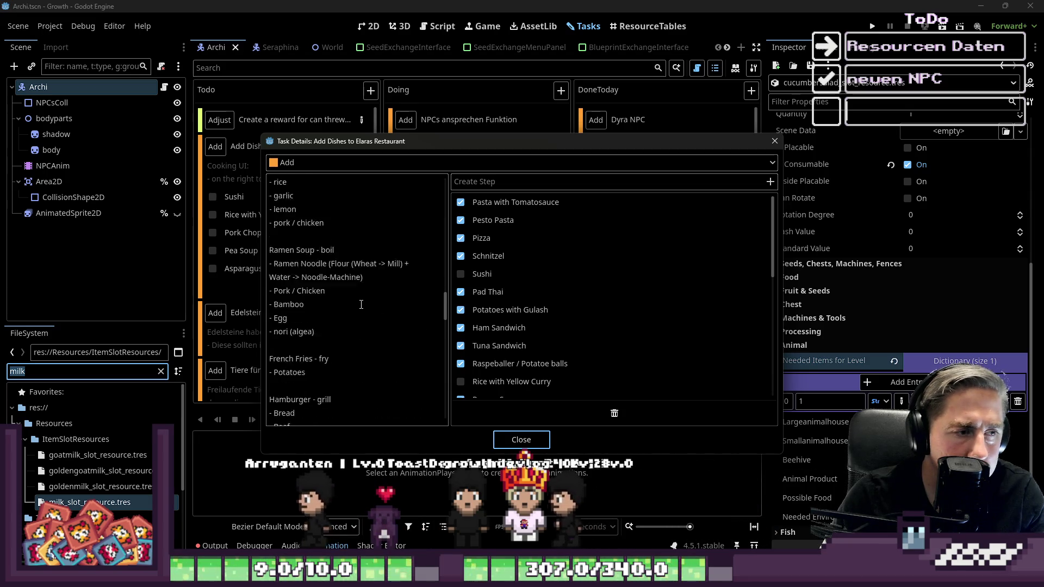
scroll(361, 302, down, 15)
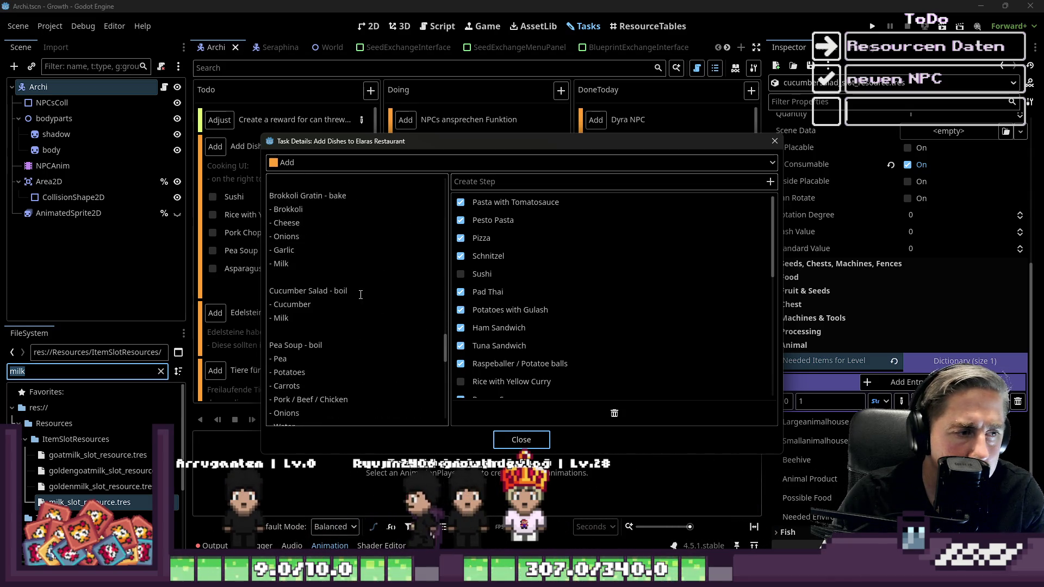
Step: Select the Pea Soup recipe's ingredient lines in the description
drag(305, 348, 268, 277)
double_click(278, 279)
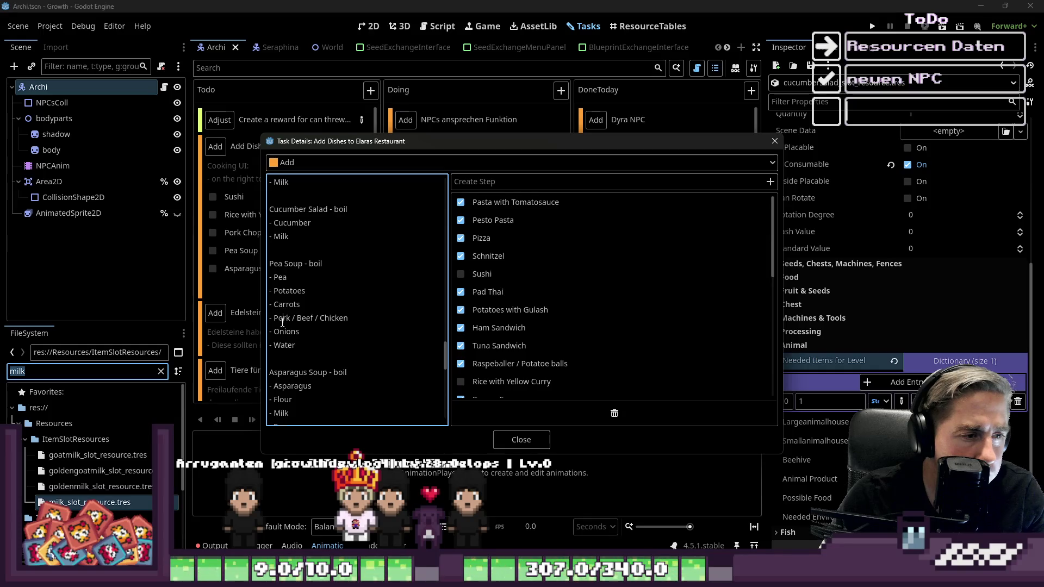
click(311, 358)
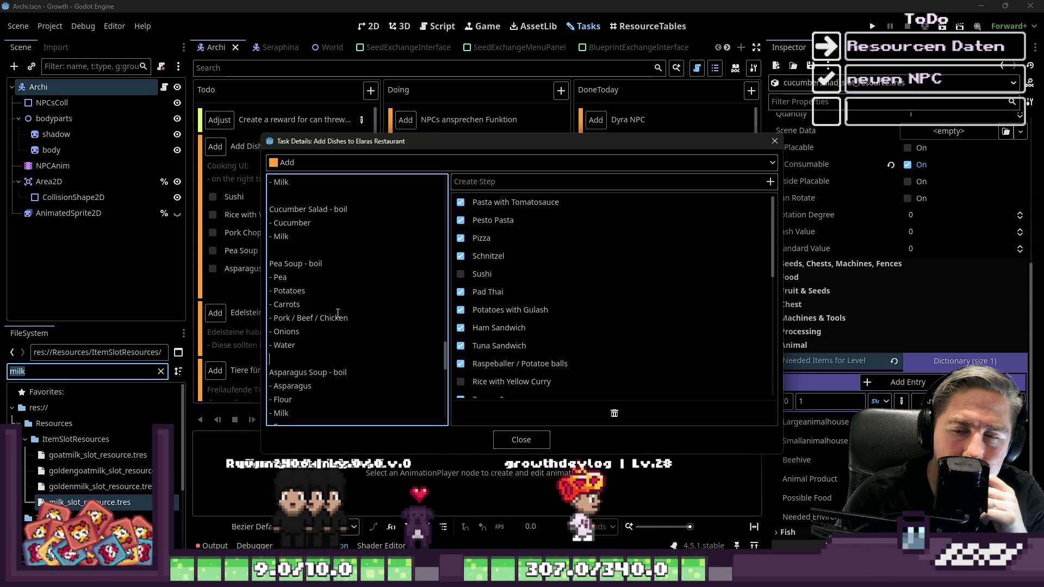
drag(323, 353, 269, 263)
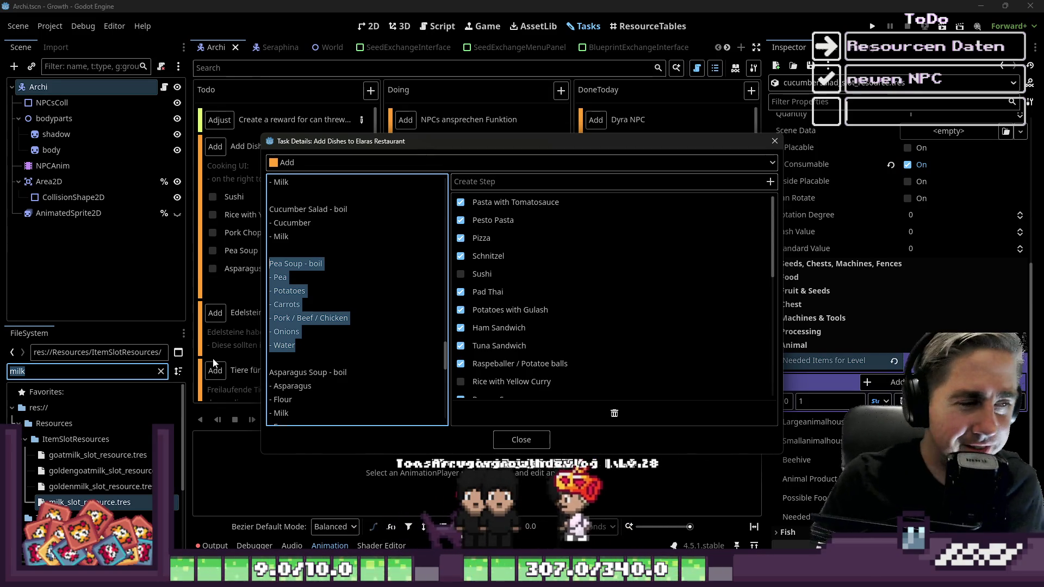
click(318, 342)
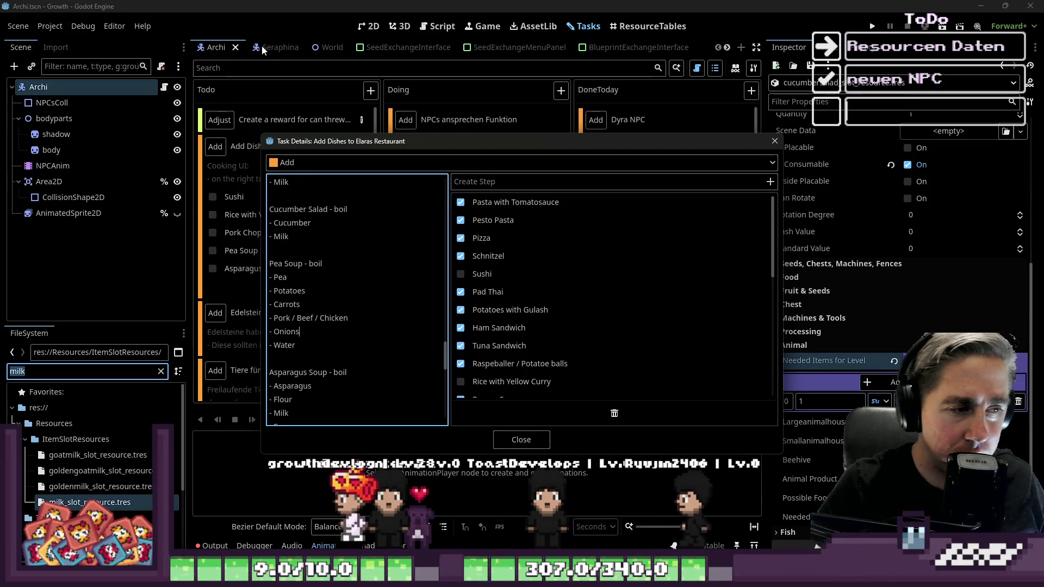
drag(299, 350, 259, 268)
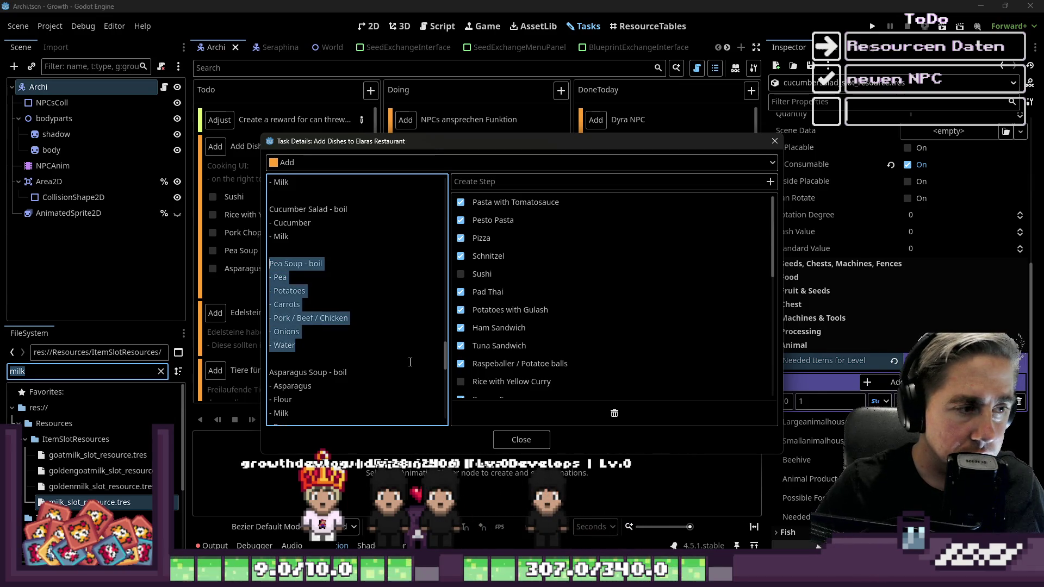
click(303, 328)
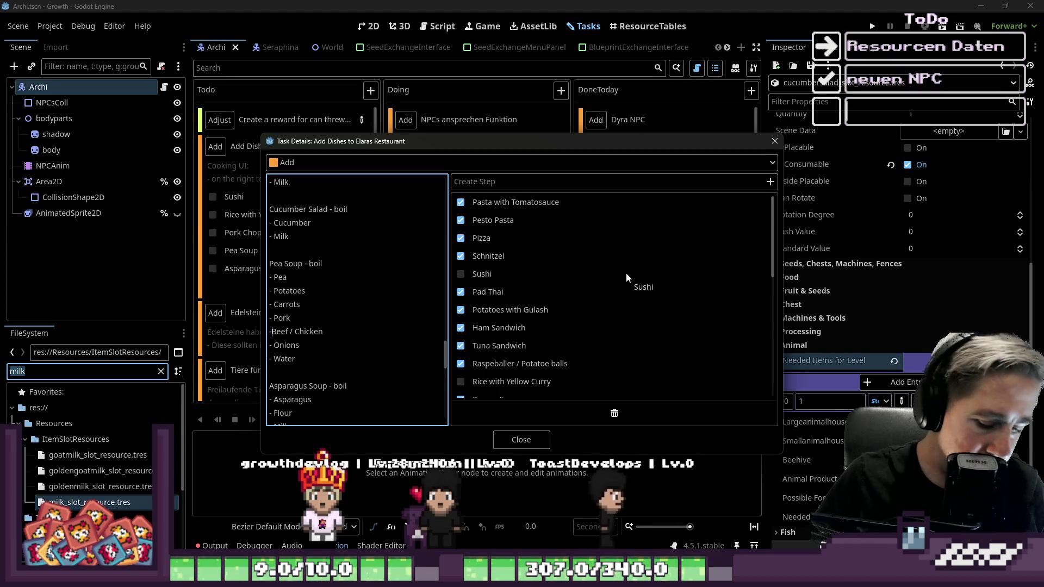
Step: Break 'Pork / Beef / Chicken' onto separate dash-prefixed lines in the Pea Soup recipe
key(Right)
key(Right)
key(Right)
key(BackSpace)
key(BackSpace)
key(Return)
text(-)
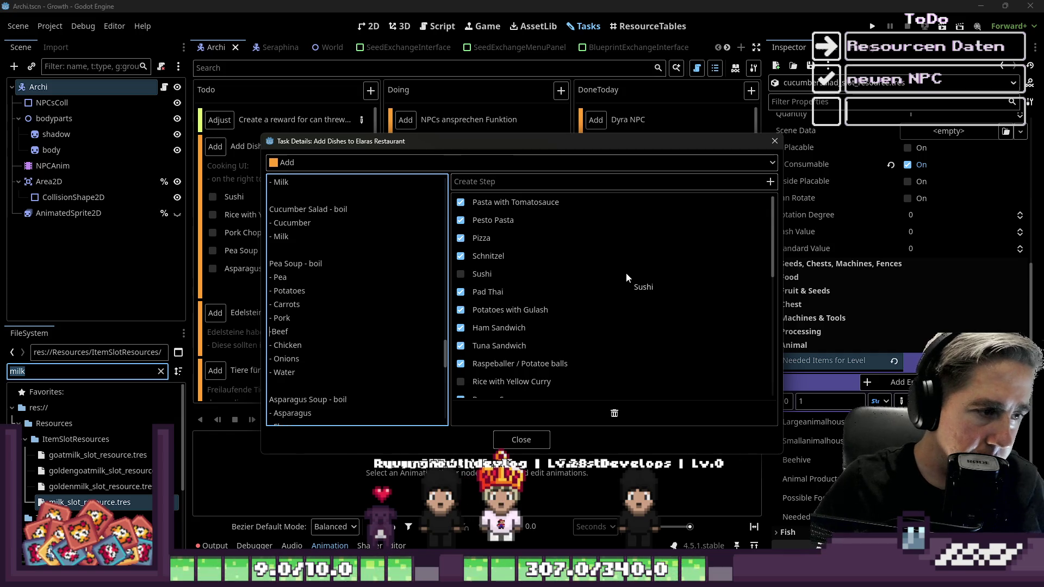
key(Up)
key(Up)
key(Right)
key(Right)
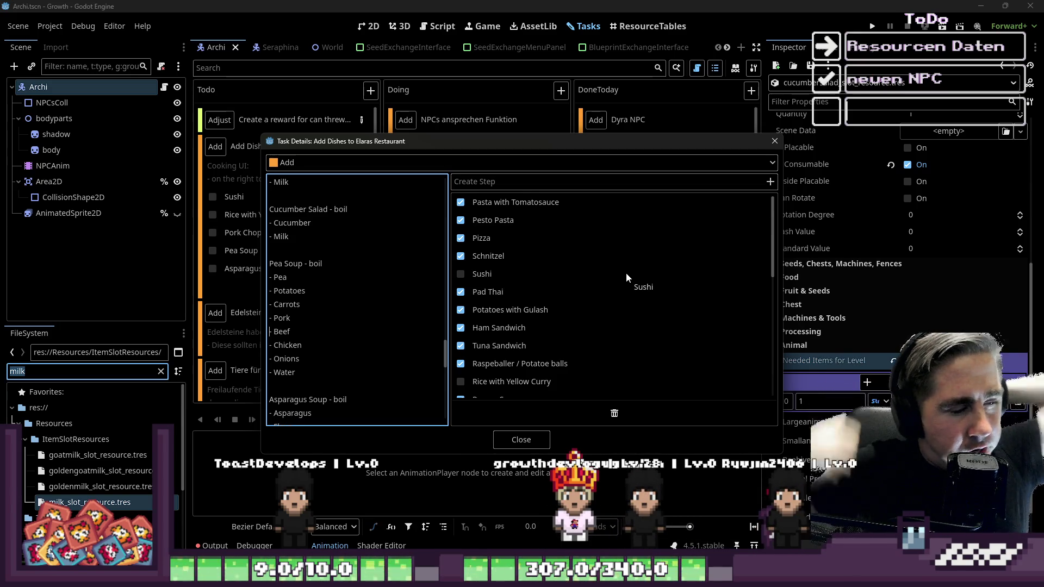
Step: Delete the Pork and Beef lines, keeping Chicken, and close the task details
key(shift+Down)
key(shift+Down)
key(Delete)
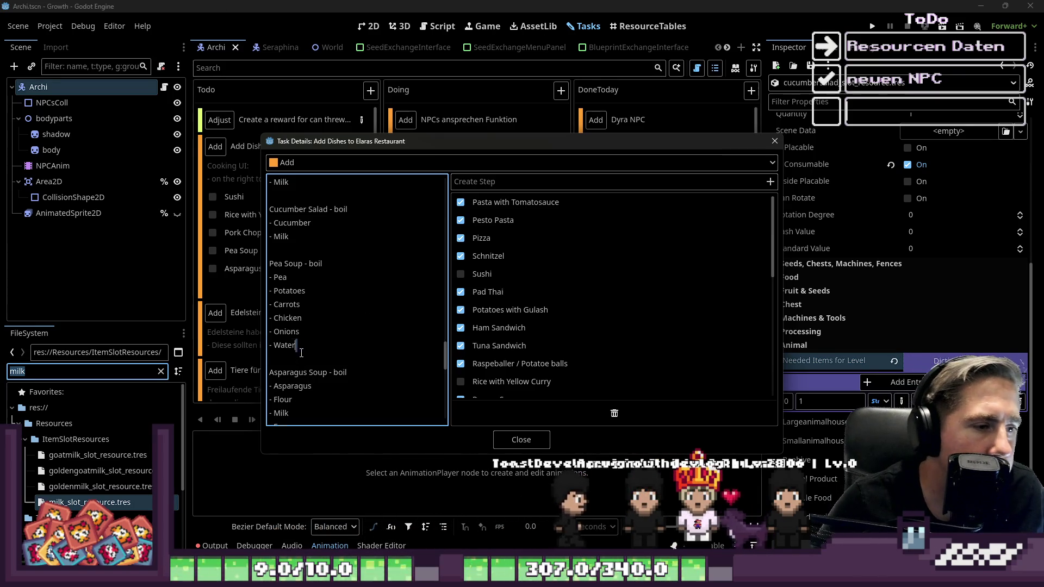
drag(301, 345, 272, 284)
click(300, 332)
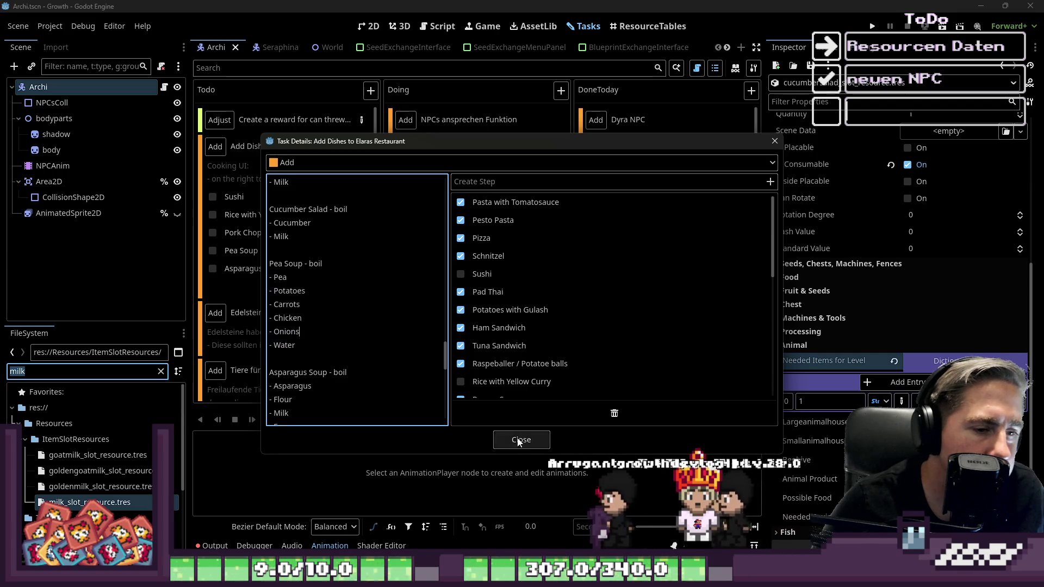
click(287, 318)
click(290, 333)
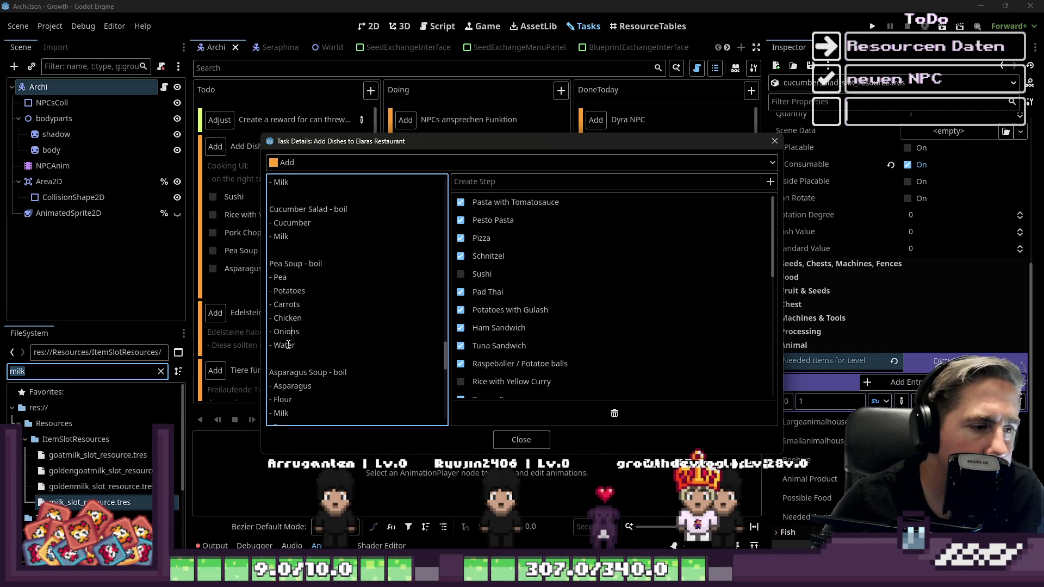
click(513, 438)
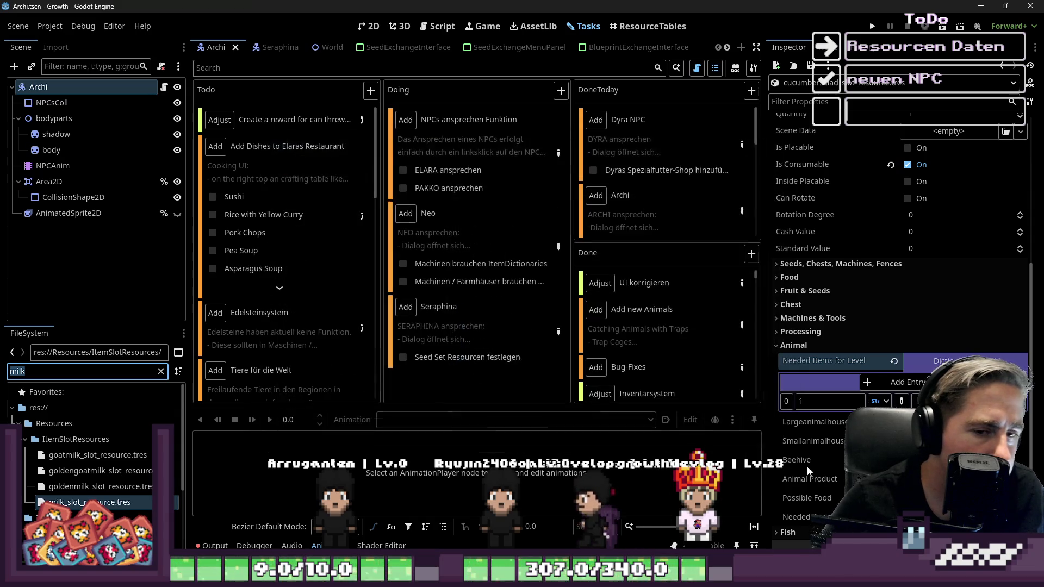
Step: Filter the FileSystem by 'pea' and open peasoup_slot_resource
scroll(815, 391, down, 2)
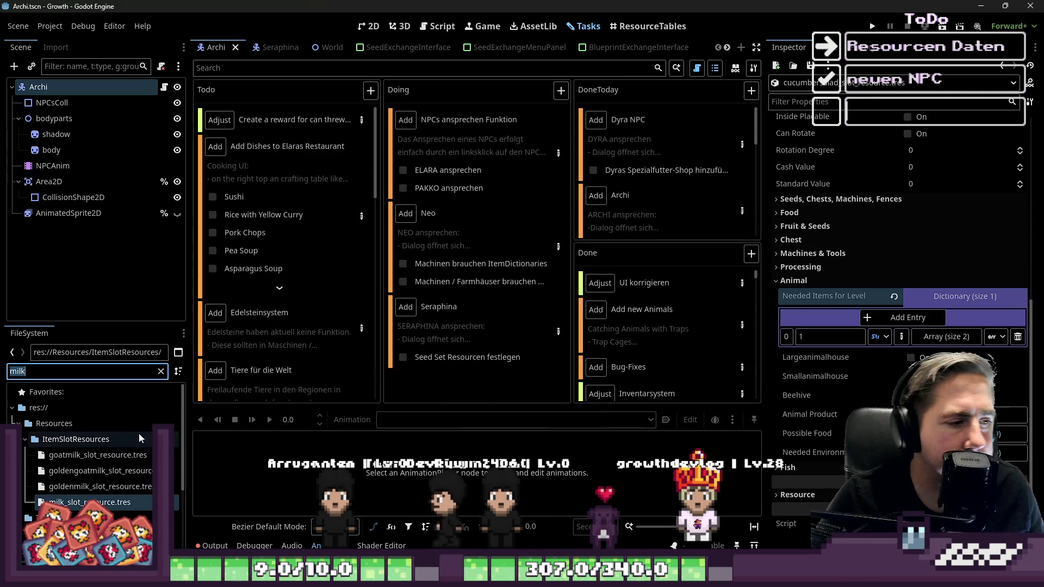
click(52, 375)
key(BackSpace)
key(BackSpace)
key(BackSpace)
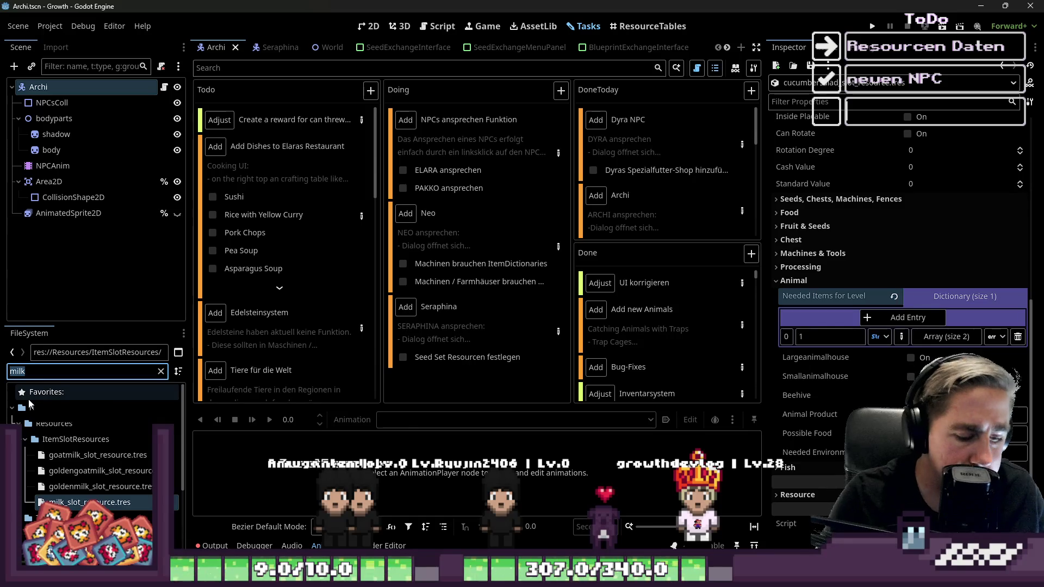
text(pea)
scroll(54, 424, down, 2)
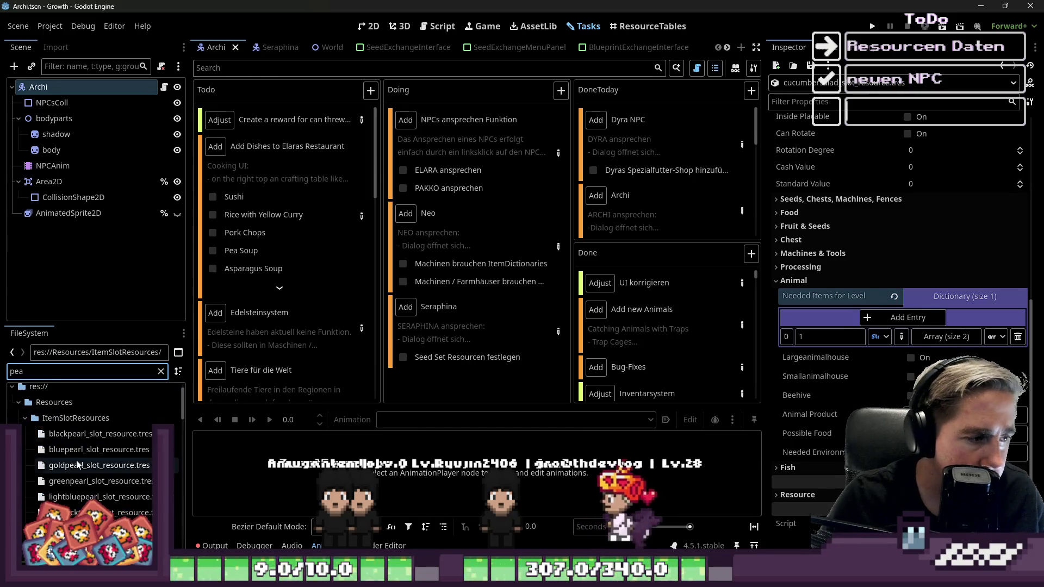
scroll(107, 475, down, 1)
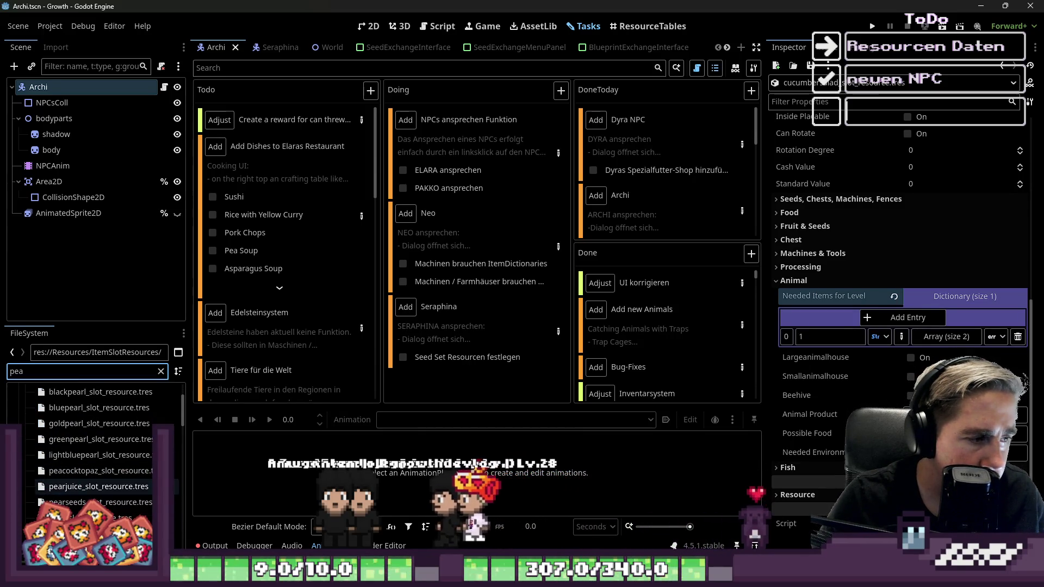
scroll(72, 473, down, 1)
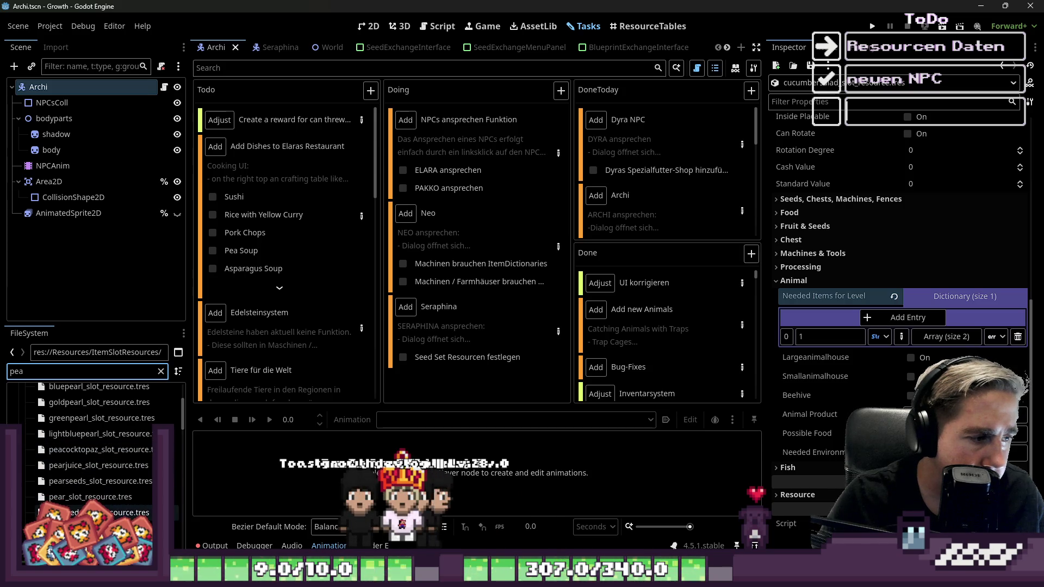
click(87, 528)
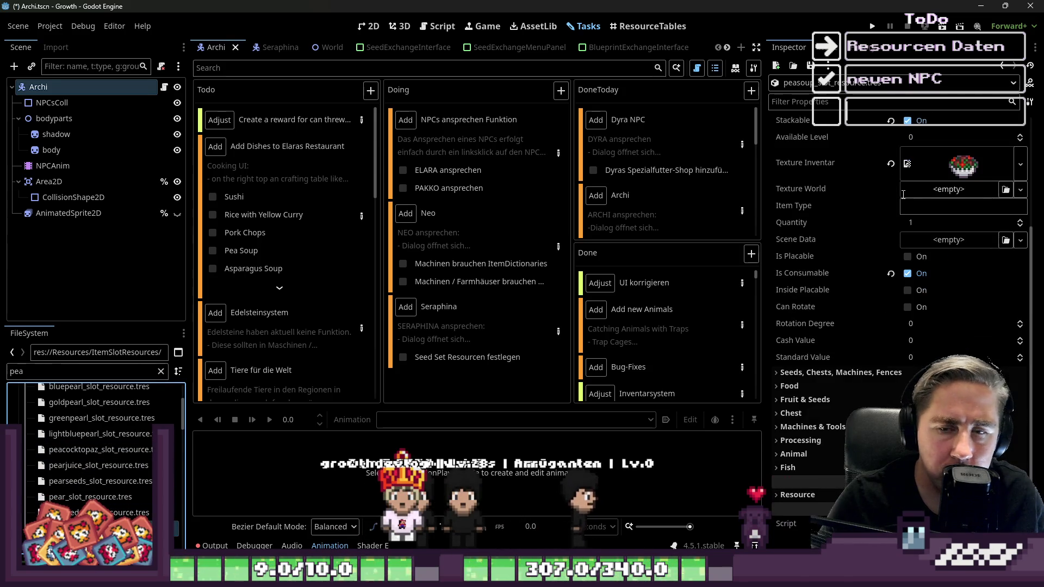
Step: Add a Needed Items for Level entry under Animal with key 1 and an Array value
click(794, 453)
scroll(903, 361, down, 3)
click(907, 337)
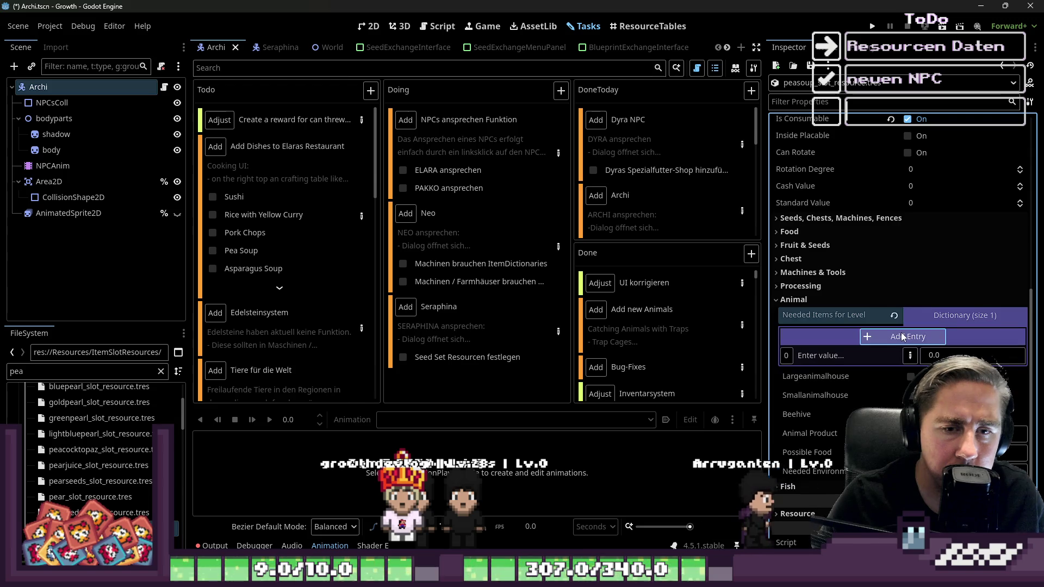
click(856, 354)
text(1)
click(996, 355)
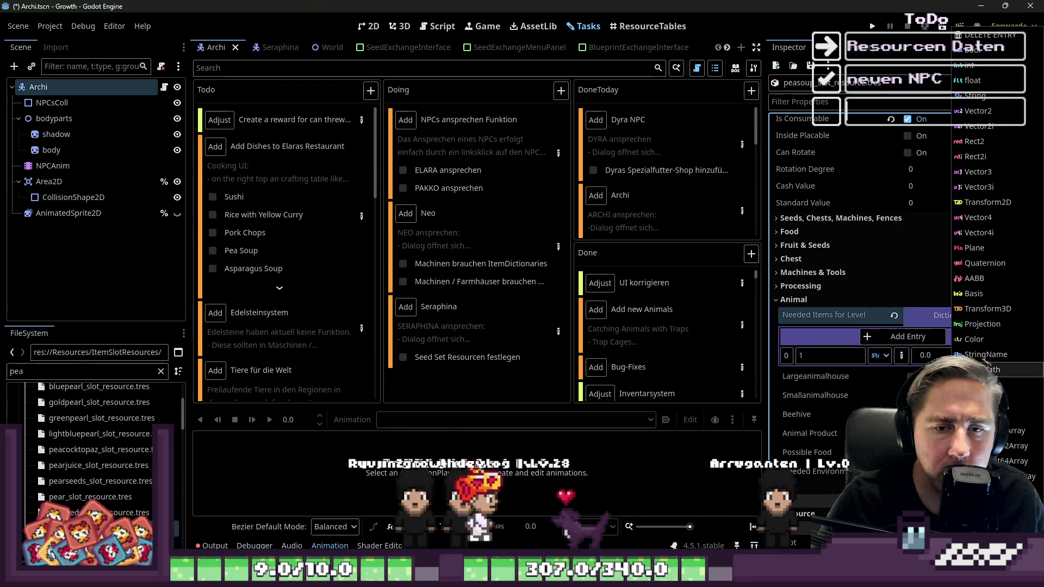
click(978, 400)
click(1002, 355)
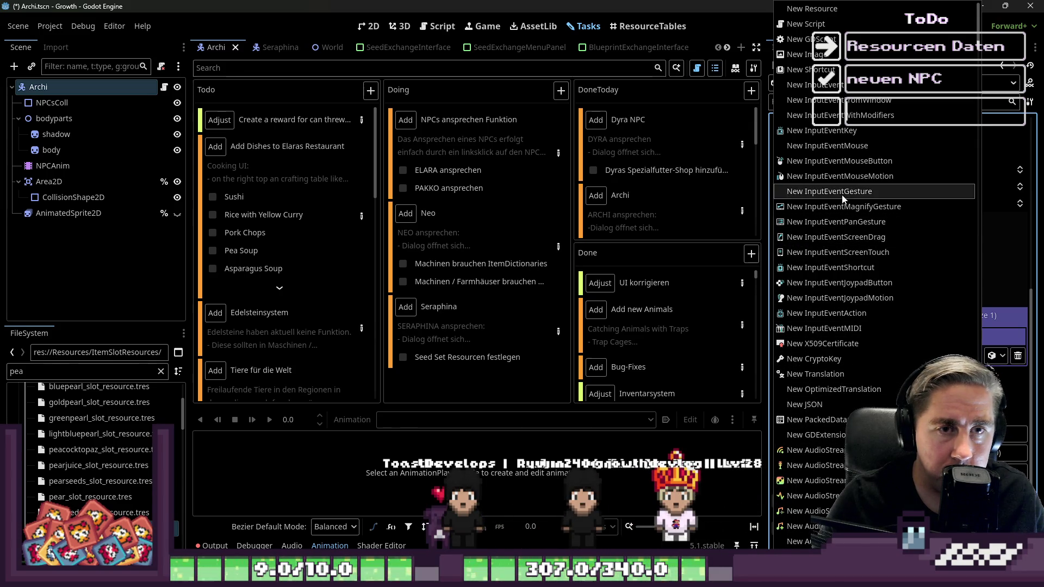
click(997, 356)
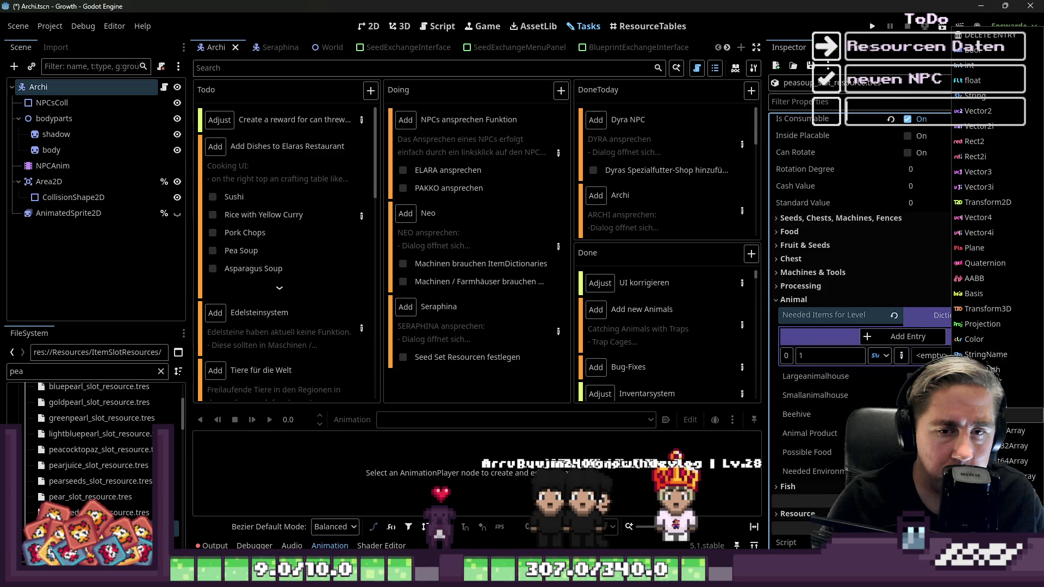
click(984, 430)
Step: Put pea_slot_resource in the array's first object element and add more empty slots
click(934, 356)
click(897, 377)
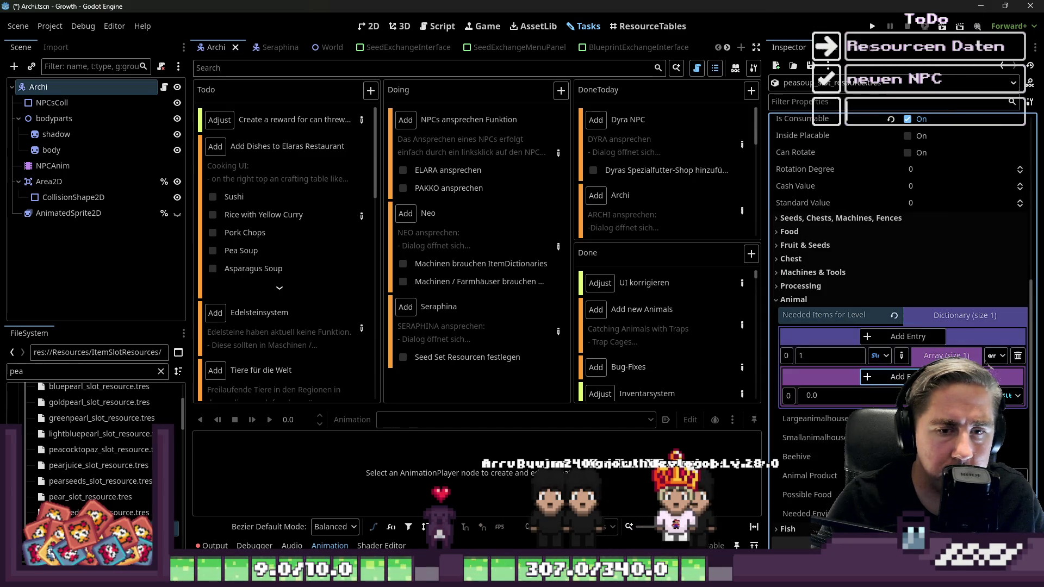
click(995, 395)
click(995, 385)
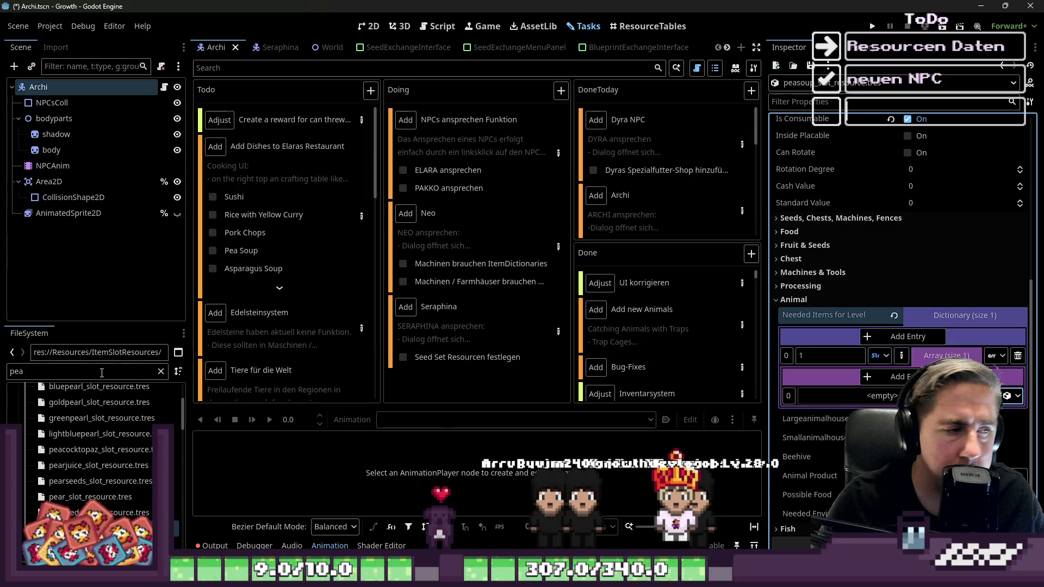
scroll(93, 462, down, 1)
drag(92, 523, 848, 396)
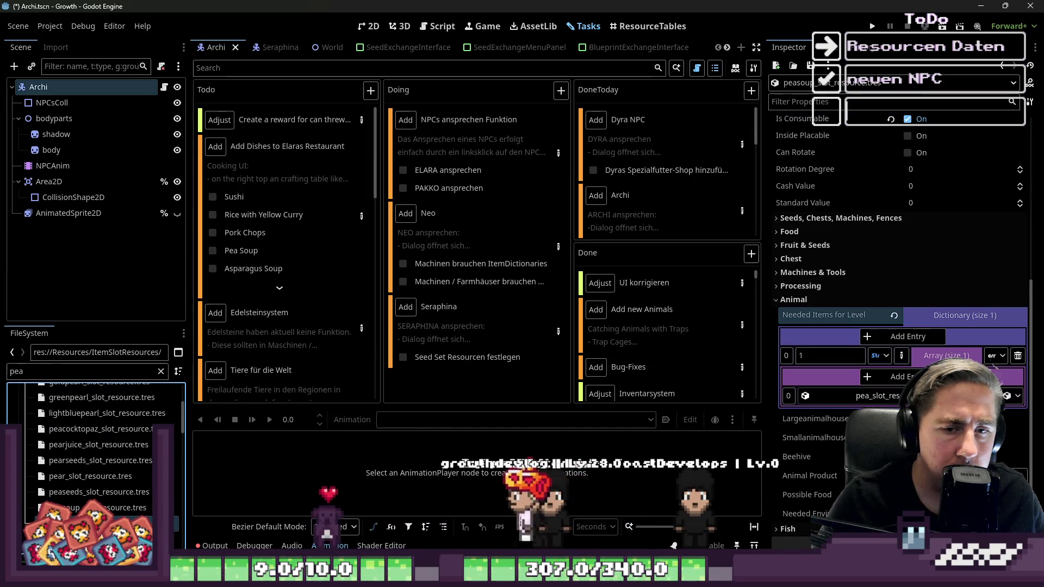
click(896, 377)
click(896, 377)
click(896, 378)
click(896, 377)
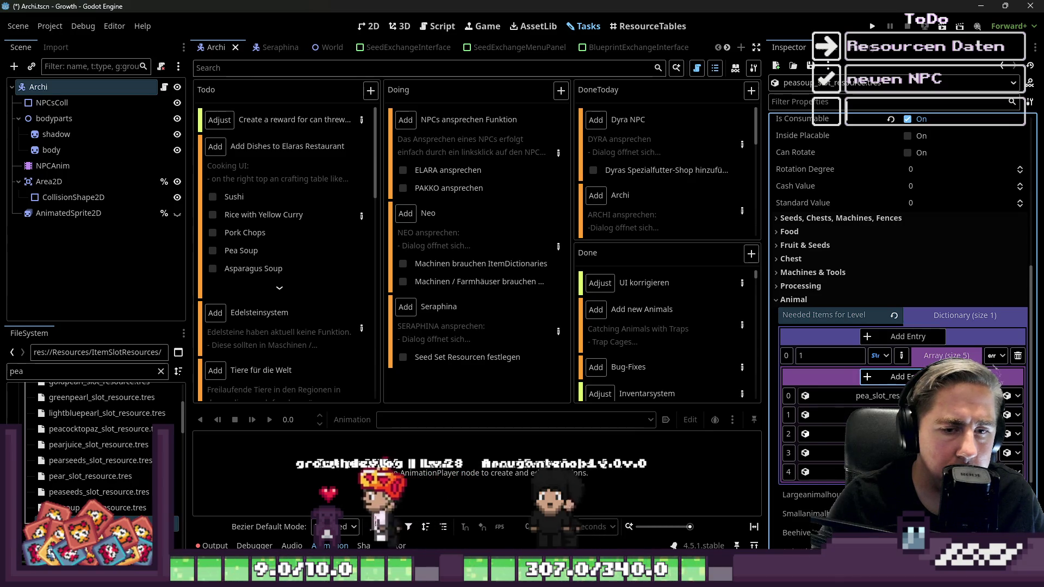
click(896, 377)
double_click(81, 370)
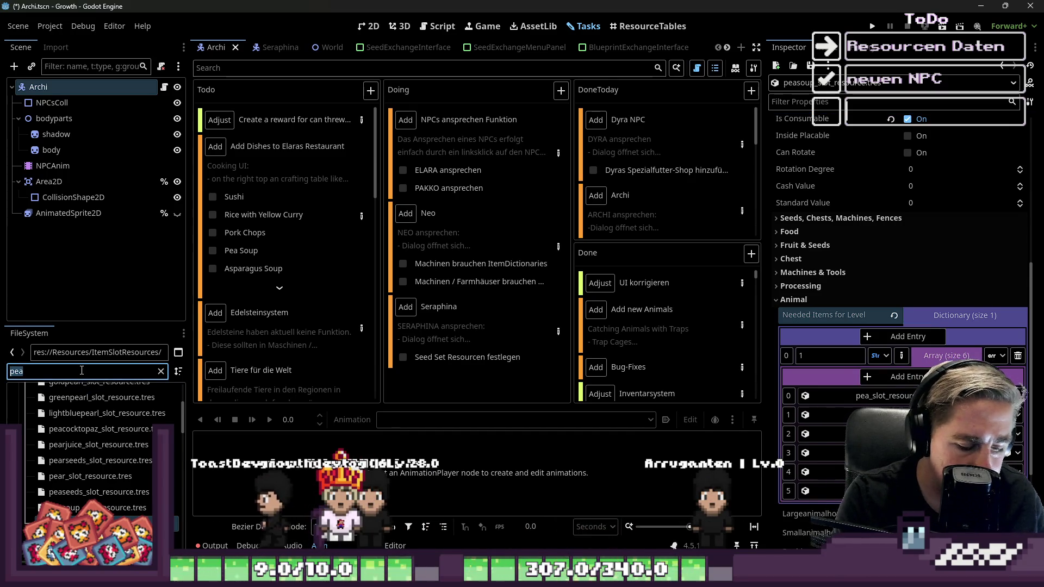
Step: Look up the water and carrot slot resources, then drag redonion_slot_resource into array slot 3
text(water)
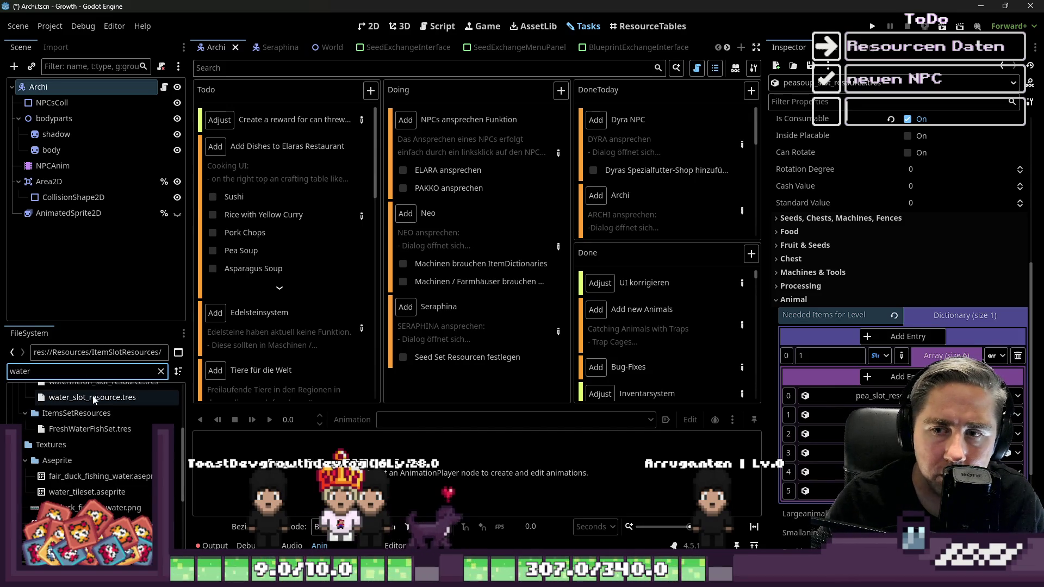
scroll(82, 396, up, 4)
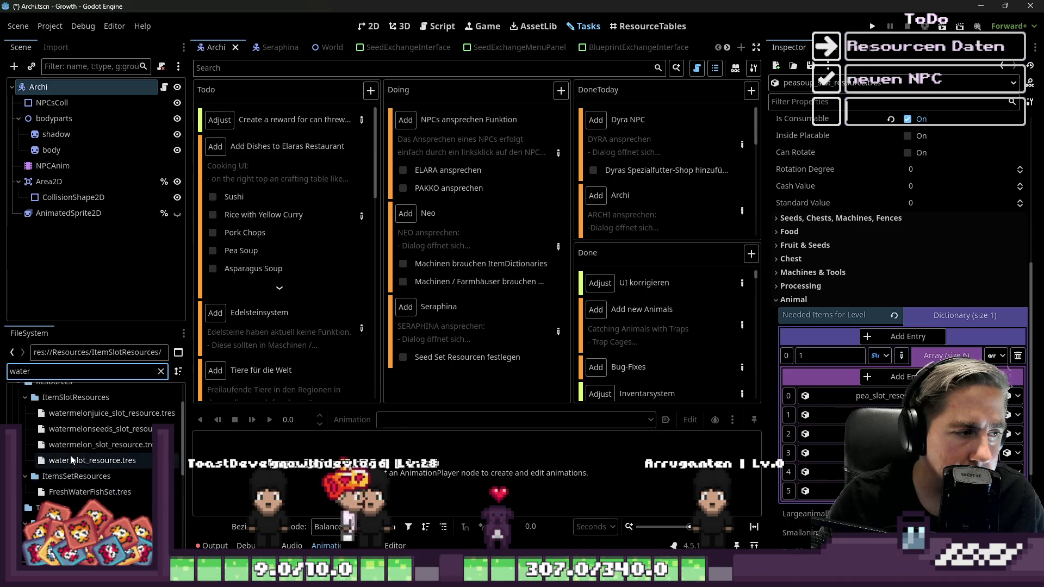
click(56, 460)
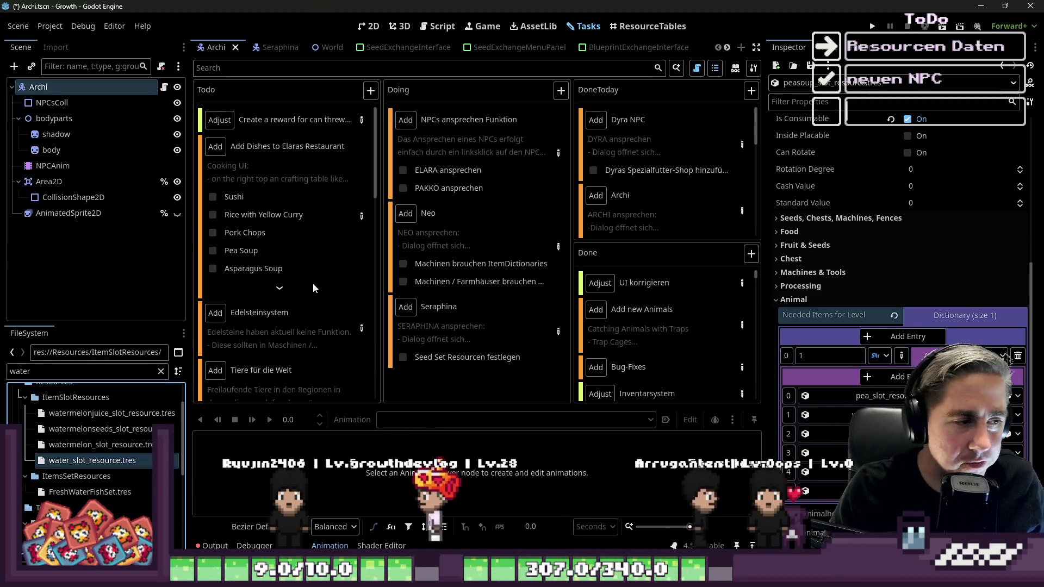
double_click(87, 370)
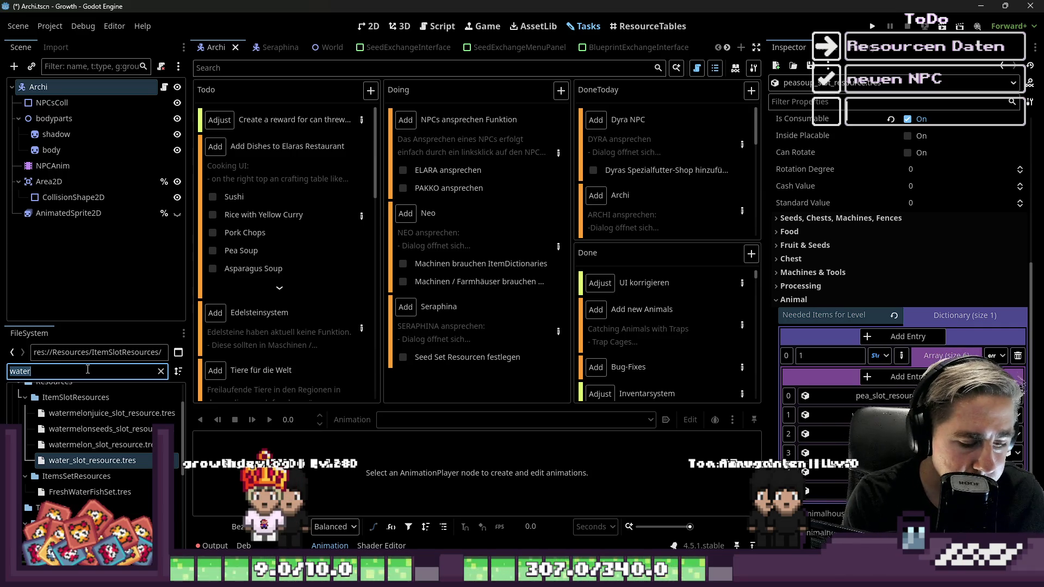
text(carrot)
click(95, 444)
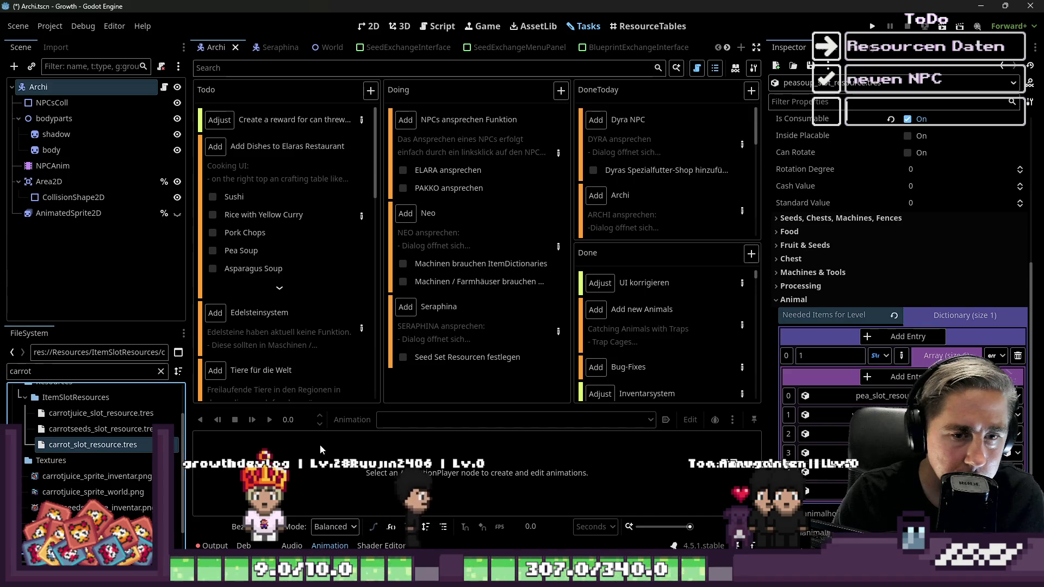
text(onion)
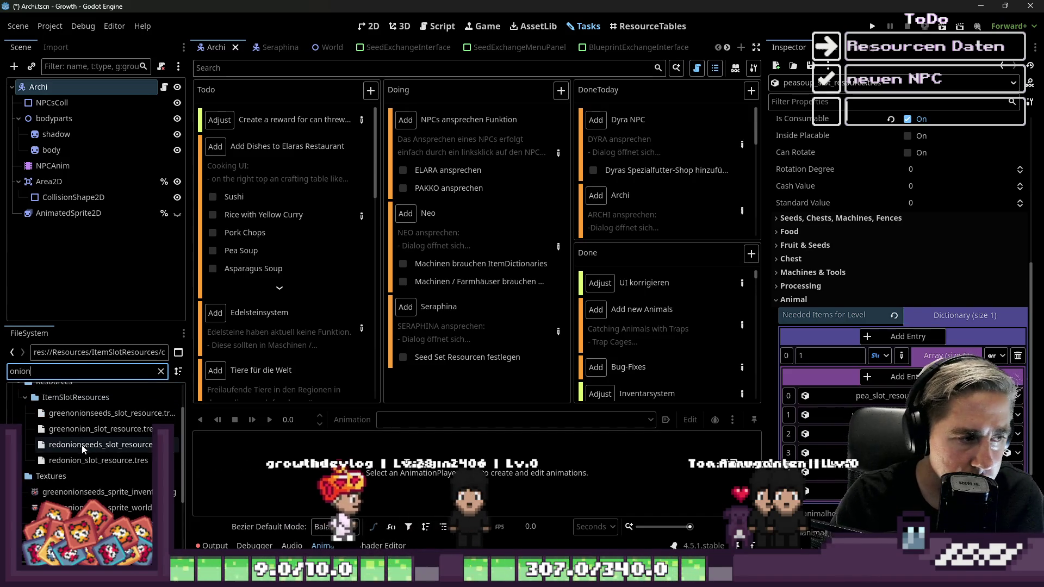
click(67, 446)
drag(71, 460, 799, 451)
Step: Filter the FileSystem by 'chicken' and select the raw and grilled chicken slot resources
click(73, 370)
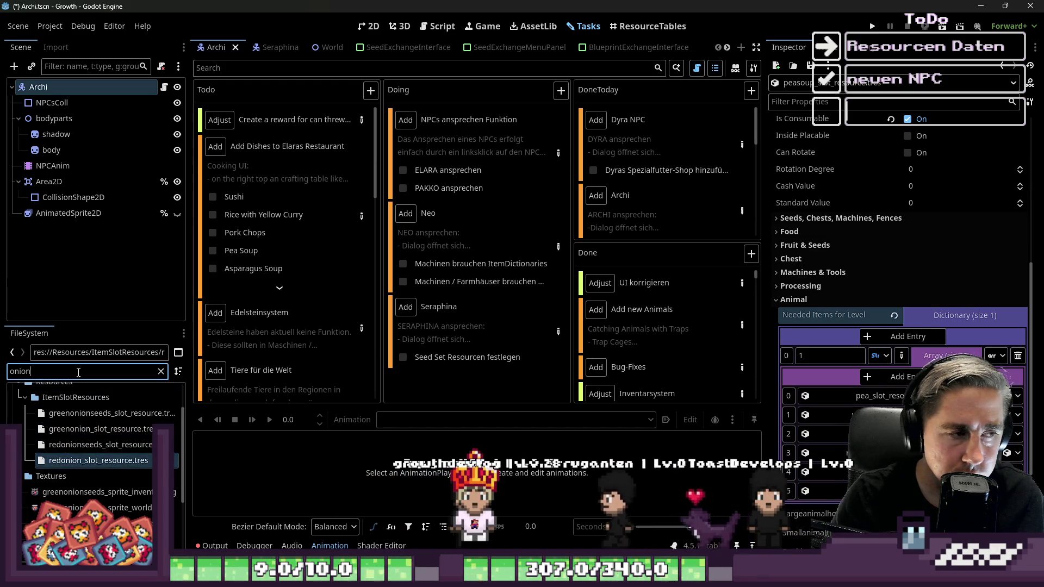
text(chicken)
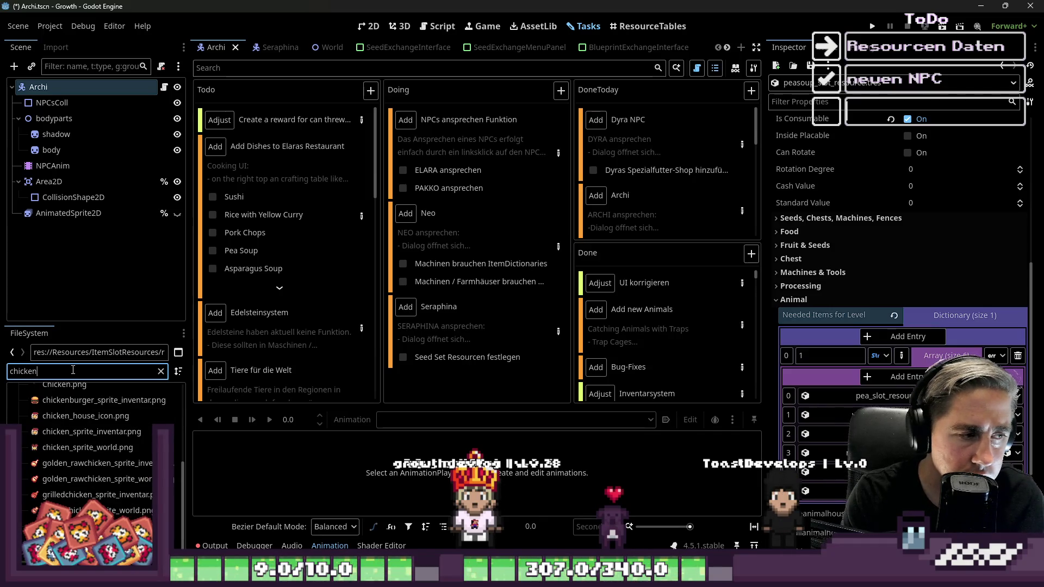
scroll(76, 451, up, 3)
click(77, 463)
click(76, 443)
drag(76, 442, 201, 461)
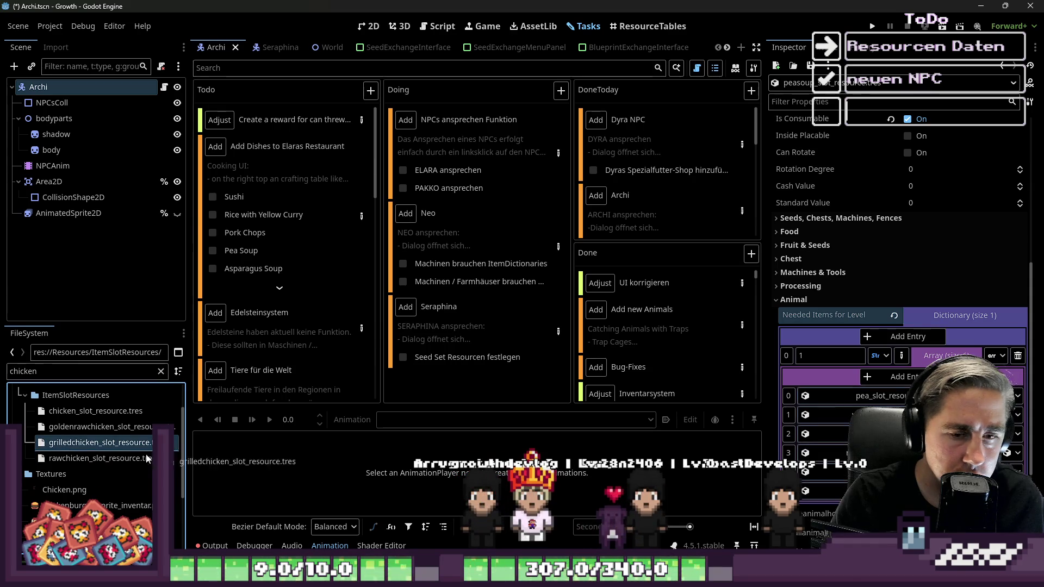
click(58, 459)
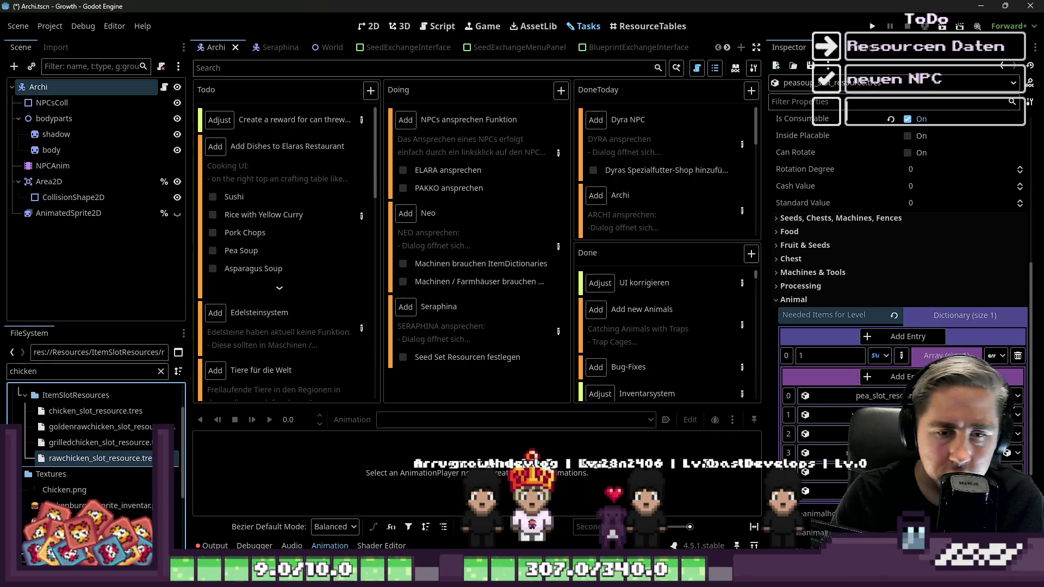
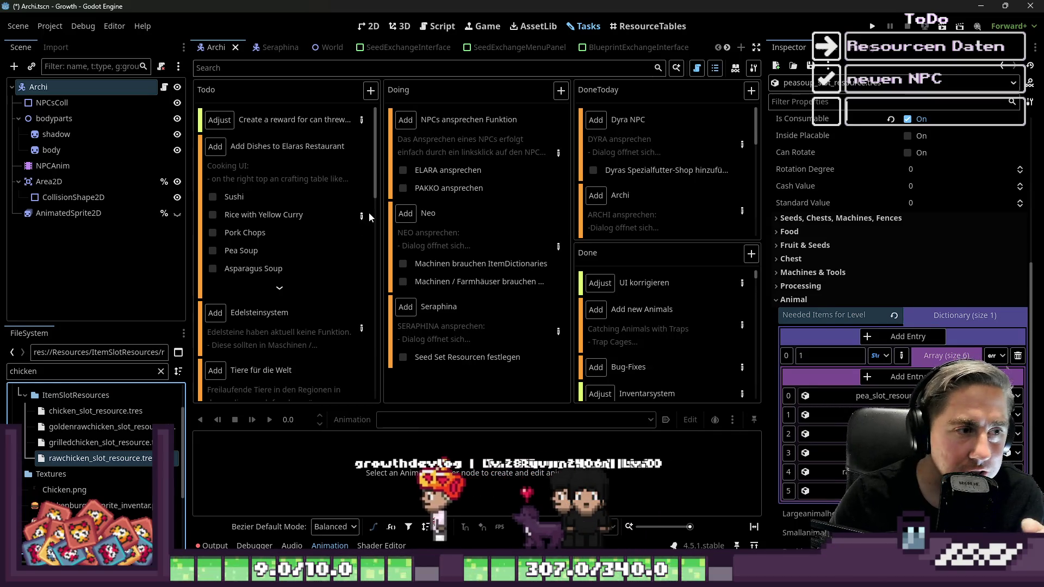
Step: Open the restaurant dishes task details and scroll through its recipe notes
click(362, 216)
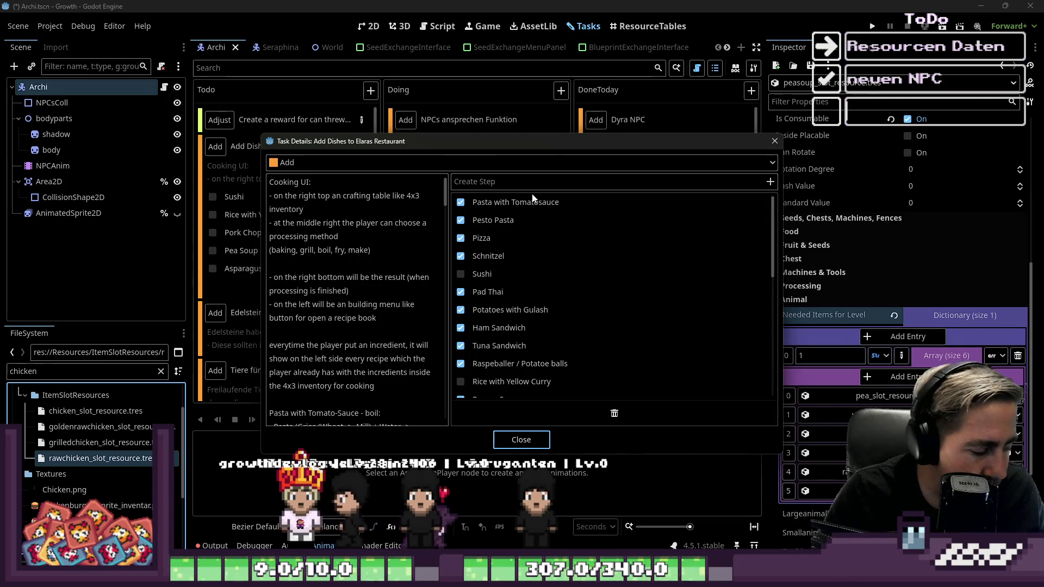
scroll(309, 346, down, 10)
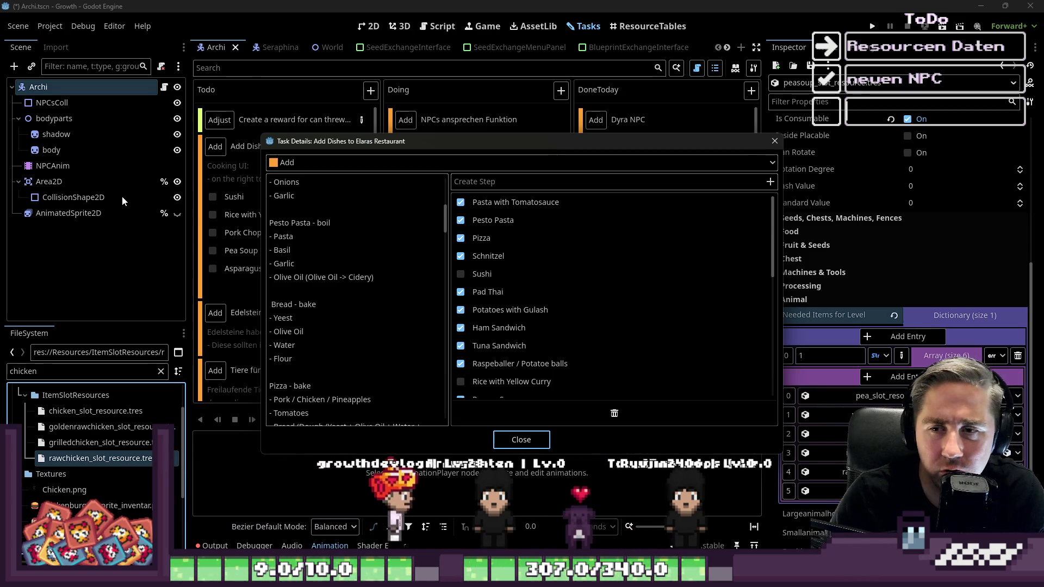
scroll(342, 288, down, 3)
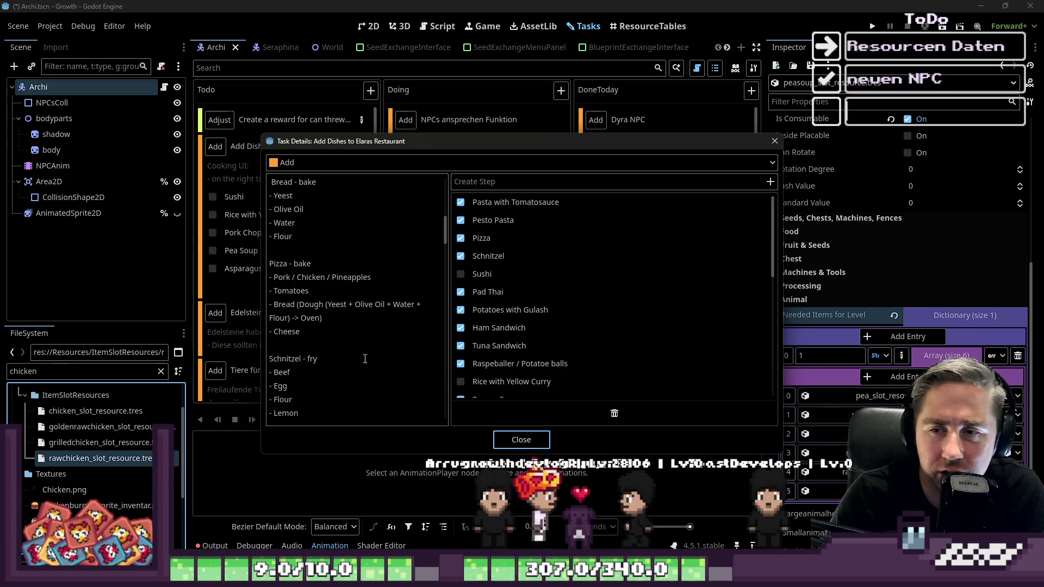
scroll(404, 345, down, 5)
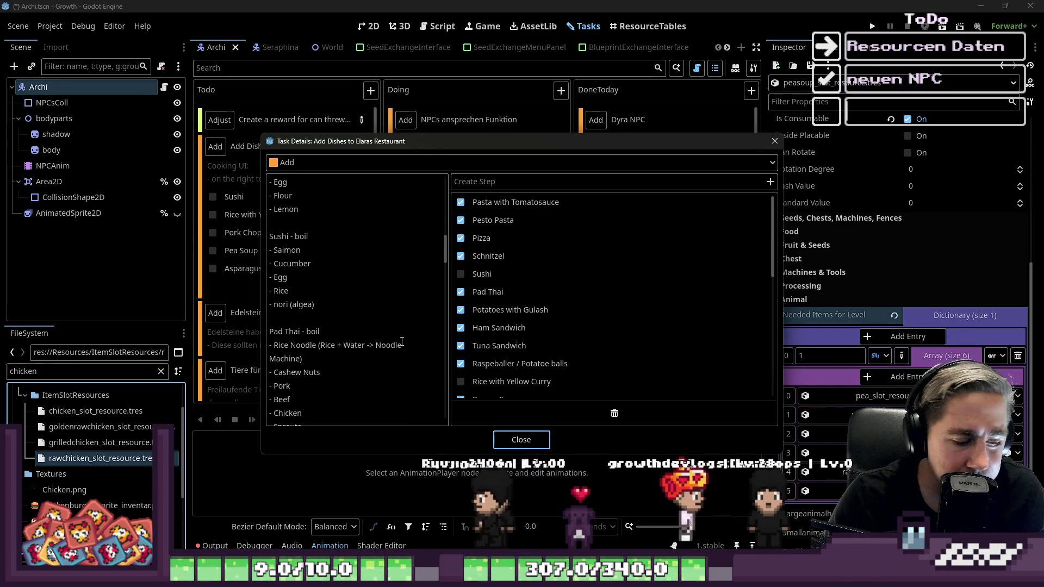
scroll(397, 327, down, 4)
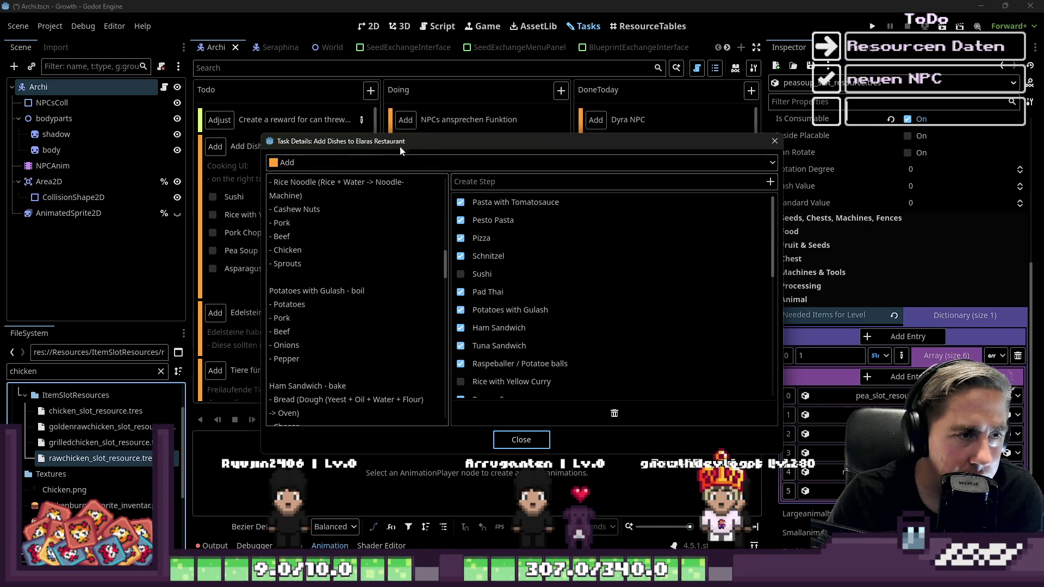
mouse_move(535, 152)
mouse_down()
mouse_move(658, 144)
mouse_move(562, 85)
mouse_up()
Step: Read further down the recipes, highlighting the Chicken, Onions and Water lines, then close the details
scroll(344, 220, down, 6)
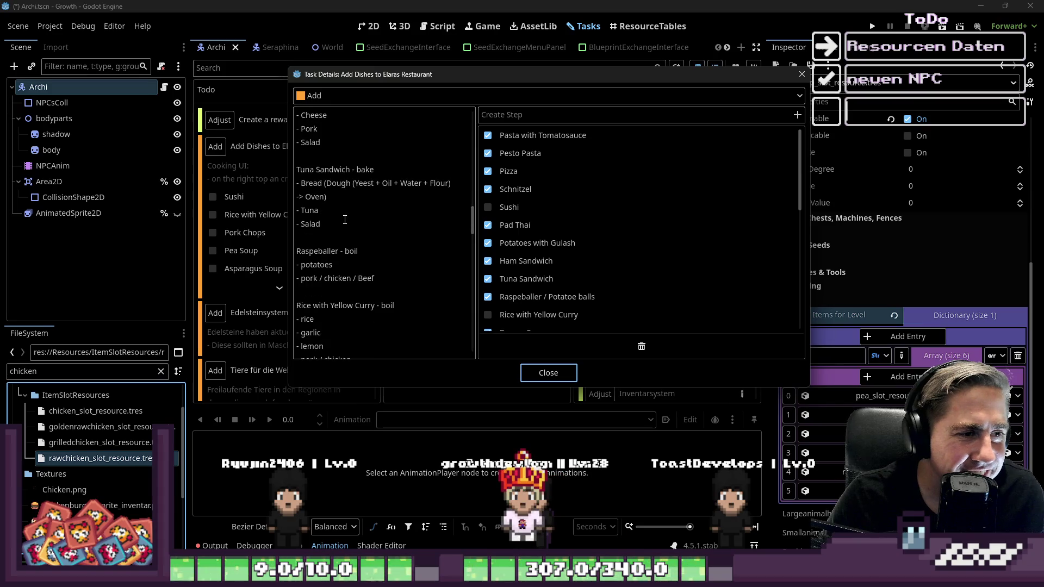
scroll(510, 245, down, 7)
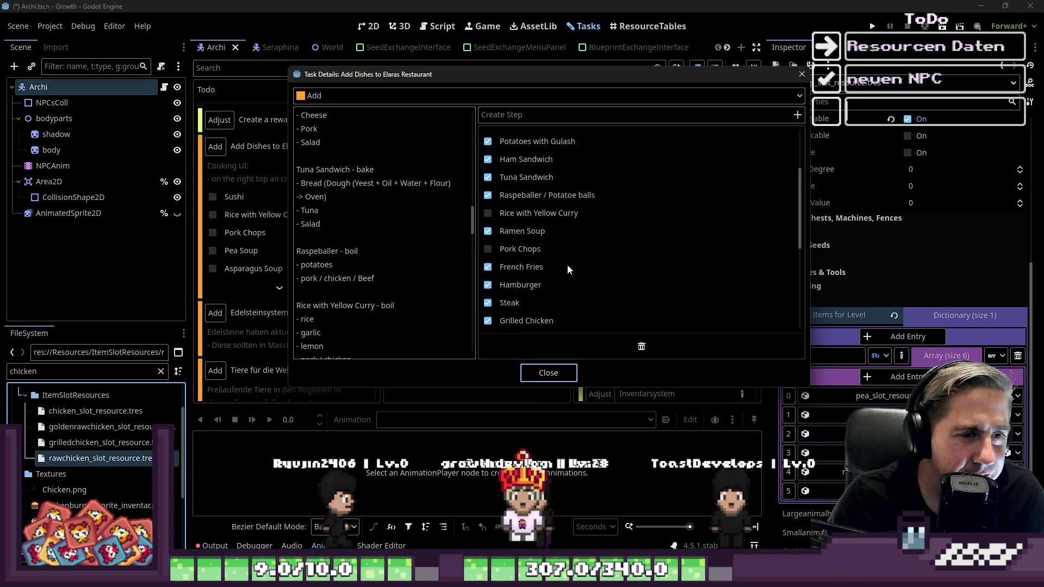
scroll(335, 235, down, 10)
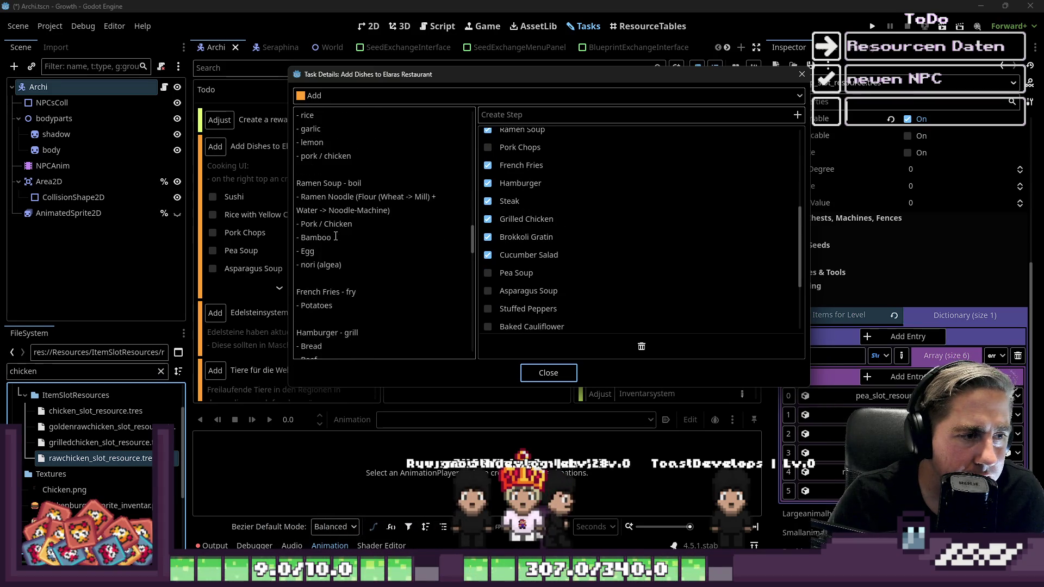
scroll(335, 236, down, 15)
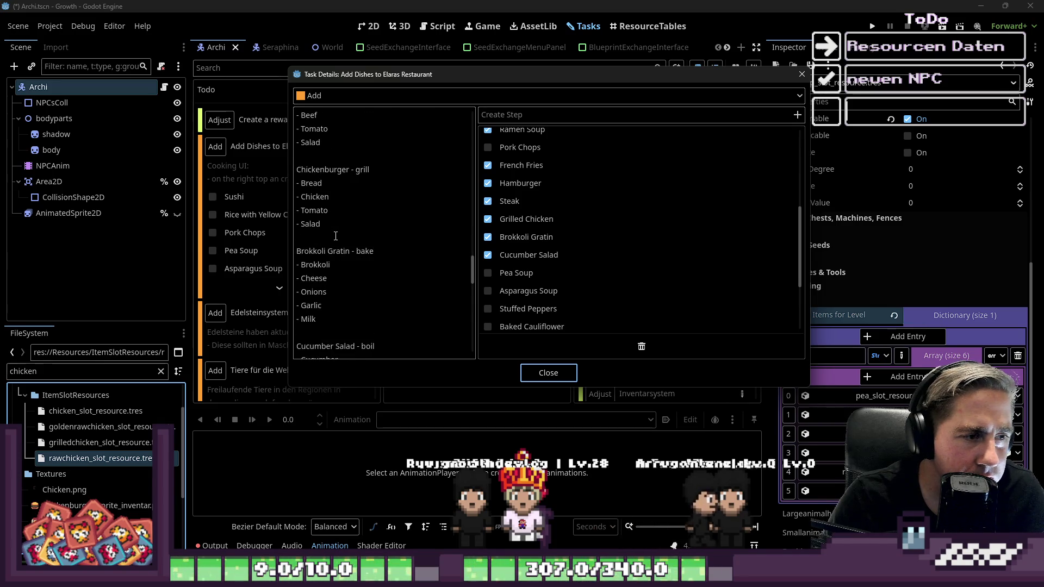
drag(335, 235, 293, 216)
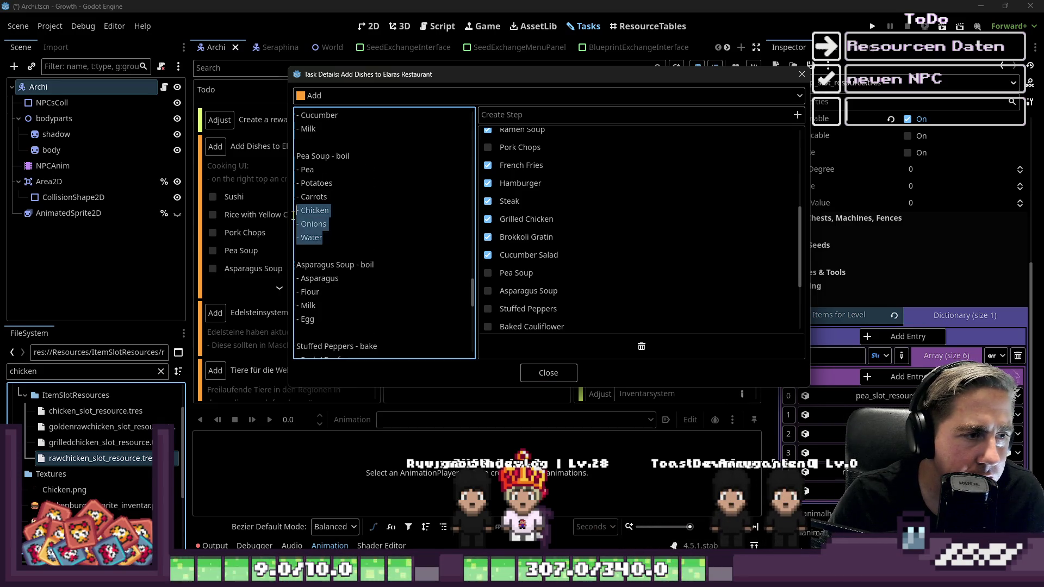
click(548, 373)
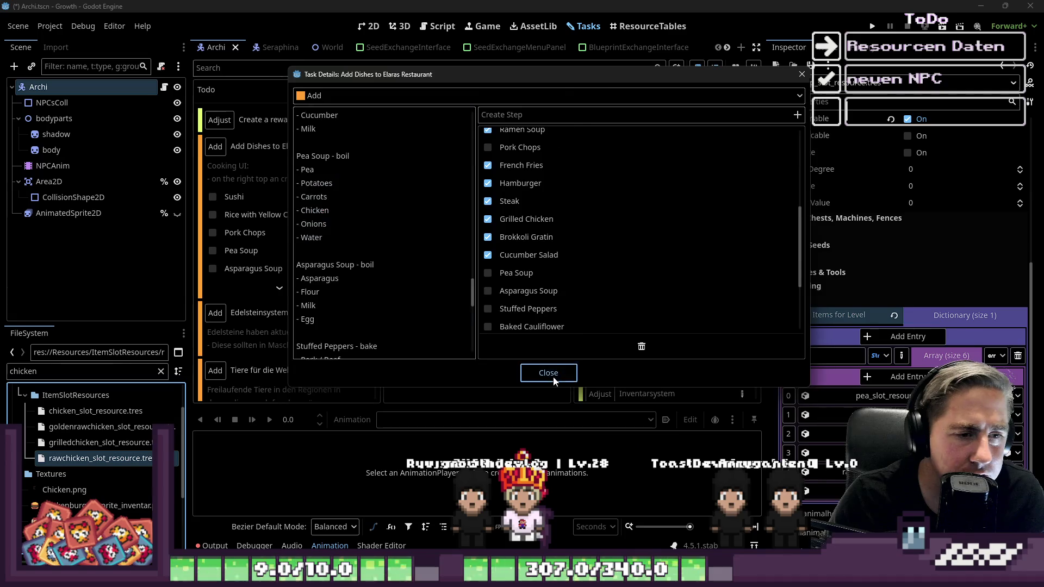
Step: Filter the FileSystem to 'potatos' and select the potato seeds resource
double_click(94, 371)
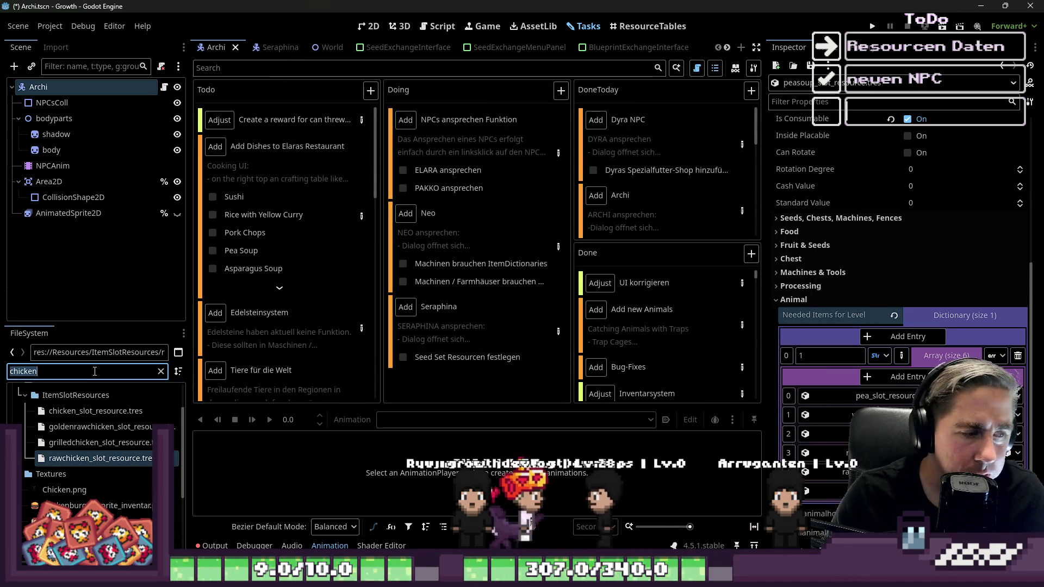
text(potatos)
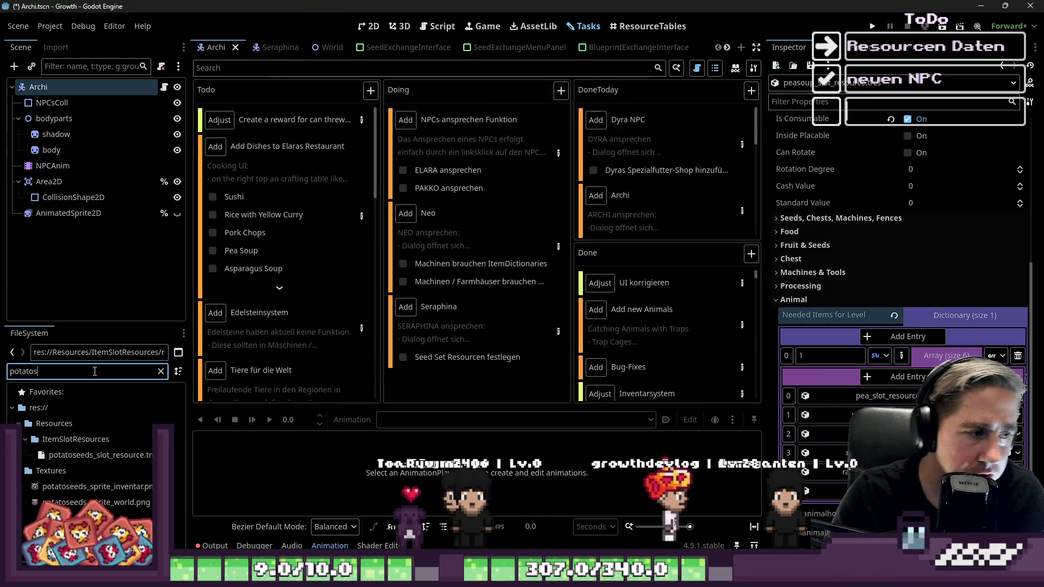
click(101, 455)
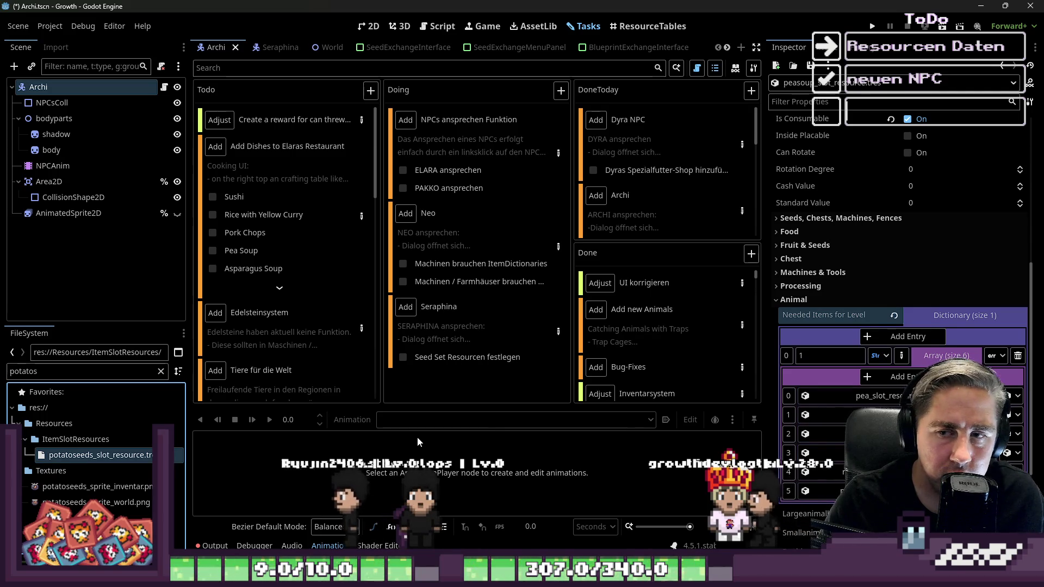
Step: Collapse the pea soup ingredient array, tick off Pork Chops, and filter files to 'Asparagus'
click(943, 355)
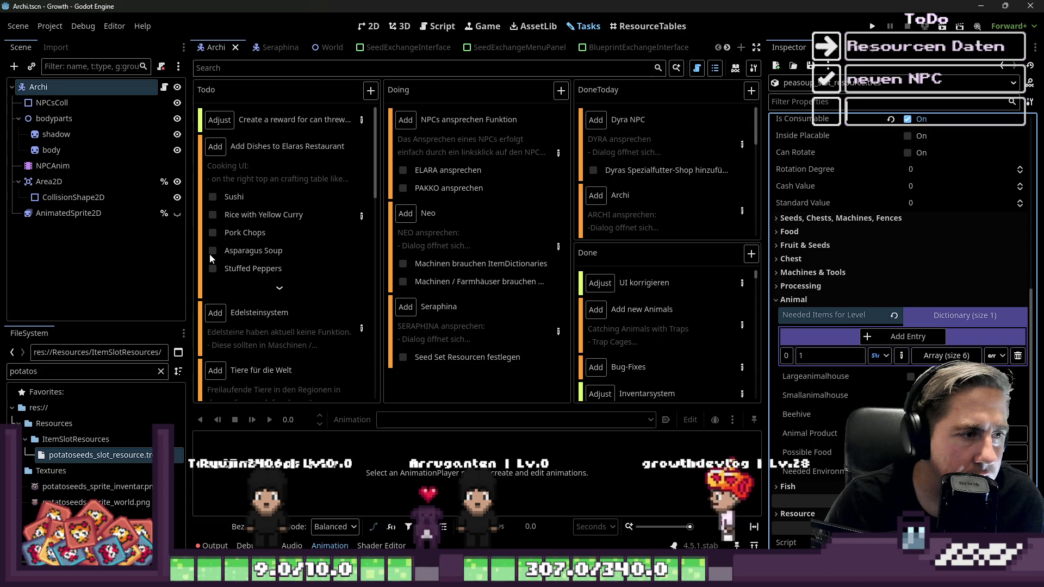
click(210, 236)
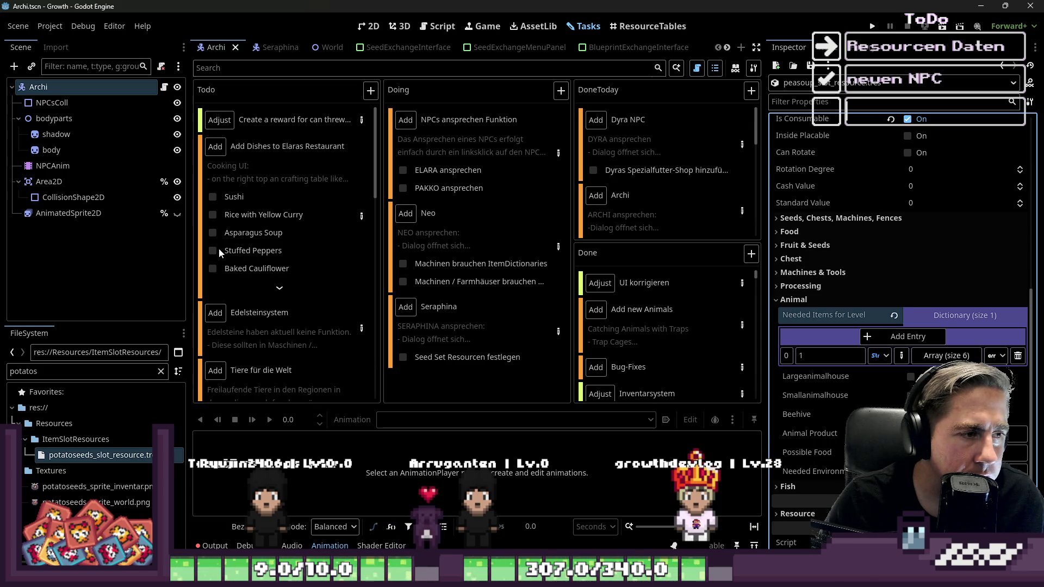
double_click(68, 371)
text(Asparagus)
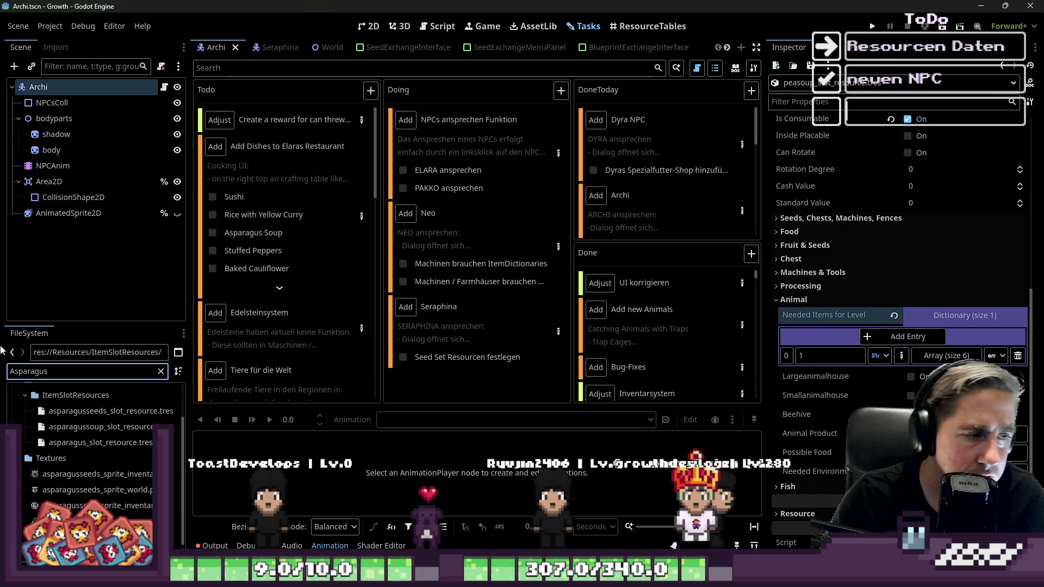
Step: Open asparagussoup_slot_resource and give its Needed Items entry (key 1) an Array value
click(116, 427)
double_click(117, 430)
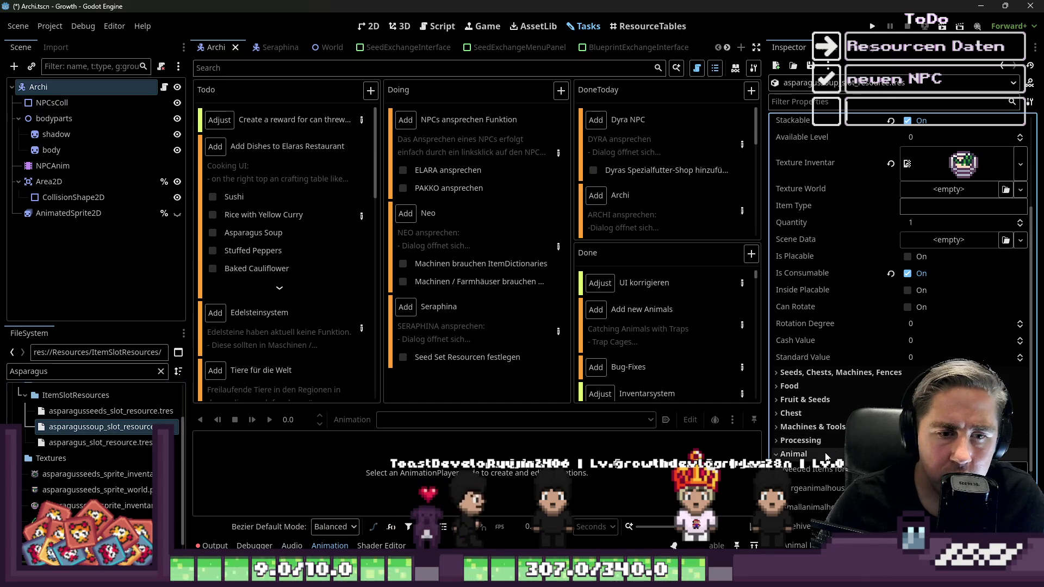
click(835, 455)
scroll(913, 337, down, 1)
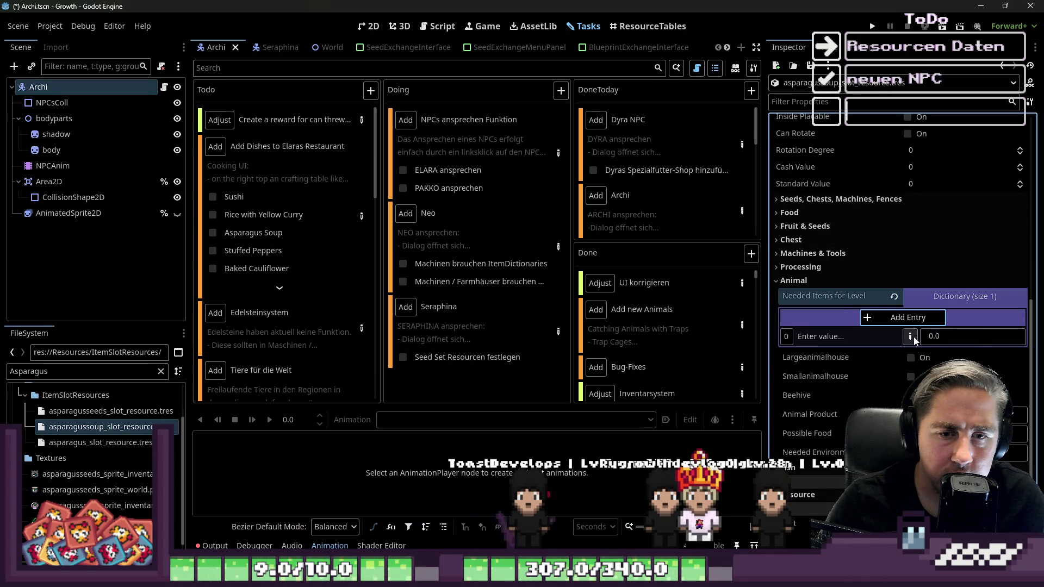
click(879, 337)
click(835, 347)
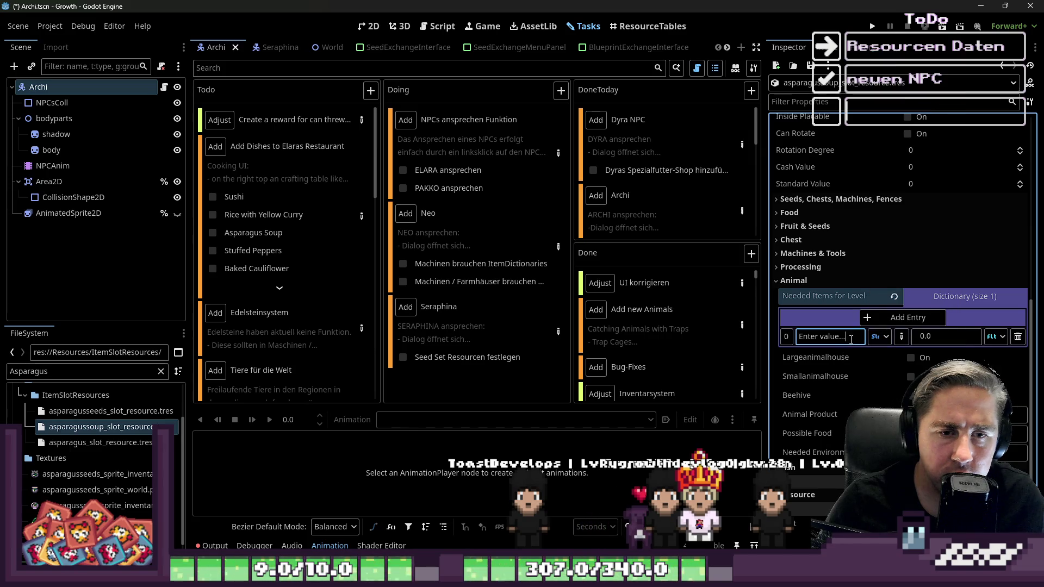
text(1)
click(990, 337)
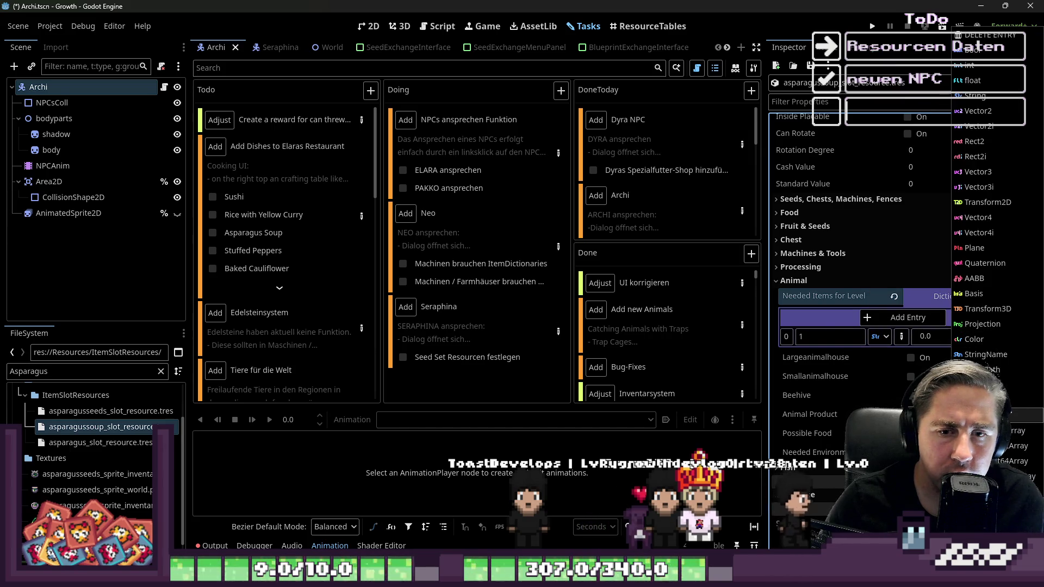
click(978, 325)
Step: Put asparagus_slot_resource in an Object first slot and expand the array to four slots
click(907, 358)
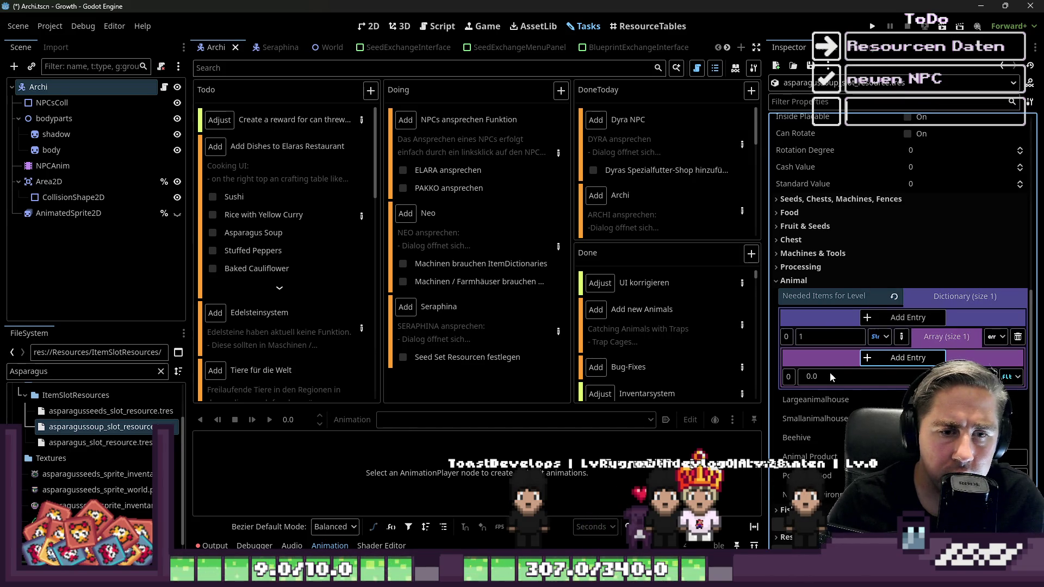
click(1007, 380)
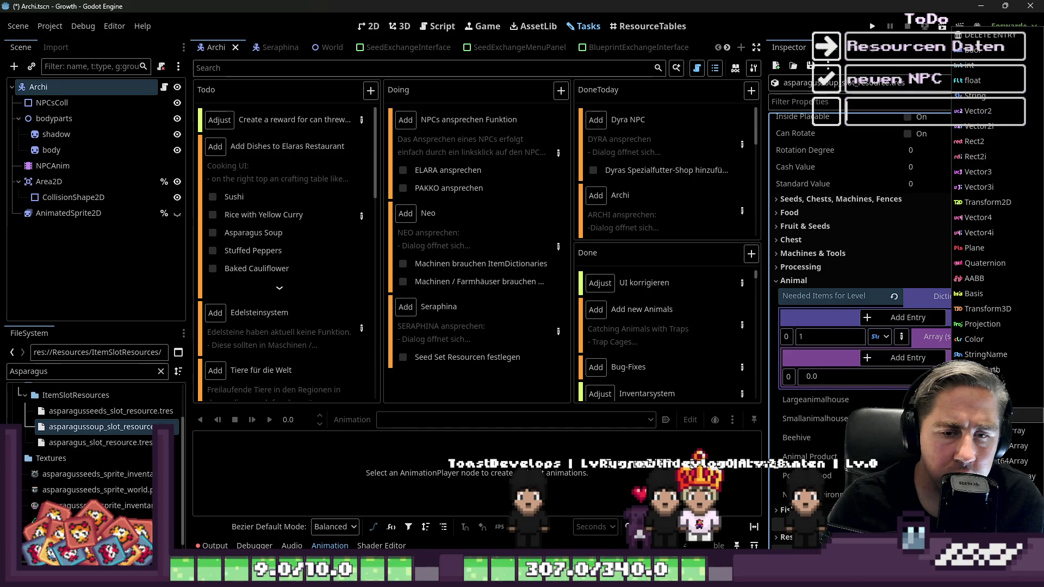
click(979, 400)
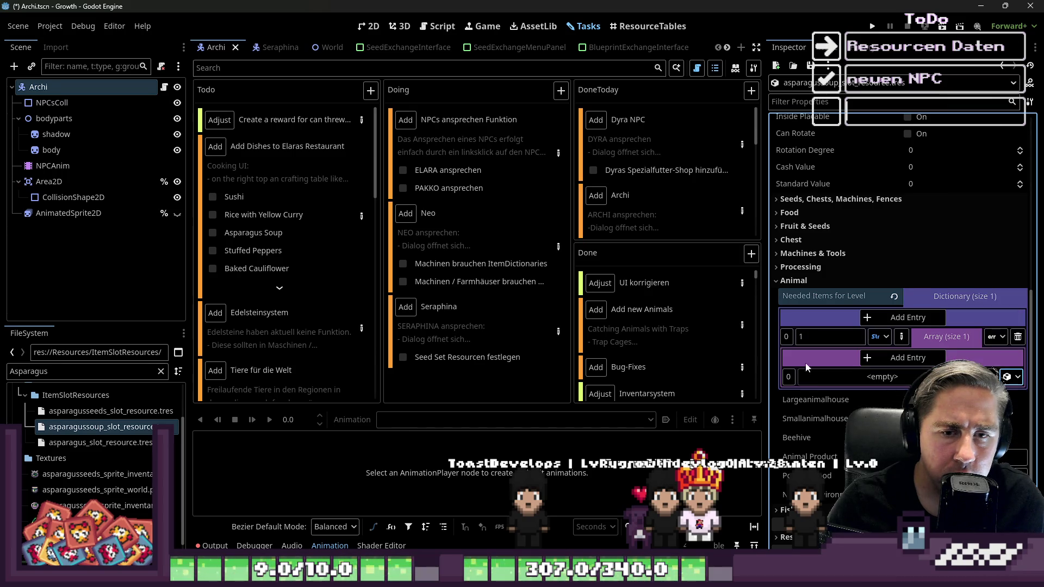
click(71, 443)
drag(71, 446, 913, 374)
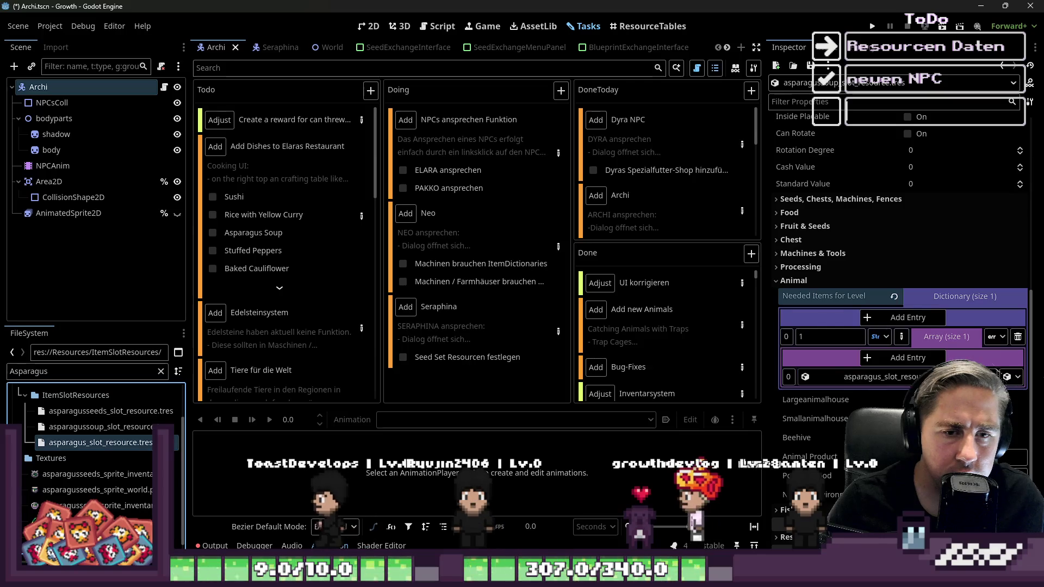
click(908, 359)
click(907, 359)
click(907, 359)
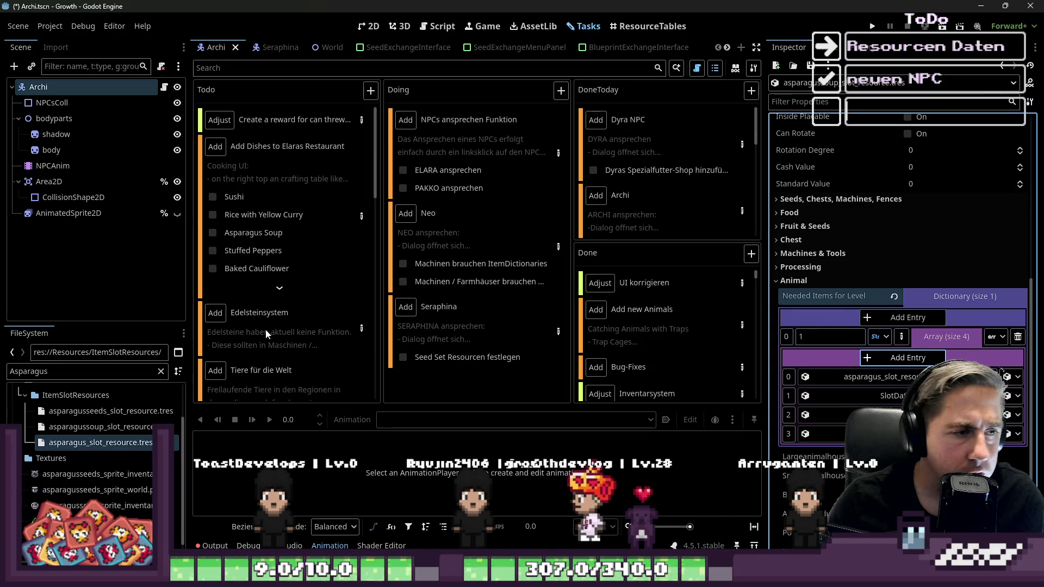
click(360, 218)
Step: Check the asparagus soup recipe notes for its ingredients, starting with Flour
scroll(397, 315, down, 10)
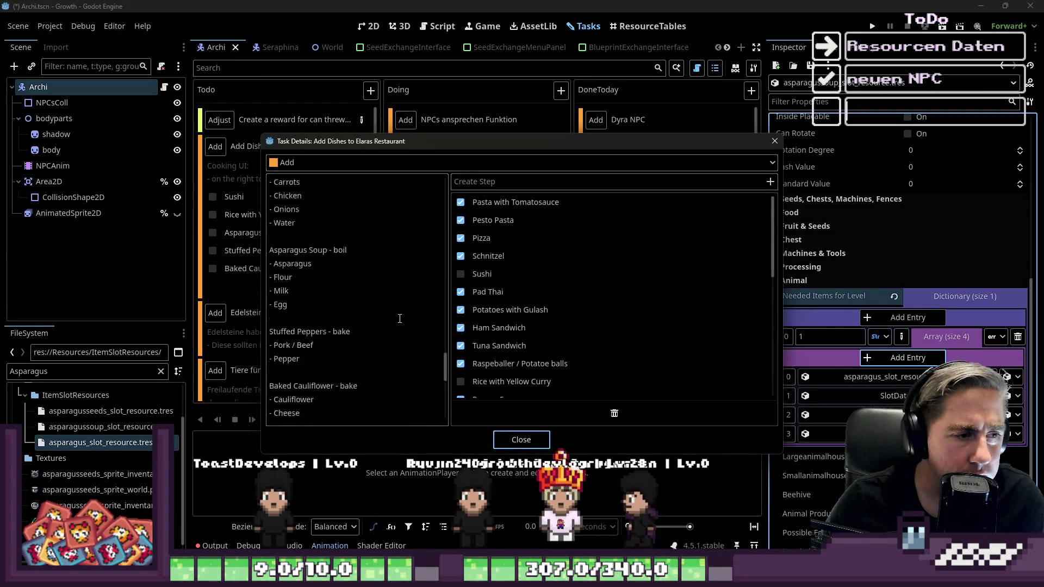
scroll(386, 308, up, 2)
scroll(306, 304, up, 5)
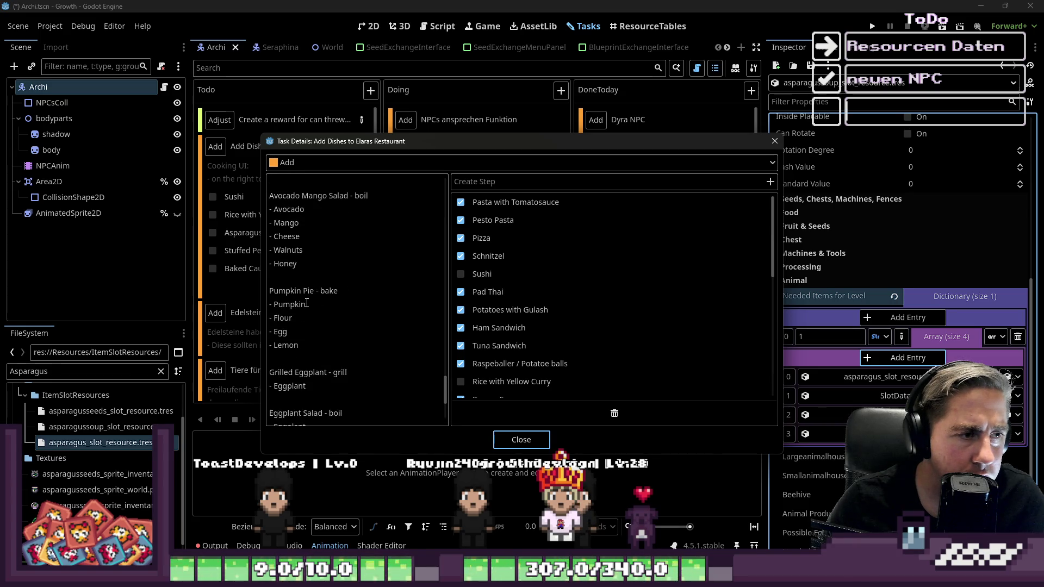
scroll(332, 326, up, 2)
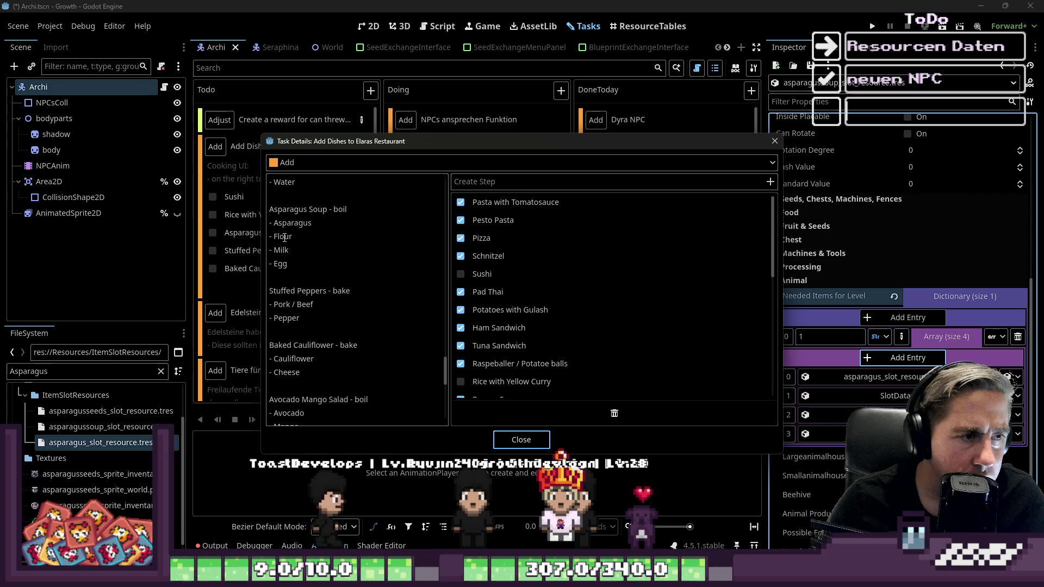
double_click(282, 237)
click(520, 439)
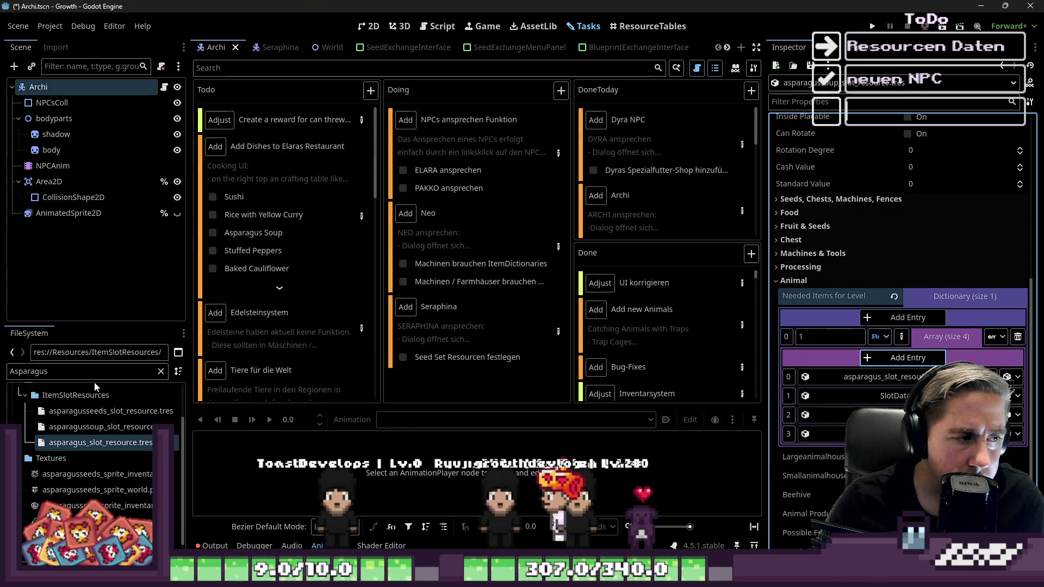
Step: Drag flour_slot_resource into the second ingredient slot, then search for milk and egg resources
double_click(99, 368)
text(fl)
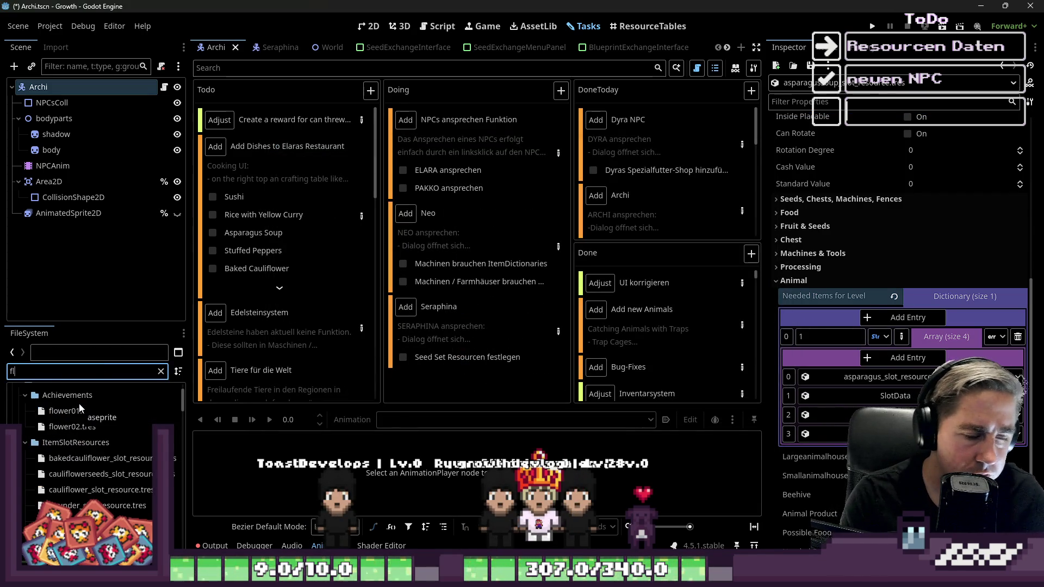
text(our)
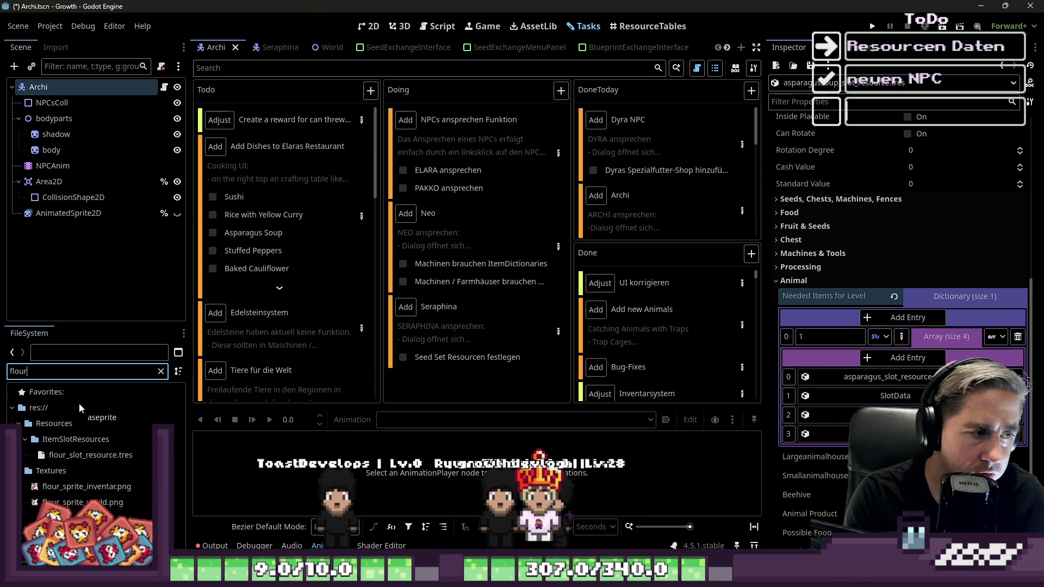
drag(92, 456, 878, 395)
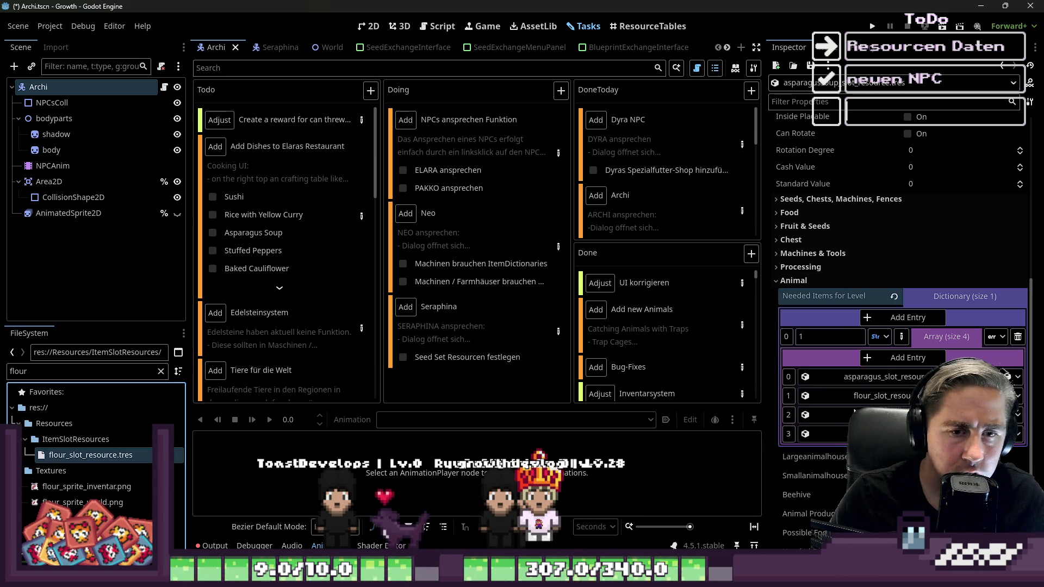
double_click(31, 371)
text(milk)
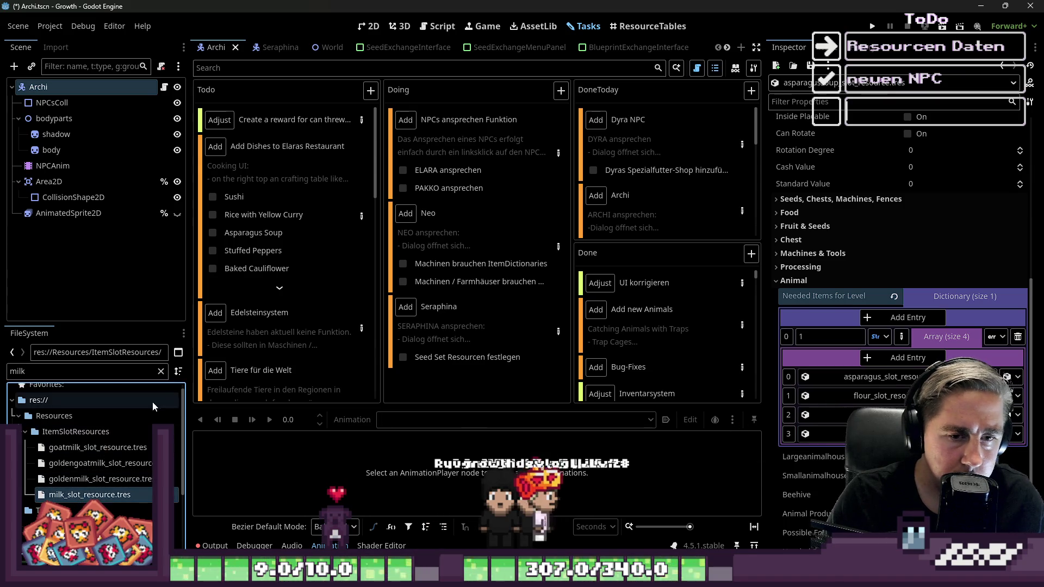
double_click(117, 371)
text(egg)
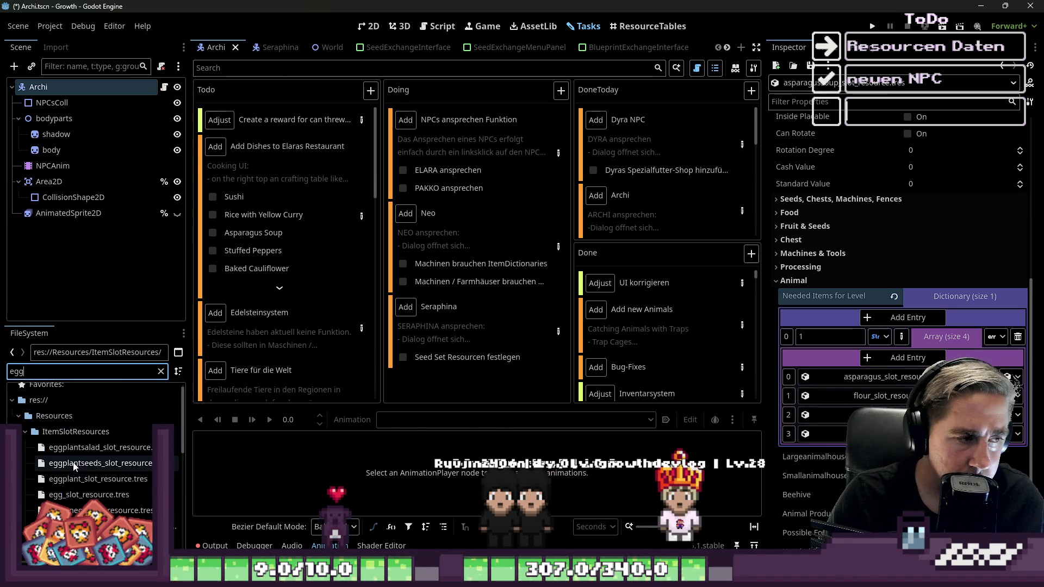
scroll(83, 461, up, 2)
click(88, 433)
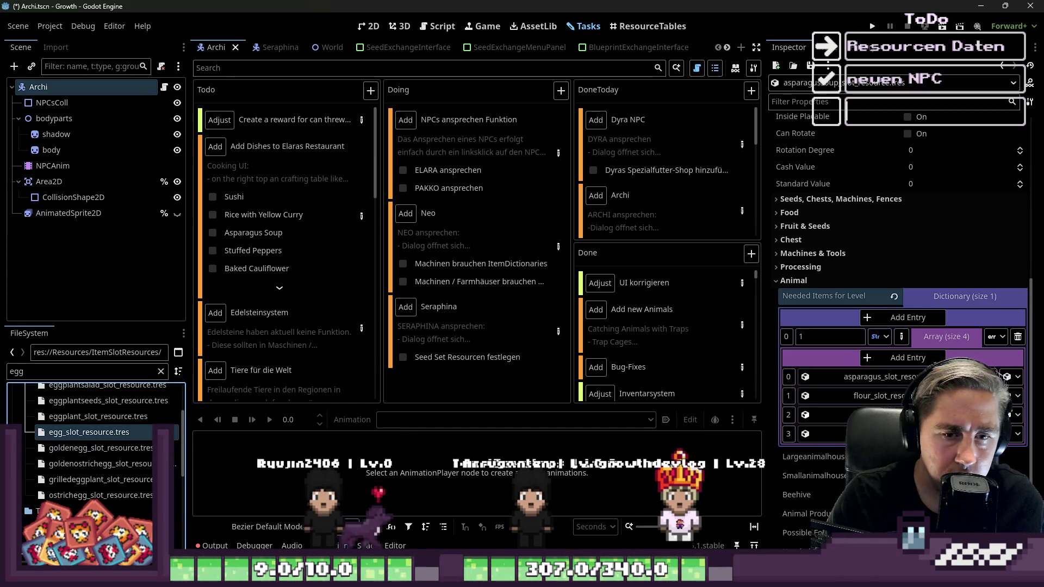
Step: Collapse the array, save Archi.tscn, and tick Asparagus Soup off the dish checklist
click(940, 337)
key(ctrl+s)
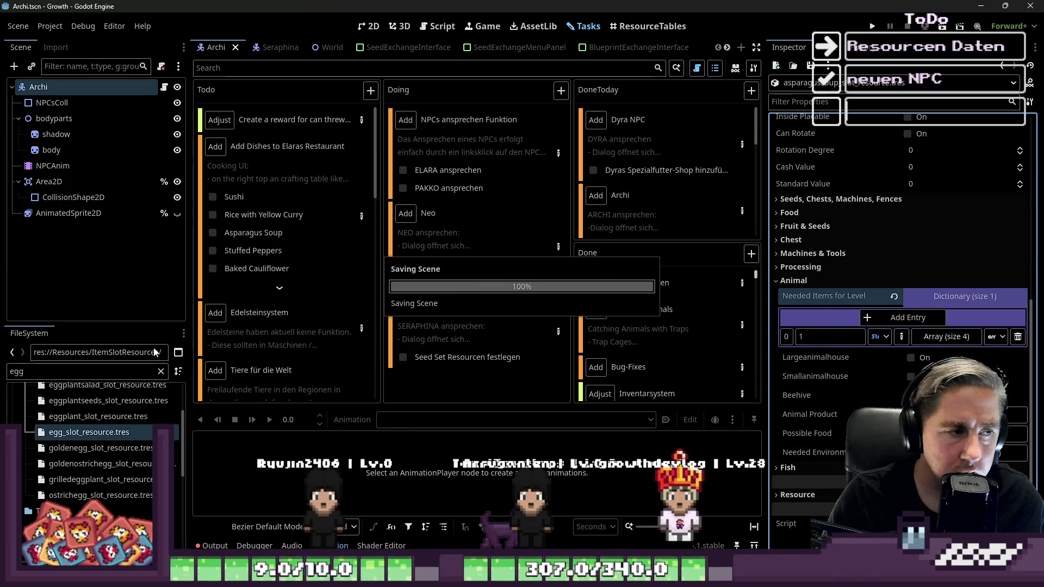
click(213, 233)
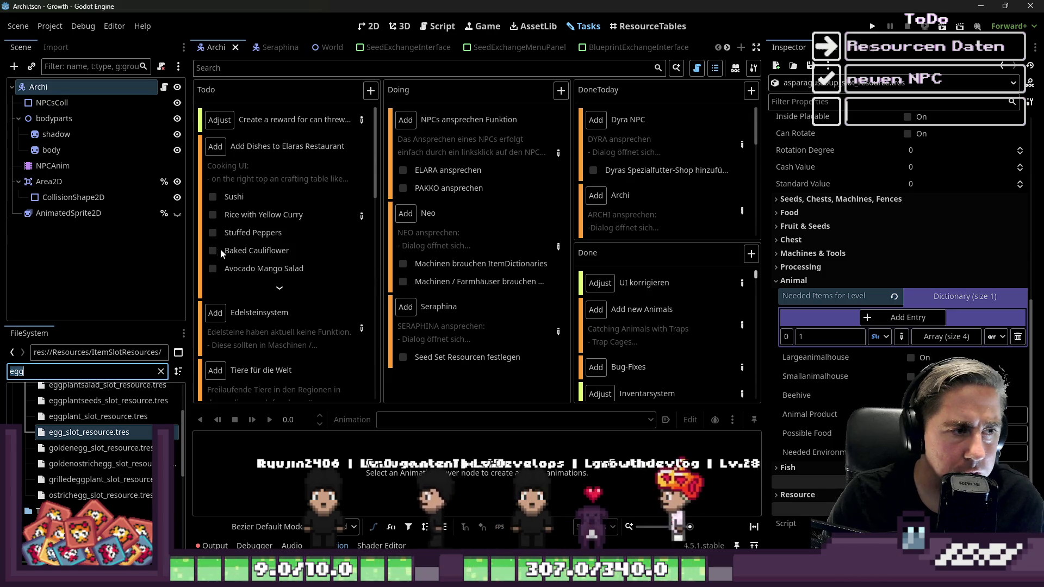
click(274, 287)
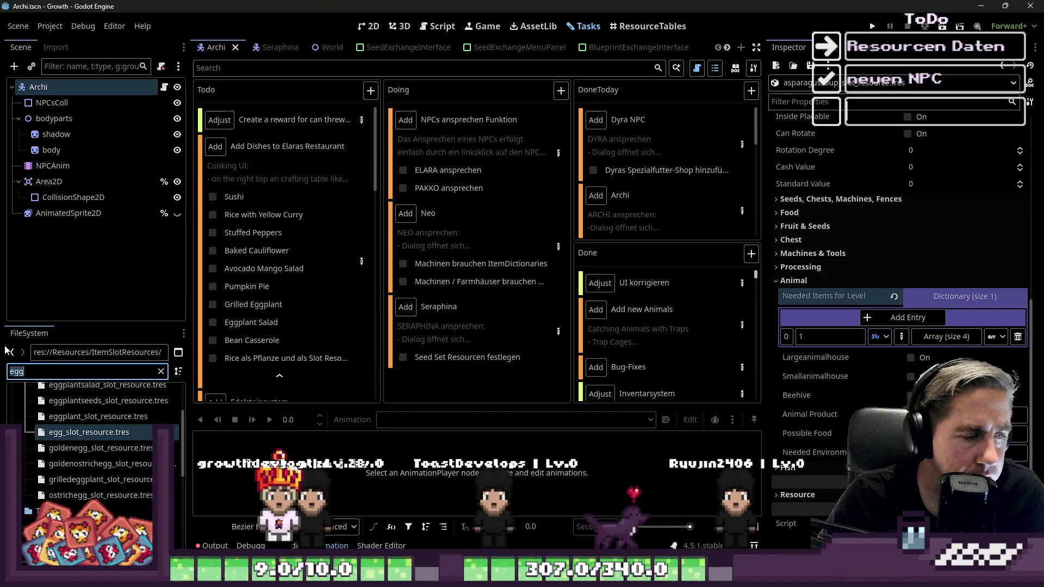
Step: Open the baked cauliflower resource and expand its Animal group and empty Needed Items for Level
text(Baked)
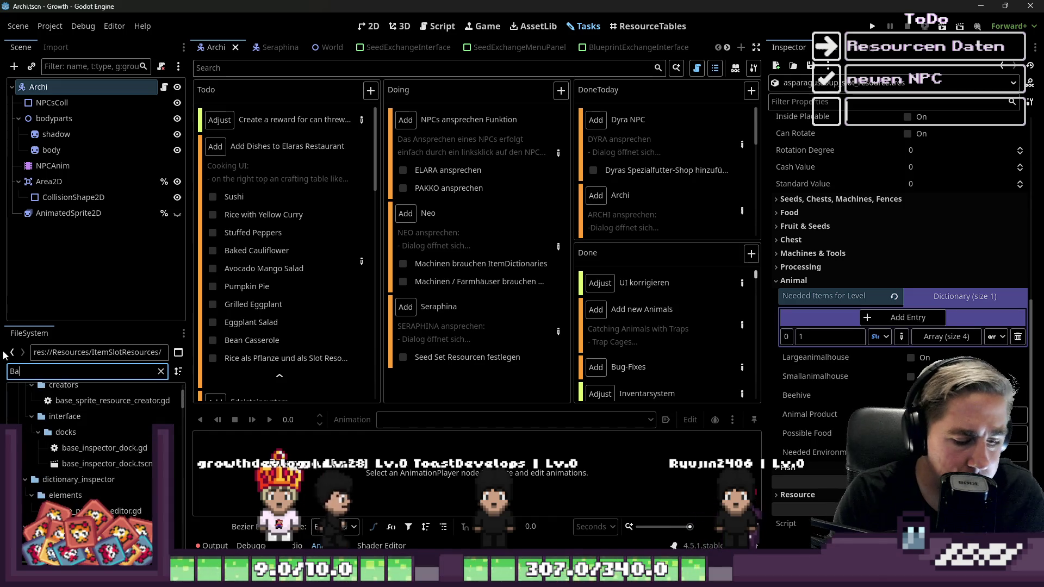
click(98, 455)
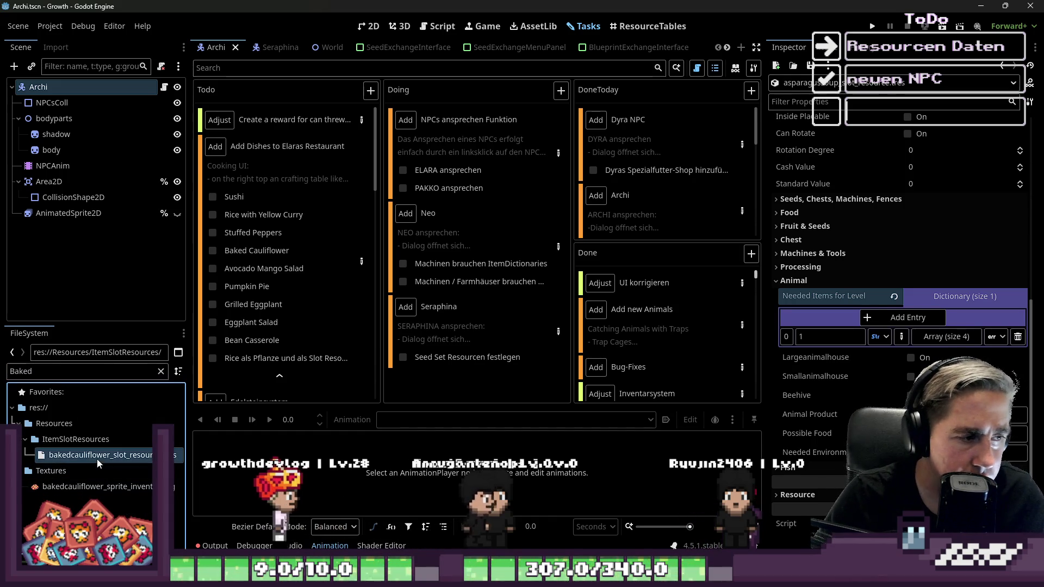
double_click(54, 371)
text(cauliflower)
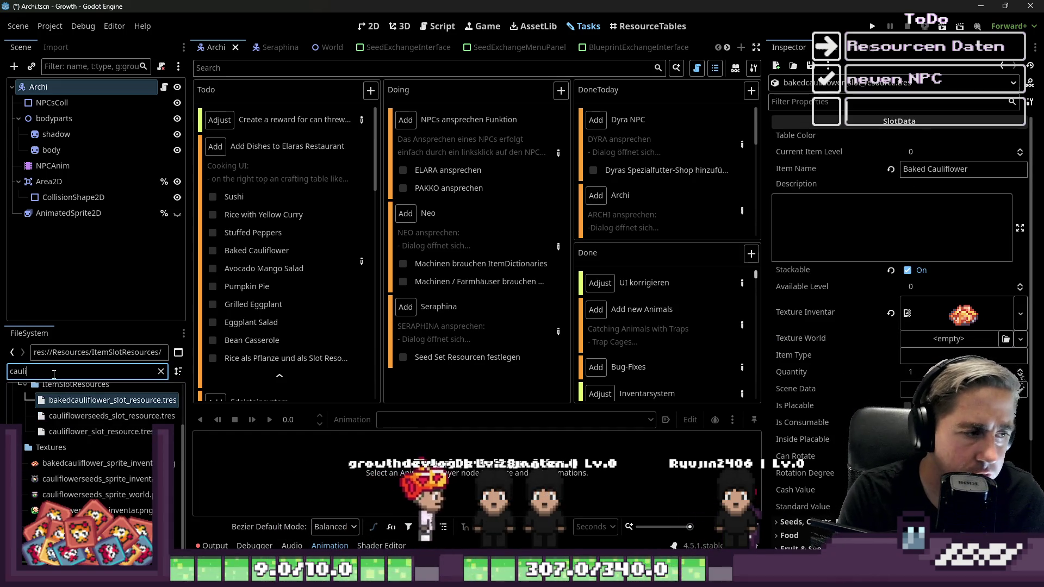
scroll(842, 381, down, 5)
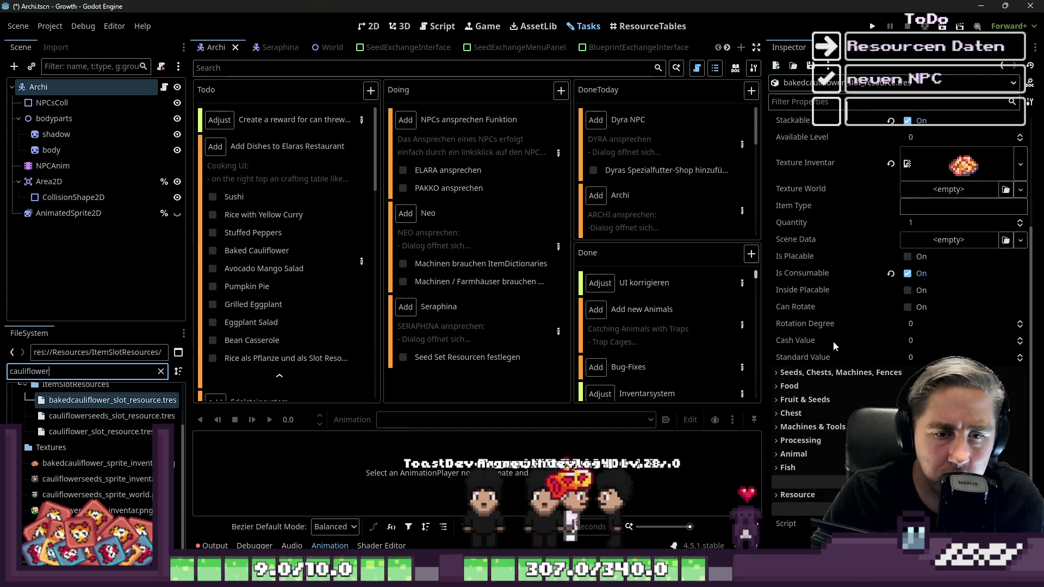
click(791, 454)
click(964, 469)
scroll(964, 469, down, 3)
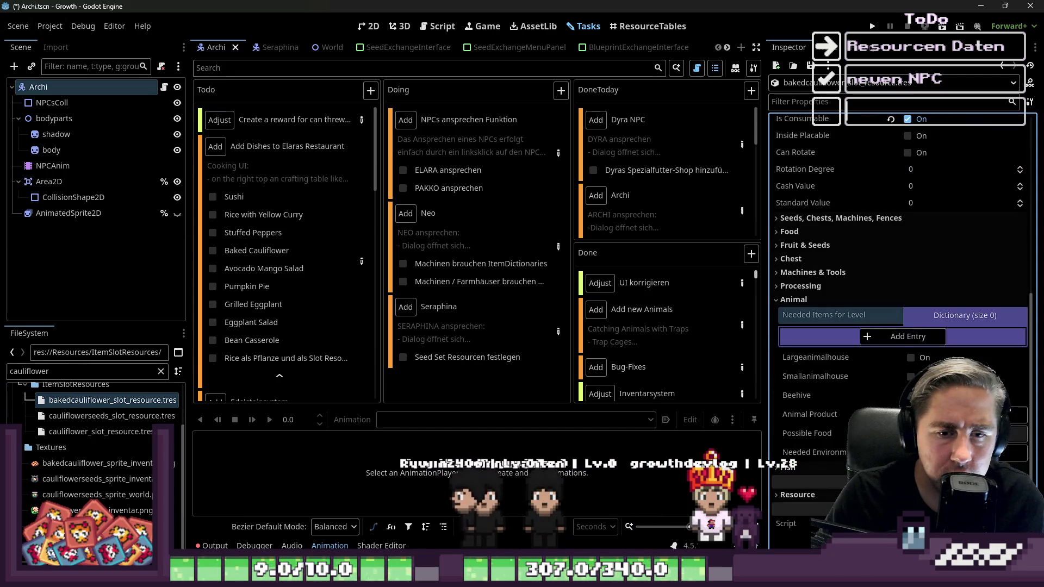
Step: Add a String-keyed entry with an Array of Object value, and pick cauliflower_slot_resource
click(905, 337)
click(852, 359)
click(856, 356)
text(1)
click(995, 355)
click(979, 321)
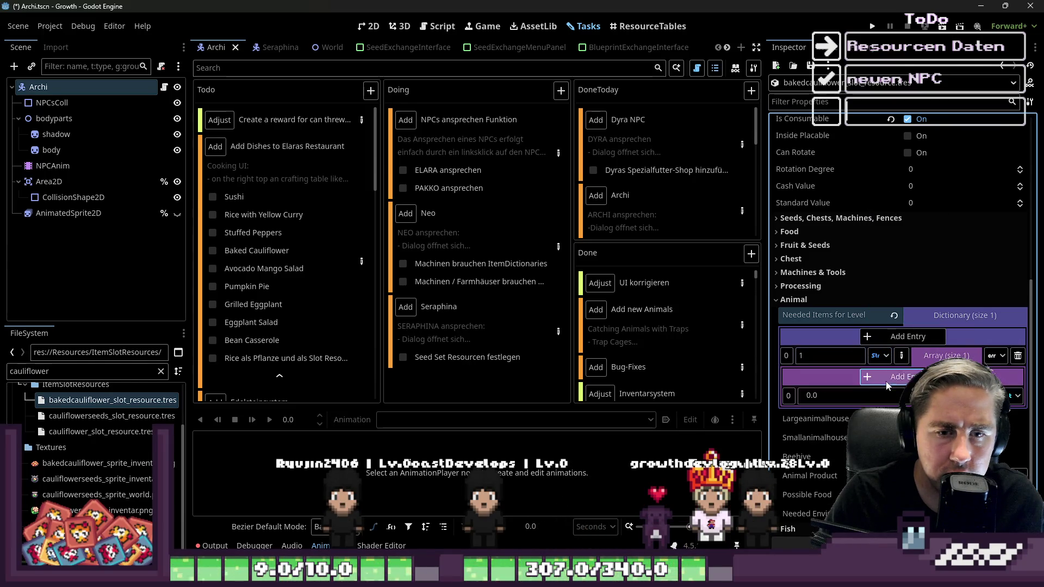
click(1012, 395)
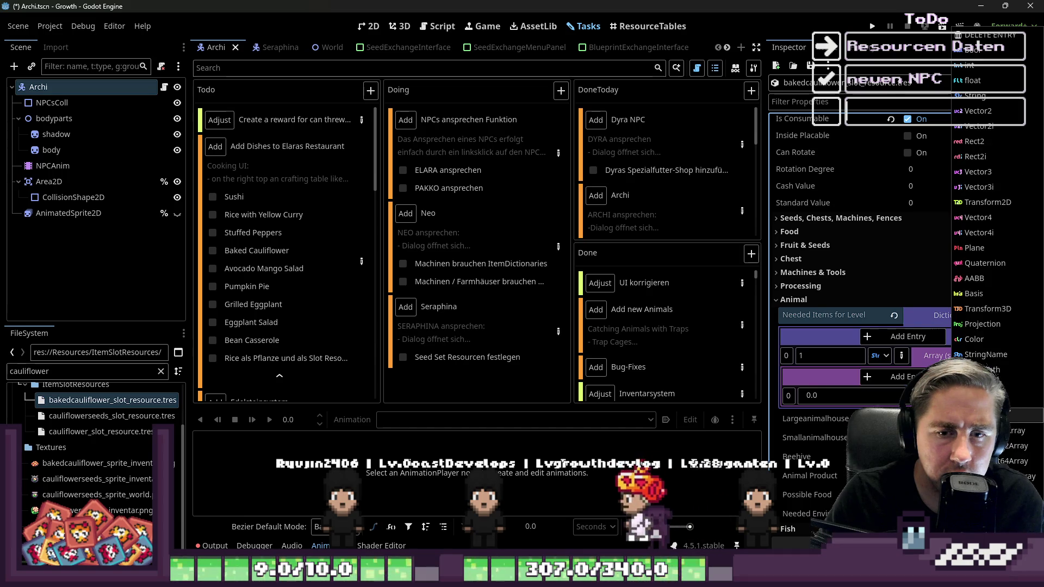
click(978, 272)
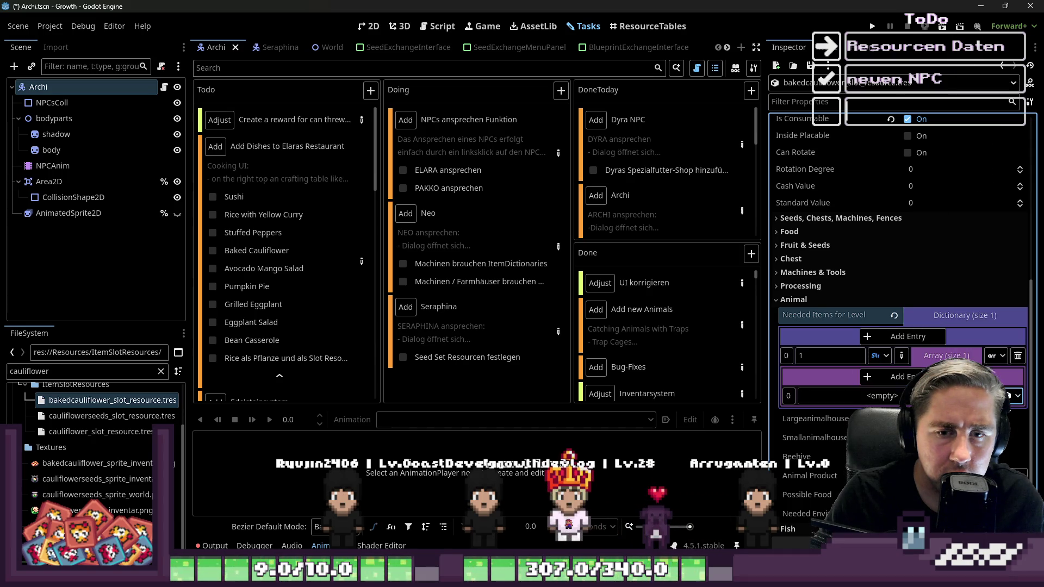
click(76, 435)
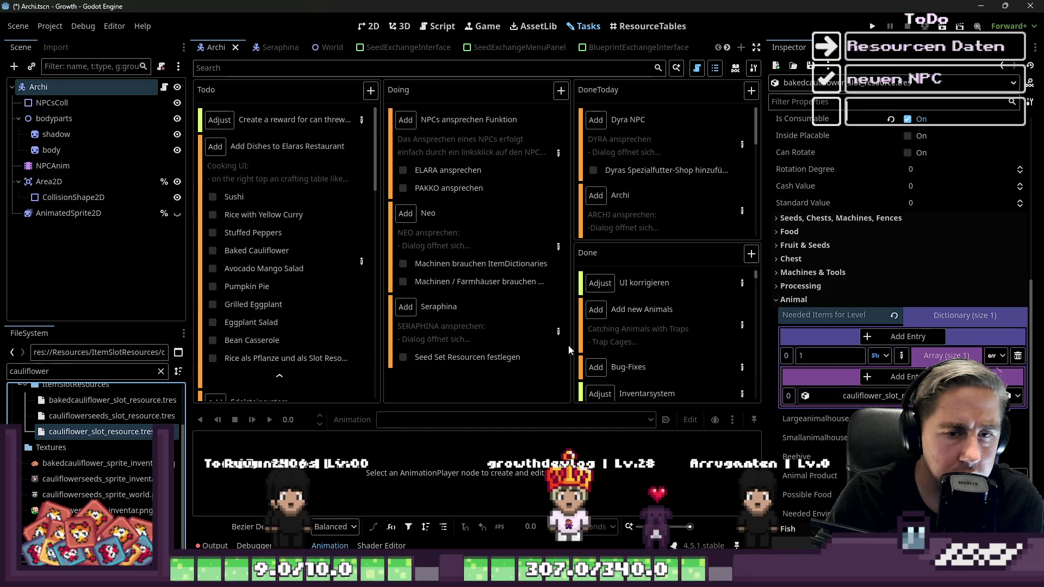
click(361, 263)
scroll(387, 359, down, 10)
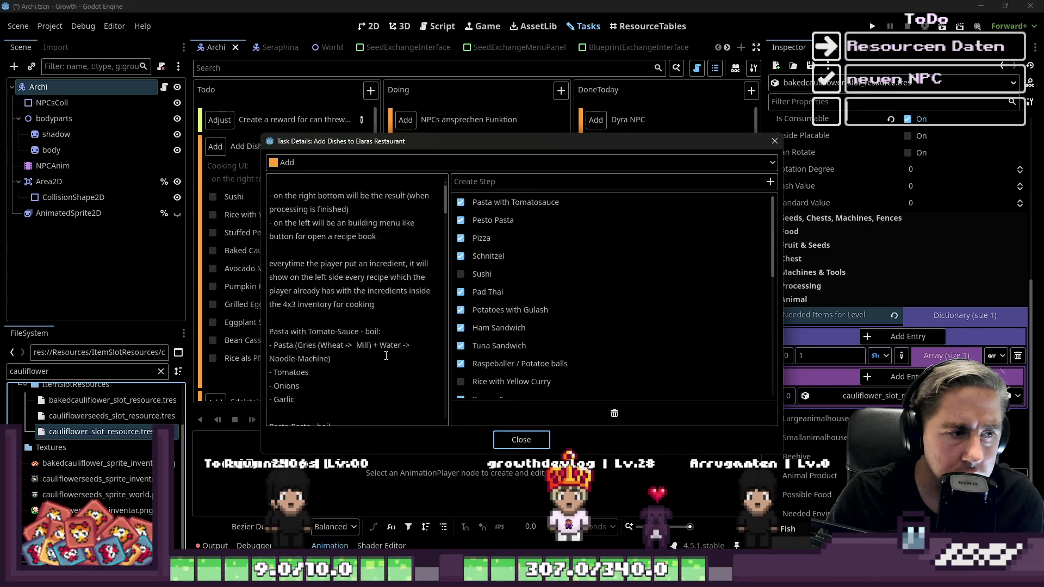
scroll(387, 358, down, 10)
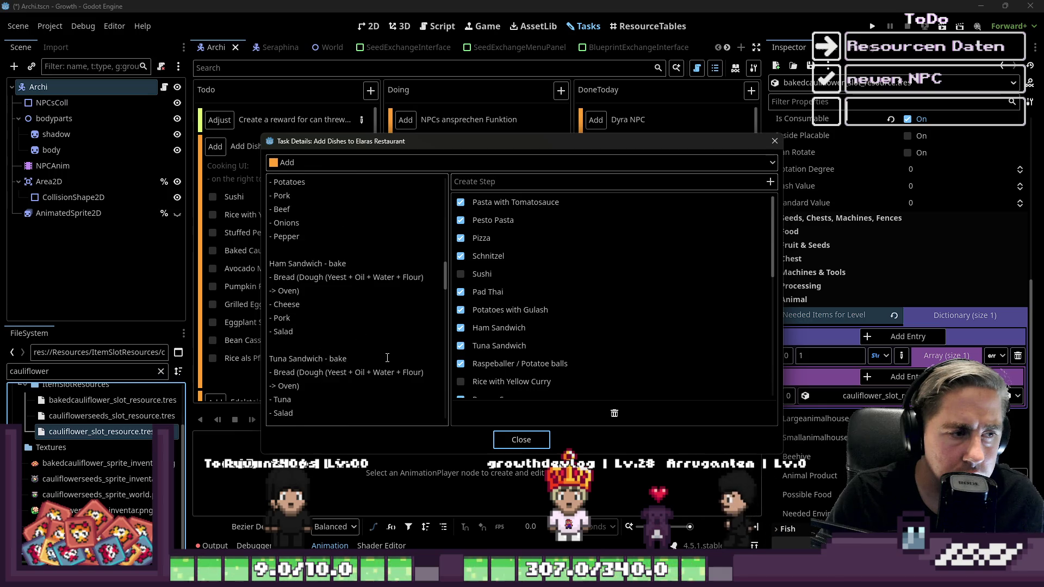
scroll(394, 348, down, 10)
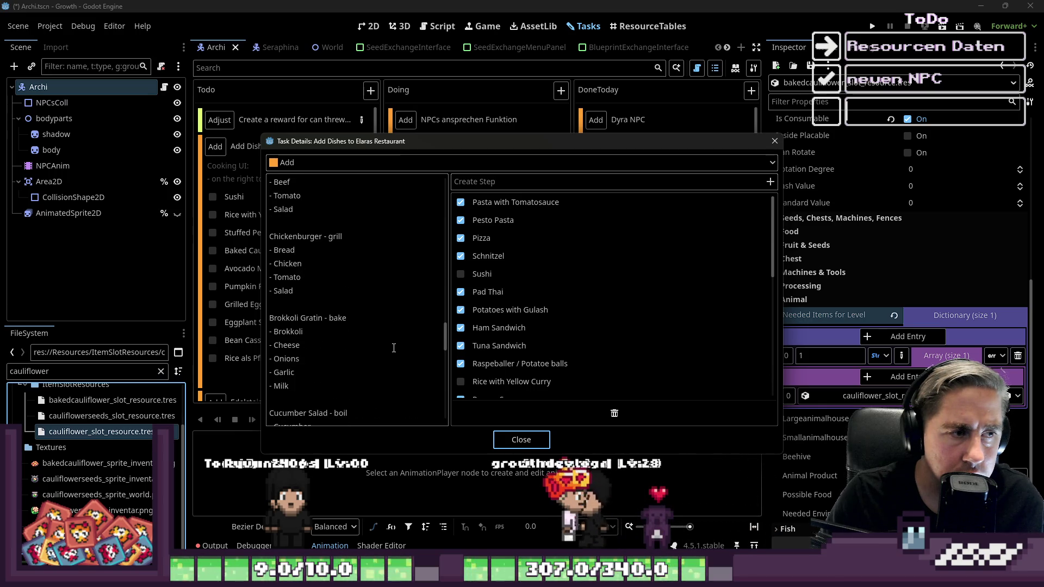
scroll(394, 348, down, 10)
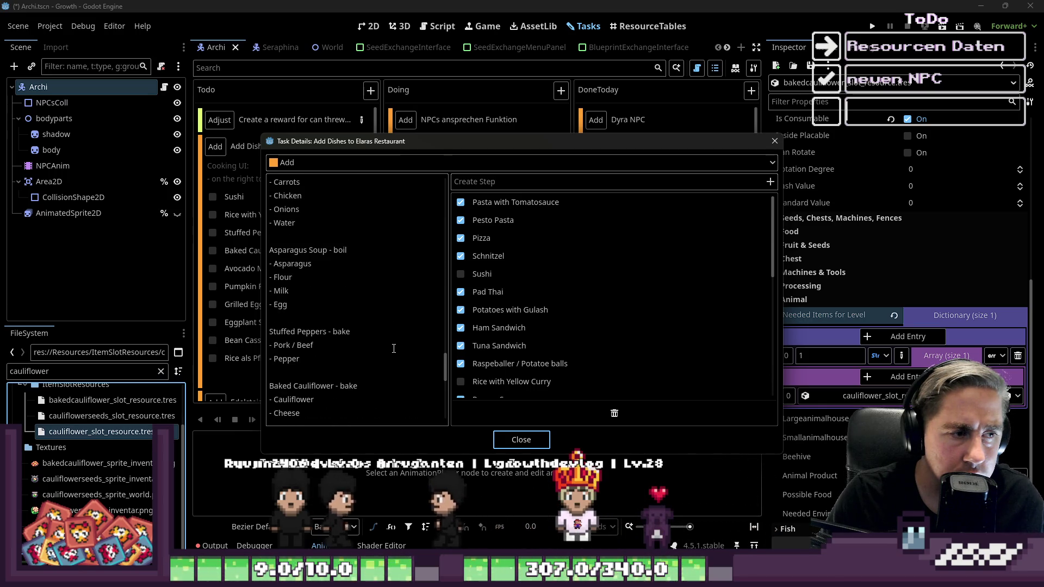
drag(301, 333, 247, 310)
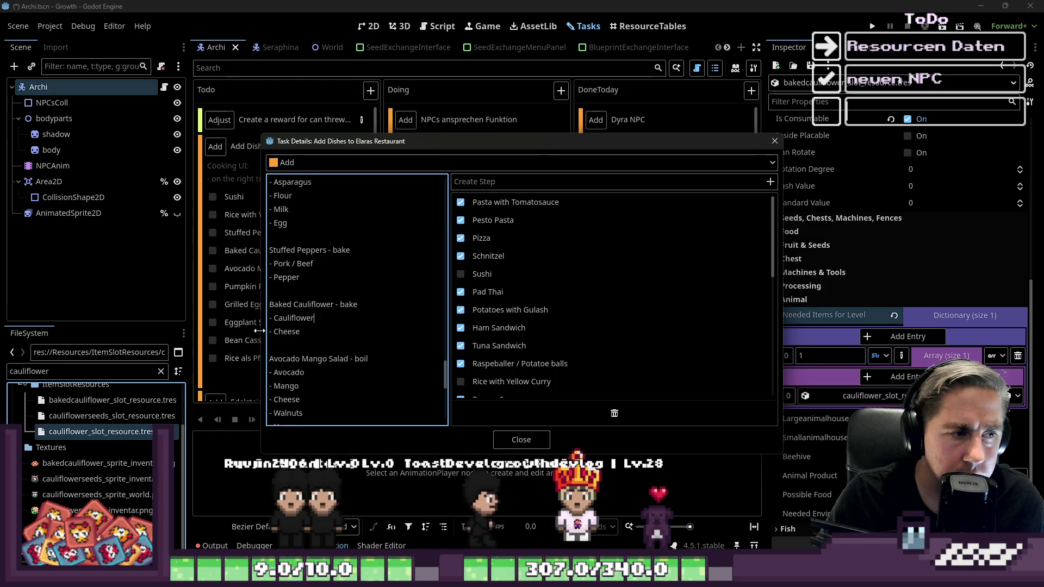
click(306, 372)
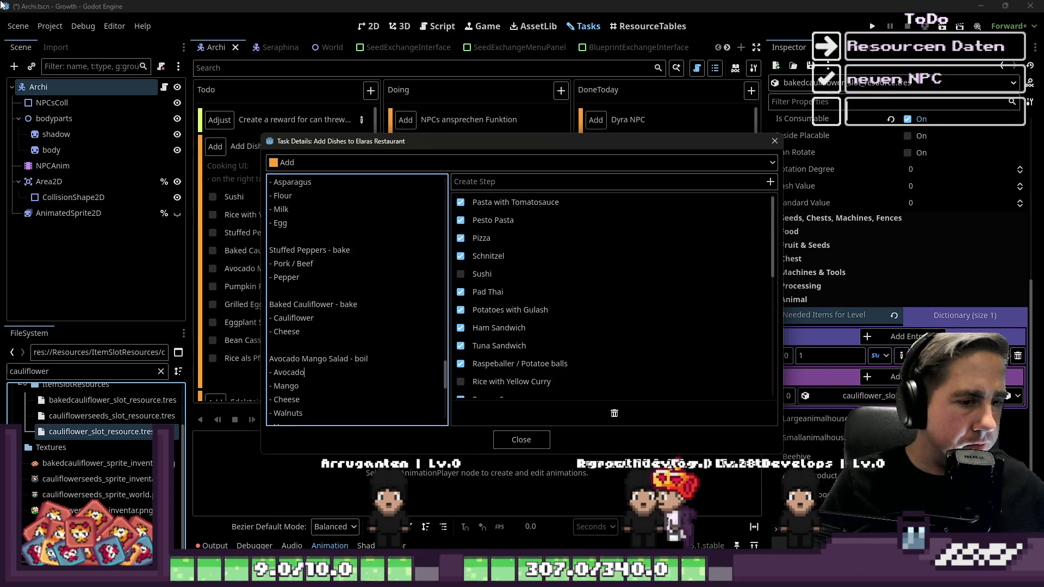
key(Escape)
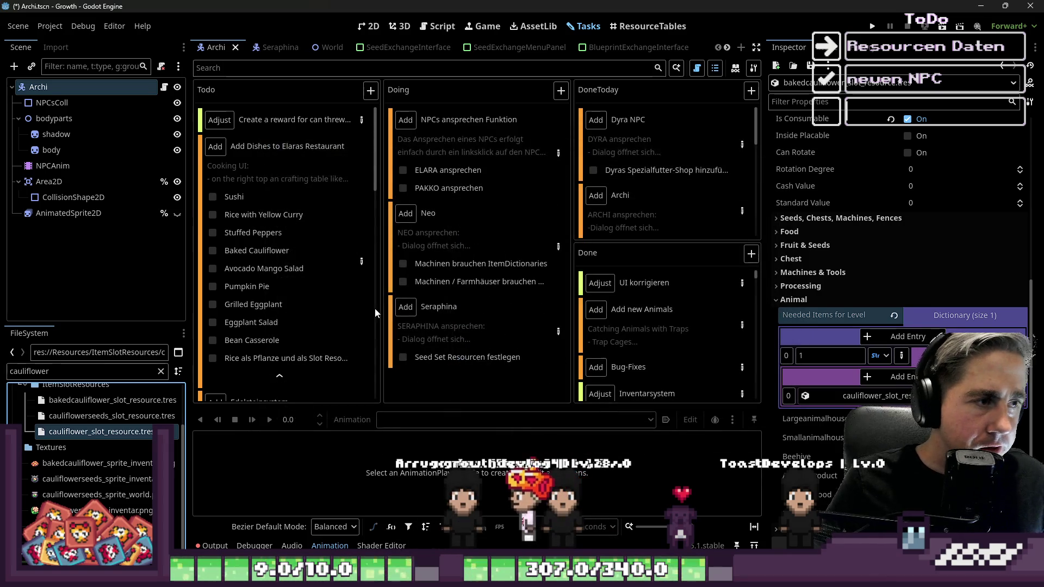
Step: Add the cheese slot resource to the baked cauliflower ingredient array
mouse_move(677, 394)
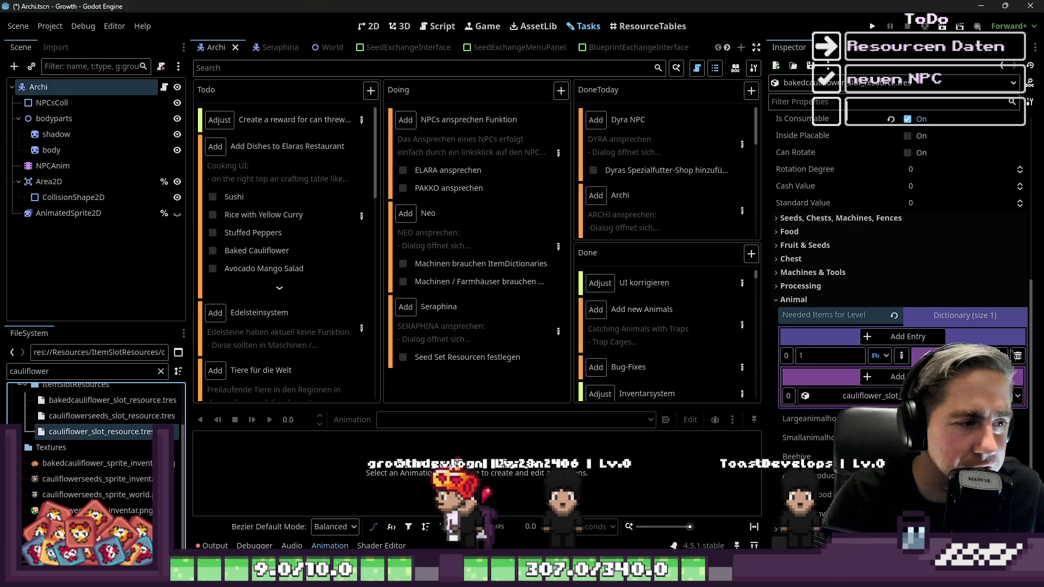
click(245, 210)
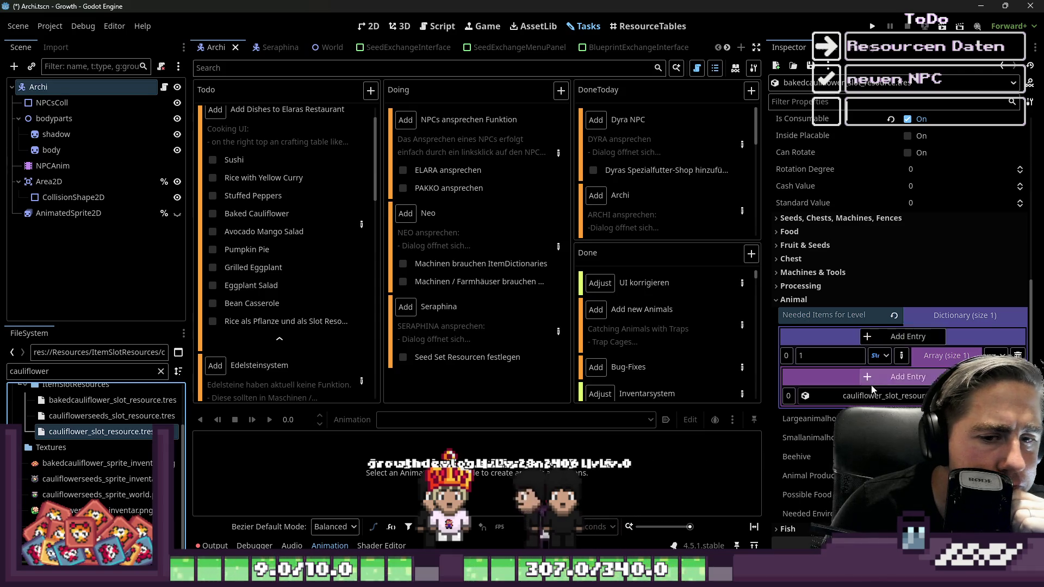
click(17, 373)
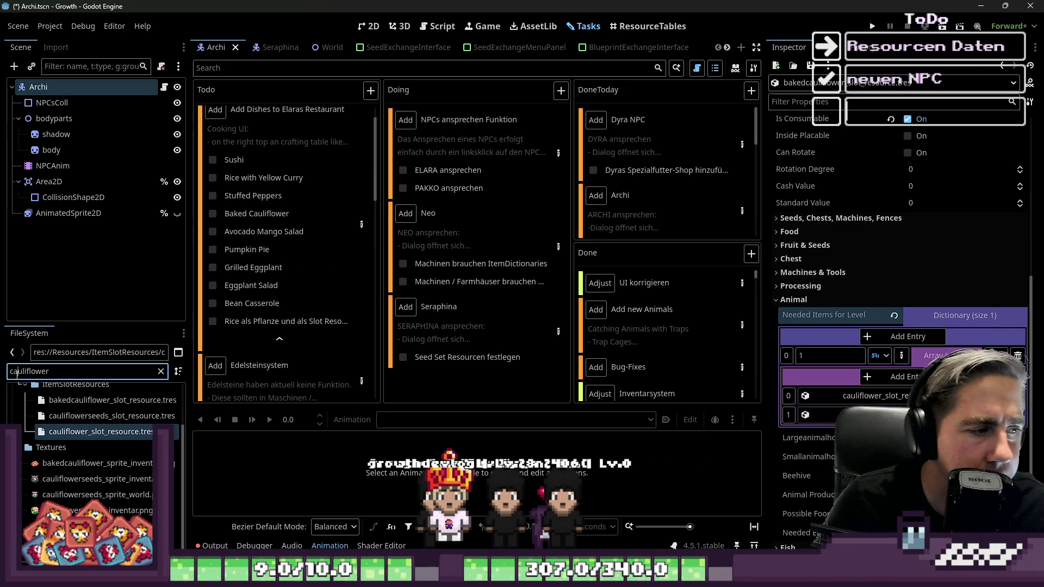
text(cheese)
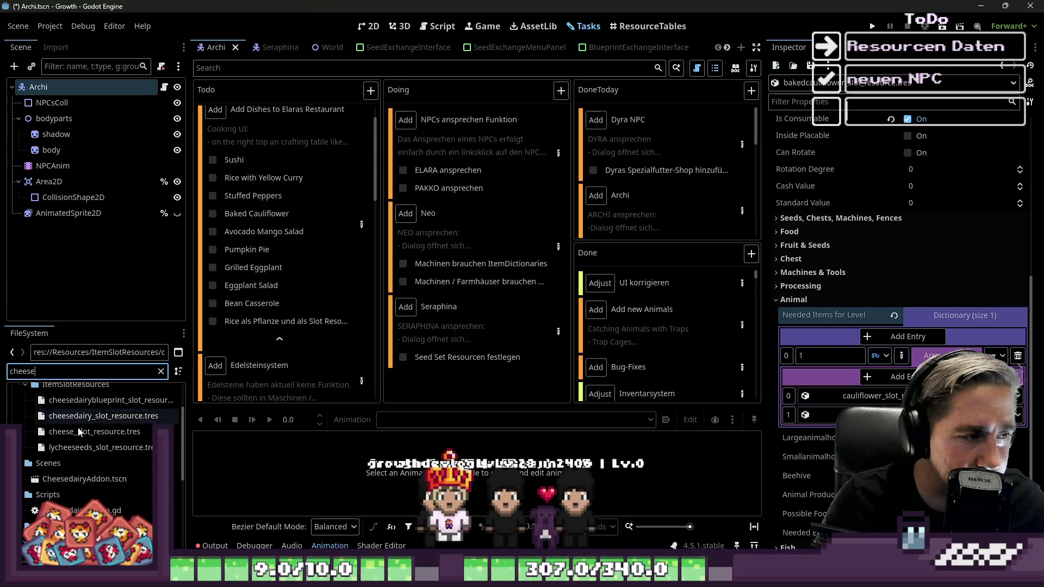
drag(107, 443, 416, 447)
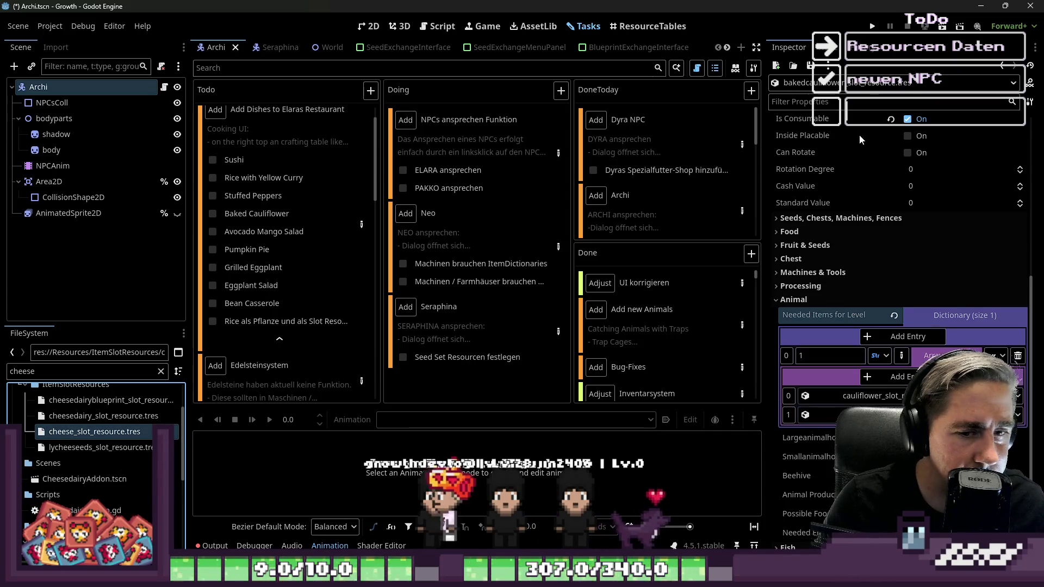
Step: Save the Archi scene and tick Baked Cauliflower off the Todo checklist
click(810, 65)
click(821, 101)
key(Escape)
key(ctrl+s)
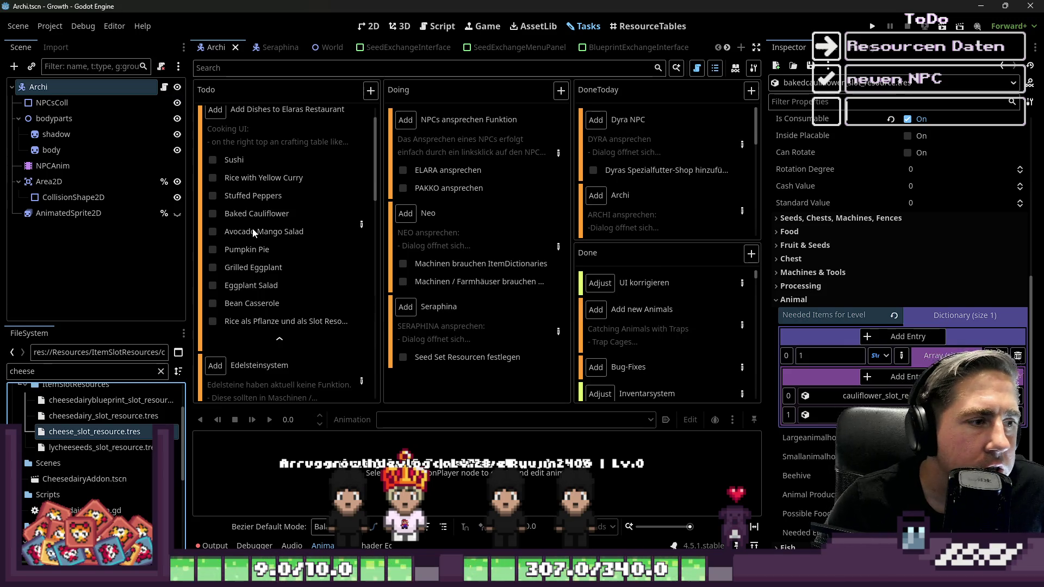
click(213, 217)
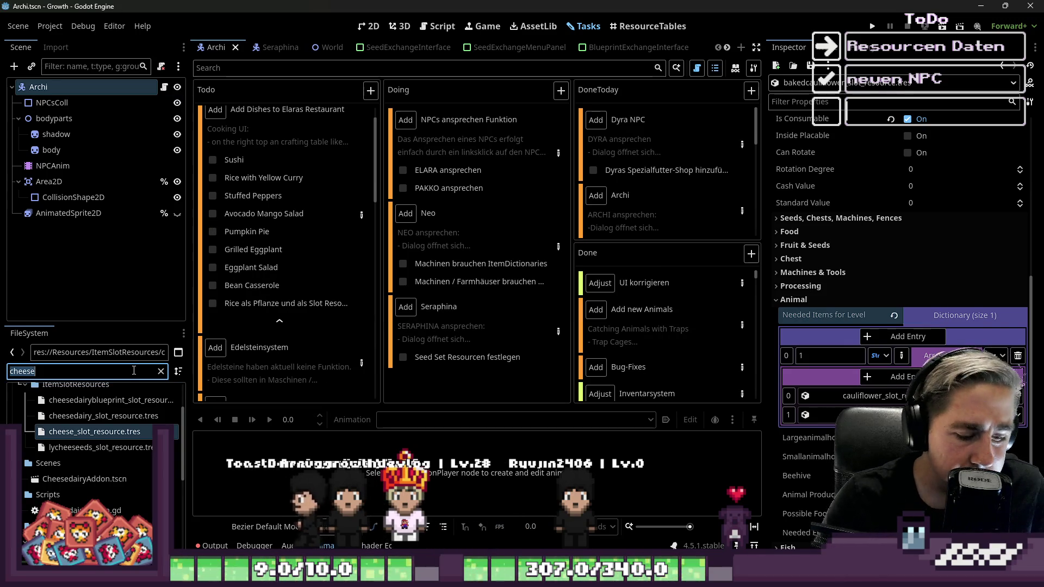
Step: Filter the FileSystem to 'Avocado' and open the Mango Avocado Salad resource
text(Avocado)
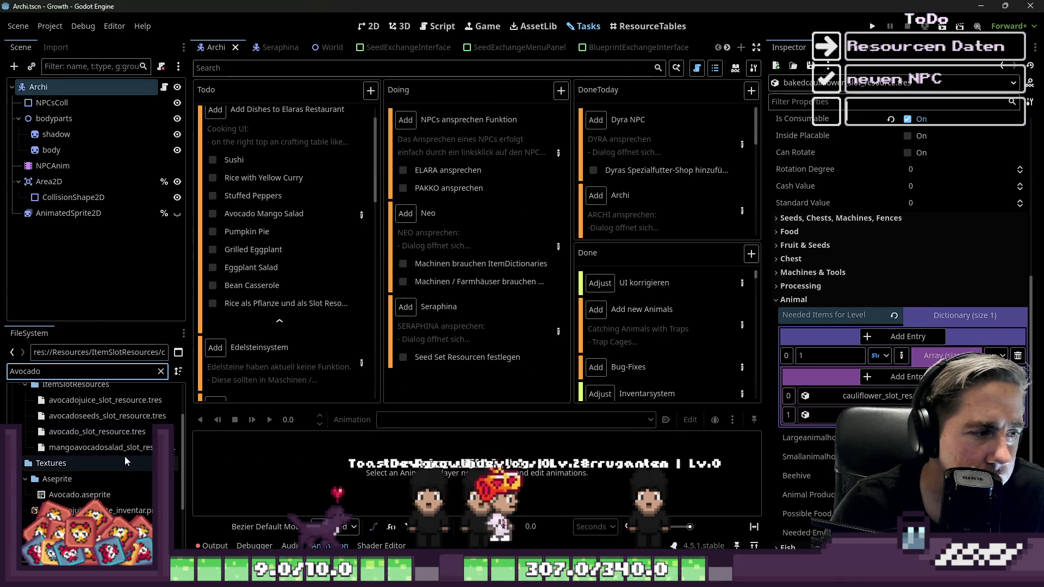
click(105, 451)
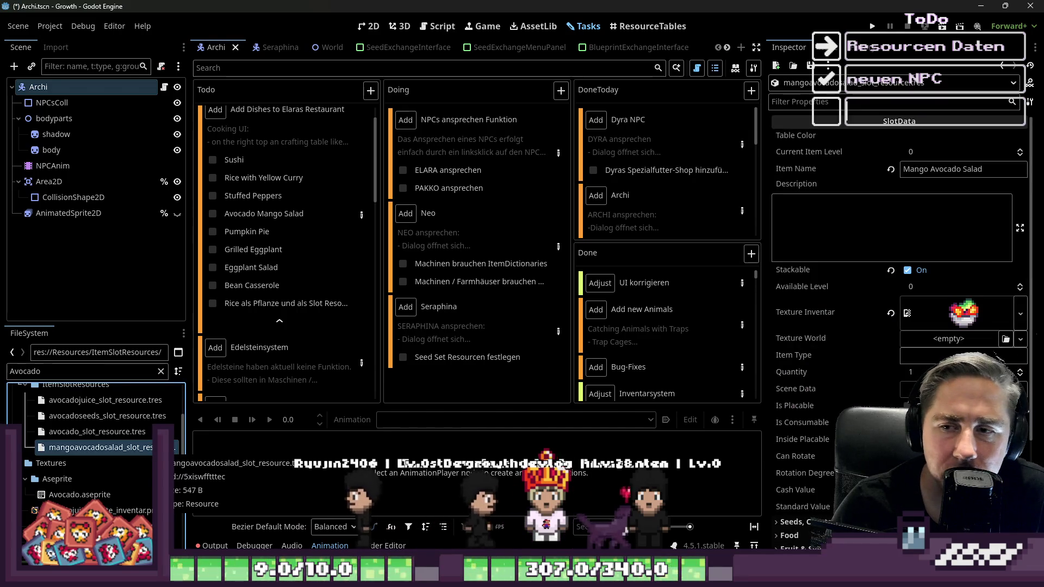
Step: Add a second entry to Mango Avocado Salad's Needed Items for Level, then return to the 2D view
scroll(887, 382, down, 3)
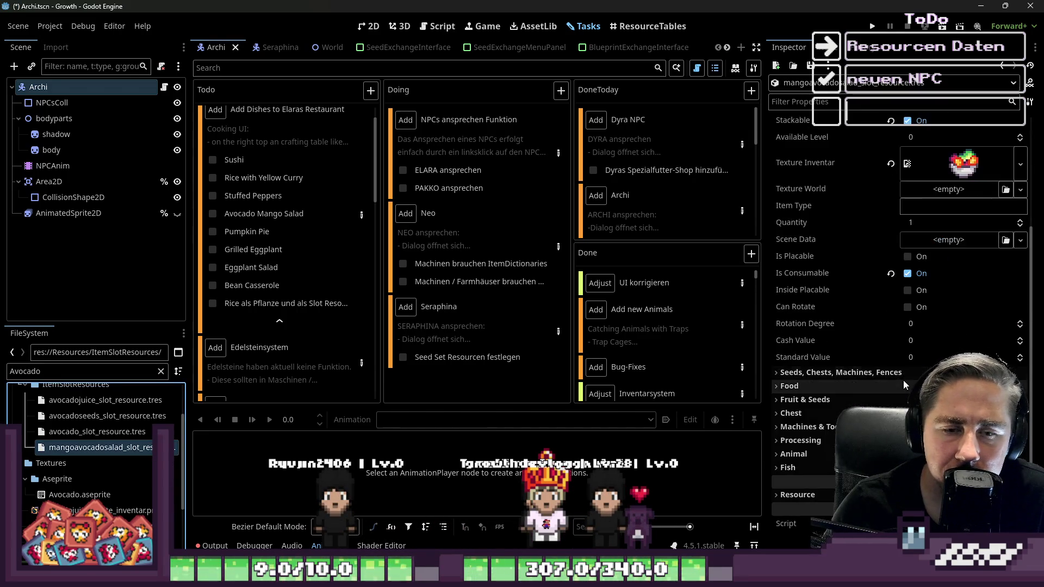
click(794, 454)
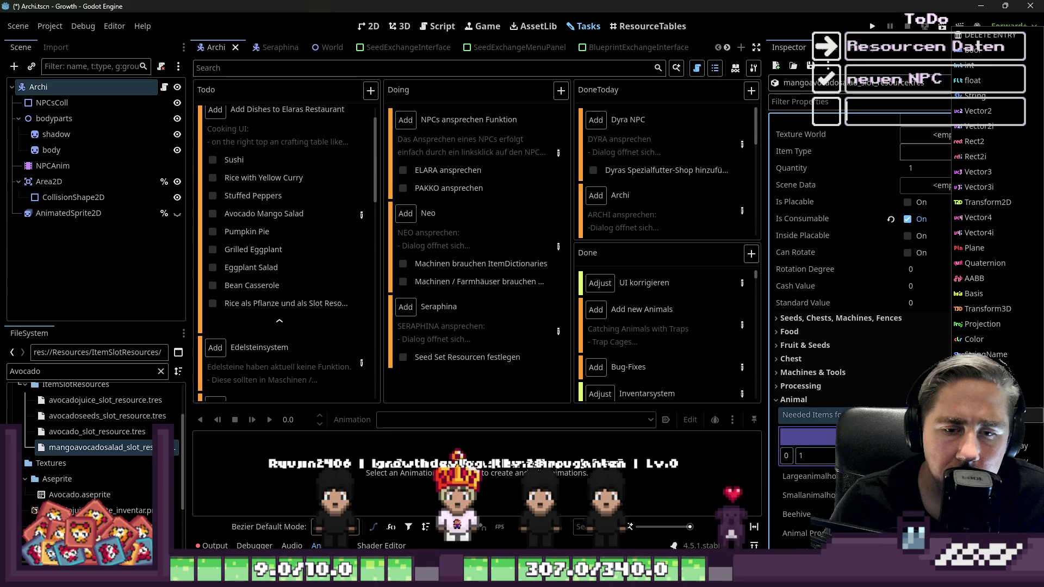
scroll(811, 433, down, 3)
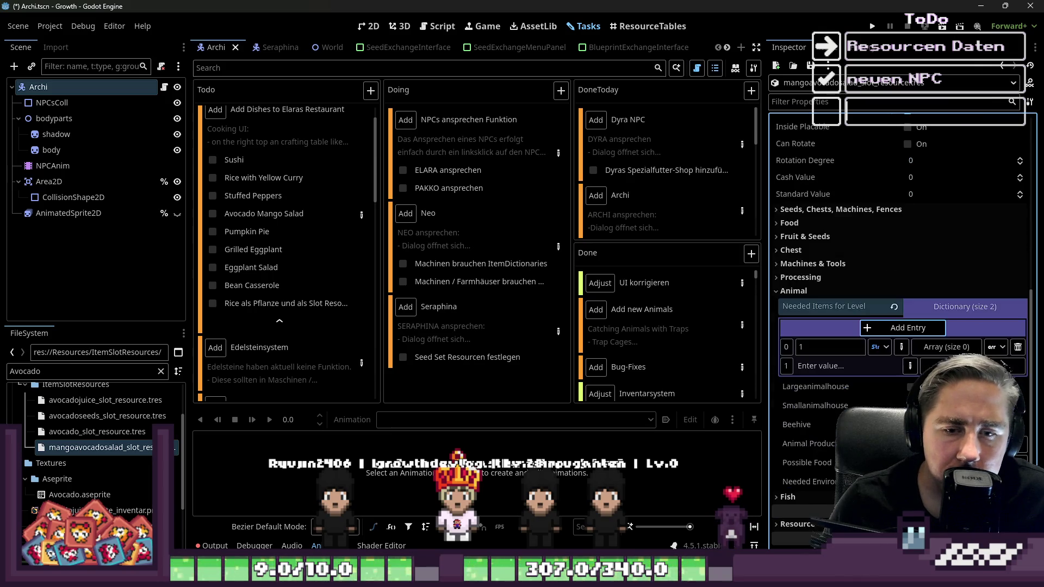
click(946, 366)
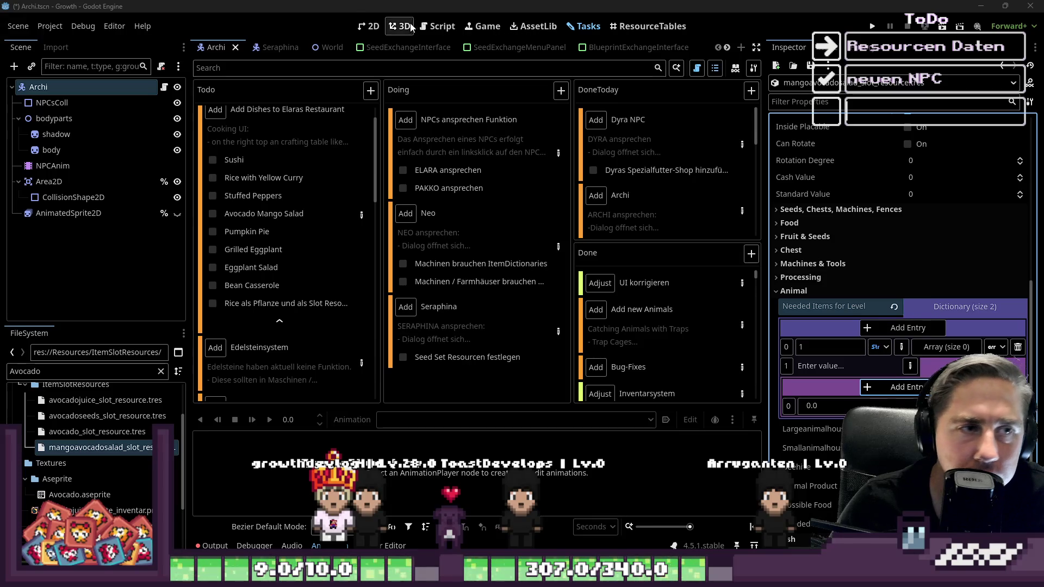
click(366, 26)
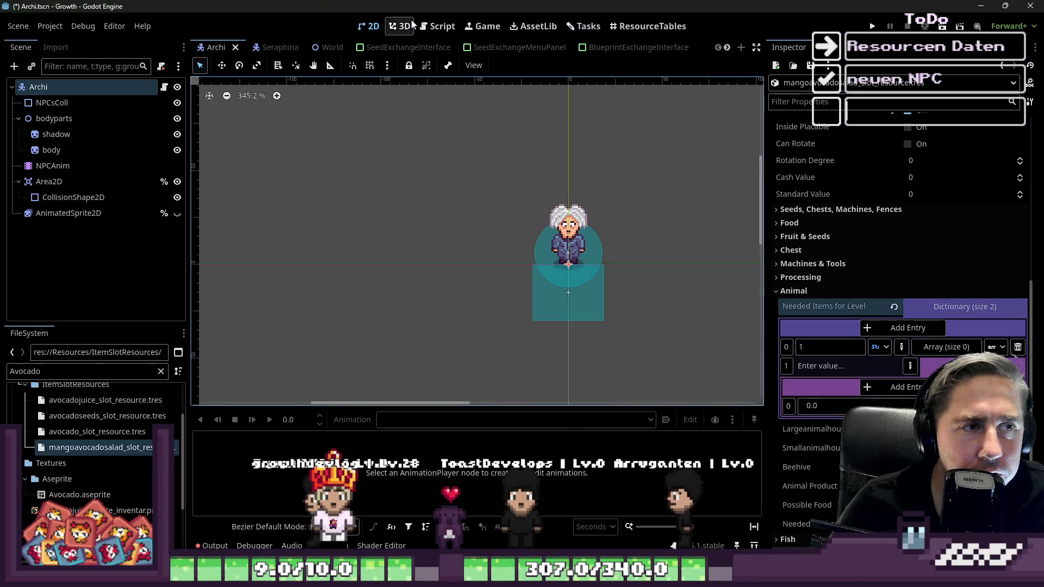
Step: Open the World scene and select its FloorTilemapLayers node
click(319, 47)
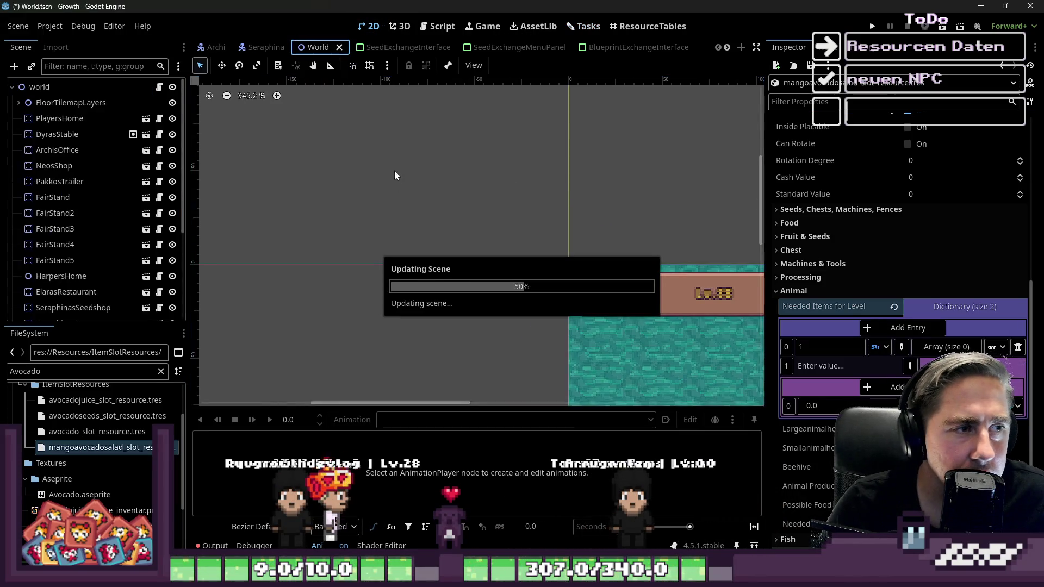
scroll(480, 178, down, 6)
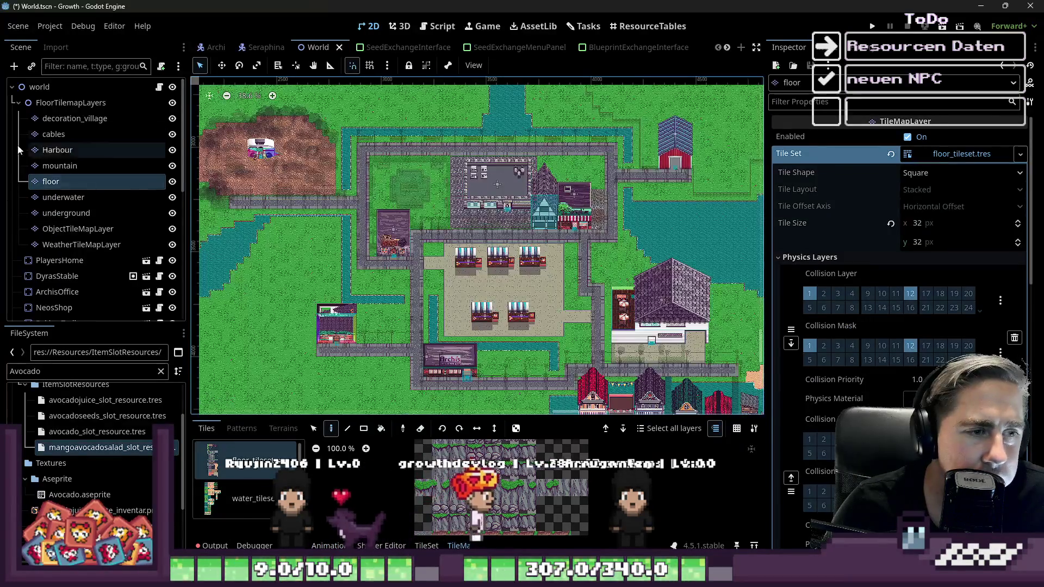
click(71, 102)
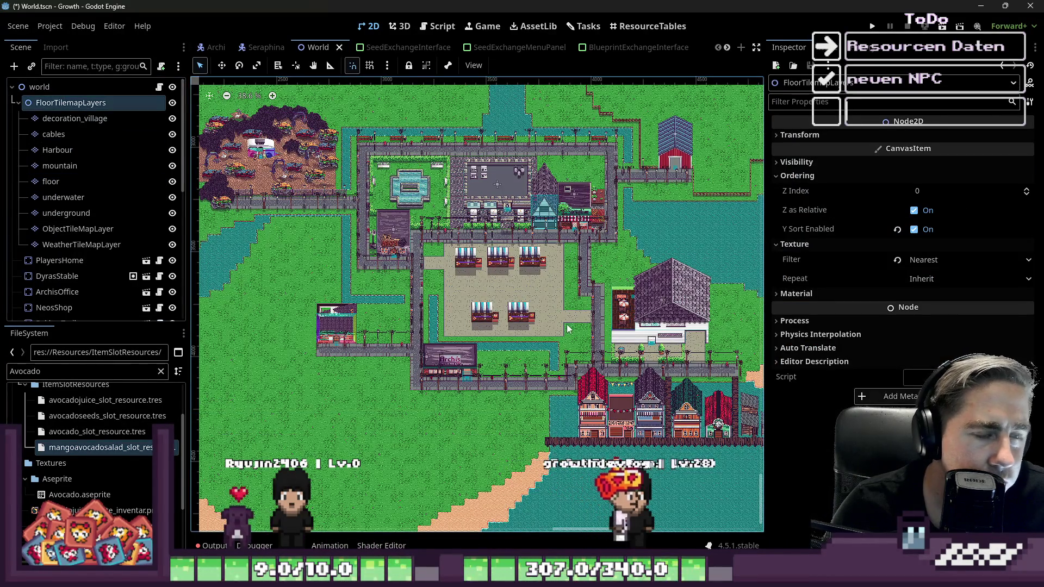
scroll(513, 379, down, 2)
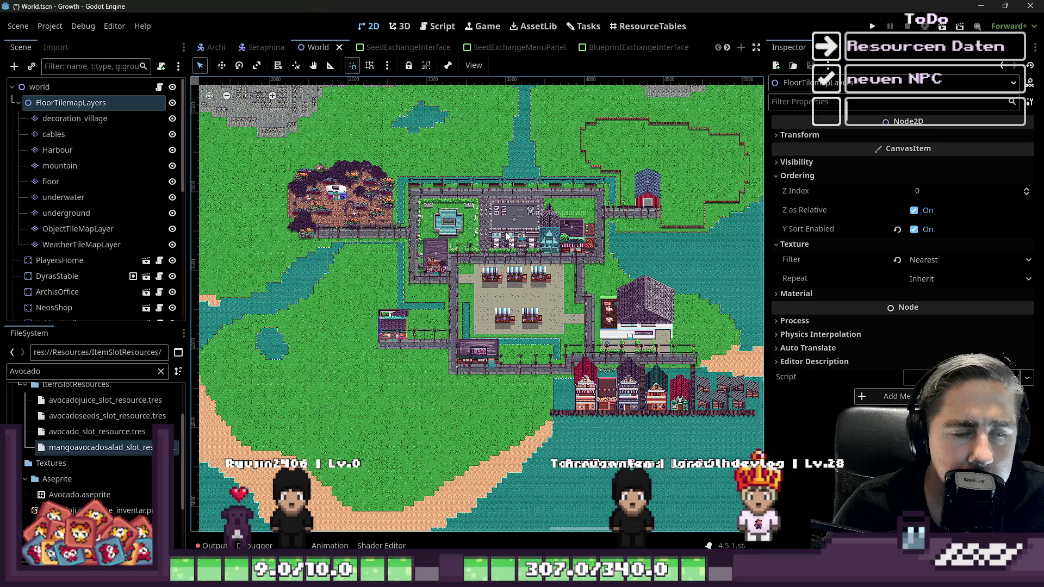
scroll(732, 158, up, 6)
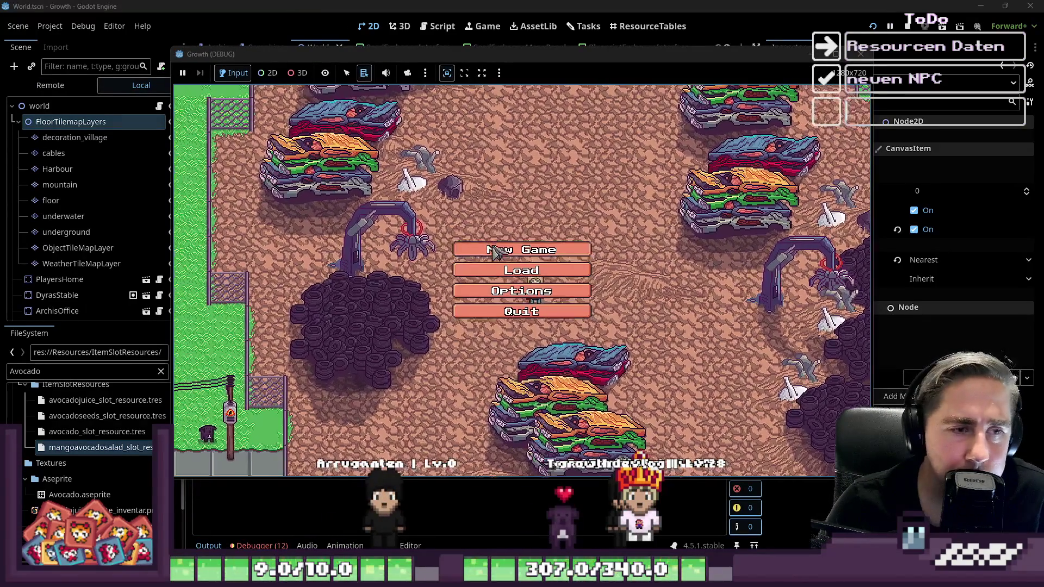
Step: Start a new game, enter a character name, and enter the game world
click(563, 294)
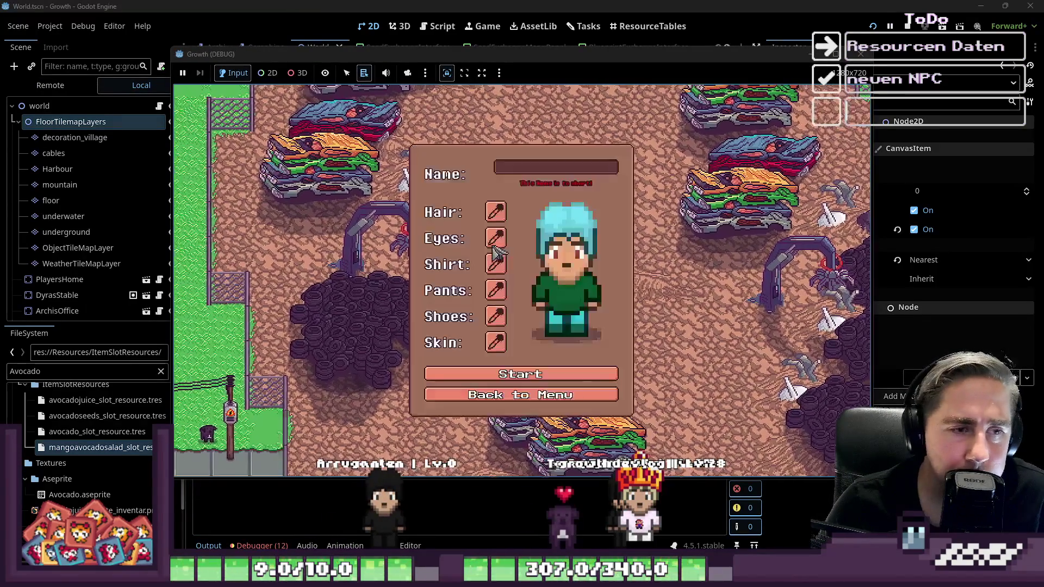
text(sad)
key(Return)
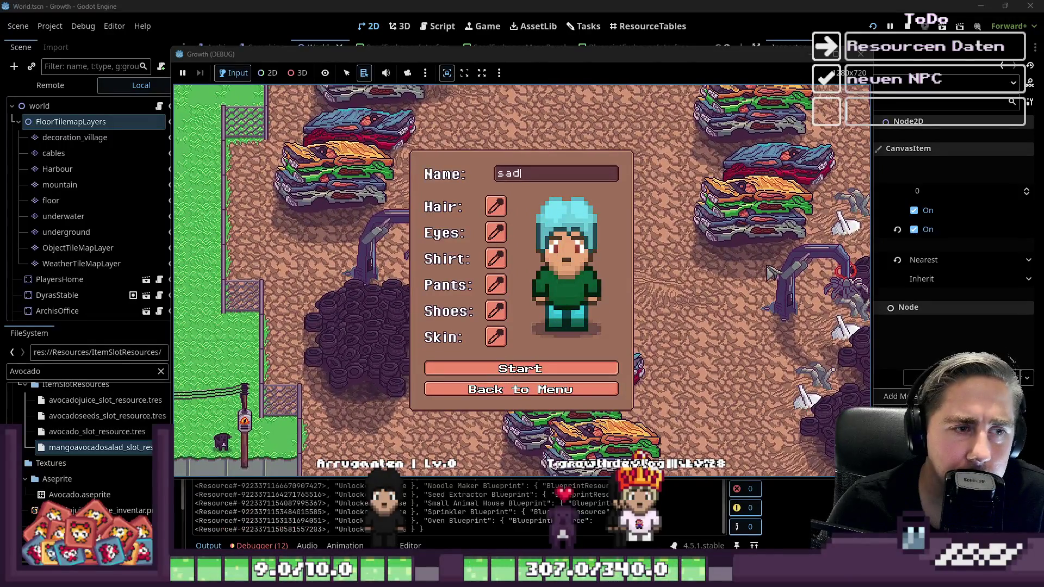
Step: Walk the player from Neo's shop down the road to Archi's office door
key(s)
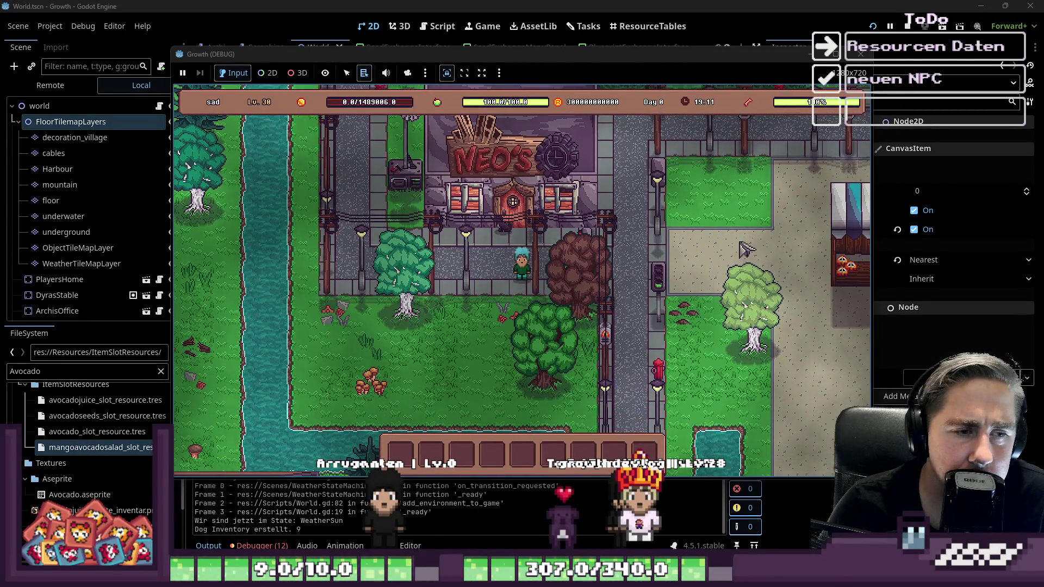
key(s)
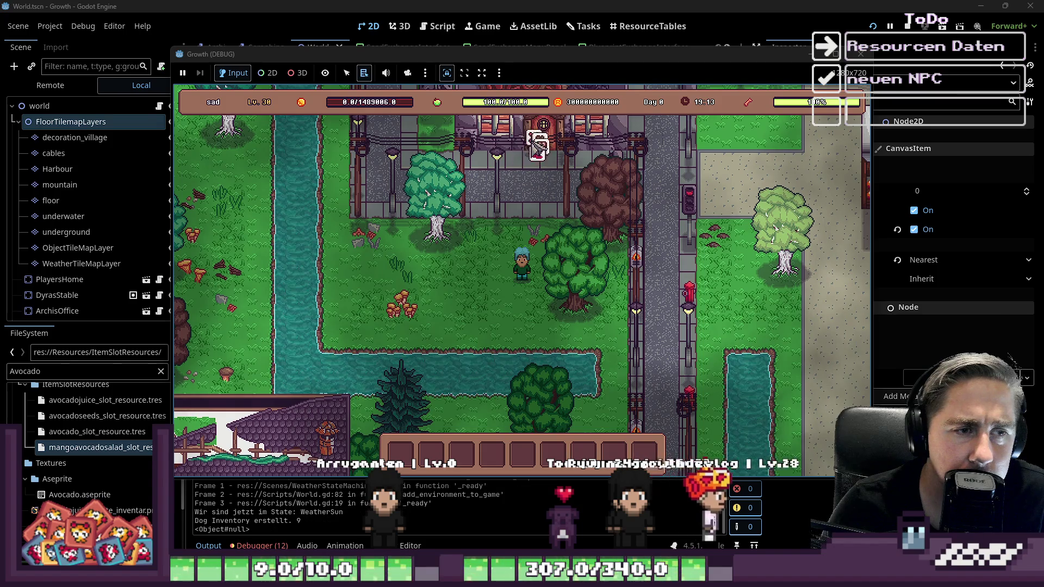
key(d)
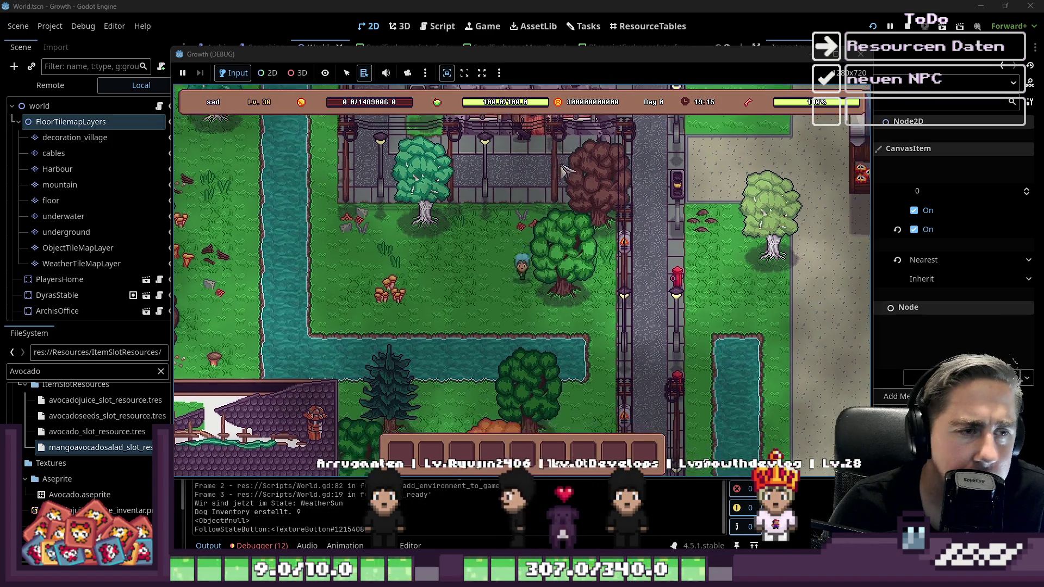
key(s)
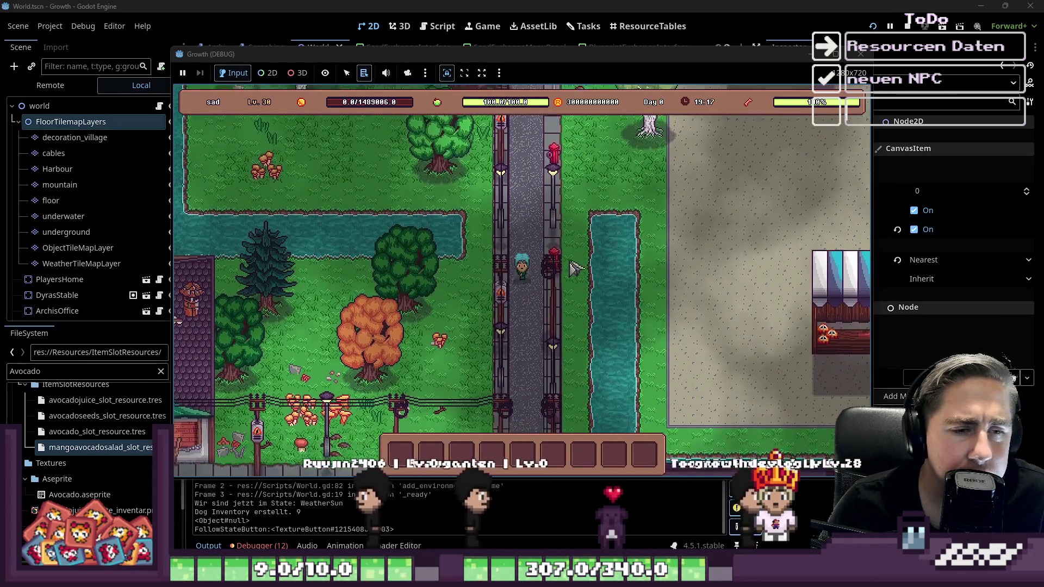
key(s)
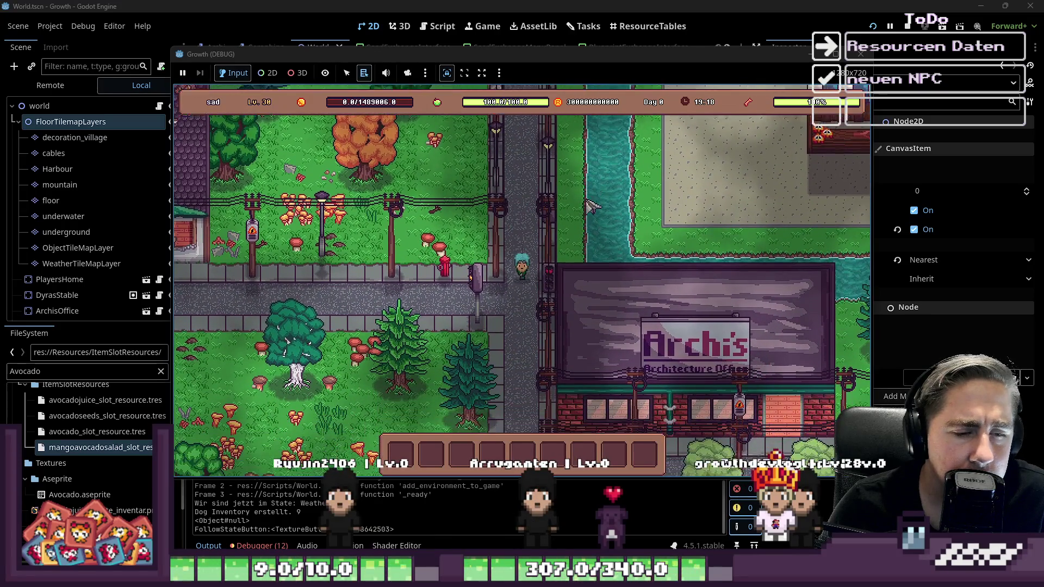
key(d)
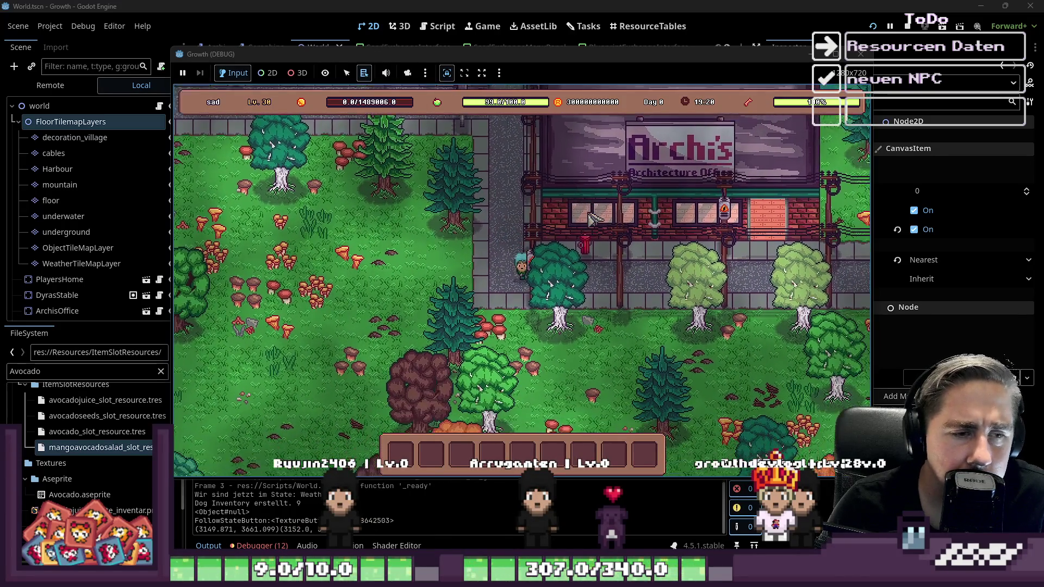
key(d)
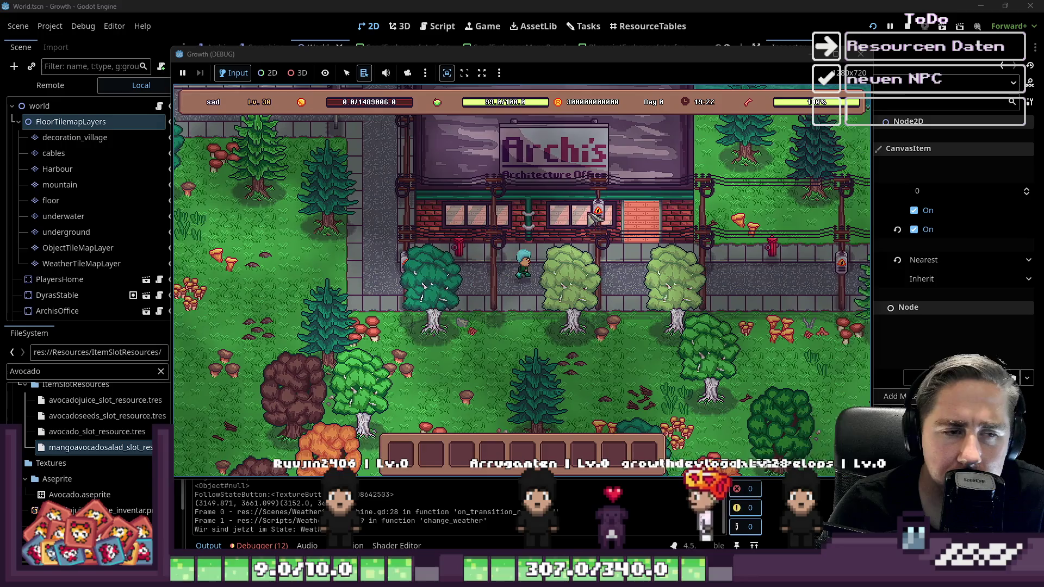
key(w)
key(w)
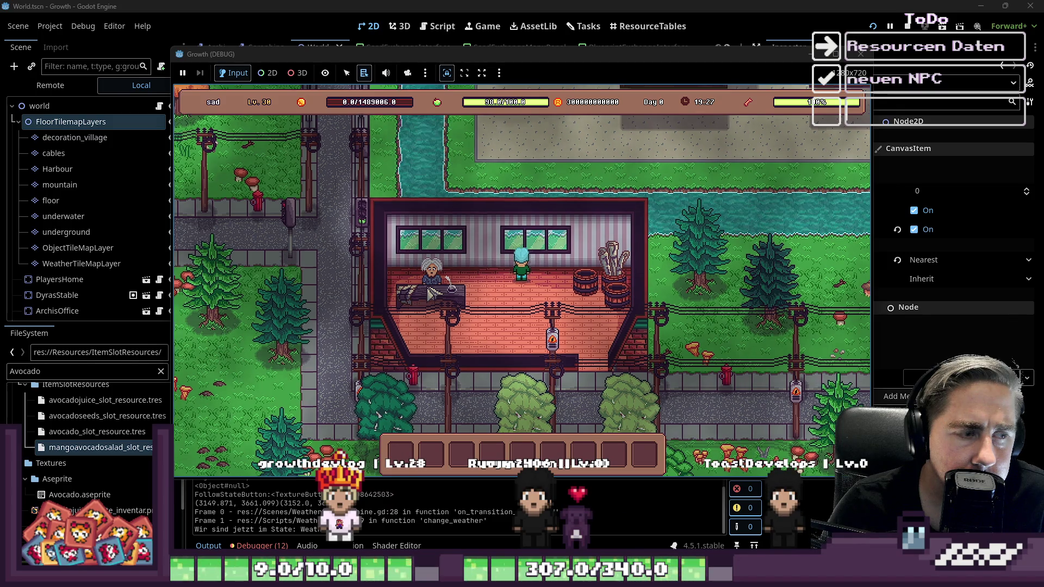
Step: Move around inside Archi's office and resume the game after the DogFollowing.gd debugger break
key(s)
key(a)
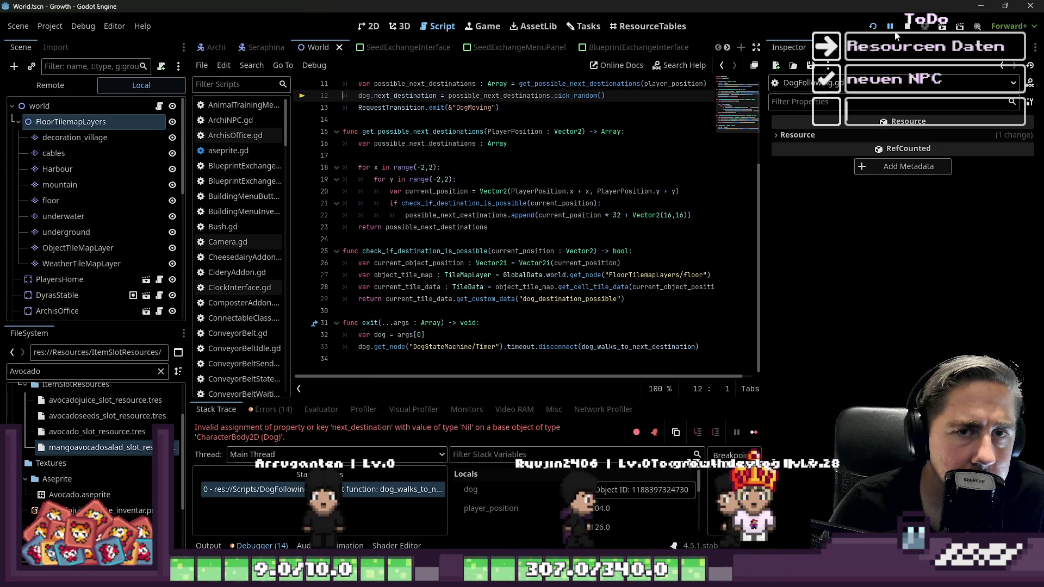
key(F12)
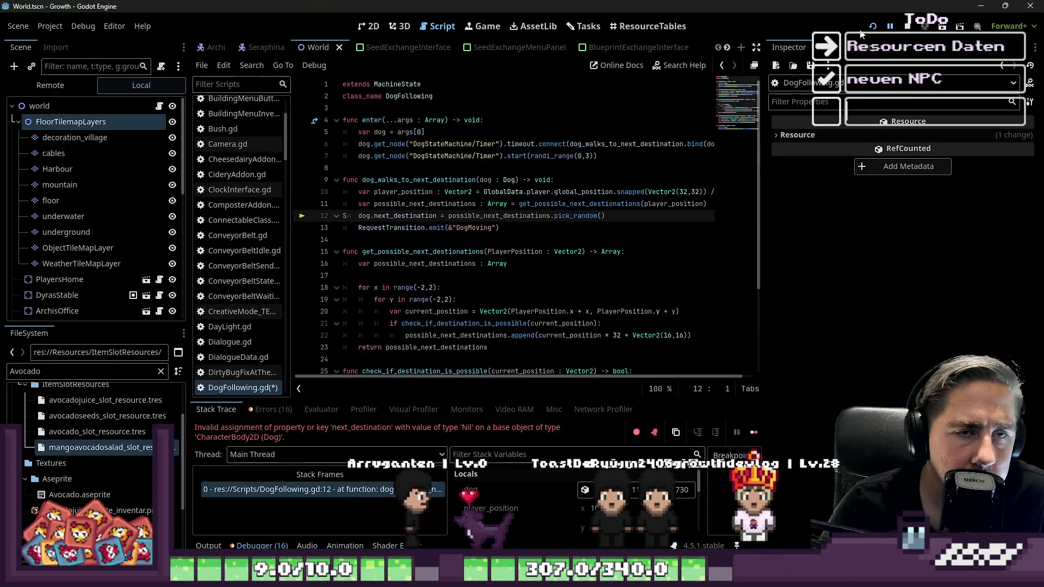
key(F12)
Step: Walk the player around Archi's office up to the NPC's counter
key(s)
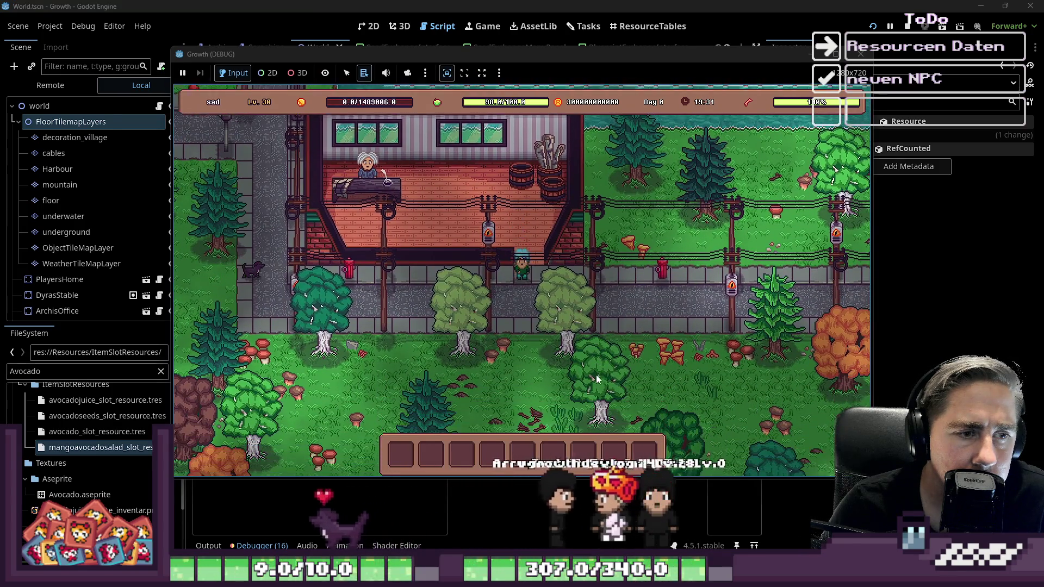
key(w)
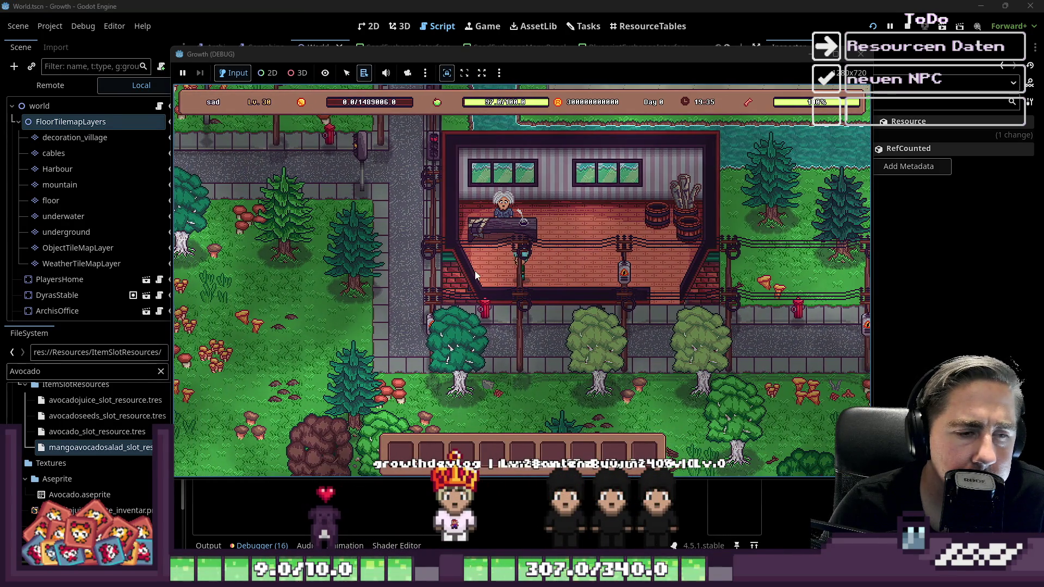
key(a)
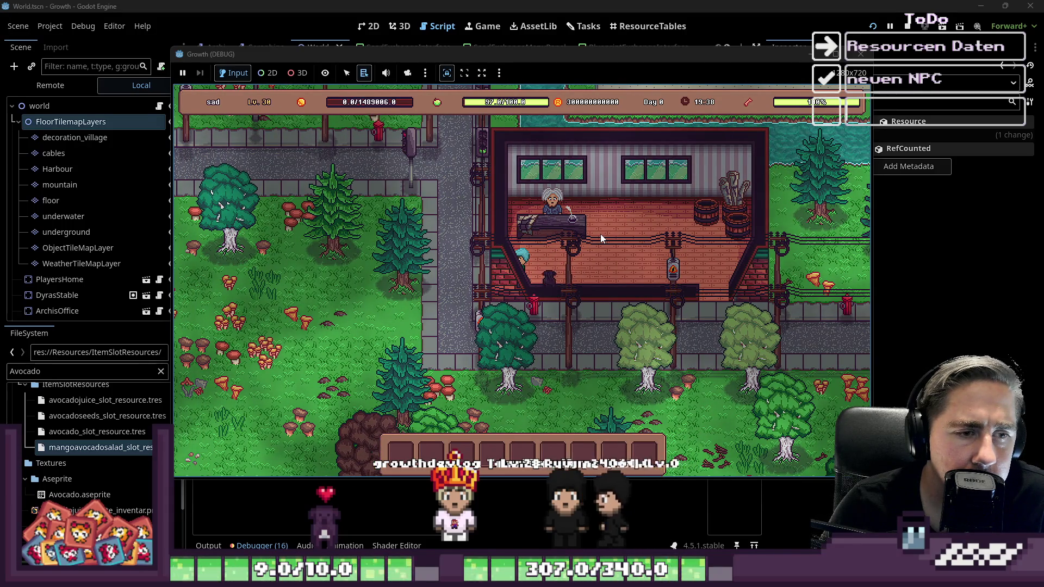
key(d)
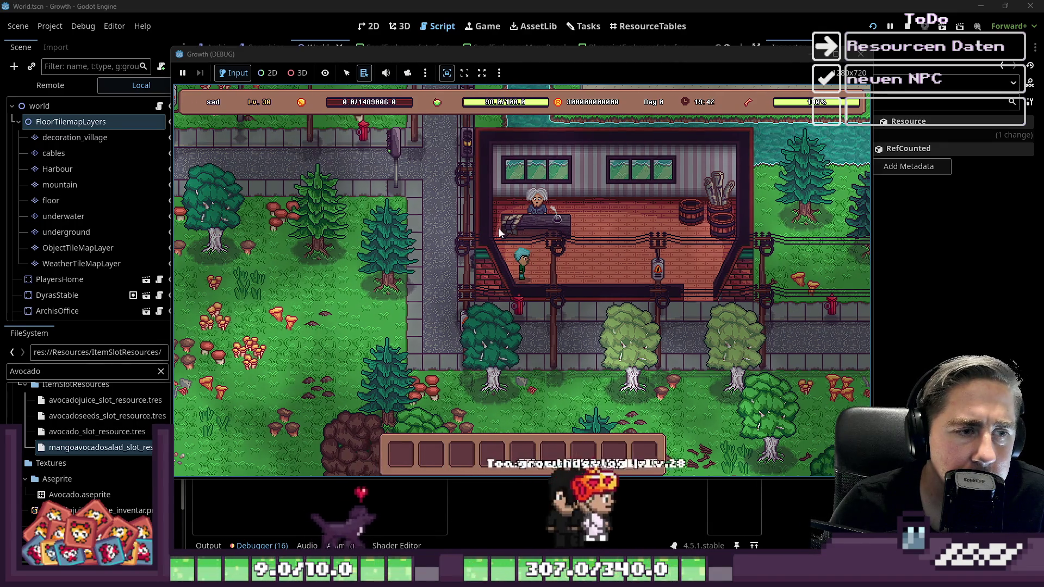
key(w)
key(d)
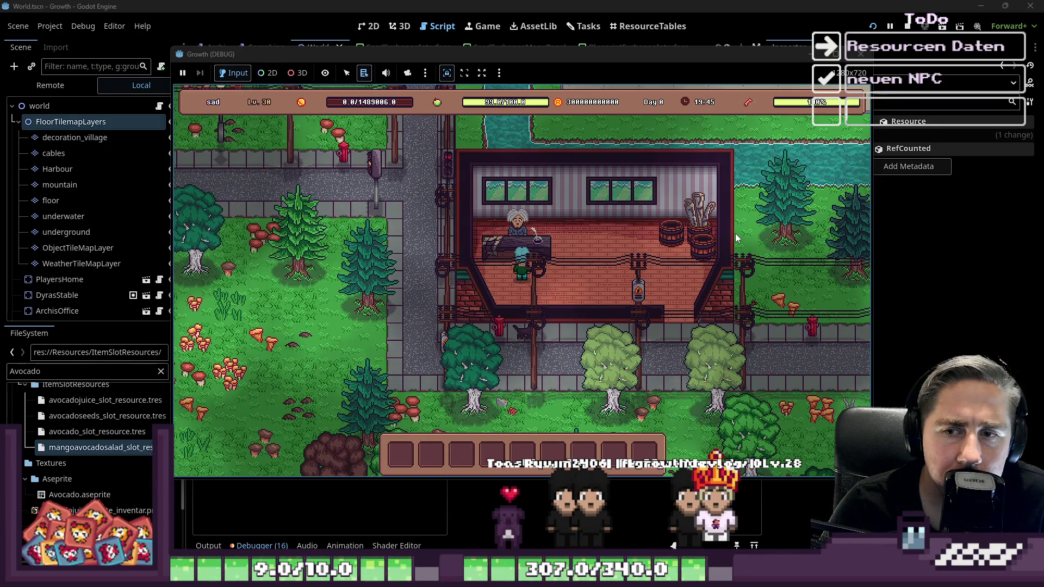
Step: Walk the player past the building into the forest and open the inventory grid
key(d)
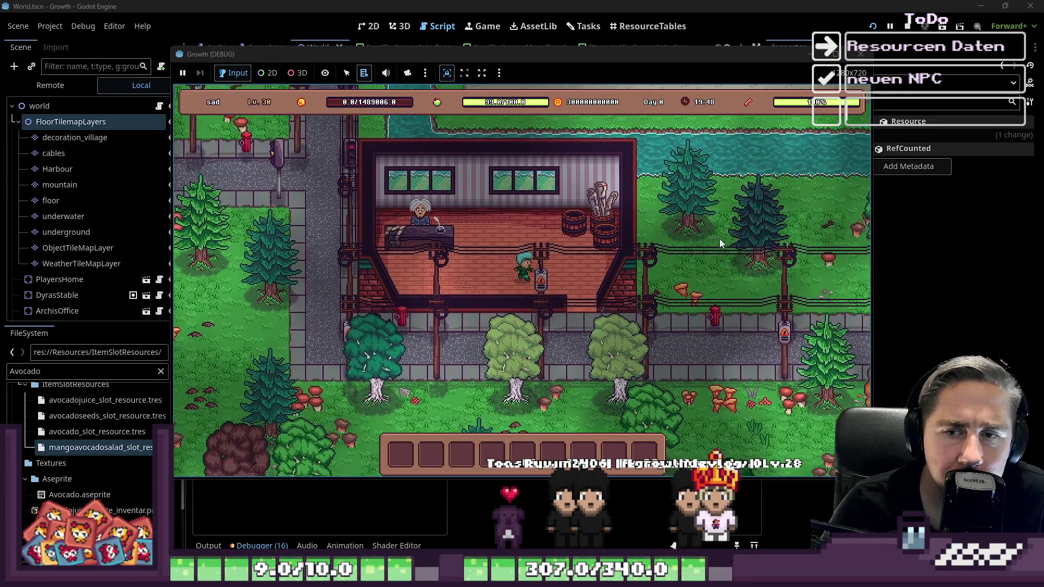
key(d)
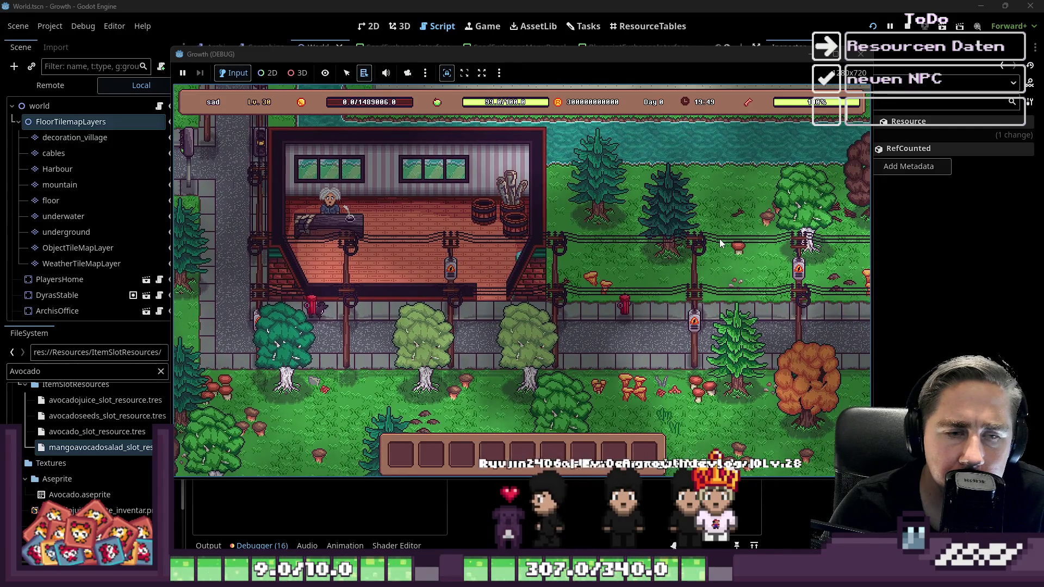
key(a)
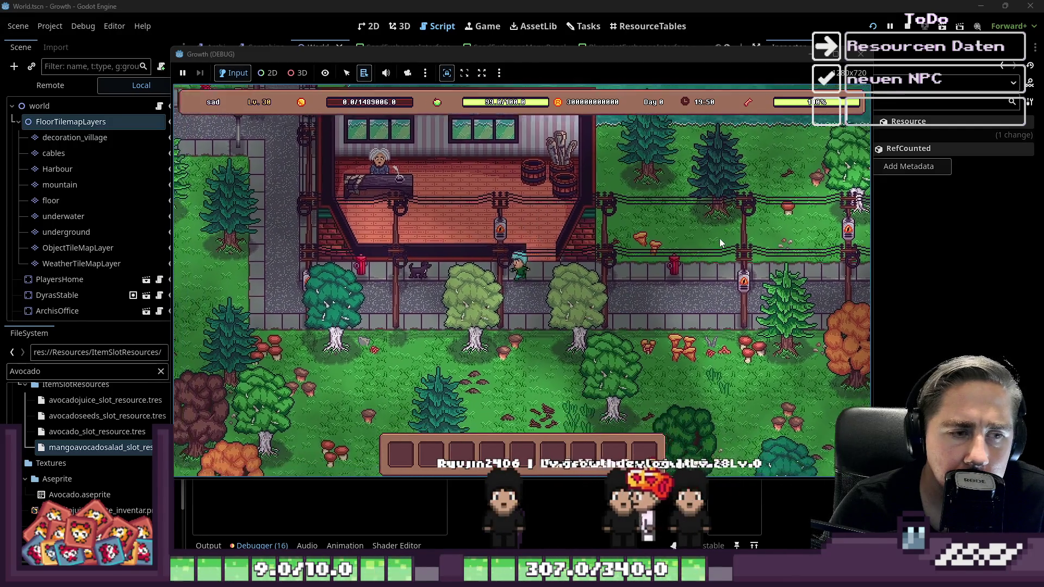
key(a)
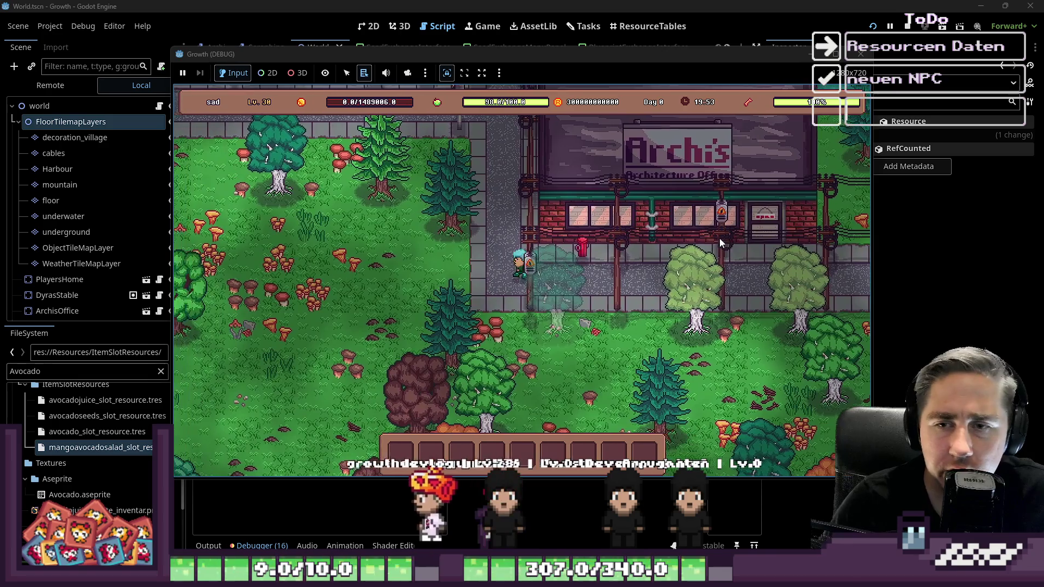
key(a)
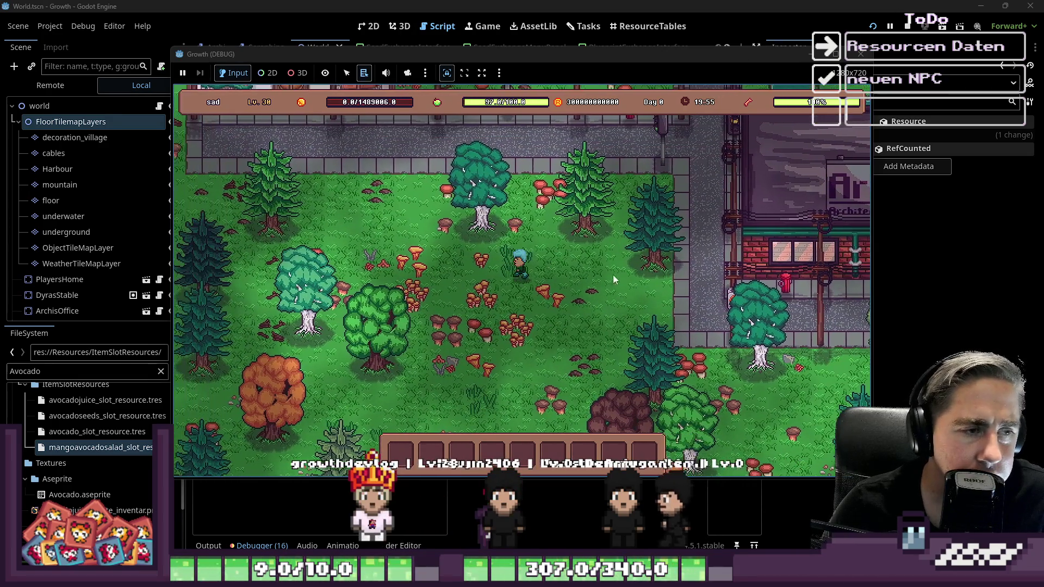
key(a)
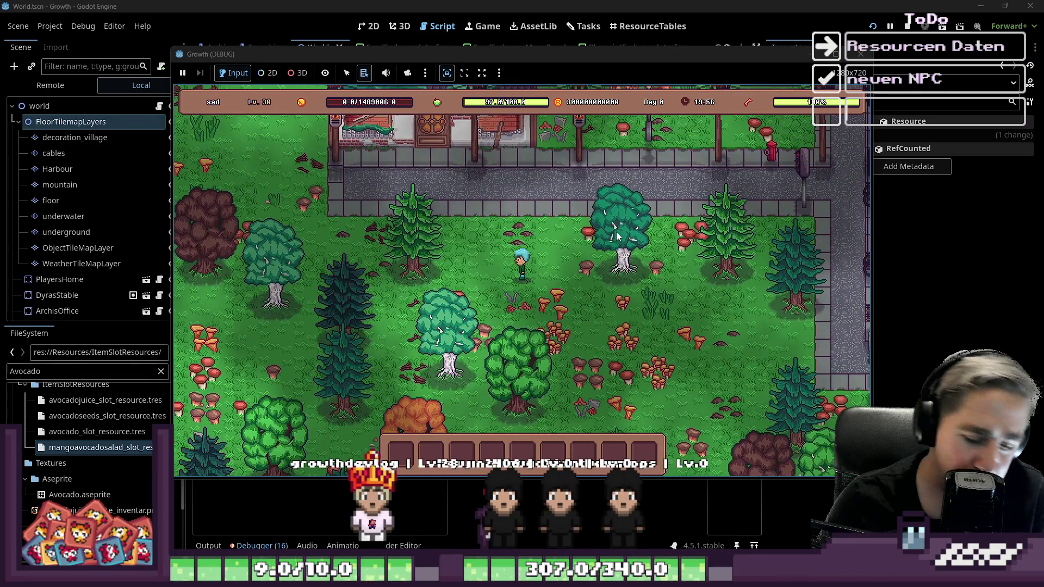
key(i)
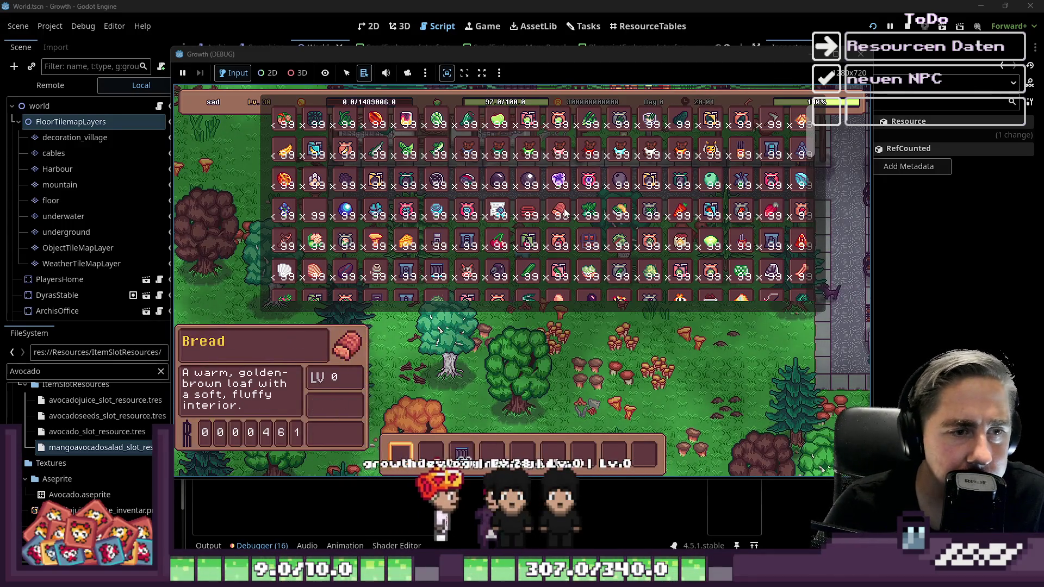
Step: Drag the beehive+1 stack from the inventory into an empty hotbar slot
mouse_move(751, 156)
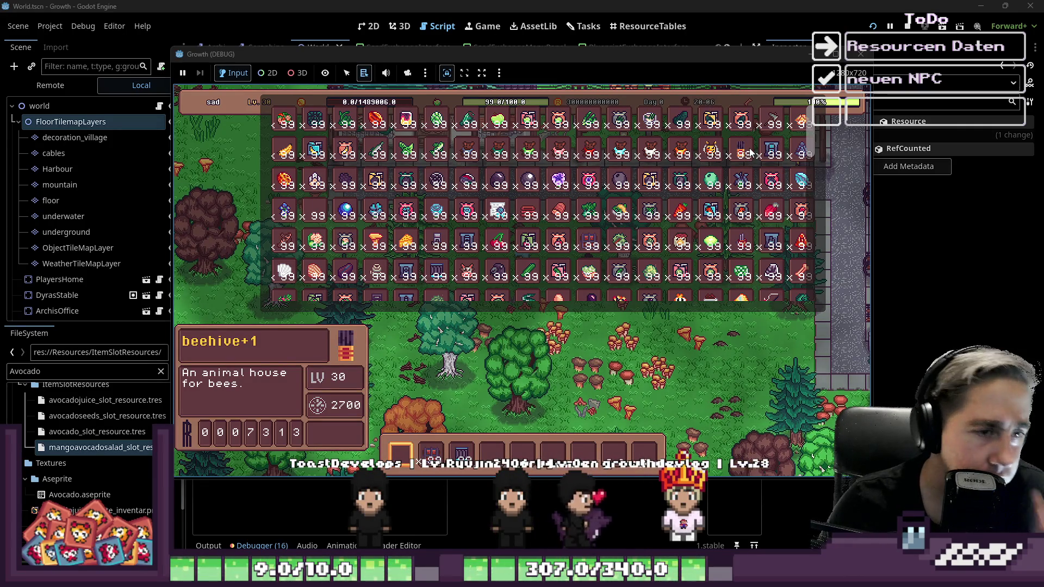
drag(750, 153, 585, 454)
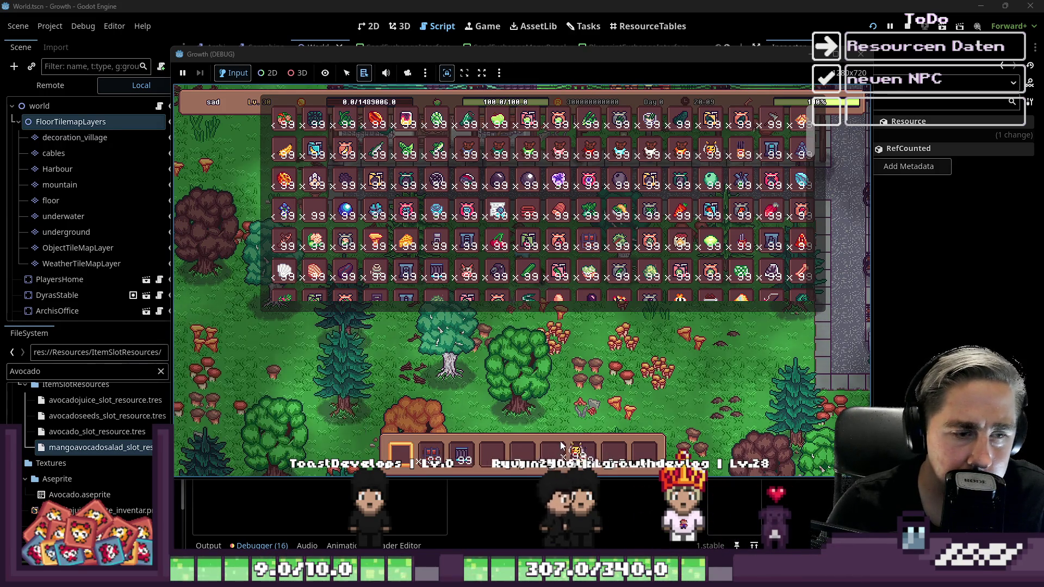
Step: Close the inventory, walk the player north-west through the forest, then close the Growth game window
mouse_move(639, 227)
key(i)
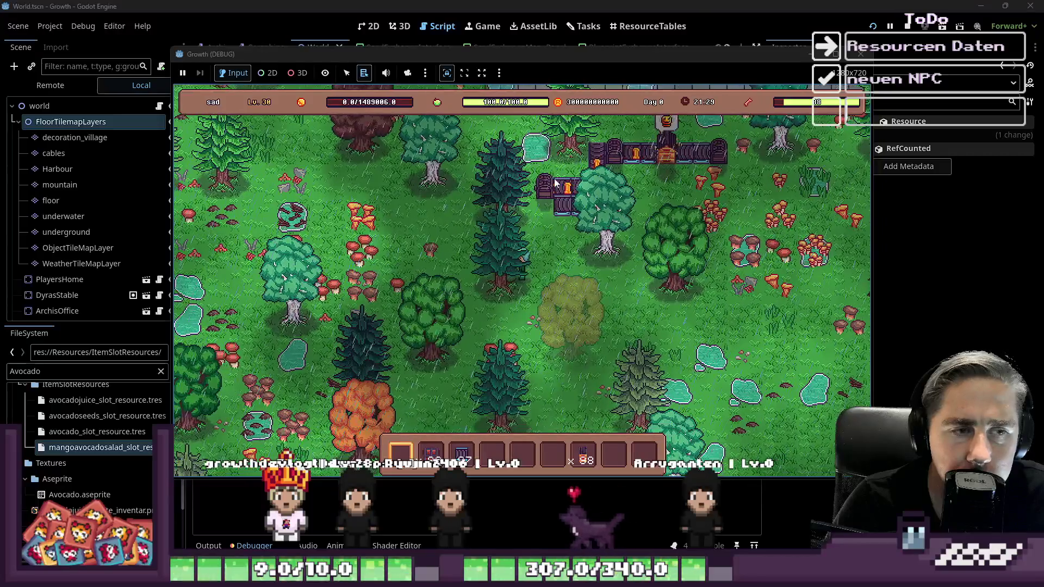
key(a)
key(w)
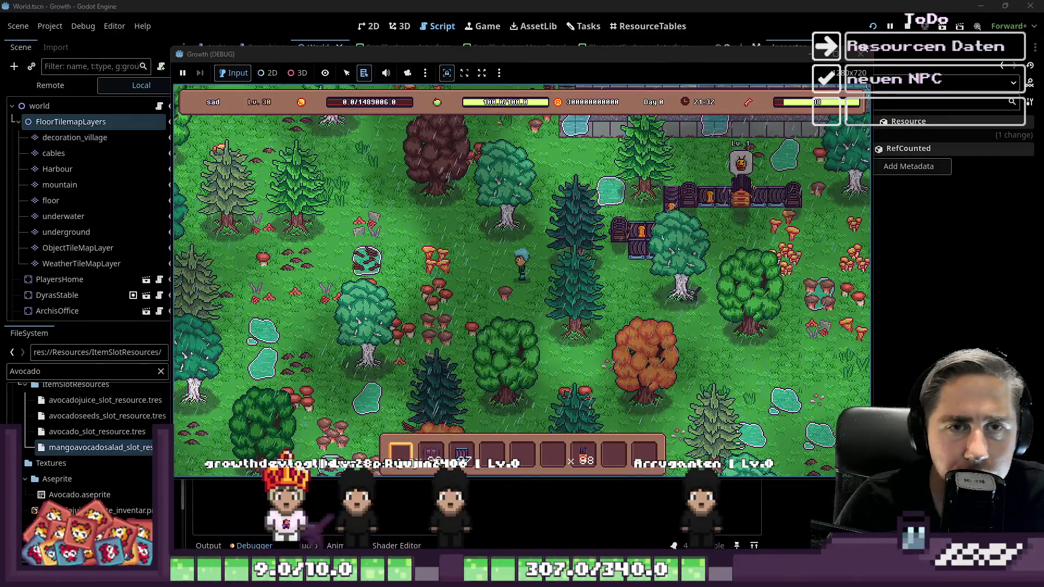
click(860, 54)
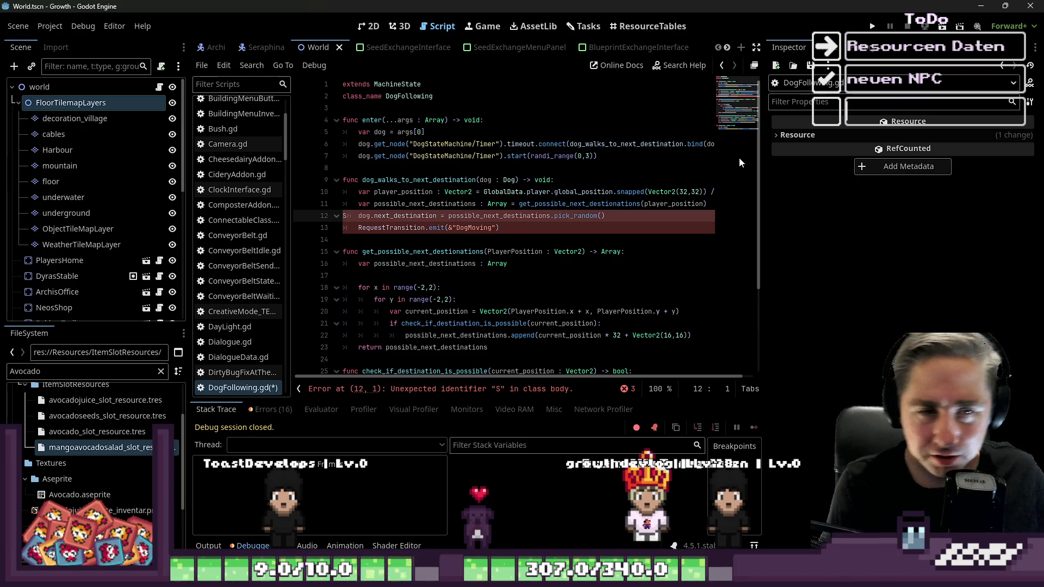
Step: Delete the stray S on line 12 of DogFollowing.gd, save the script, and return to the Tasks board
click(479, 268)
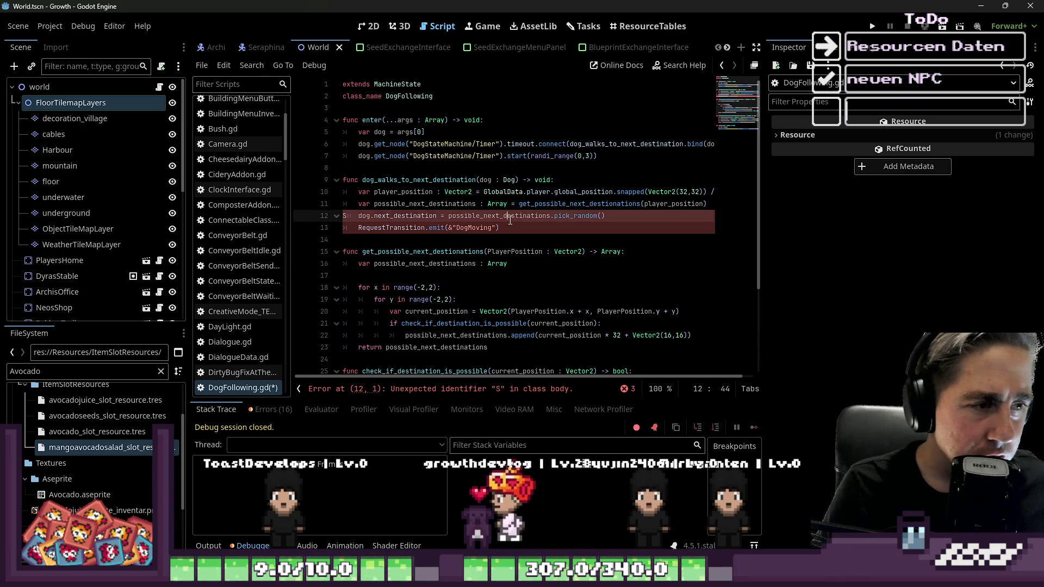
click(497, 193)
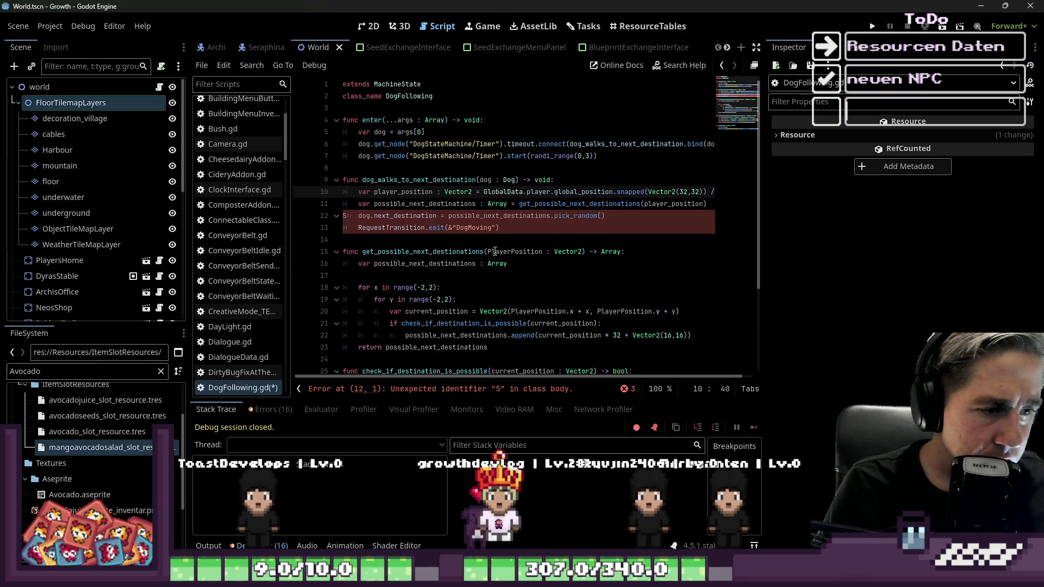
click(571, 251)
click(346, 216)
key(BackSpace)
key(ctrl+s)
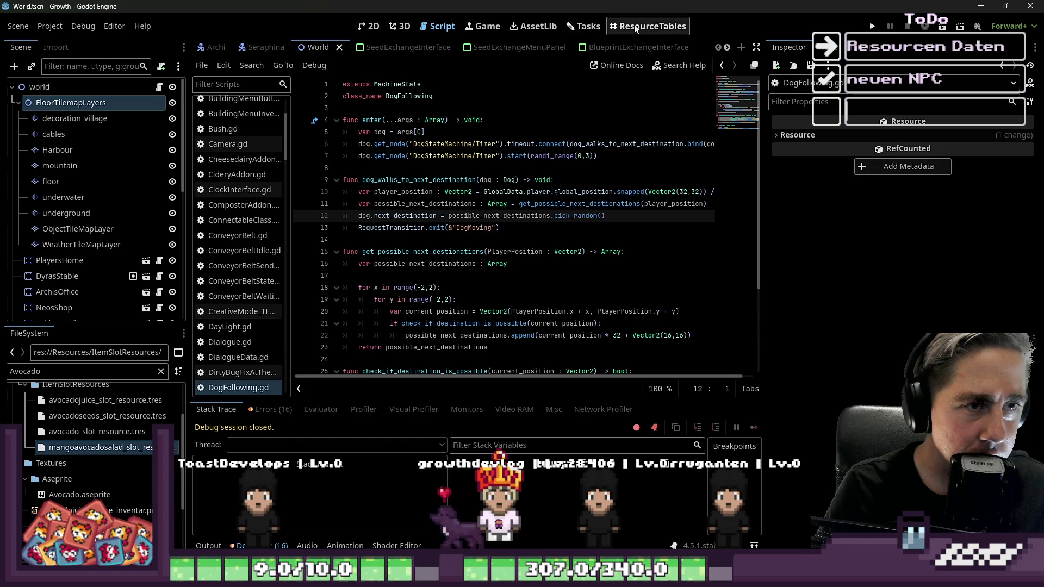
click(615, 28)
click(571, 25)
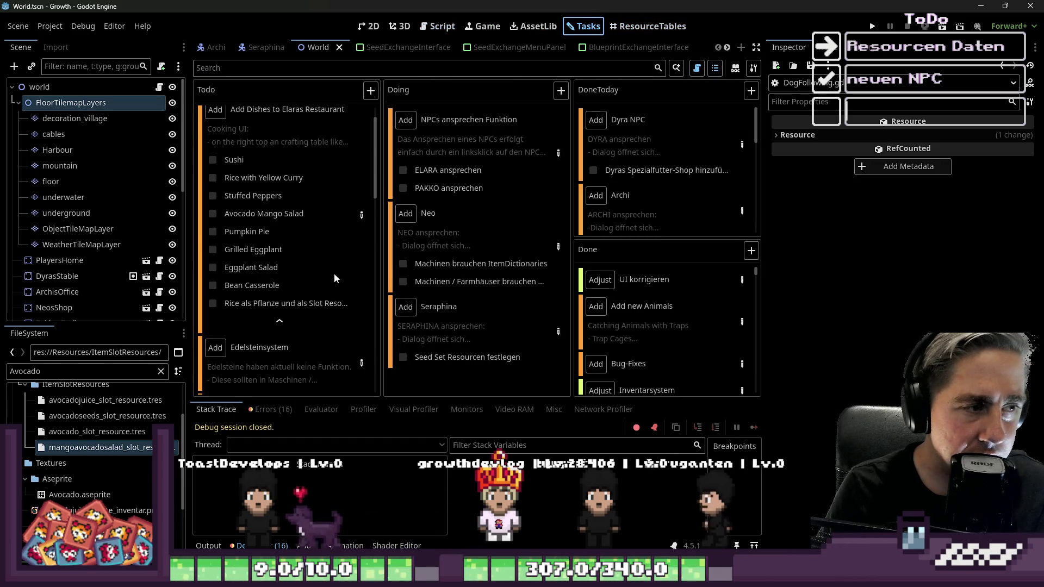
Step: Widen the Tasks board by narrowing the Inspector dock, then launch the game for a test run
click(281, 322)
click(280, 248)
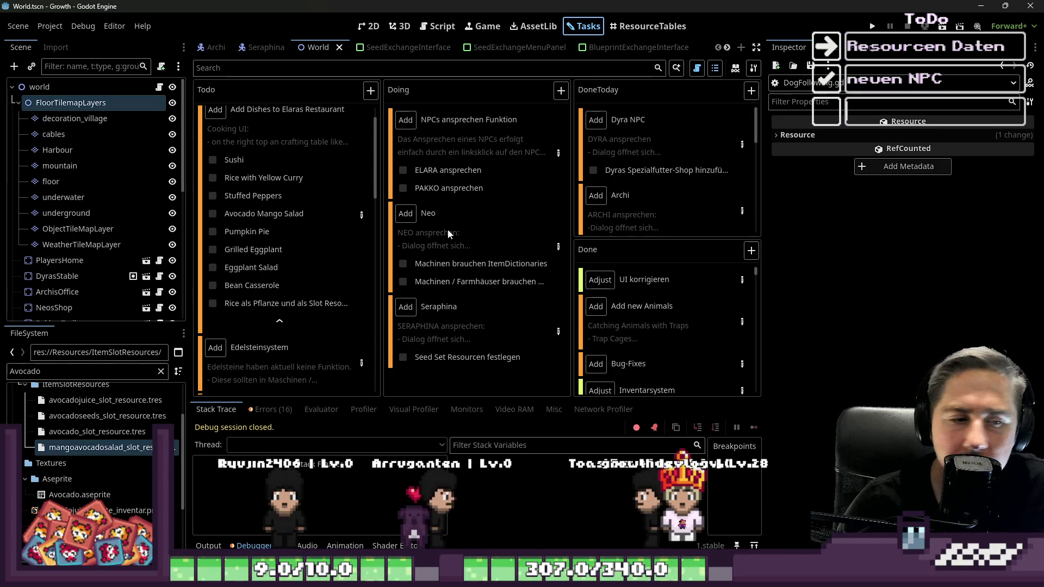
mouse_move(448, 232)
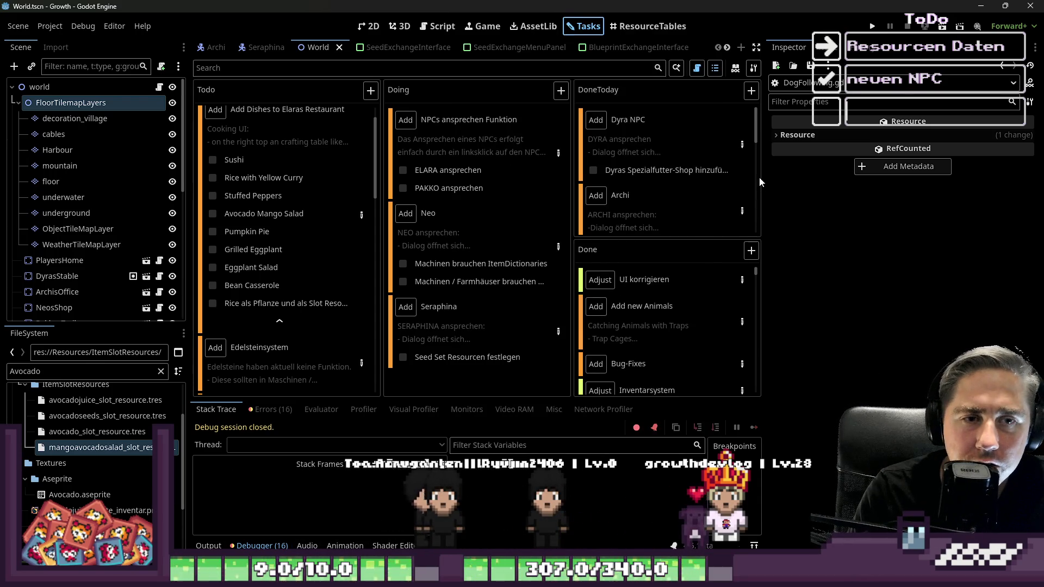
drag(766, 180, 860, 193)
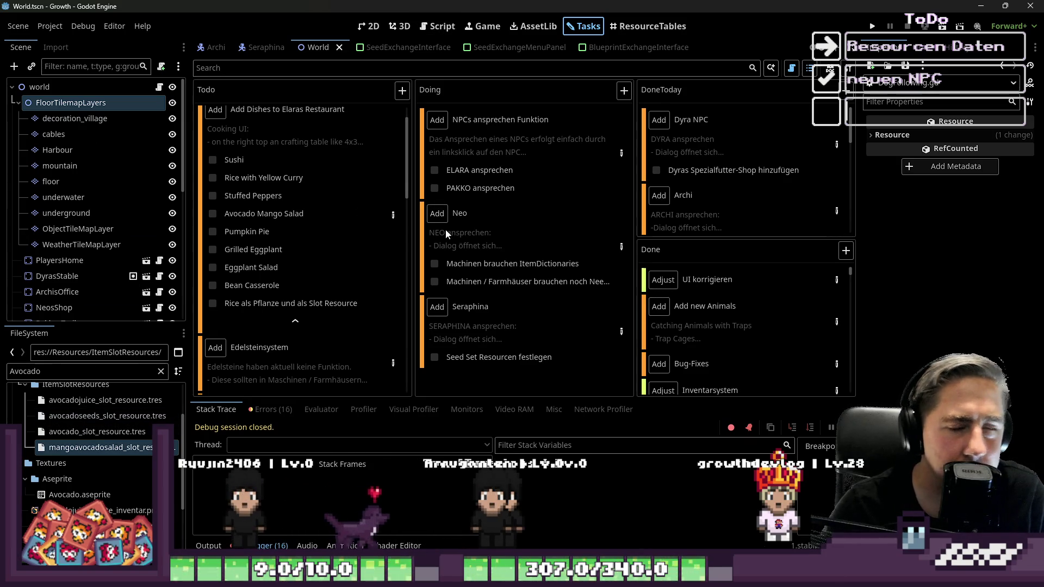
click(871, 26)
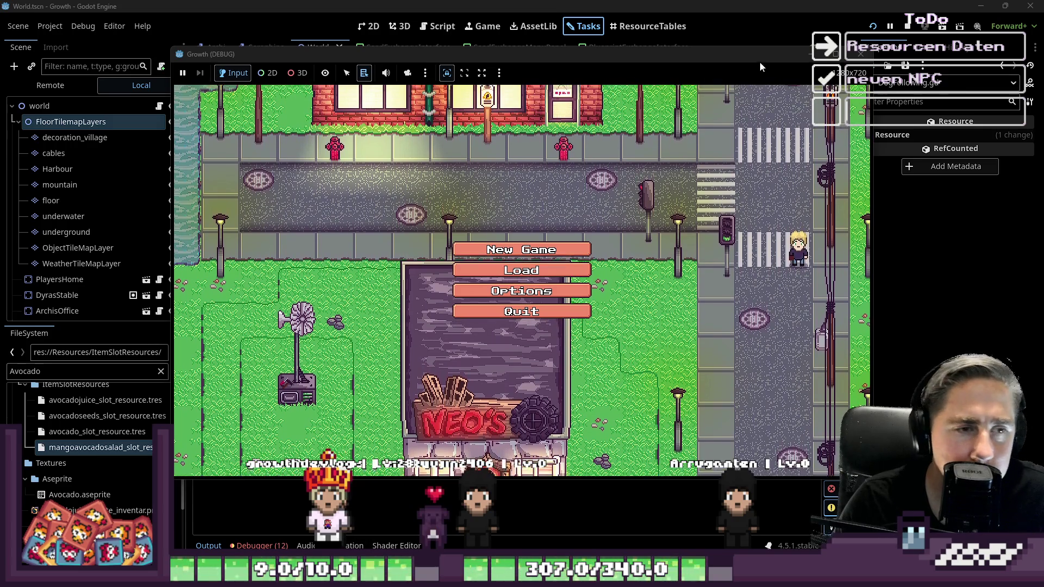
Step: Stop the running Growth game with F8 to return to the Tasks board
key(F8)
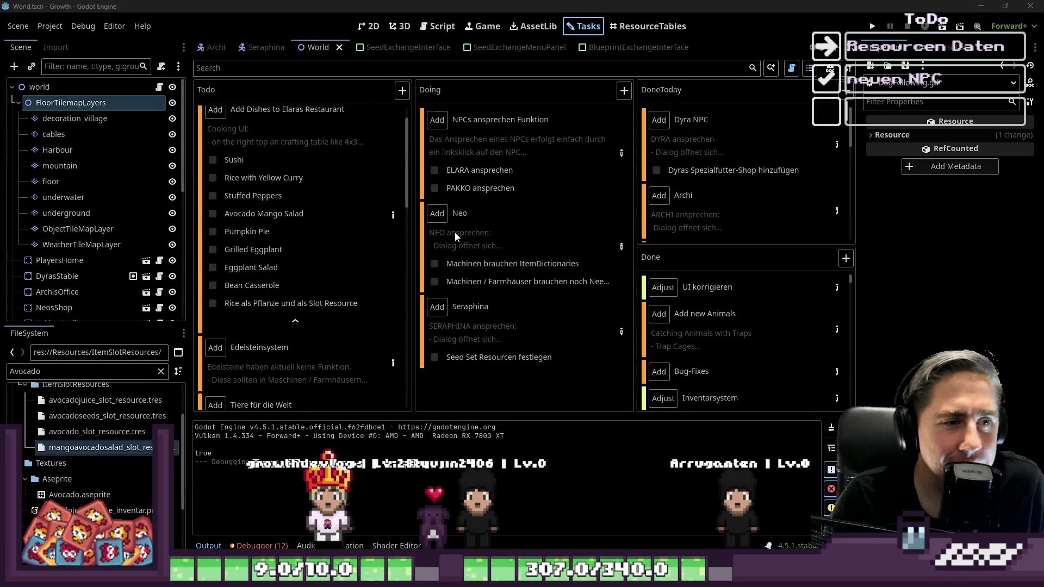
Step: Change the FileSystem filter from Avocado to 'Peppers'
double_click(111, 374)
text(OP)
key(BackSpace)
key(BackSpace)
text(Peppers)
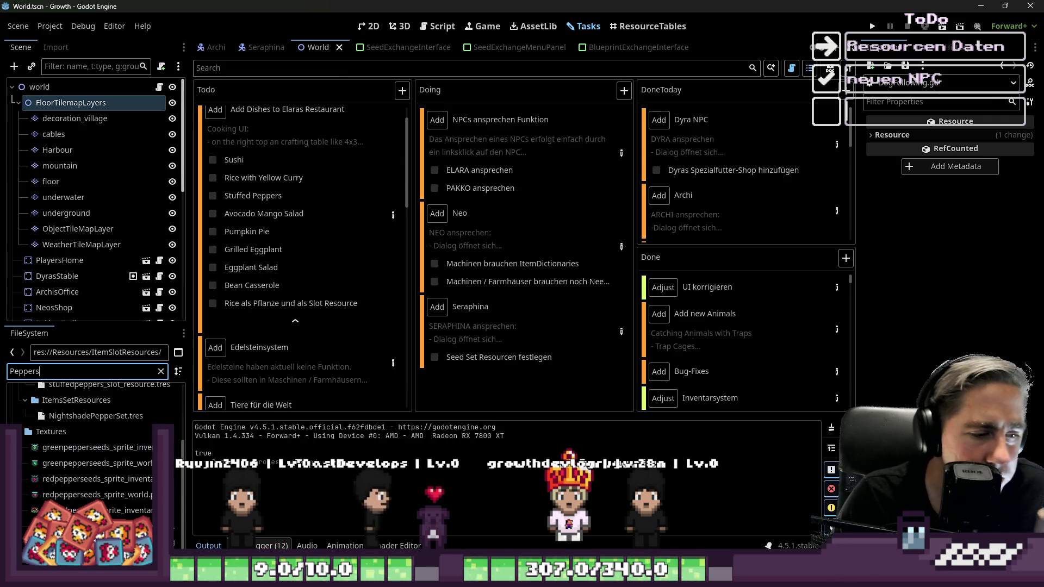
Step: Open the debugger's list of 12 errors and jump to GlobalData.gd line 435
click(272, 545)
click(270, 409)
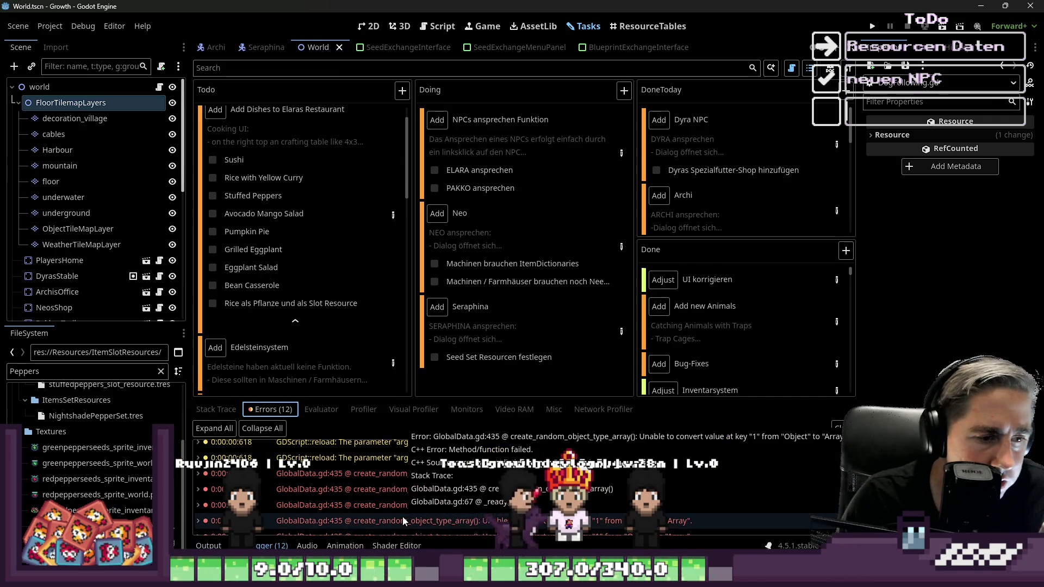
scroll(398, 497, down, 1)
click(354, 506)
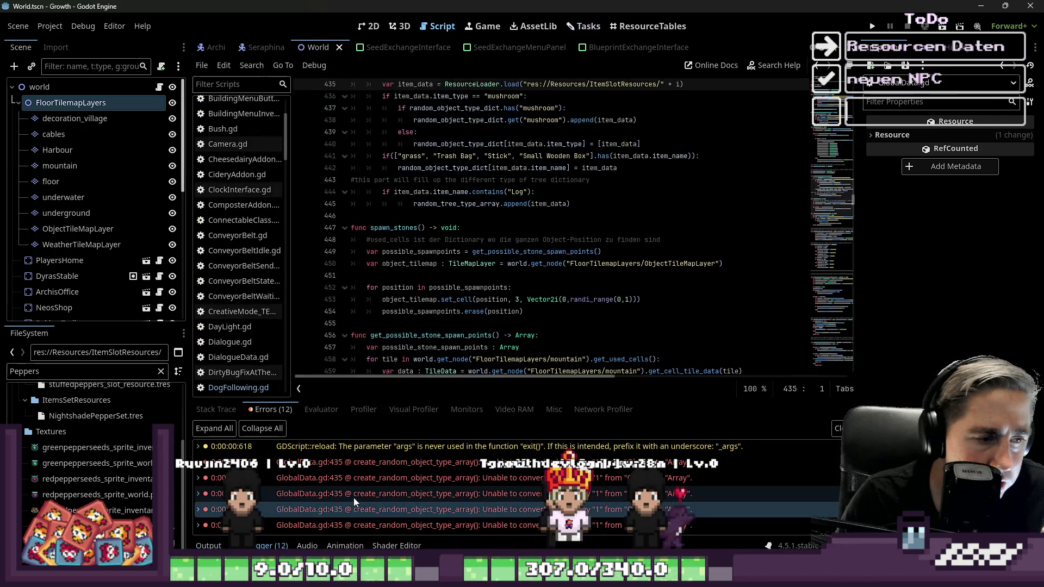
scroll(355, 497, down, 1)
scroll(355, 491, down, 3)
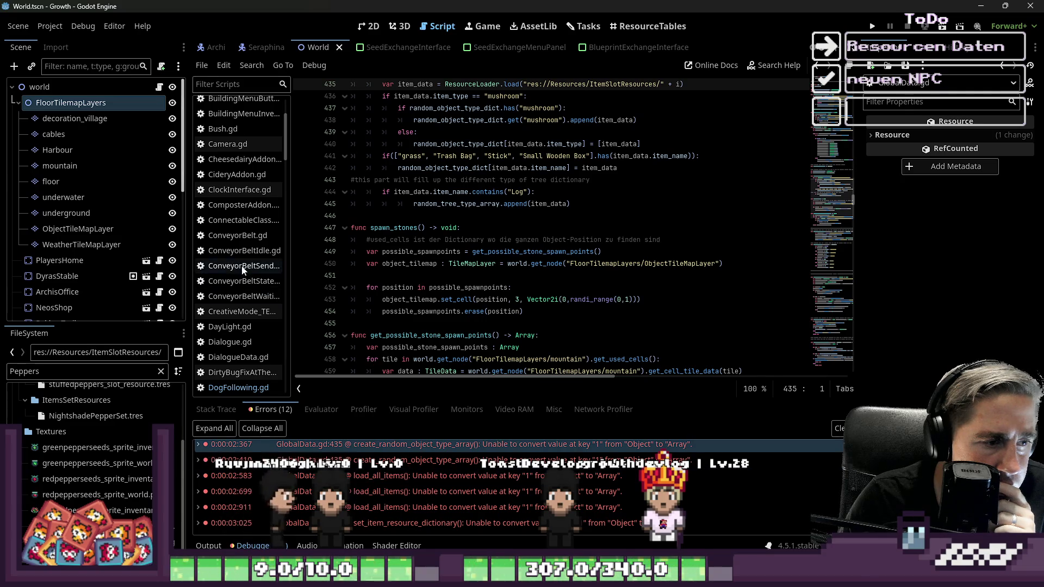
scroll(354, 492, up, 4)
scroll(342, 467, up, 1)
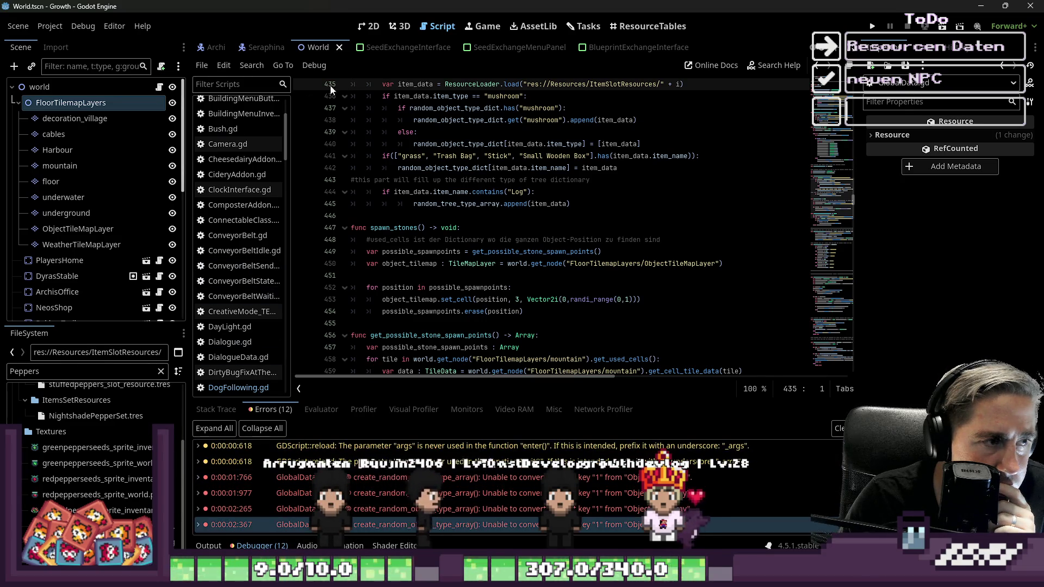
Step: Filter files for 'tomato' and inspect the pasta tomato sauce resource's Needed Items
click(400, 26)
click(438, 27)
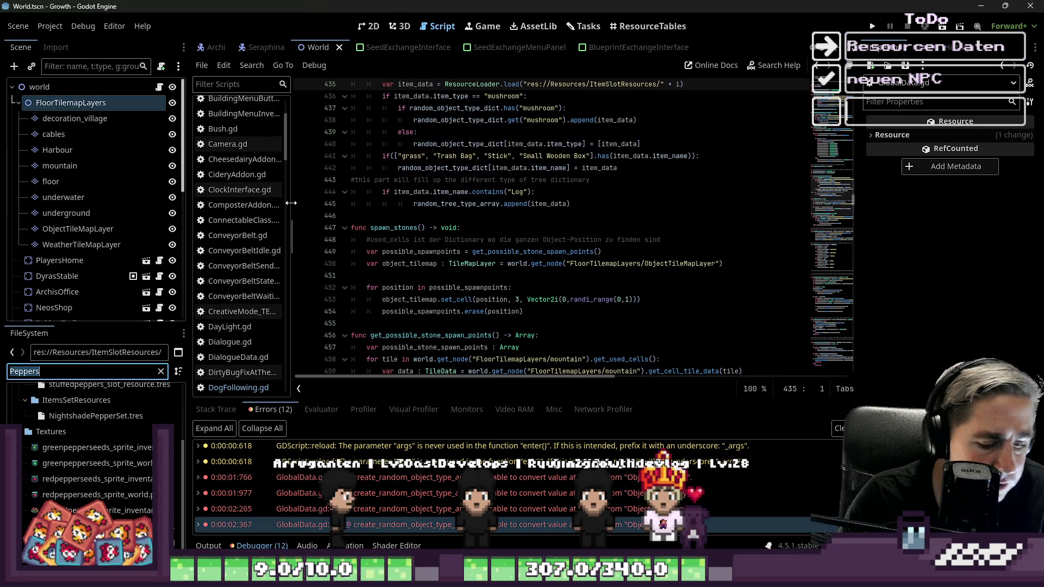
text(tomato)
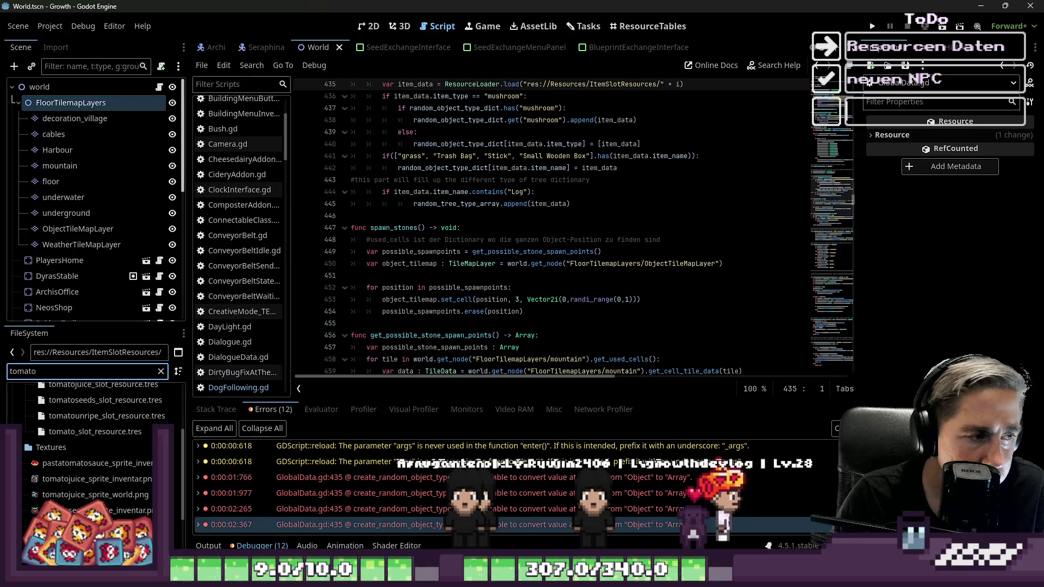
scroll(84, 468, up, 3)
click(81, 462)
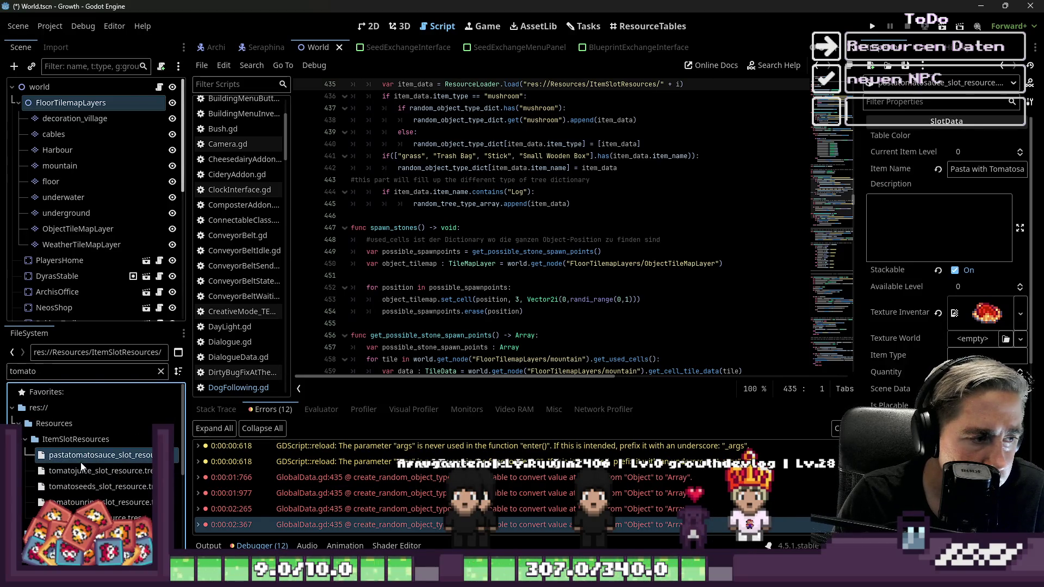
scroll(930, 346, down, 10)
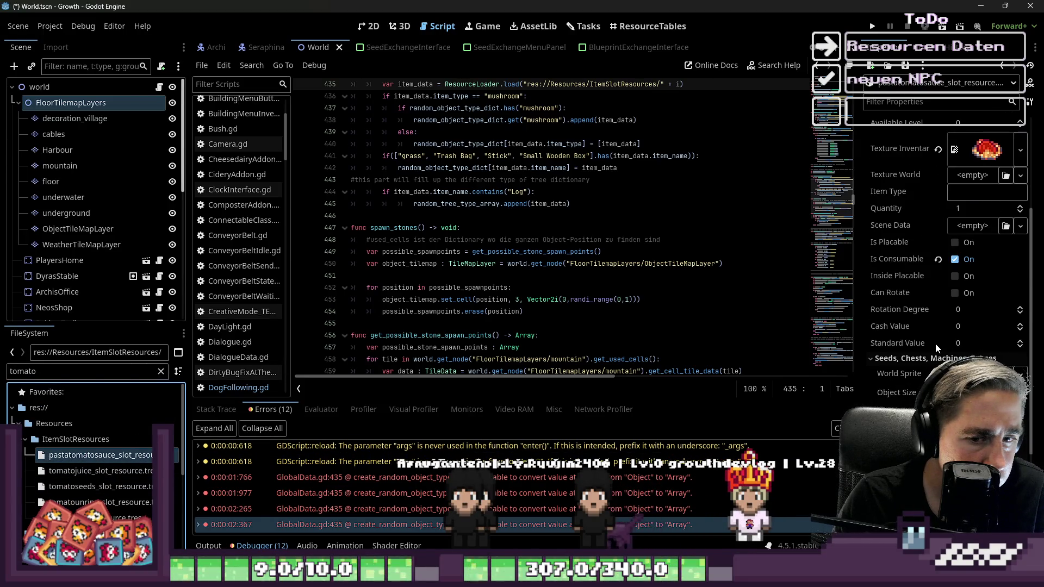
click(900, 401)
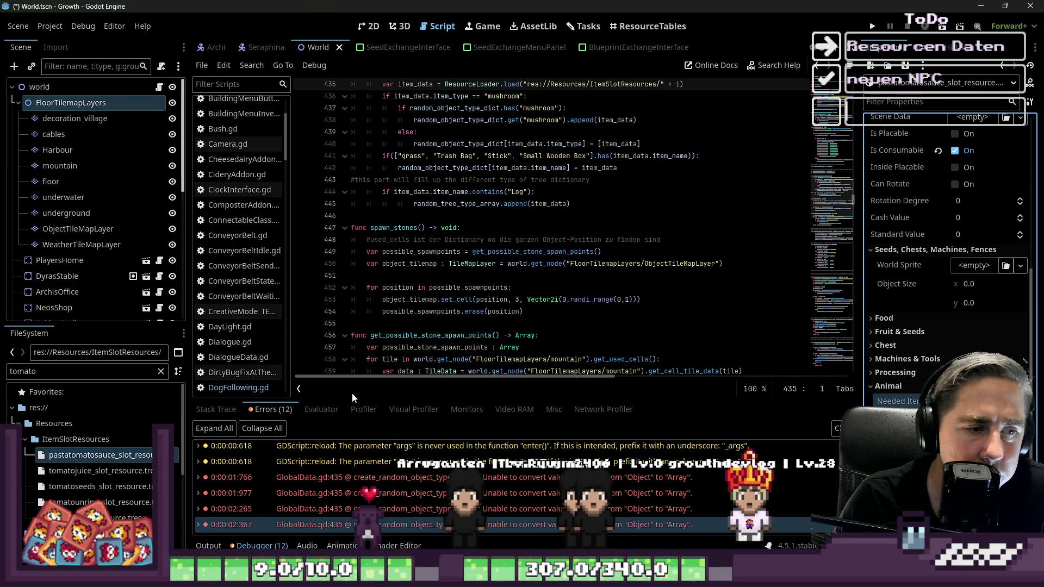
Step: Open CideryAddon.gd, adjust the script list width, and jump back to the erroring code line
click(259, 176)
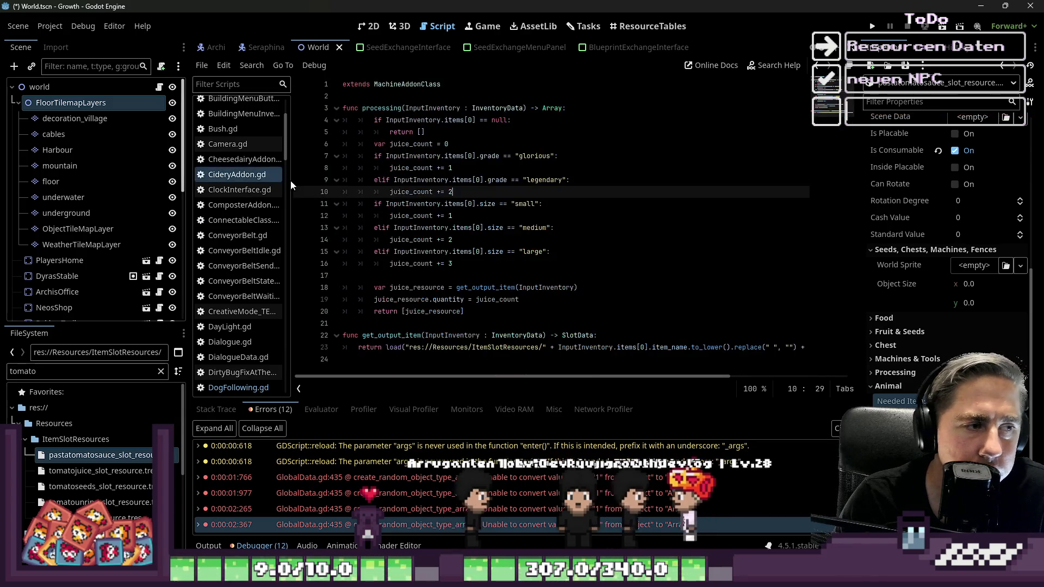
mouse_move(289, 191)
mouse_down()
mouse_move(229, 218)
mouse_move(97, 226)
mouse_up()
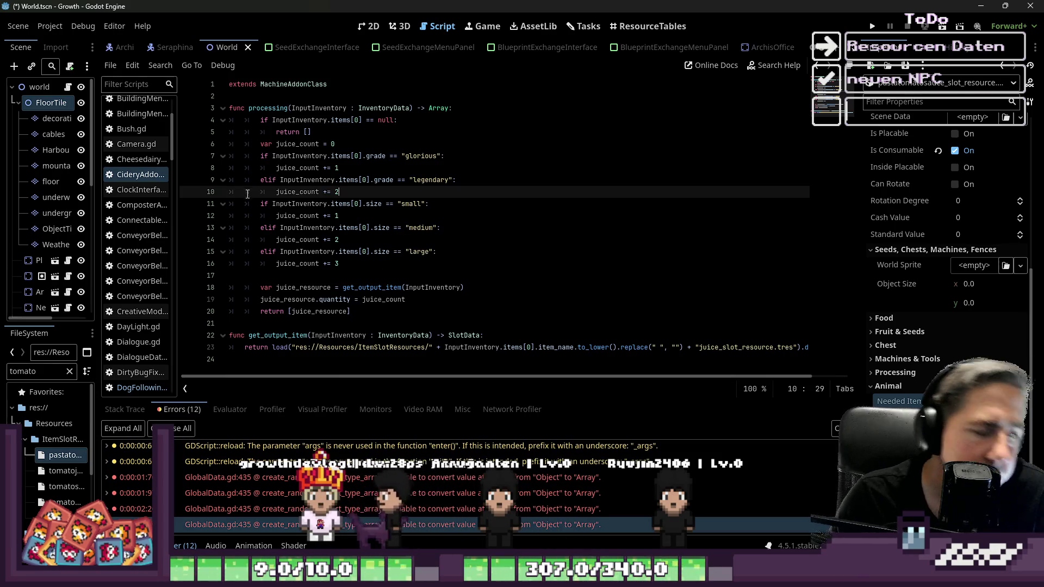
drag(178, 223, 251, 187)
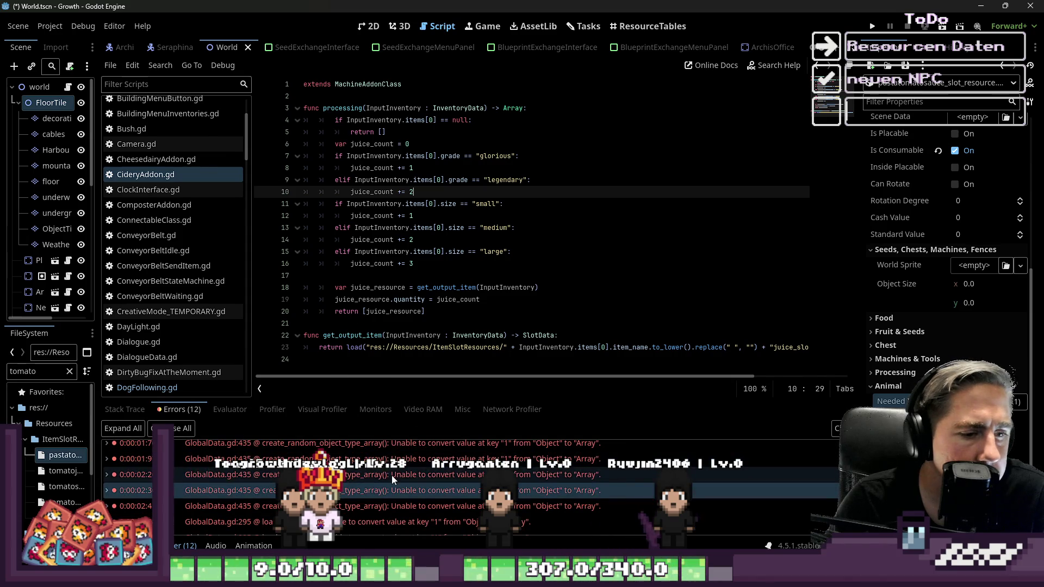
double_click(392, 475)
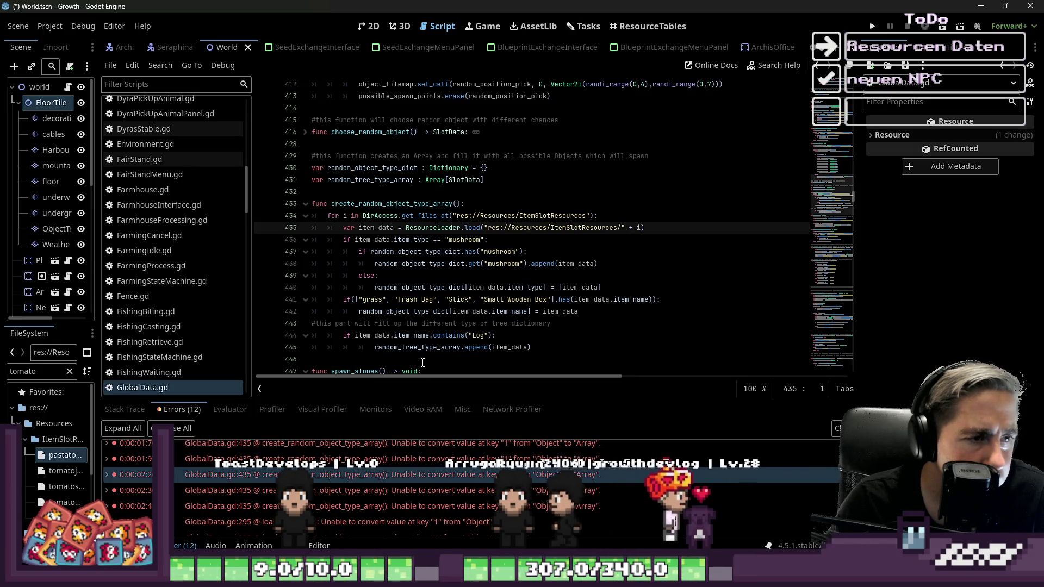
double_click(409, 203)
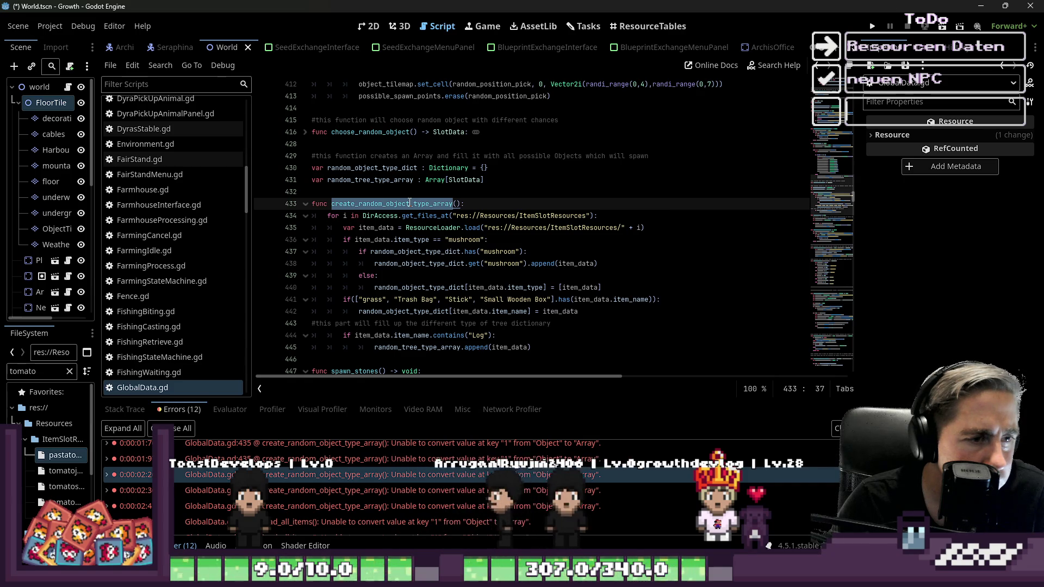
click(377, 227)
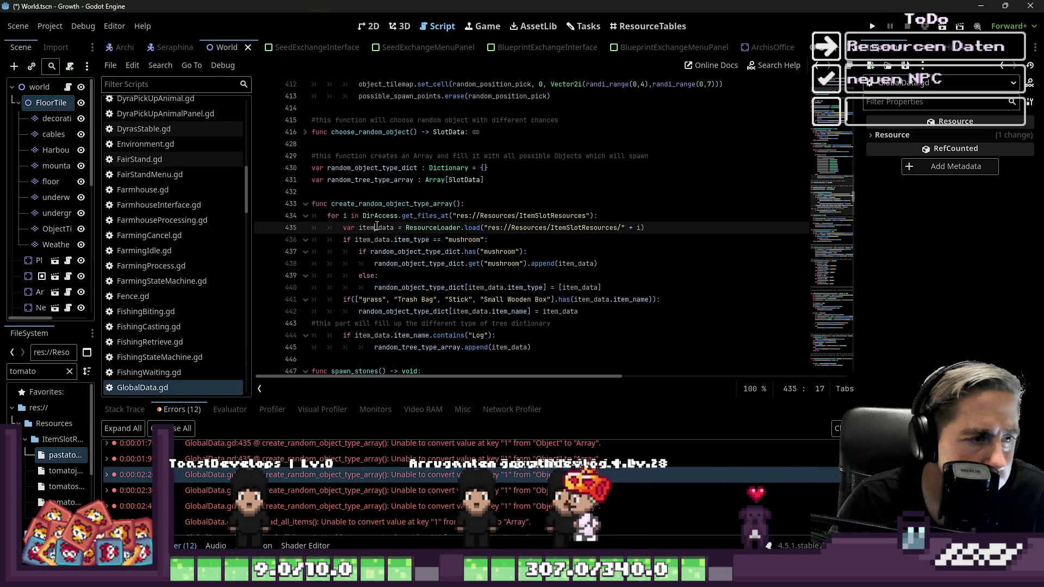
click(382, 240)
click(387, 252)
double_click(407, 253)
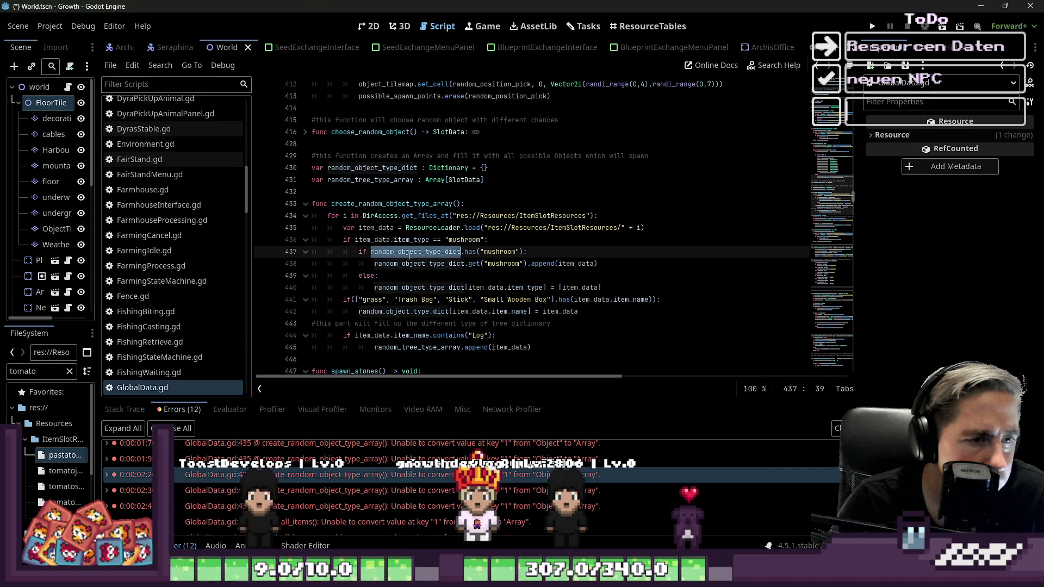
click(458, 270)
click(586, 265)
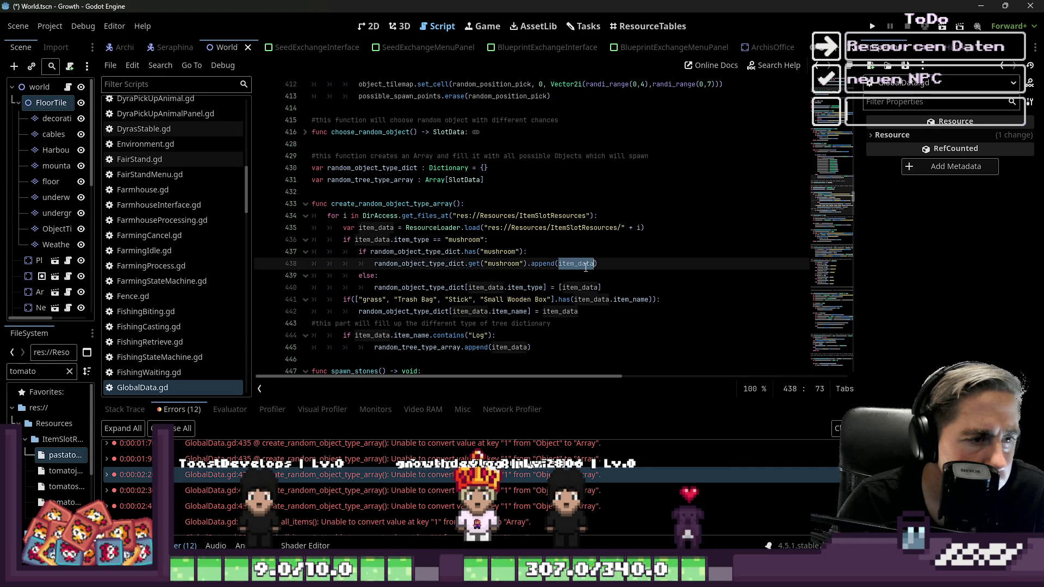
mouse_move(585, 267)
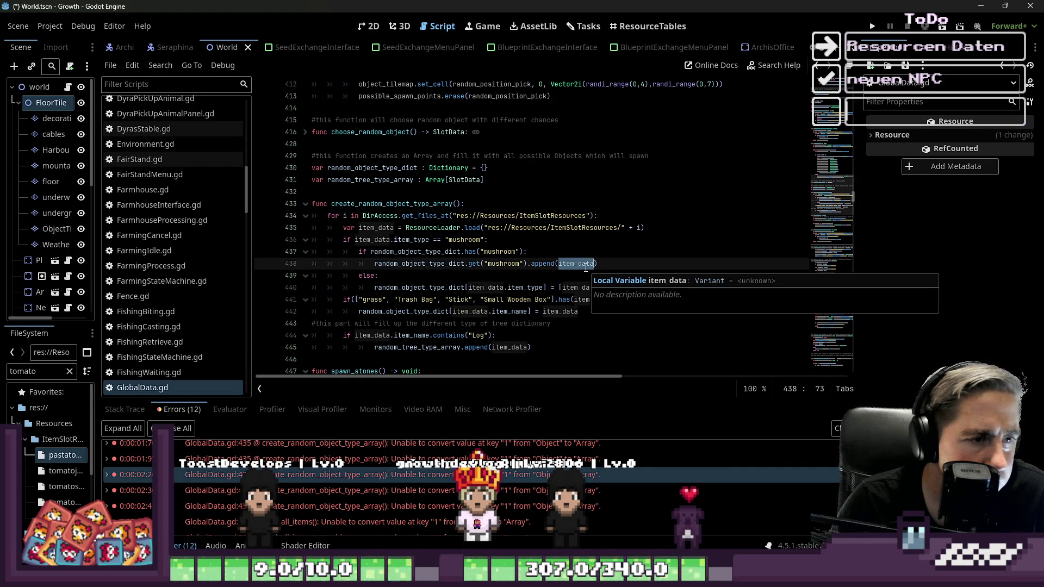
click(641, 232)
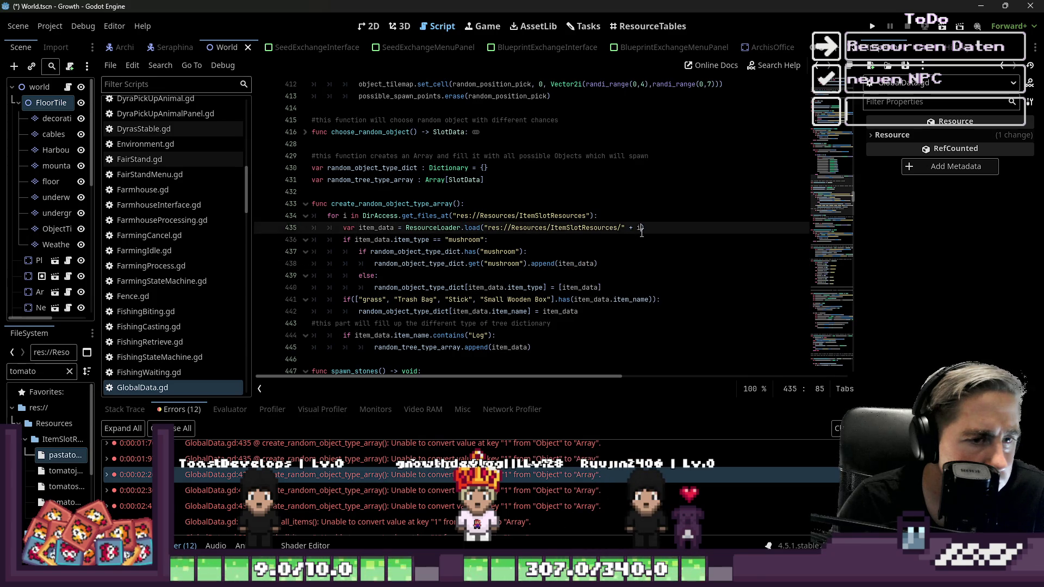
mouse_move(641, 232)
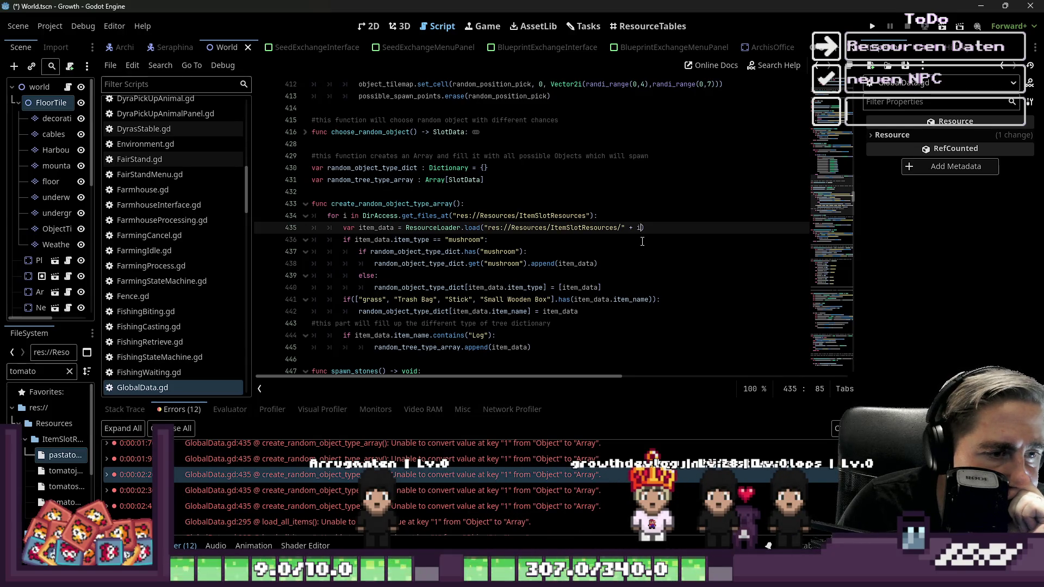
double_click(450, 266)
mouse_move(450, 270)
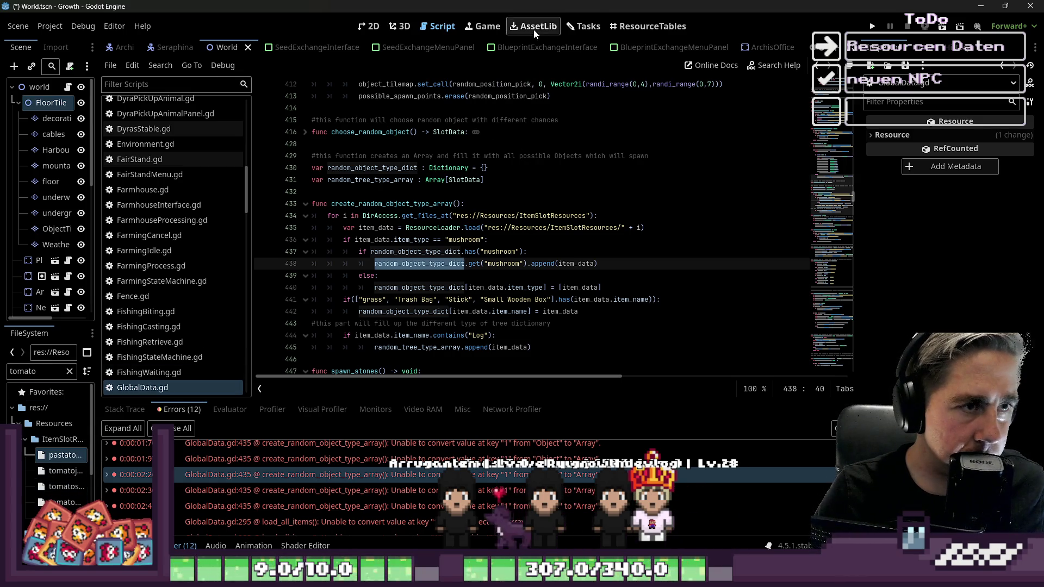
click(585, 27)
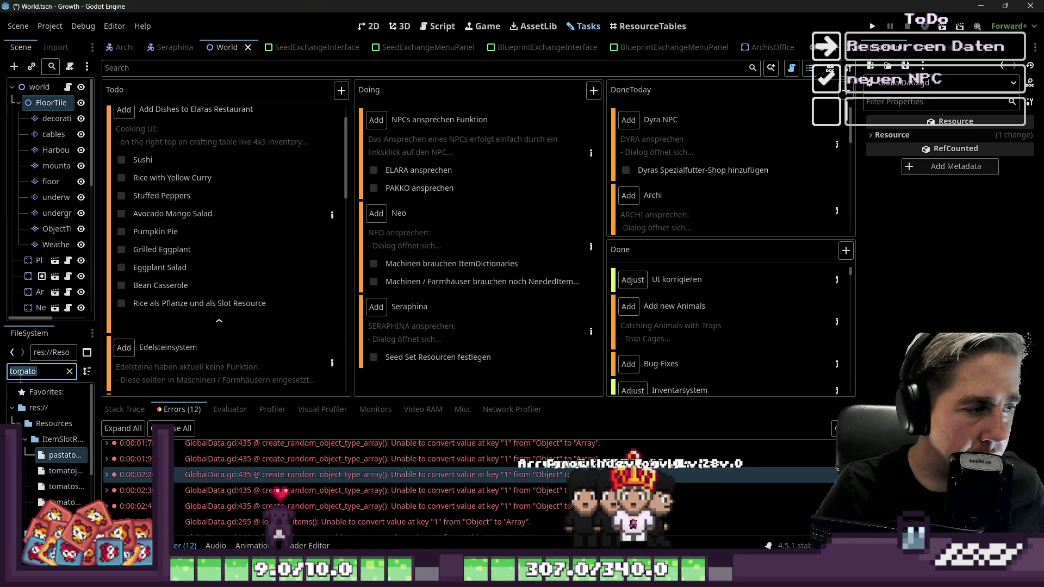
Step: Clear the tomato filter, open the stuffed peppers resource, and add a first Needed Items entry
key(BackSpace)
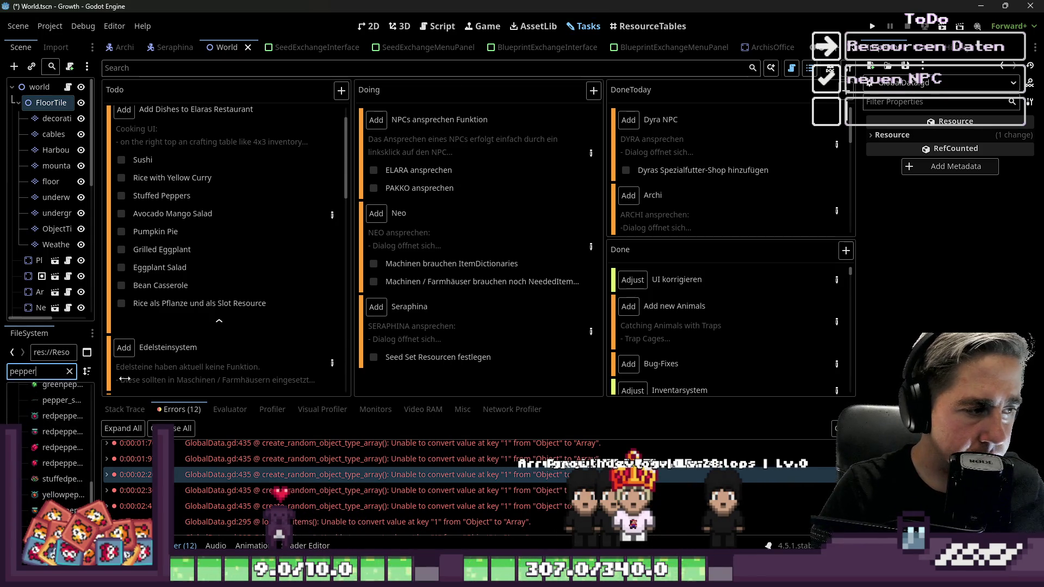
drag(97, 456, 281, 456)
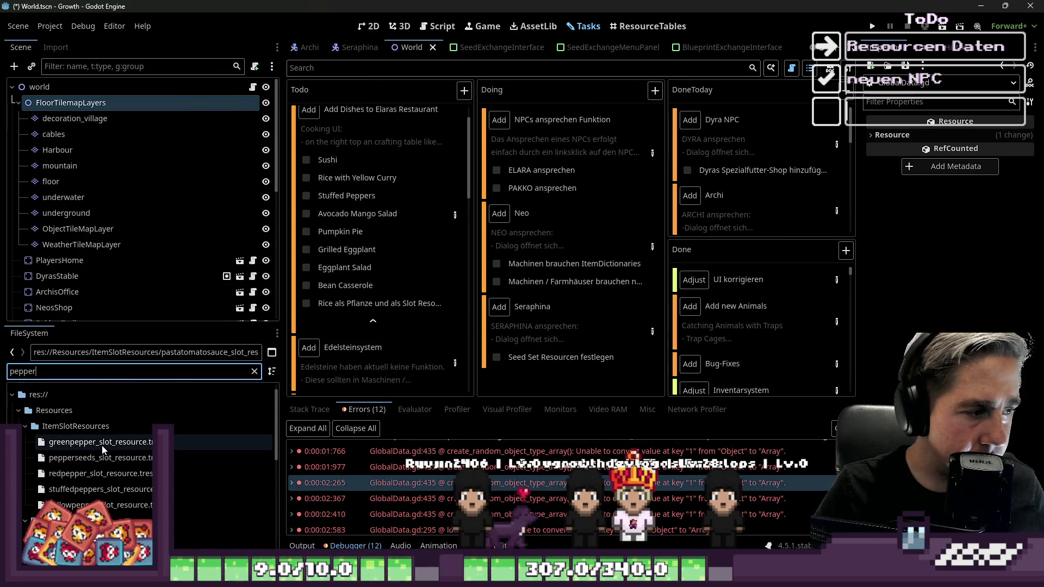
click(101, 489)
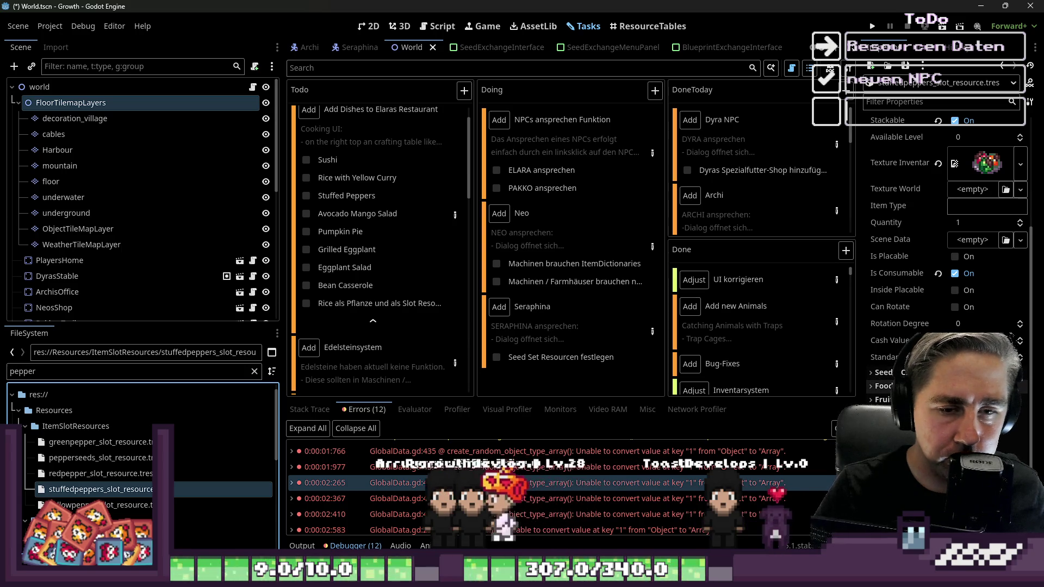
click(902, 353)
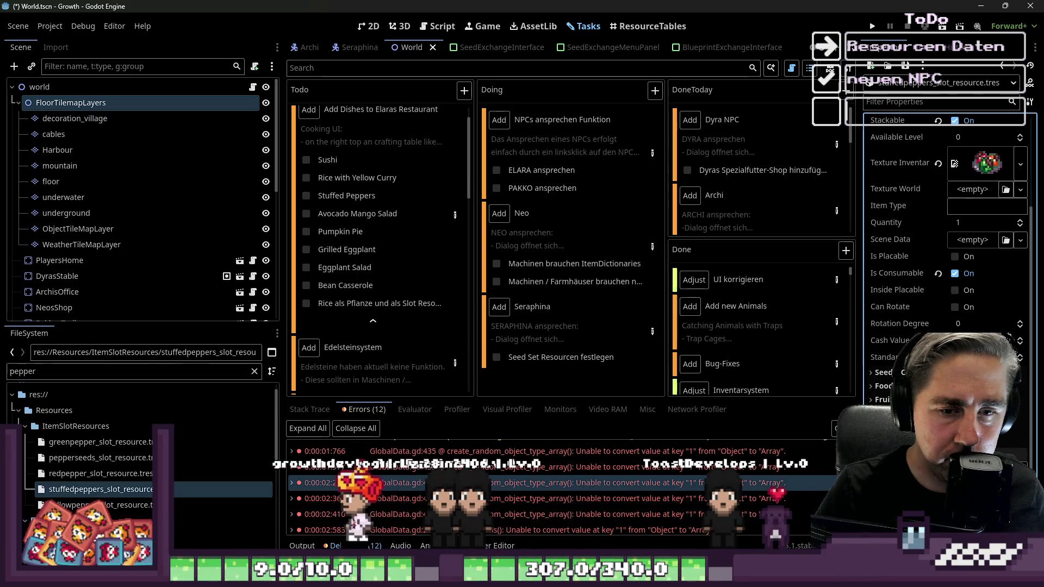
scroll(924, 272, down, 4)
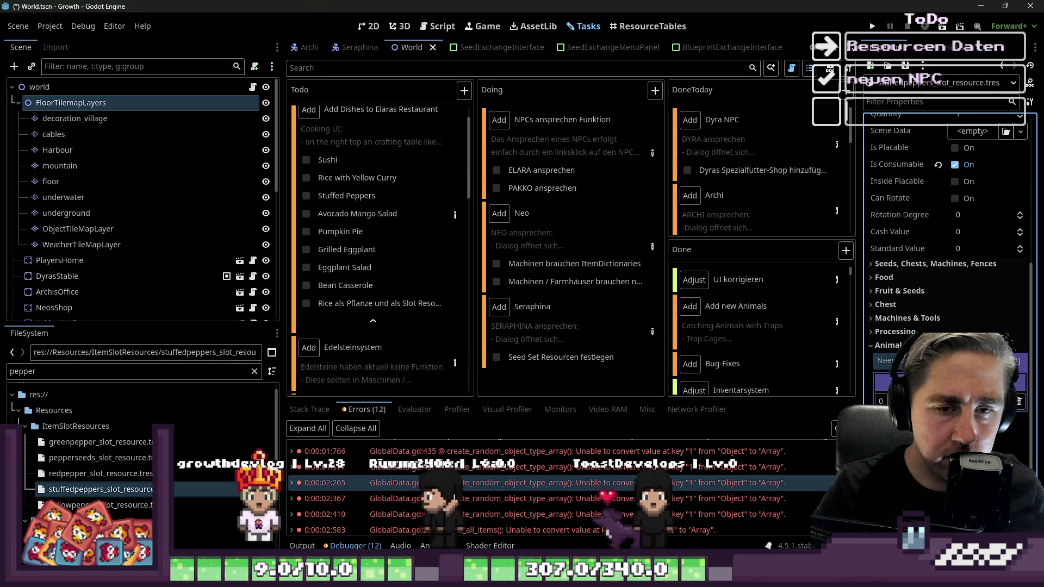
click(1018, 400)
click(843, 388)
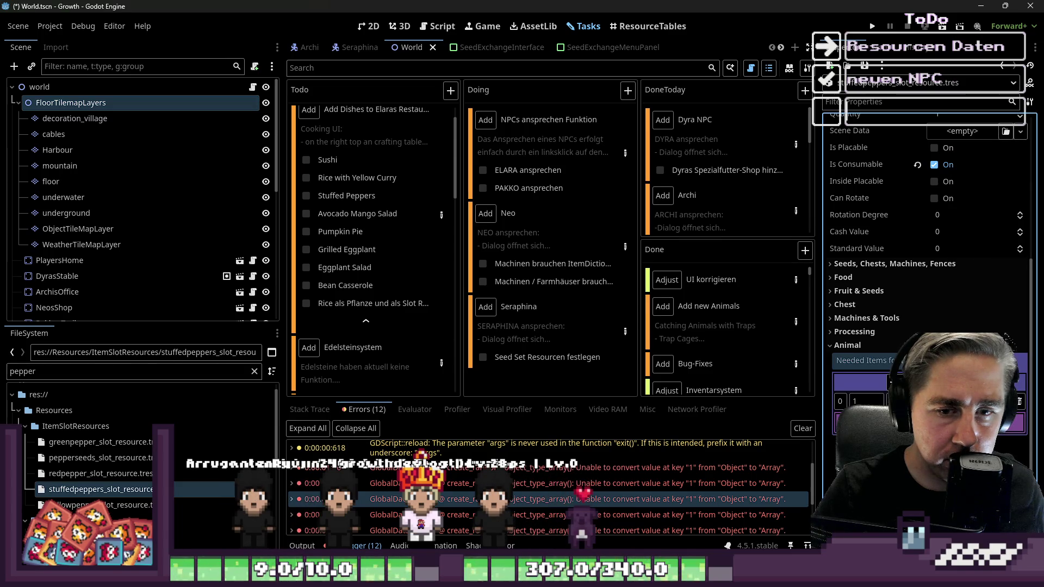
Step: Make entry 1 hold resource objects and add greenpepper as its first ingredient
click(1016, 442)
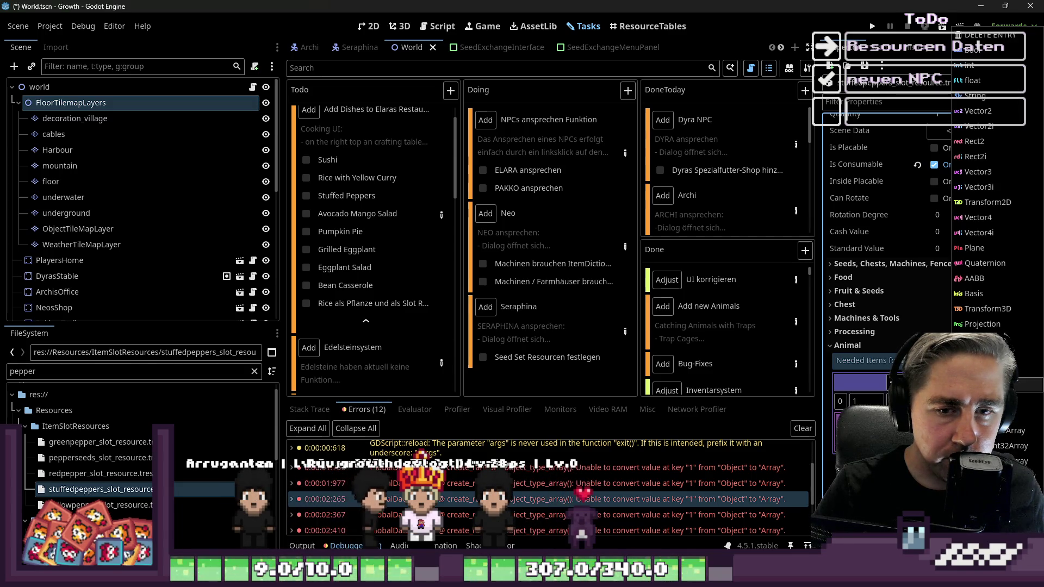
click(978, 400)
click(73, 489)
drag(74, 442, 807, 433)
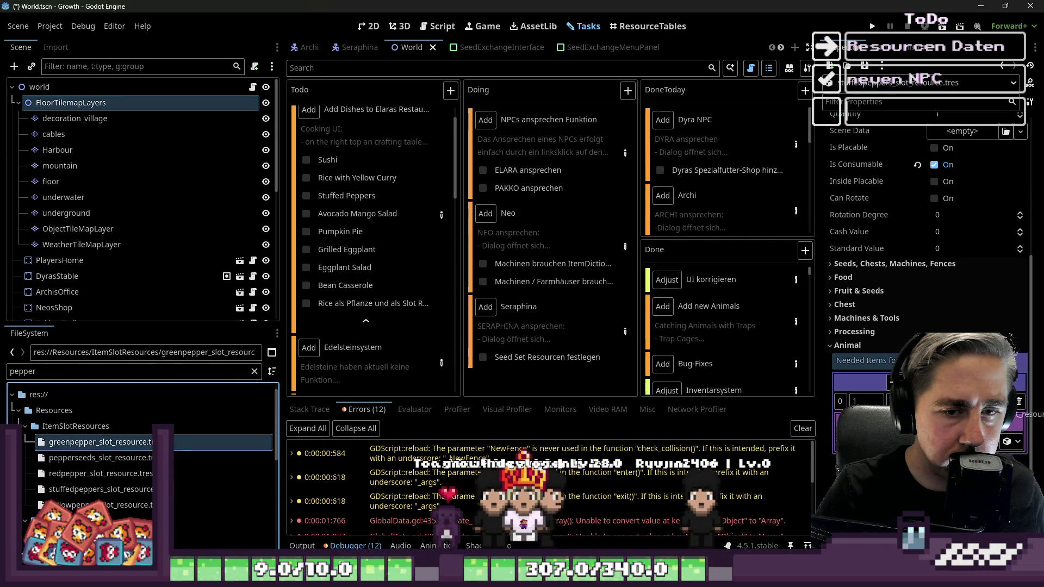
drag(924, 442, 924, 441)
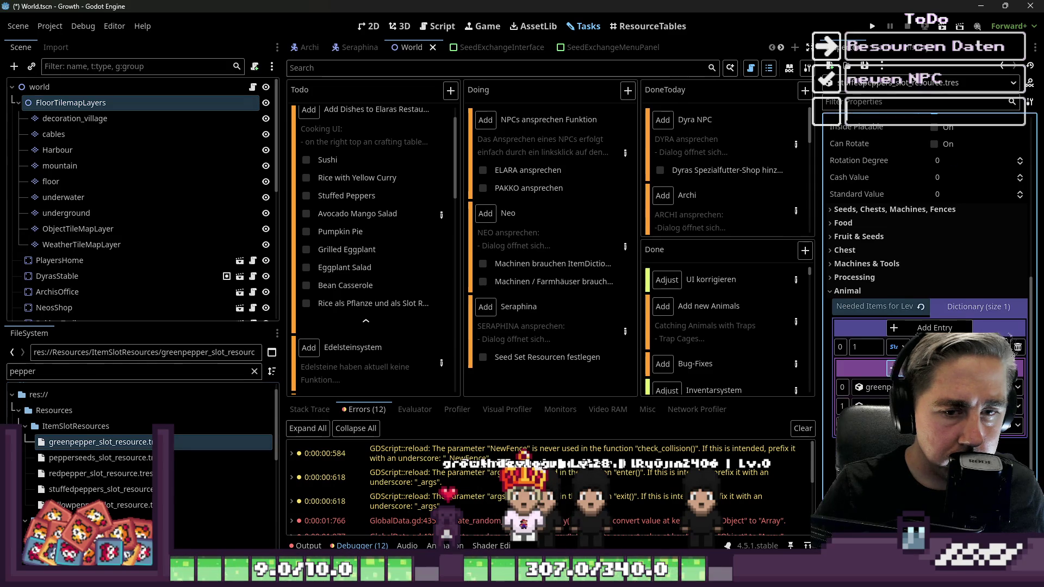
Step: Add the pepperseeds, redpepper and pork slot resources to the ingredient array
click(100, 458)
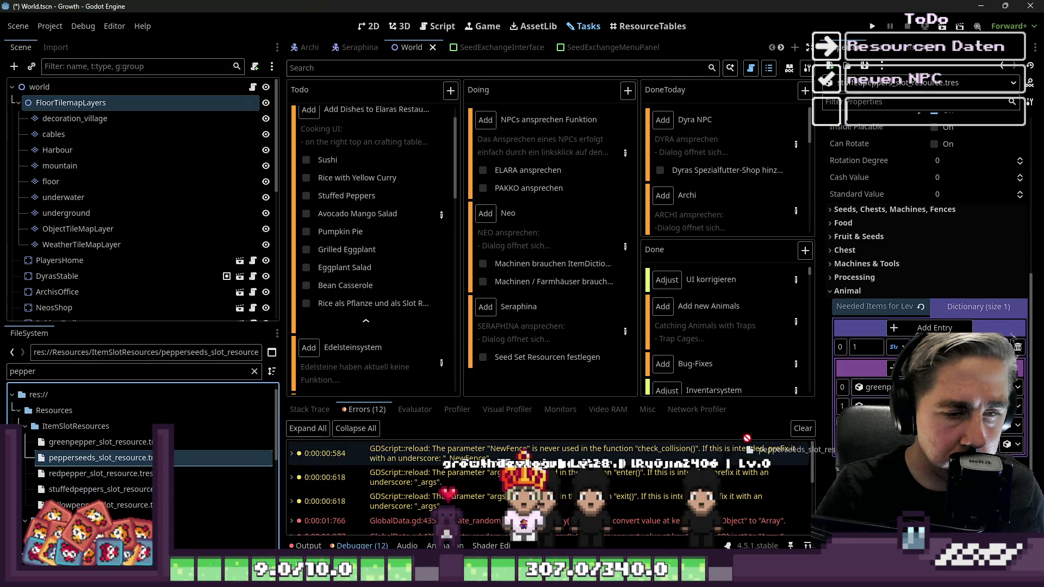
click(114, 474)
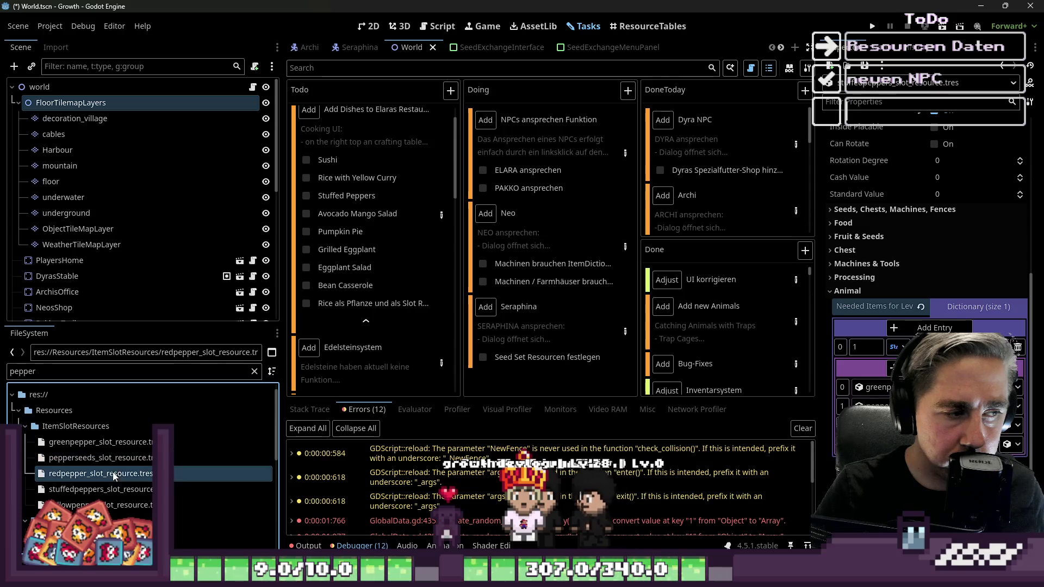
double_click(125, 370)
text(por)
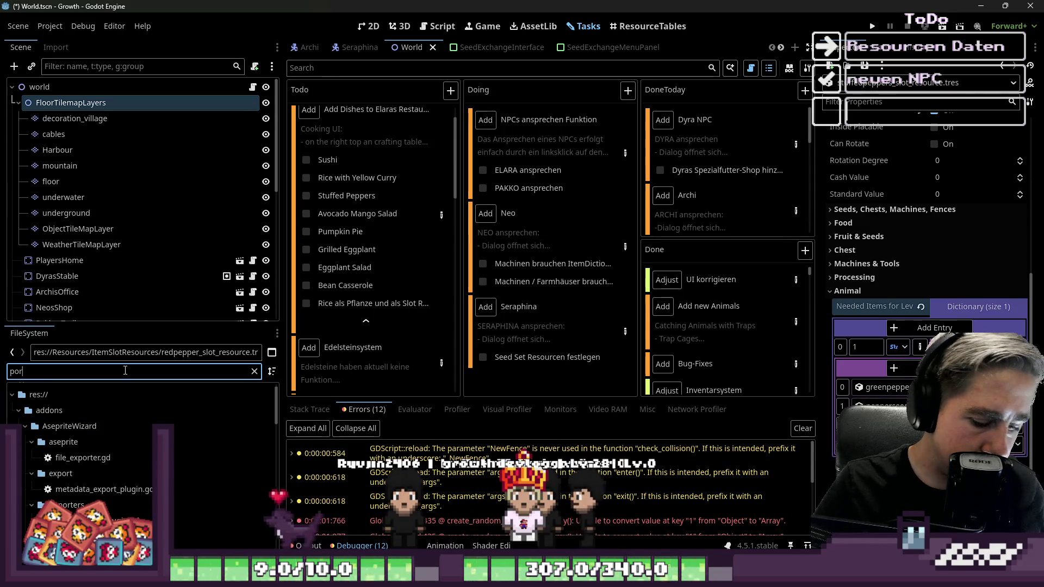
text(k)
click(90, 475)
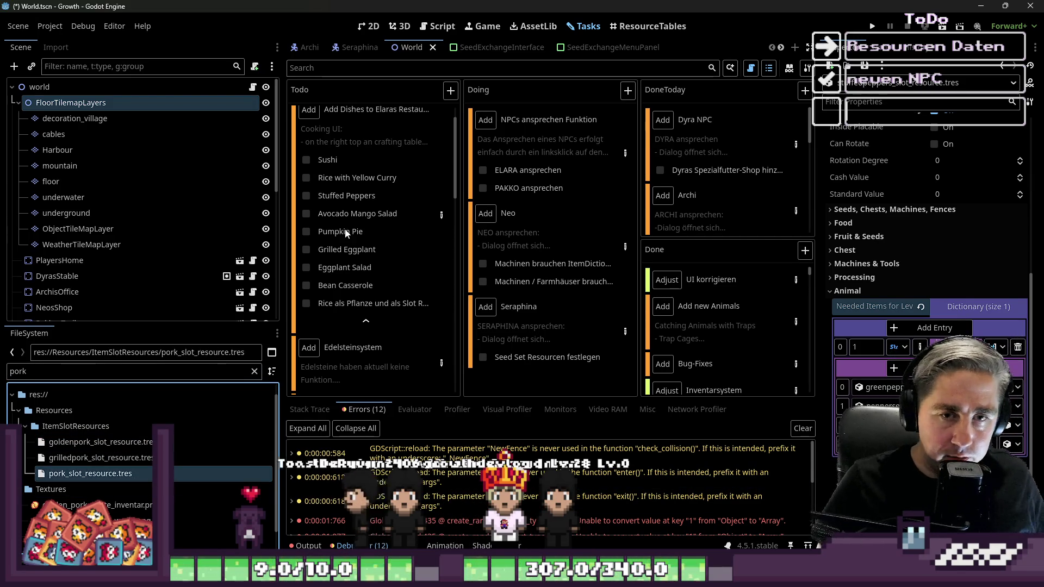
scroll(998, 302, down, 4)
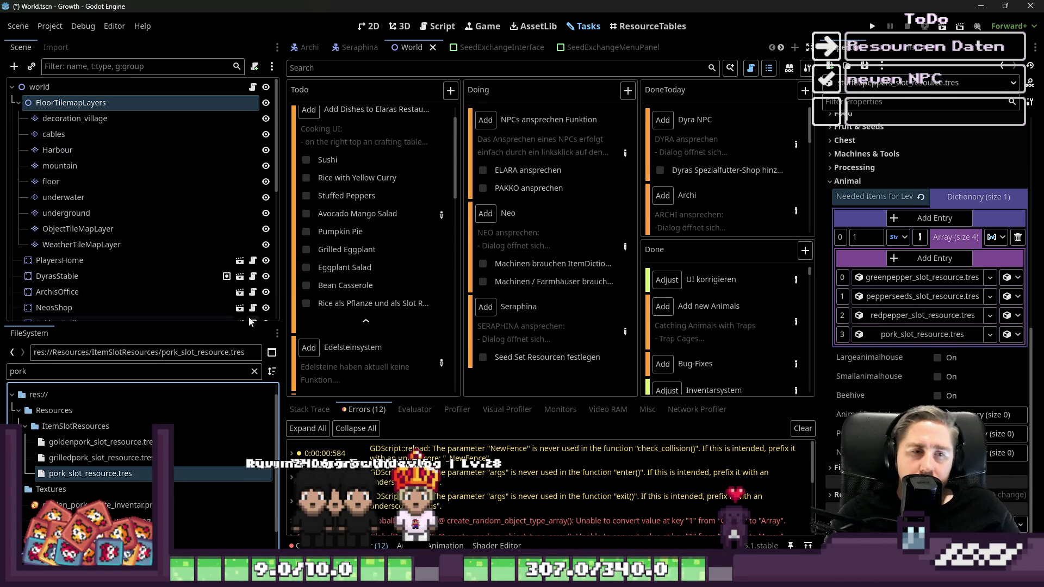
scroll(946, 250, up, 3)
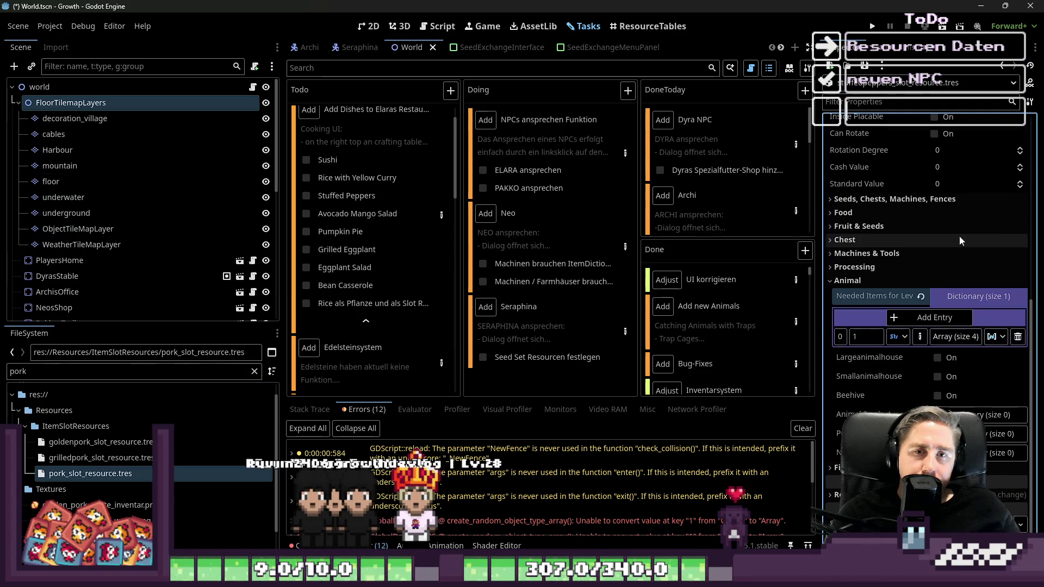
scroll(952, 322, down, 3)
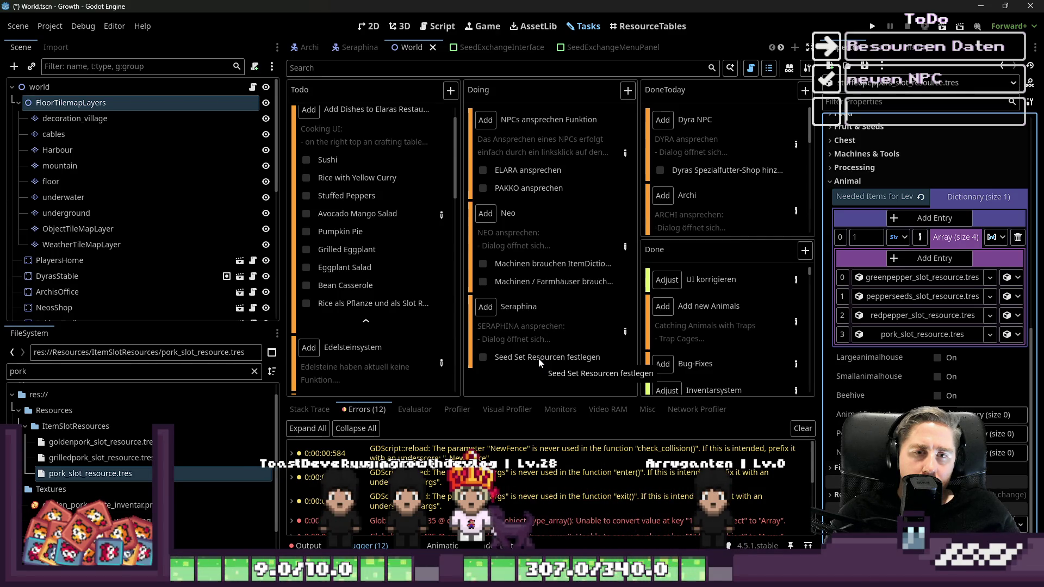
click(441, 216)
scroll(357, 310, down, 10)
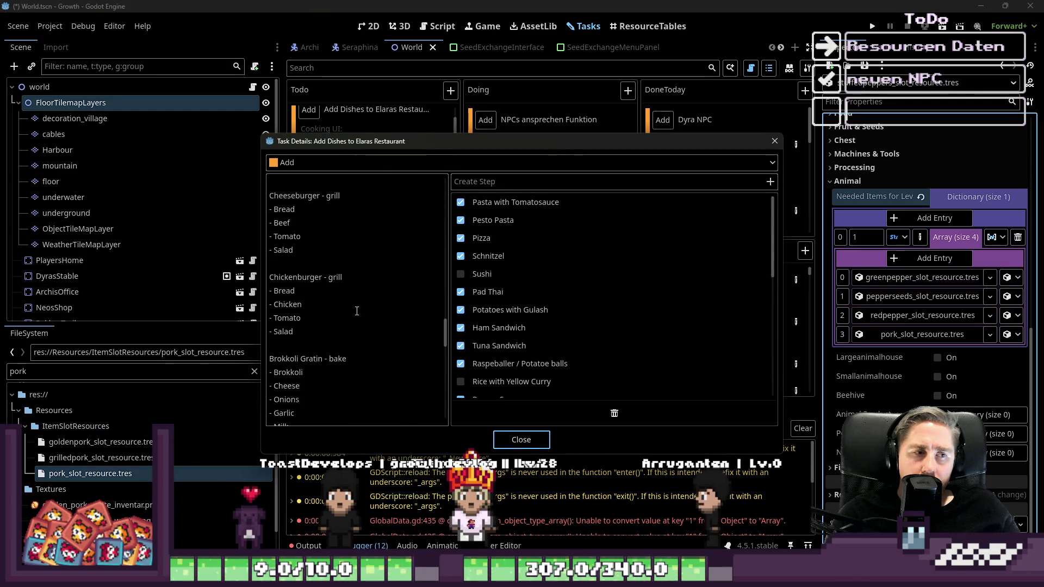
scroll(357, 310, down, 10)
scroll(356, 311, up, 10)
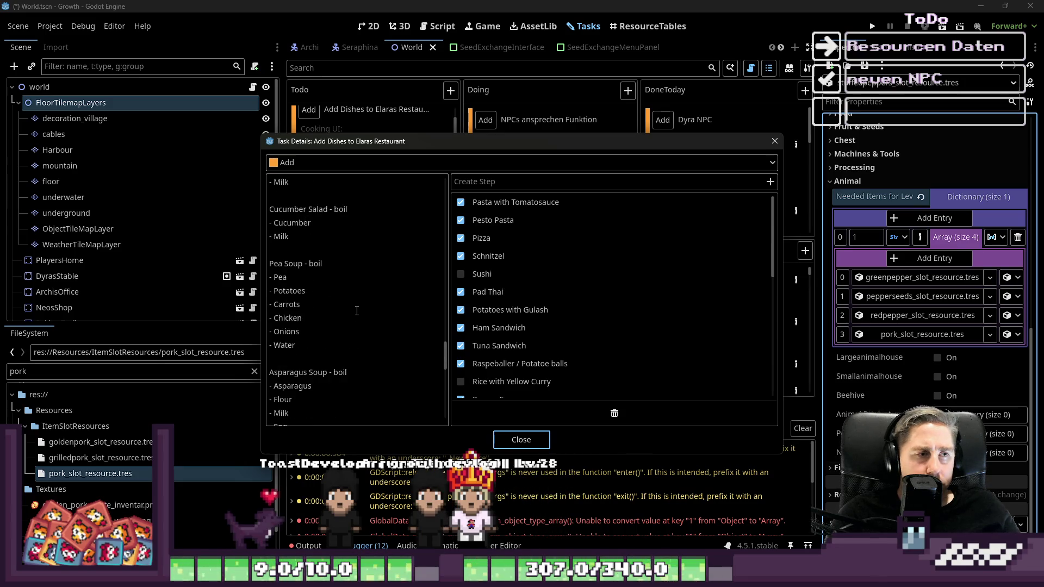
scroll(357, 310, up, 8)
scroll(357, 311, up, 8)
scroll(357, 311, up, 8)
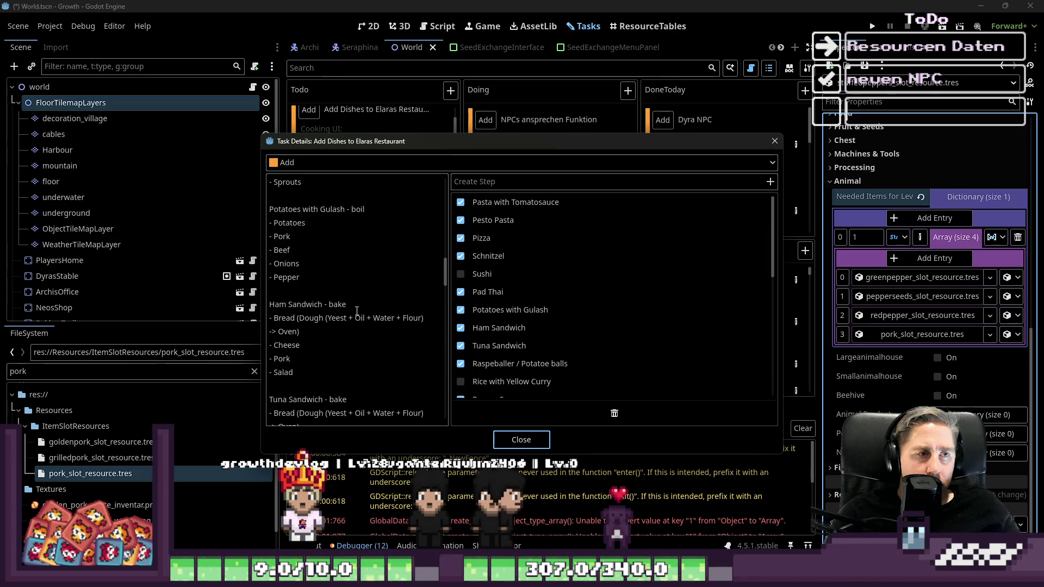
scroll(357, 310, up, 2)
scroll(347, 284, up, 4)
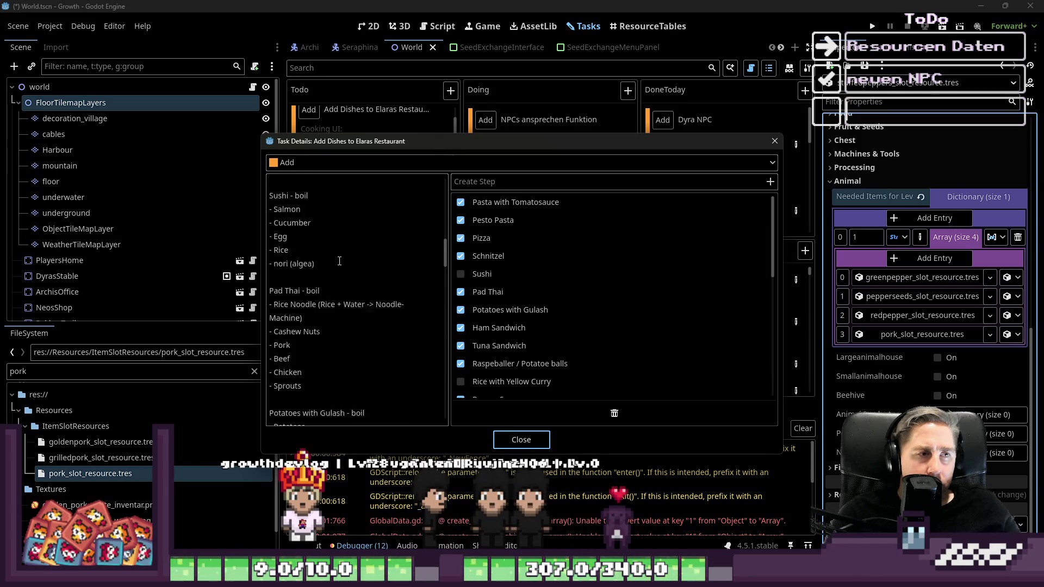
scroll(338, 259, up, 8)
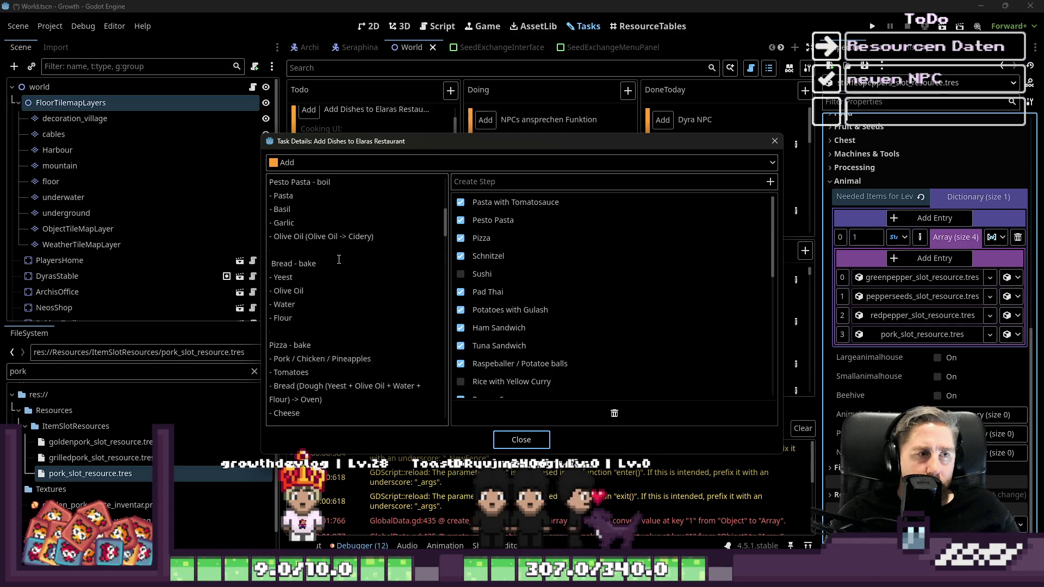
scroll(339, 260, down, 5)
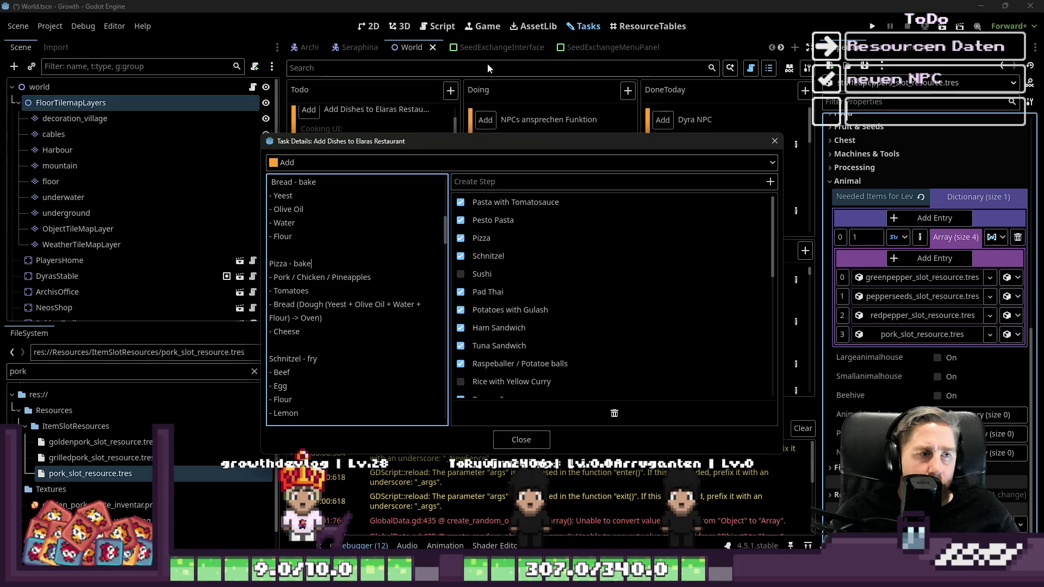
key(Down)
key(Down)
key(Down)
key(Down)
key(Down)
key(Down)
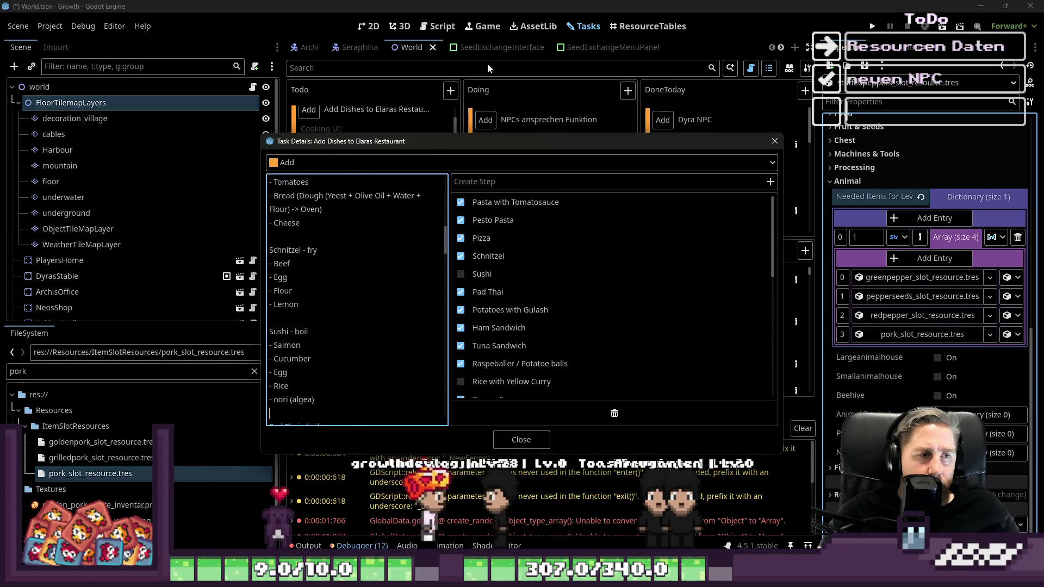
key(Down)
key(Down)
key(Down)
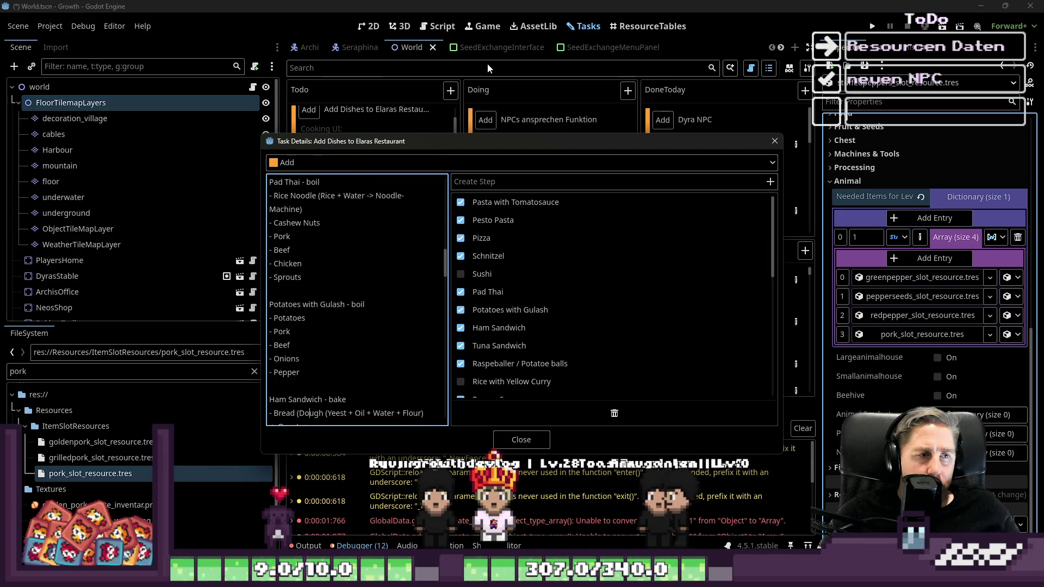
key(Down)
key(Down)
key(Down)
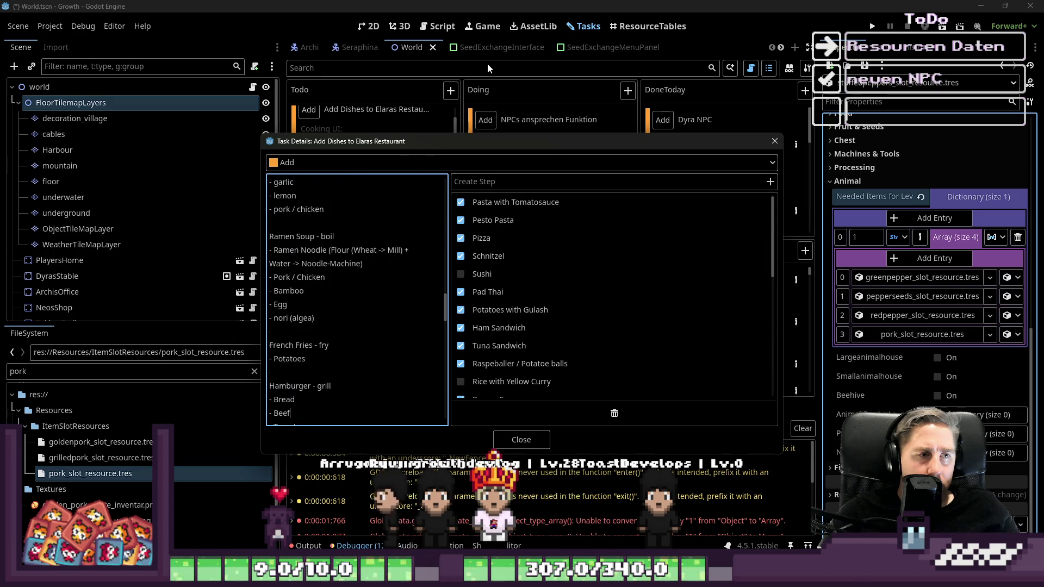
key(Down)
key(Down)
key(Down)
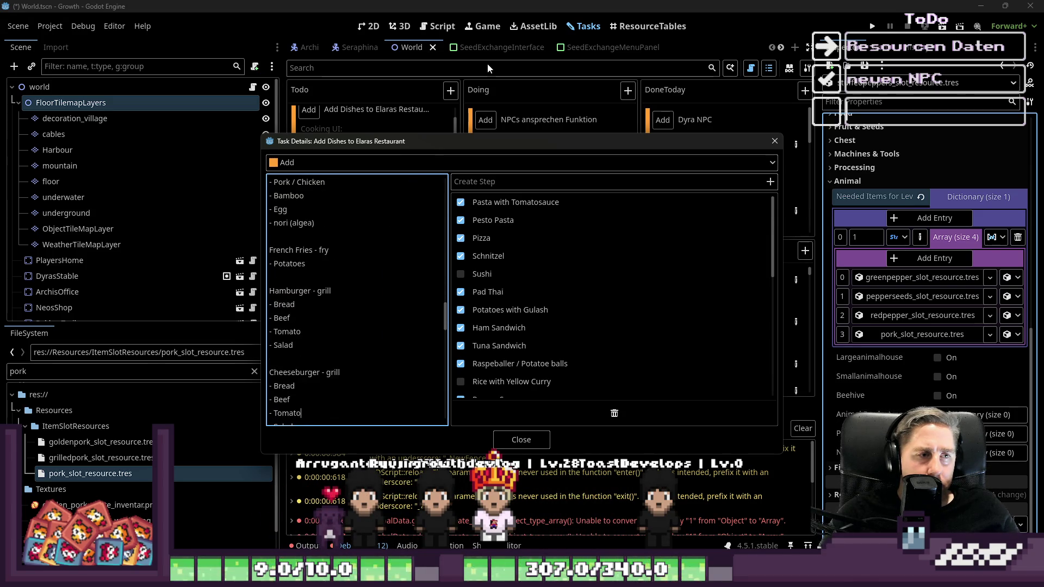
key(Down)
key(Down)
key(Down)
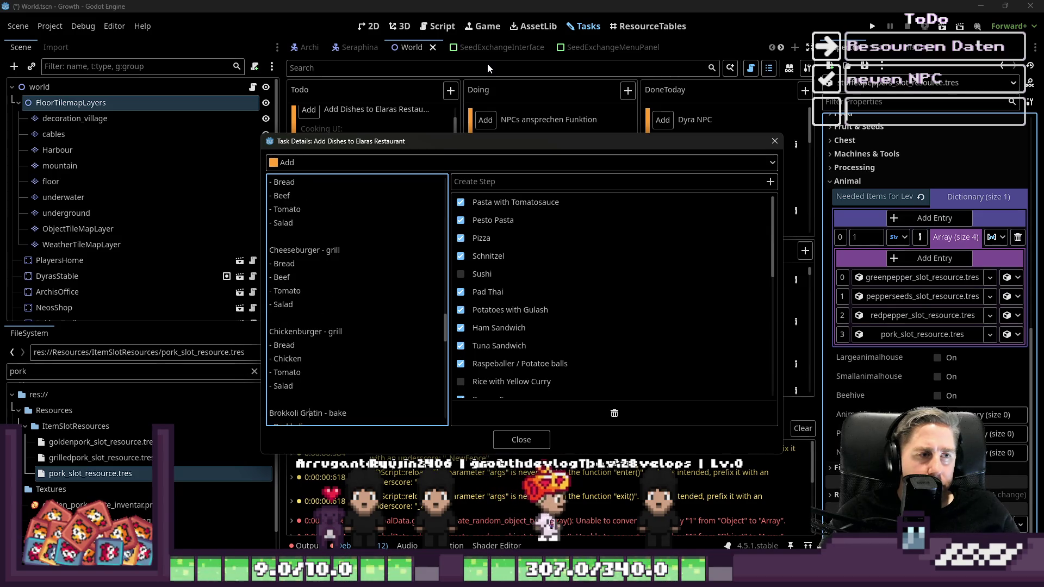
key(Down)
key(Down)
key(Down)
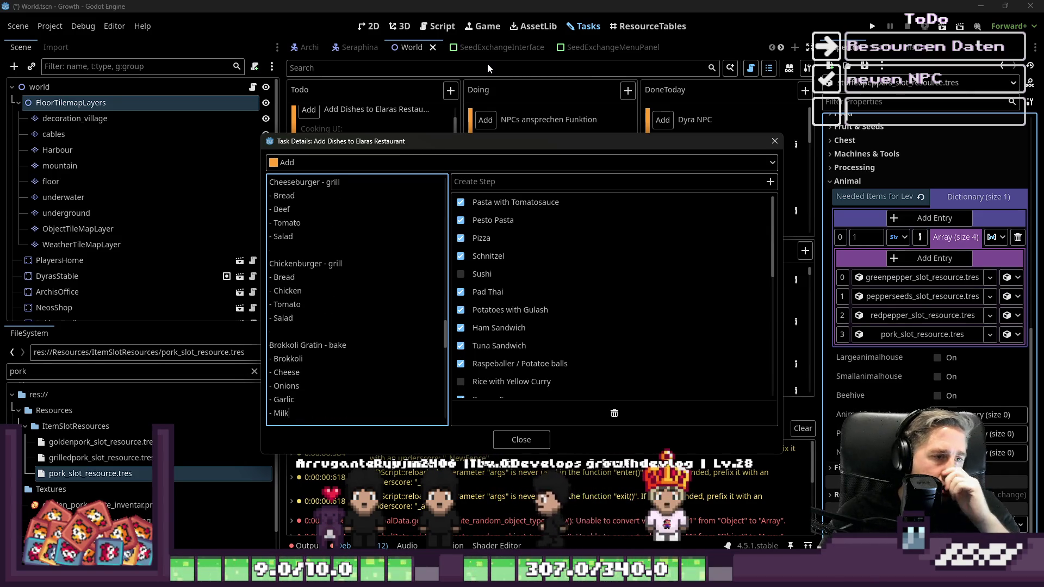
key(Down)
key(Down)
key(Down)
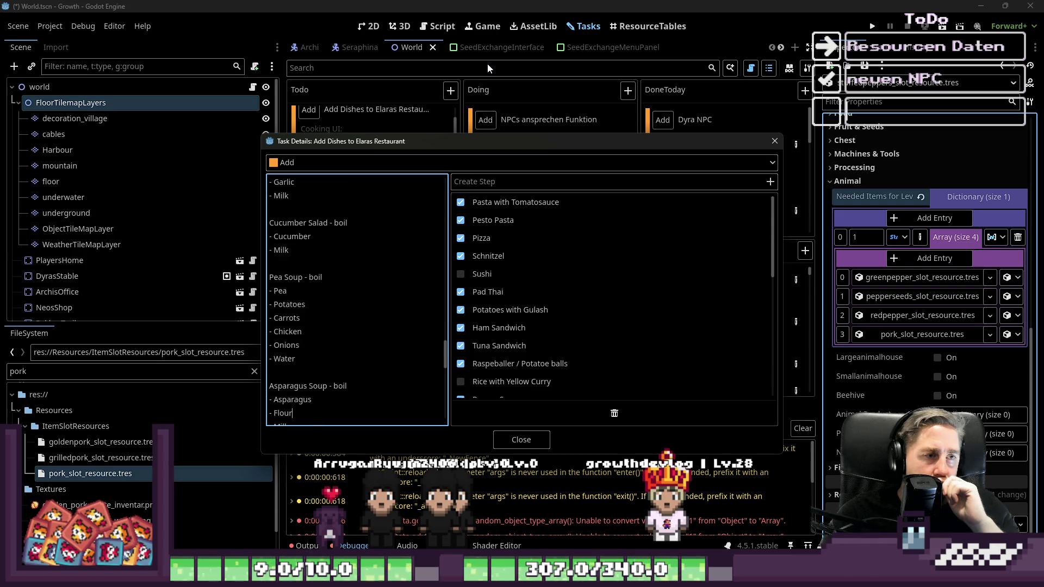
key(Down)
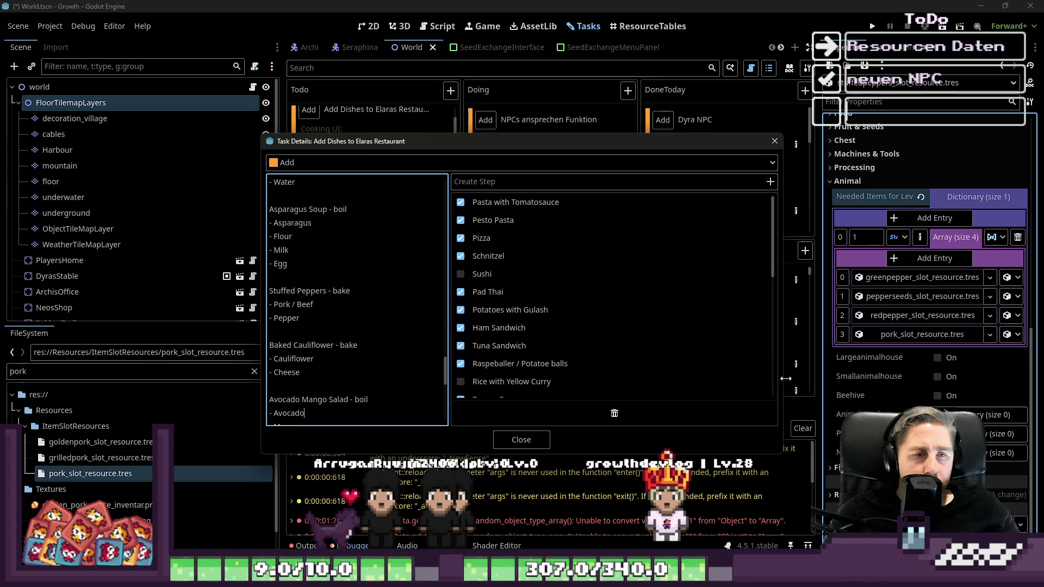
click(521, 439)
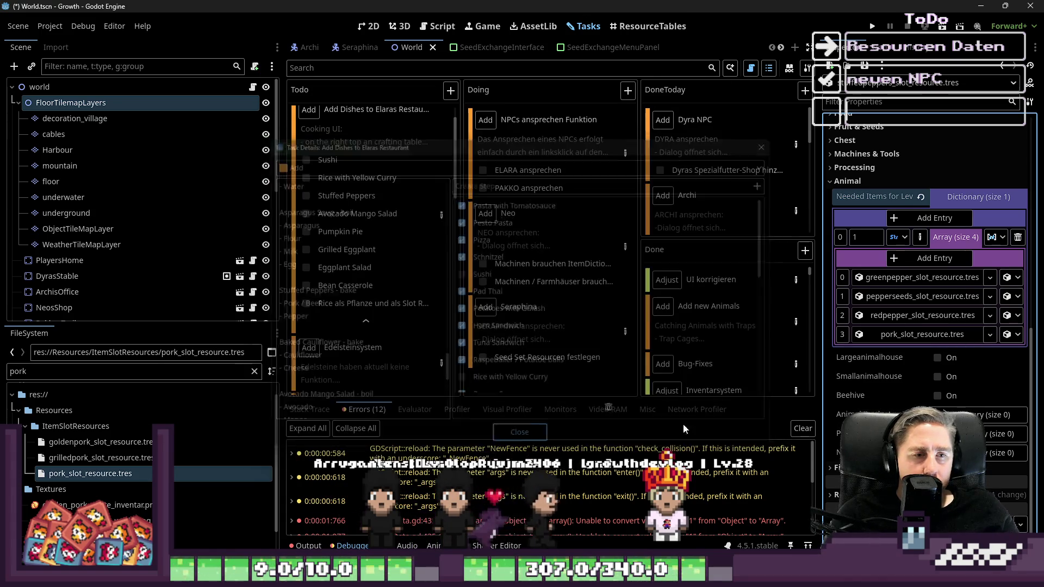
Step: Add rawbeef_slot_resource.tres as the fifth ingredient, found by searching 'Beef', and save the scene
click(930, 262)
double_click(68, 371)
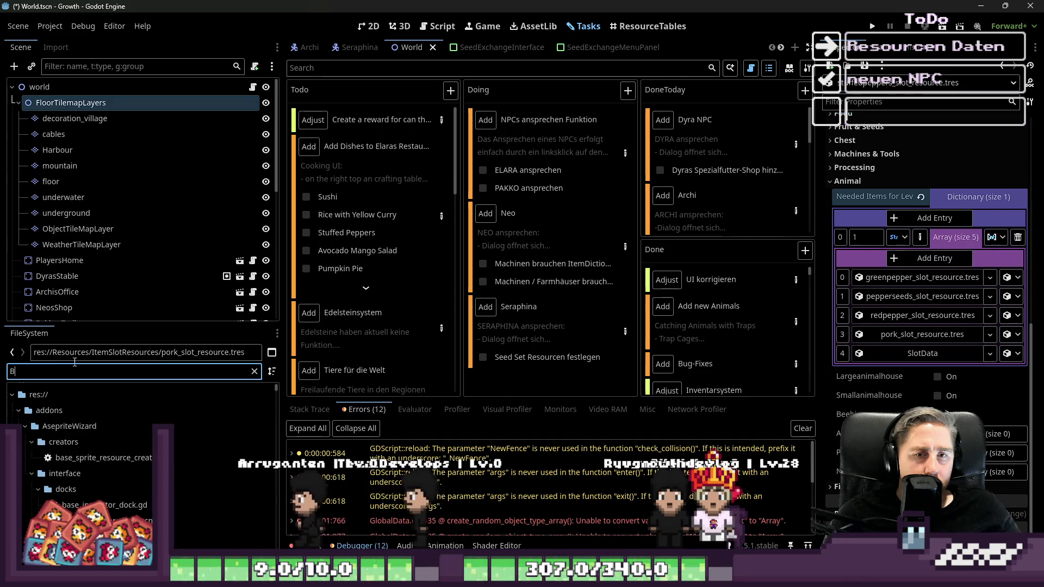
text(Beef)
drag(80, 471, 764, 390)
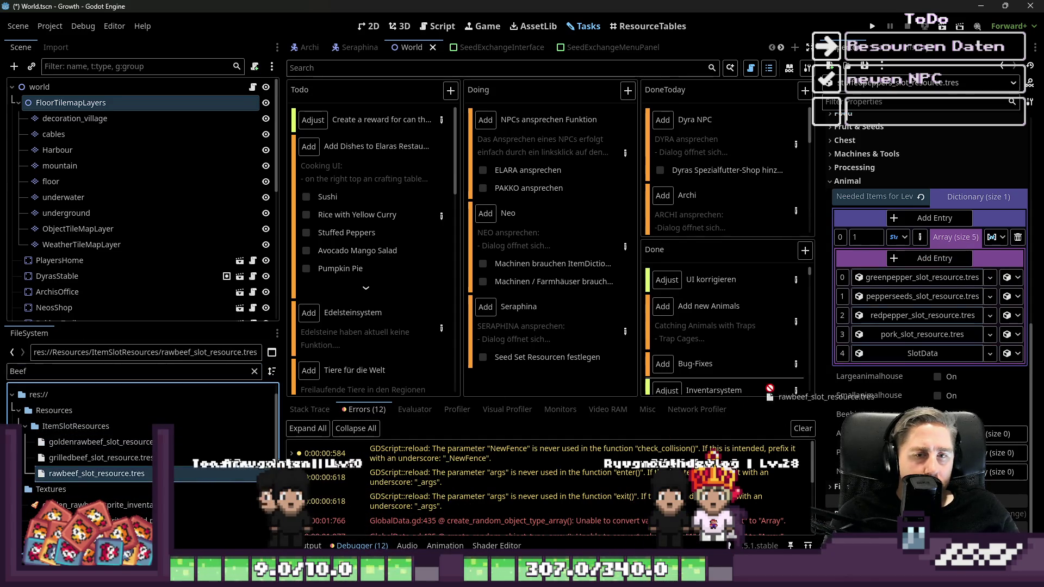
drag(924, 367, 924, 354)
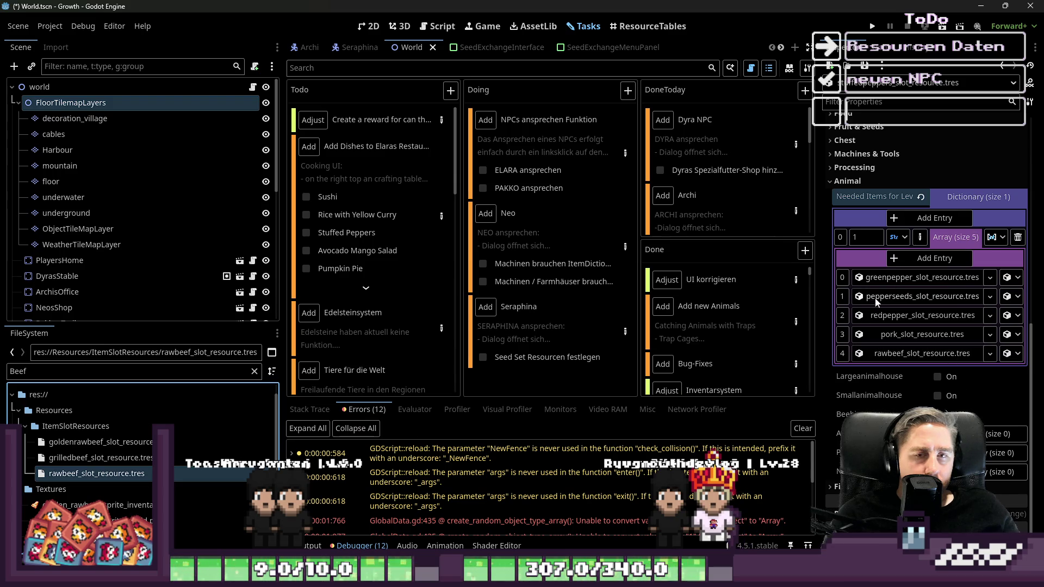
click(956, 237)
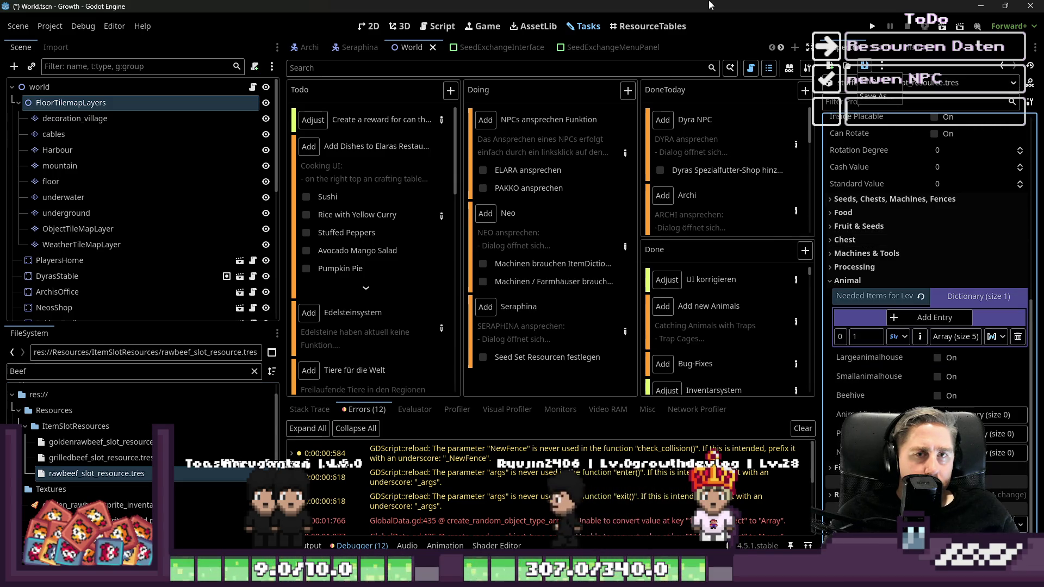
key(ctrl+s)
Step: Tick Stuffed Peppers off on the Tasks board and expand the dish list
click(305, 233)
click(364, 288)
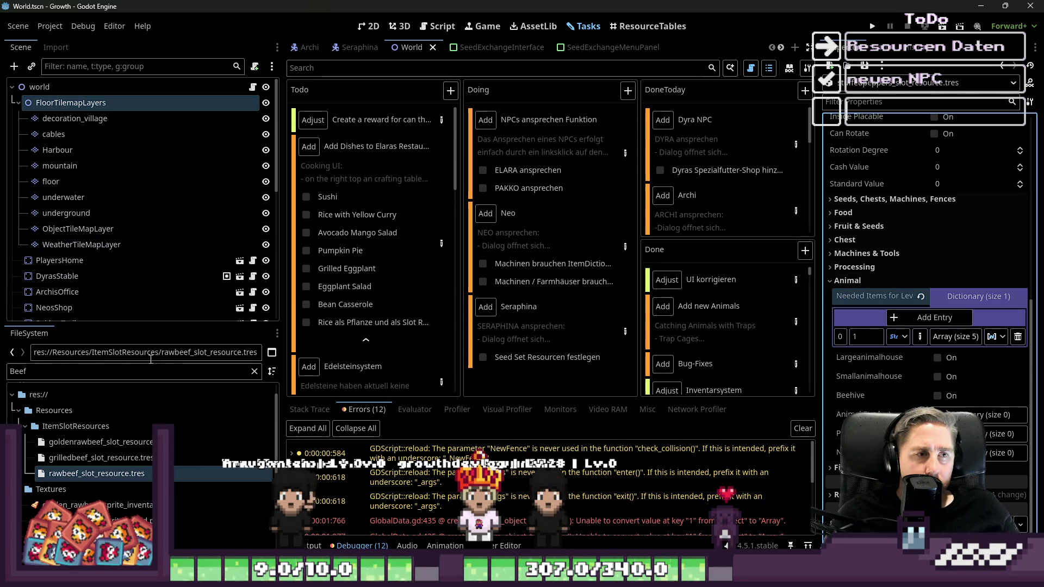
double_click(49, 368)
Step: Open the mango avocado salad resource and expand its Needed Items dictionary and array entry
text(Avoca)
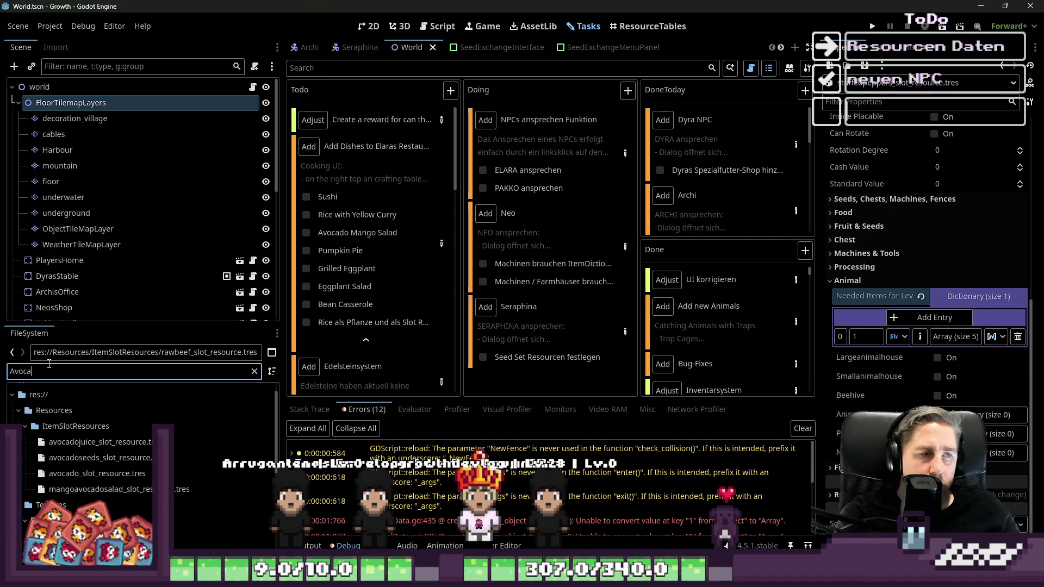
text(ManMango)
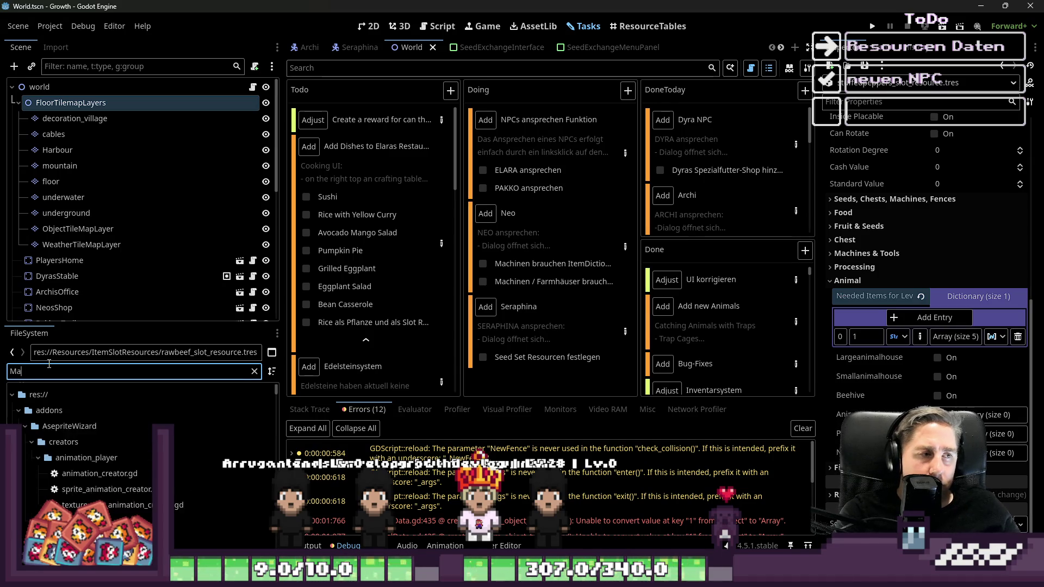
text(Av)
click(101, 455)
scroll(943, 254, up, 5)
scroll(933, 217, down, 5)
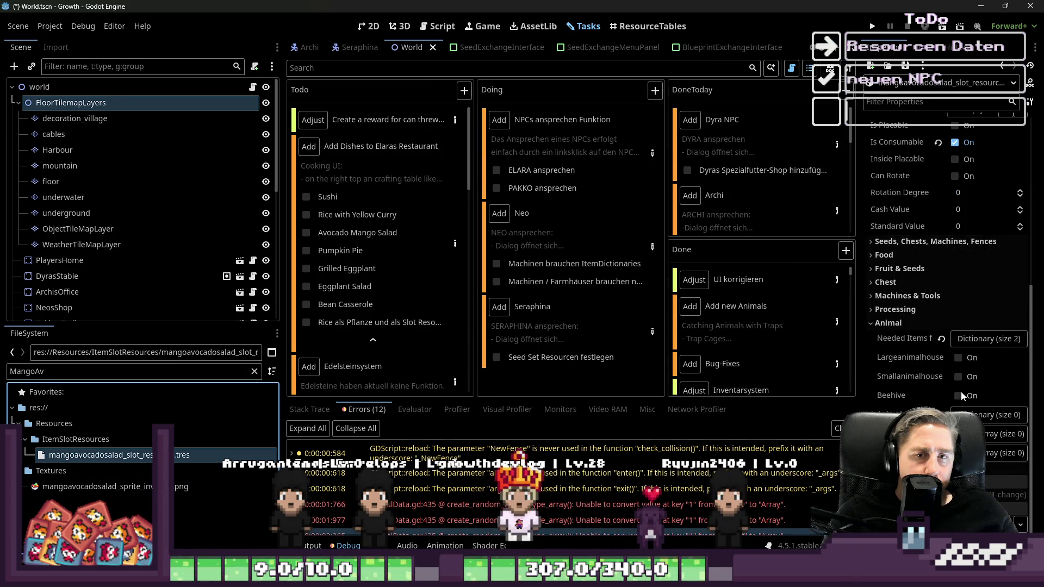
click(971, 343)
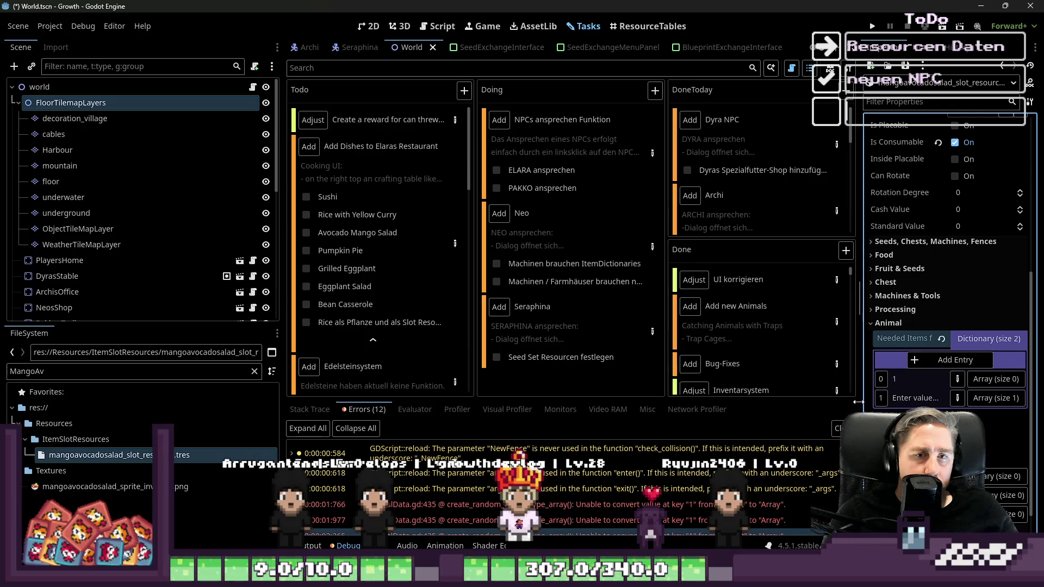
drag(858, 402, 647, 402)
click(884, 399)
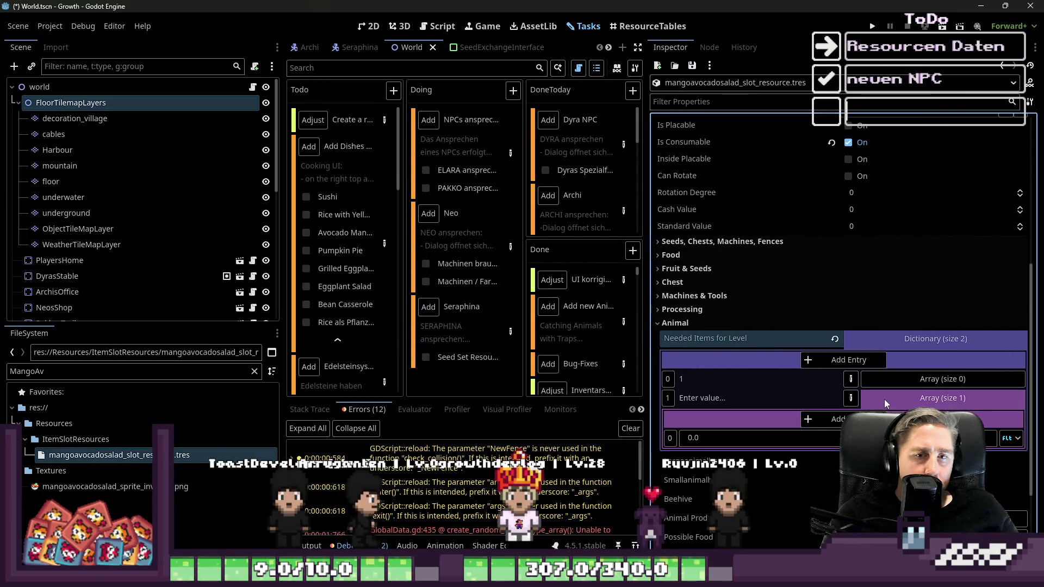
Step: Remove the empty first dictionary entry and give the remaining entry key 1
click(849, 384)
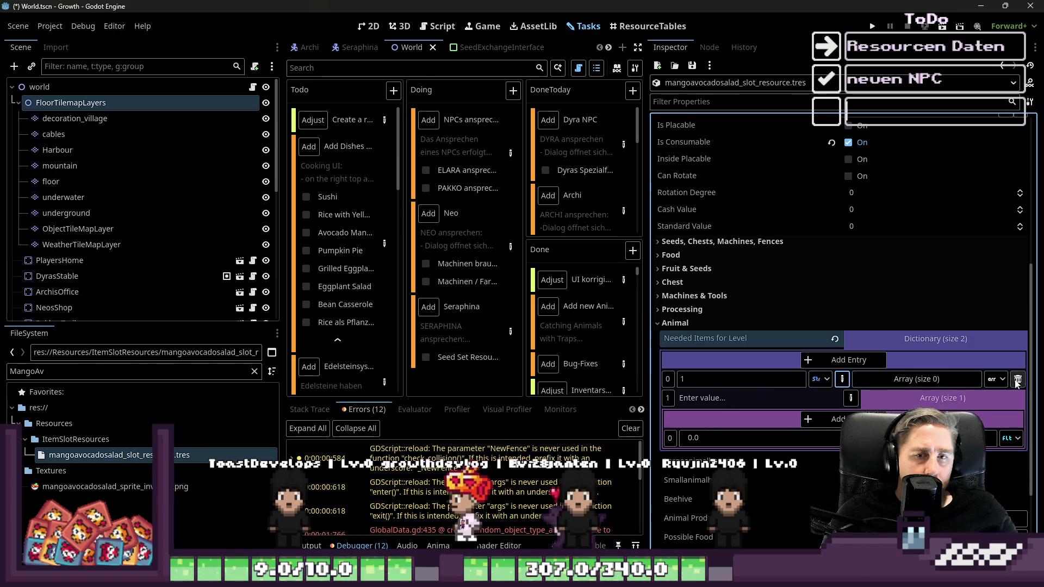
click(869, 382)
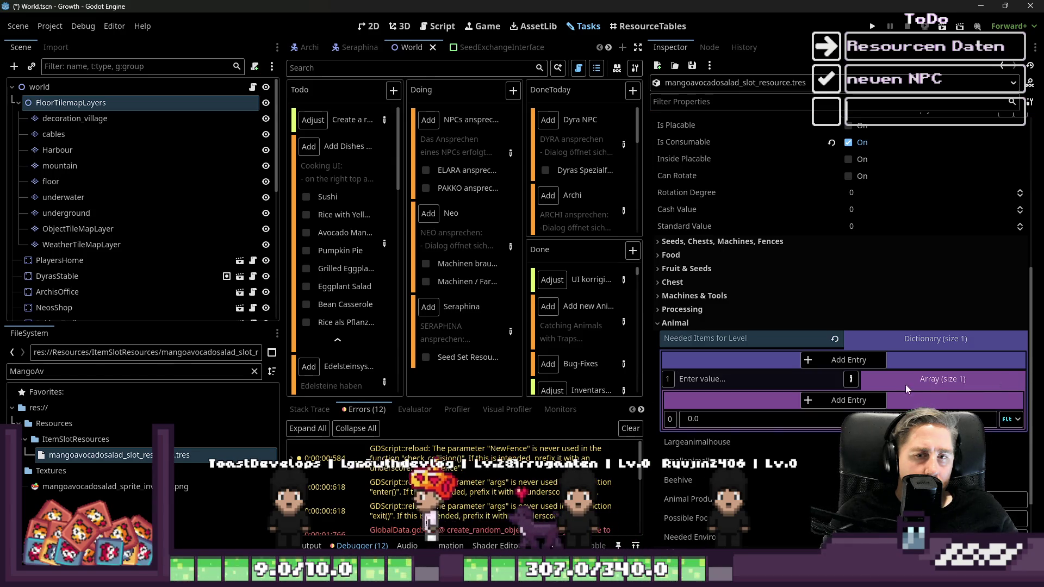
click(860, 374)
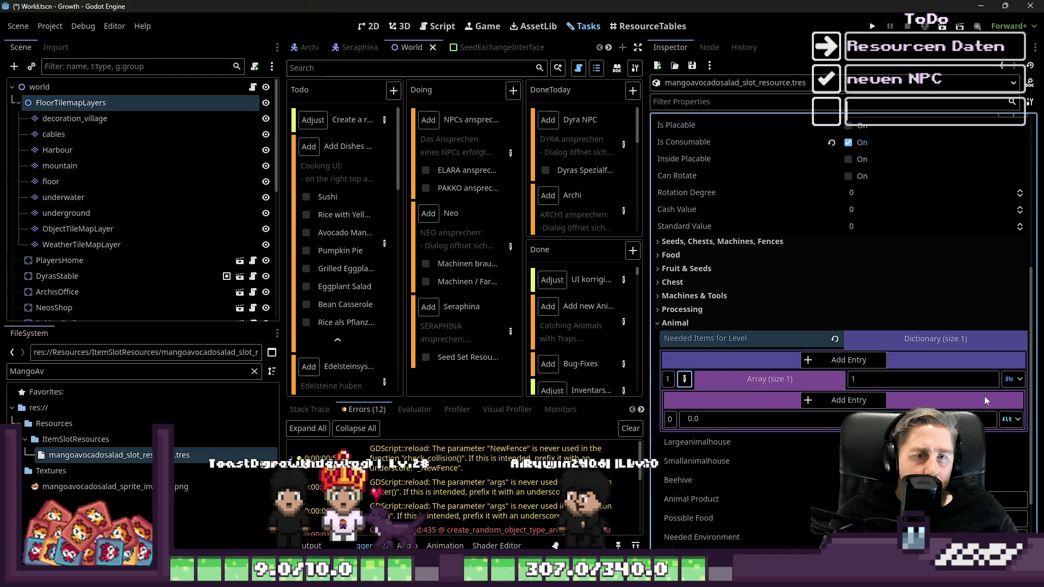
click(1009, 383)
key(Escape)
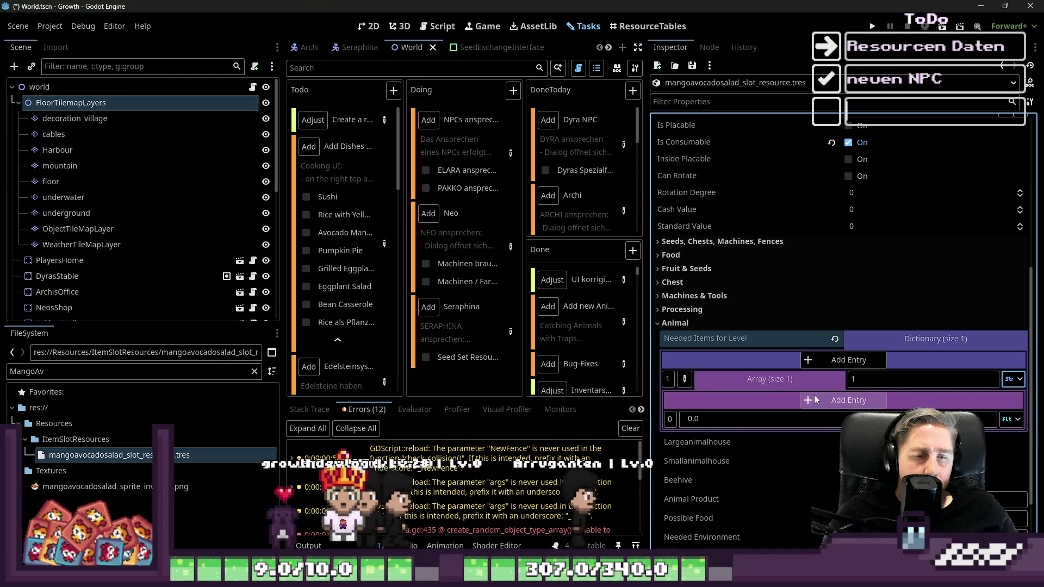
Step: Delete the unwanted float element from entry 1's ingredient array
click(815, 380)
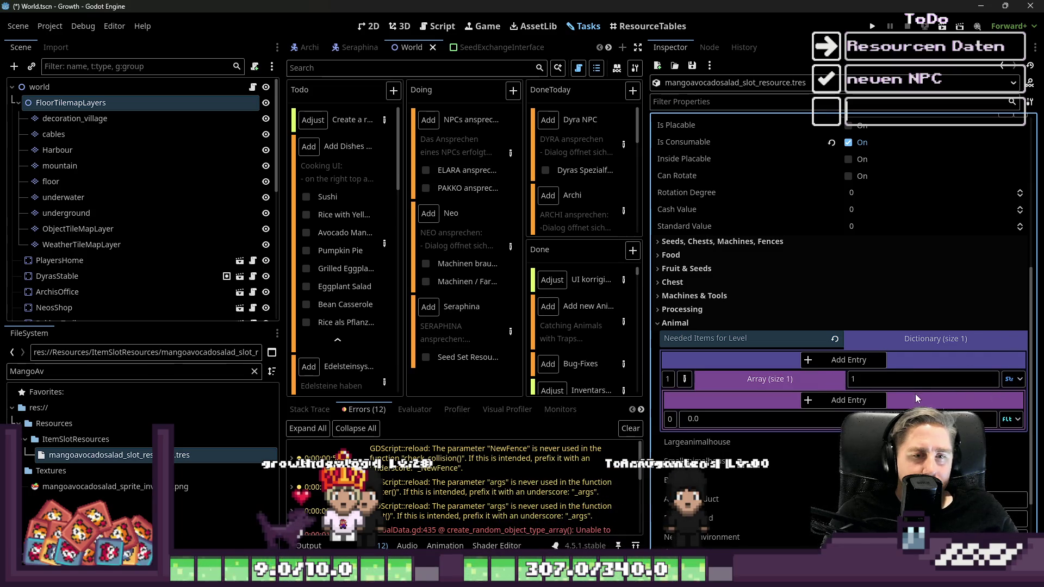
click(1013, 379)
click(982, 36)
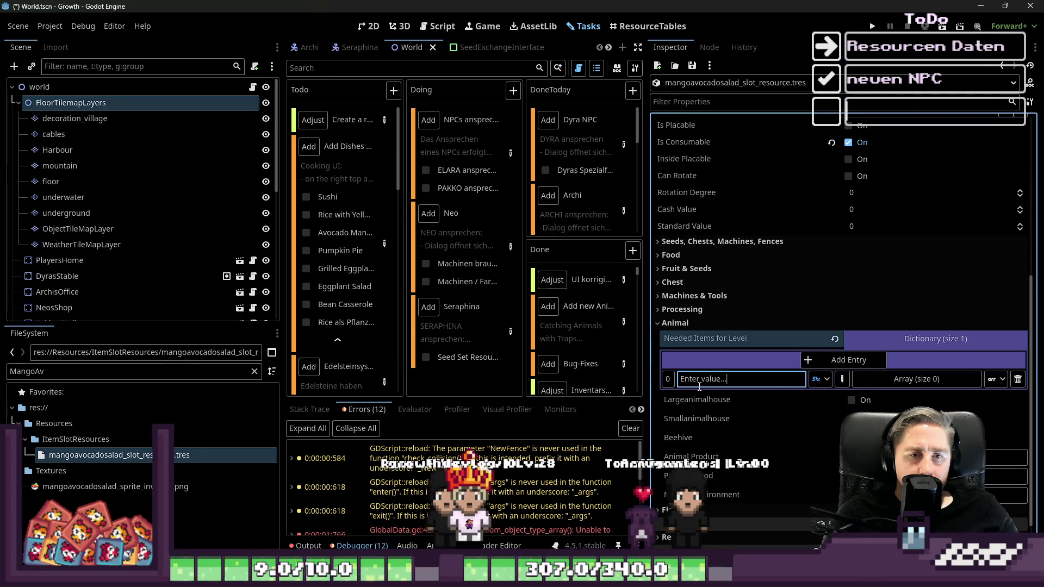
text(1)
click(955, 379)
click(985, 380)
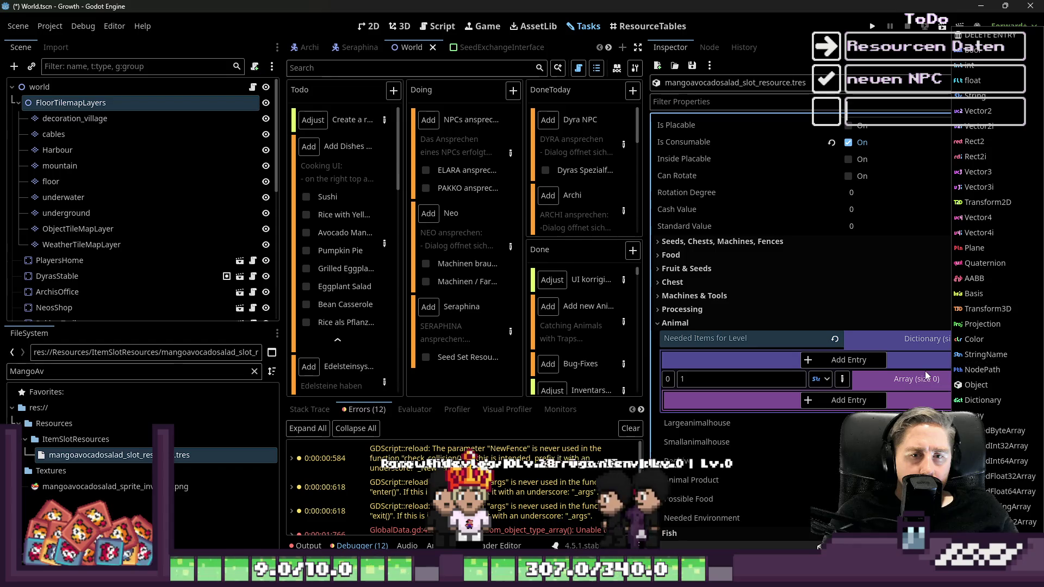
click(895, 379)
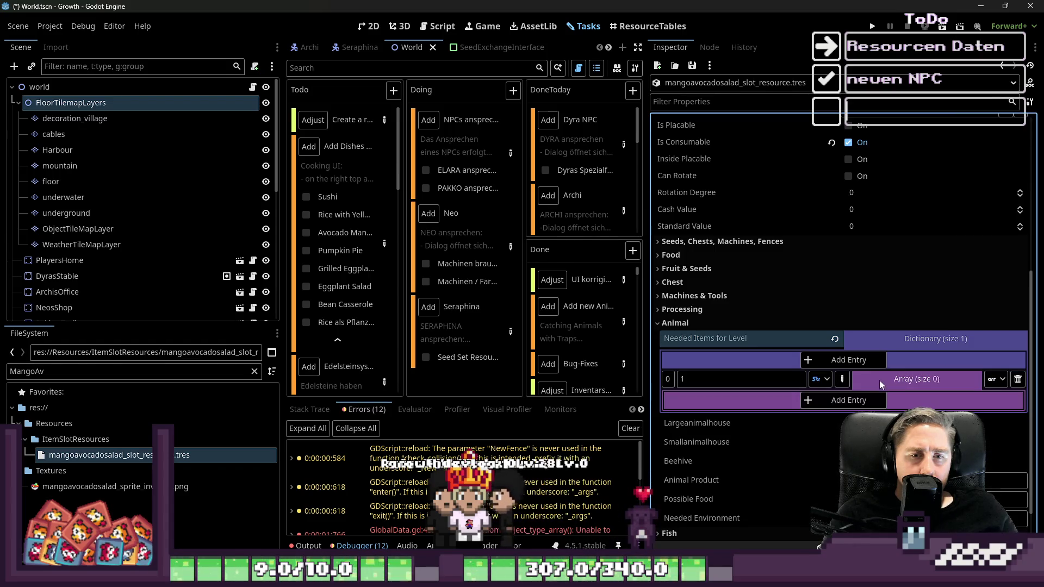
Step: Add one Object element to the array and filter the files for 'Avocad'
click(851, 400)
click(1012, 420)
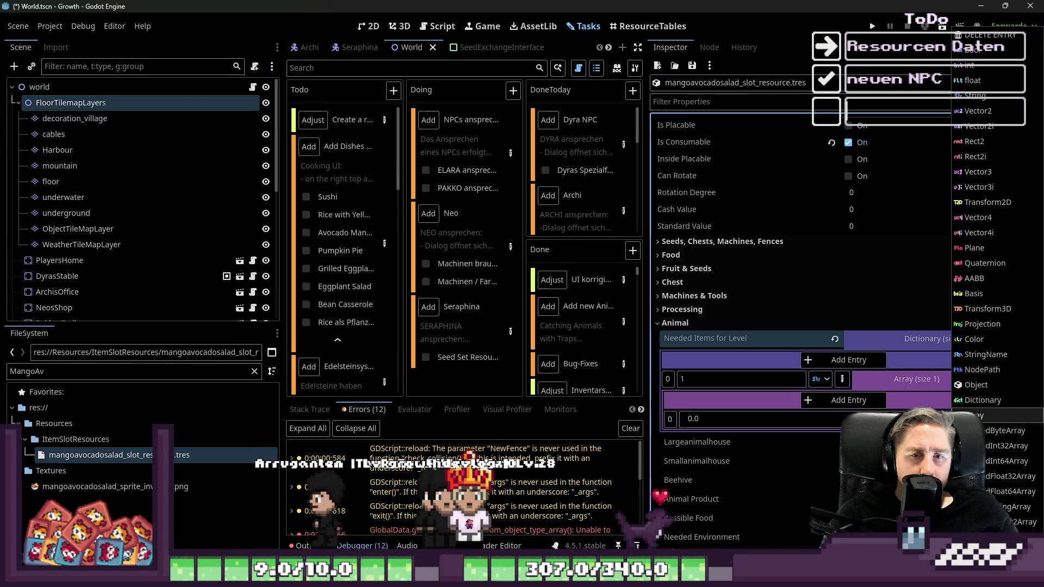
click(965, 386)
double_click(98, 371)
text(Avocad)
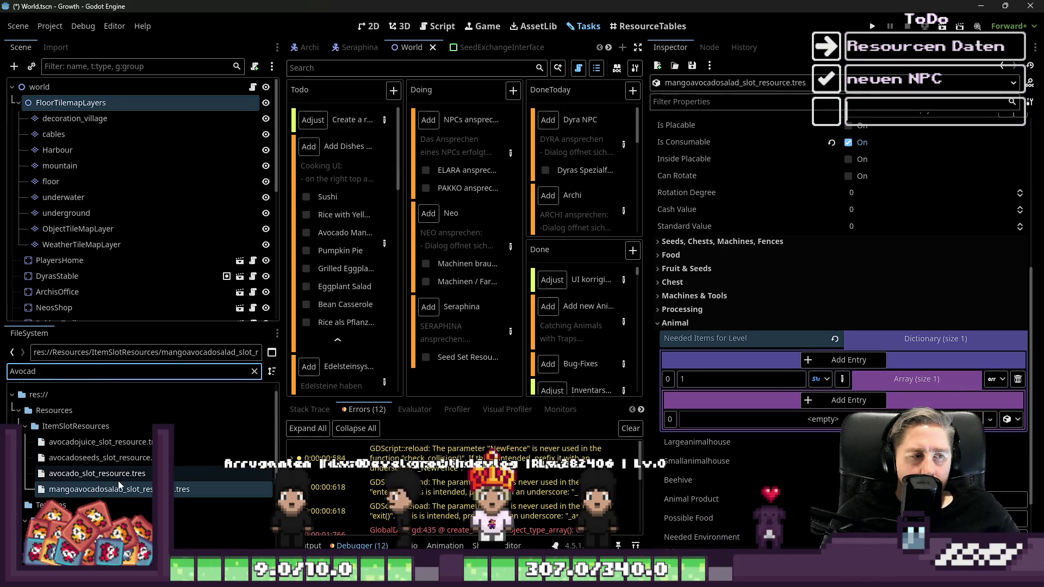
Step: Assign avocado_slot_resource.tres to the salad's array and filter files for 'mango'
click(80, 474)
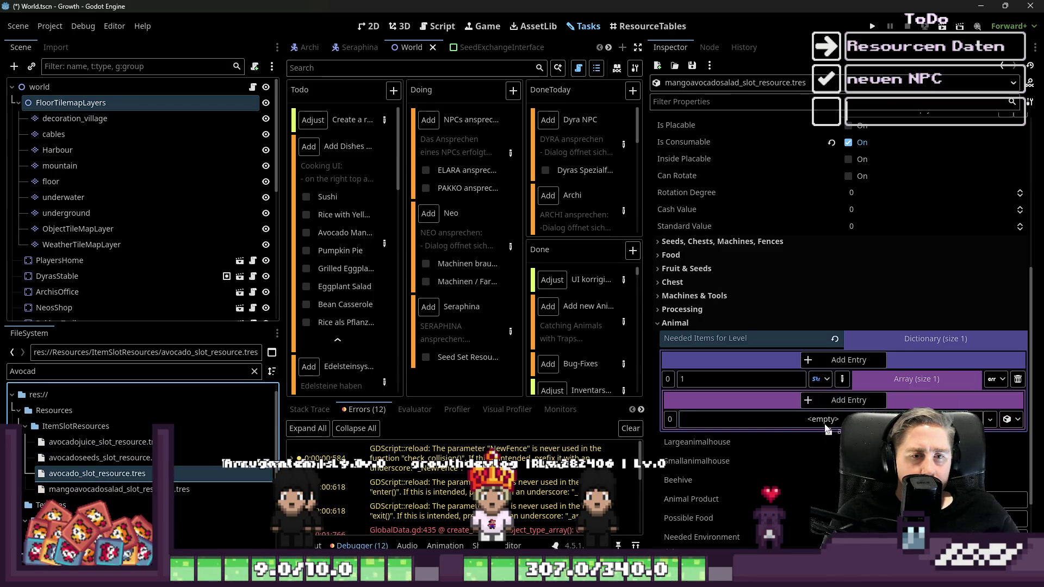
click(117, 372)
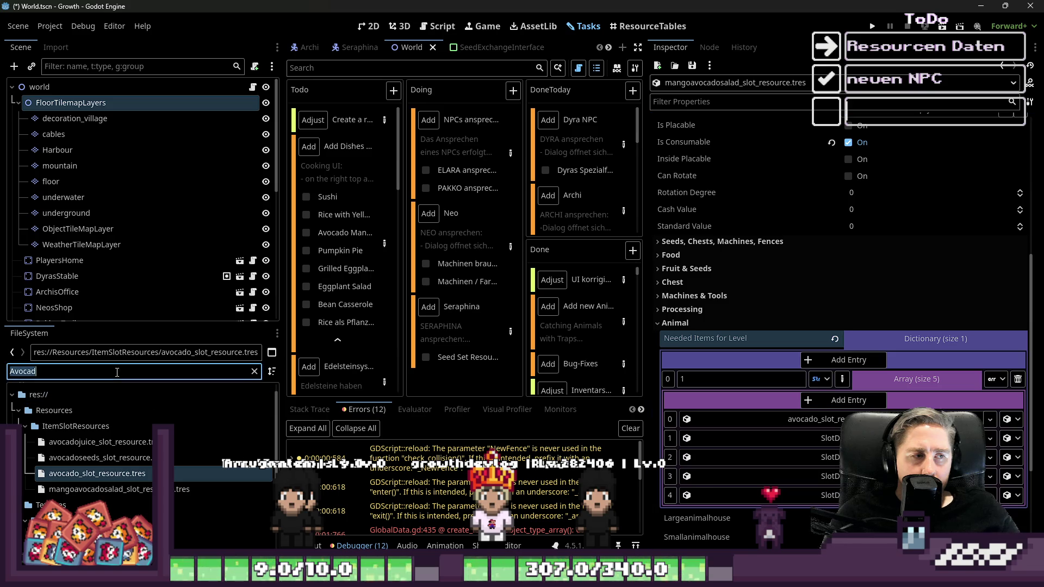
text(mangfo)
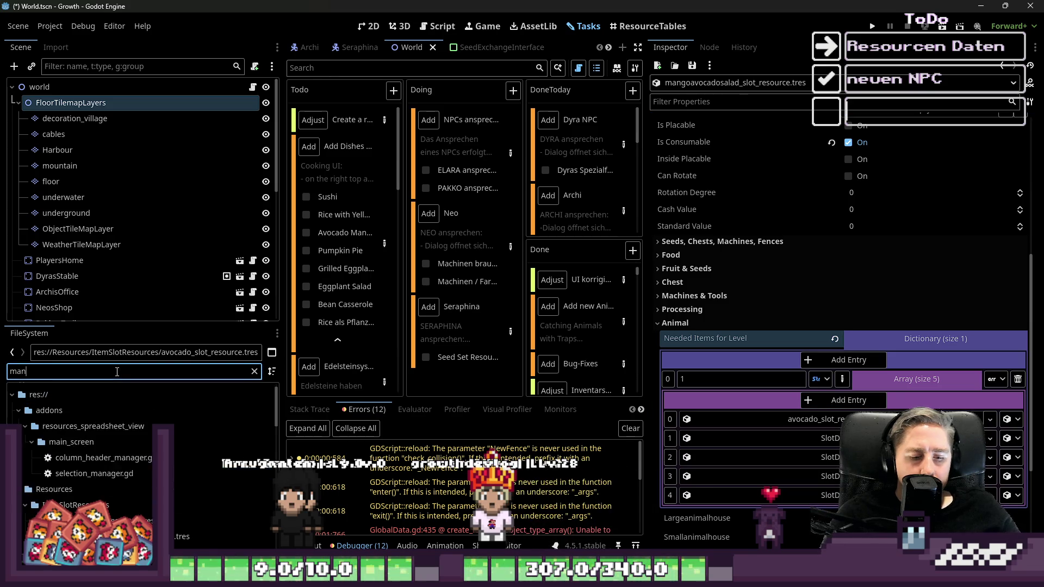
key(BackSpace)
key(BackSpace)
text(o)
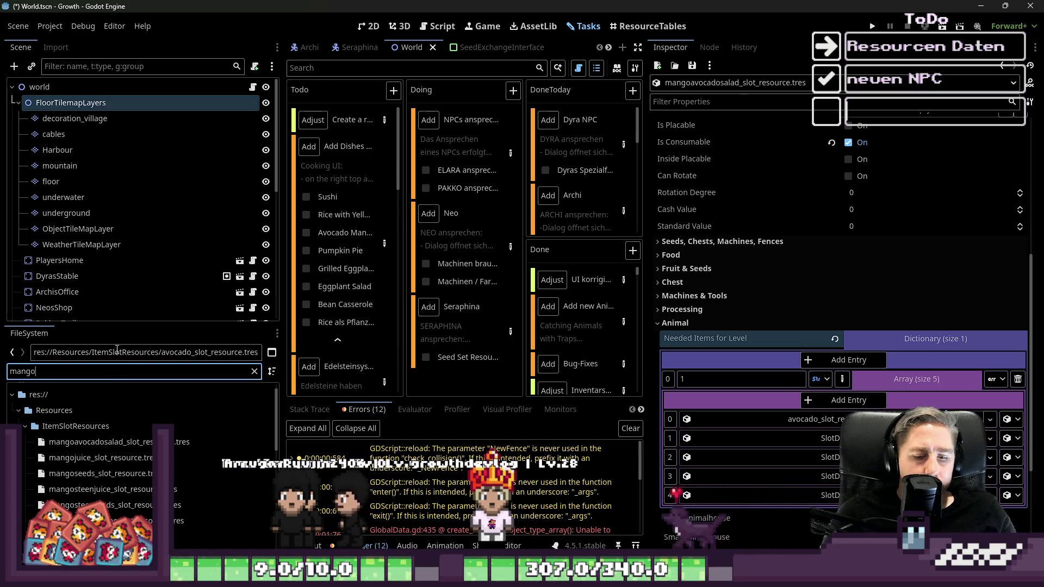
scroll(138, 443, down, 1)
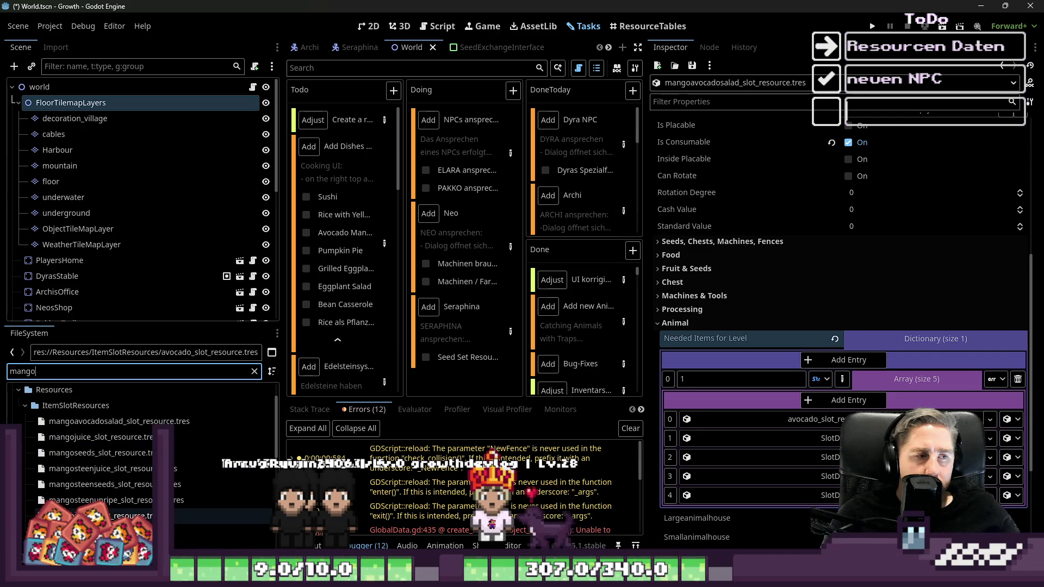
Step: Drag mango_slot_resource.tres into array slot 1 and clear the file filter
click(109, 531)
drag(217, 532, 815, 438)
click(96, 372)
double_click(97, 371)
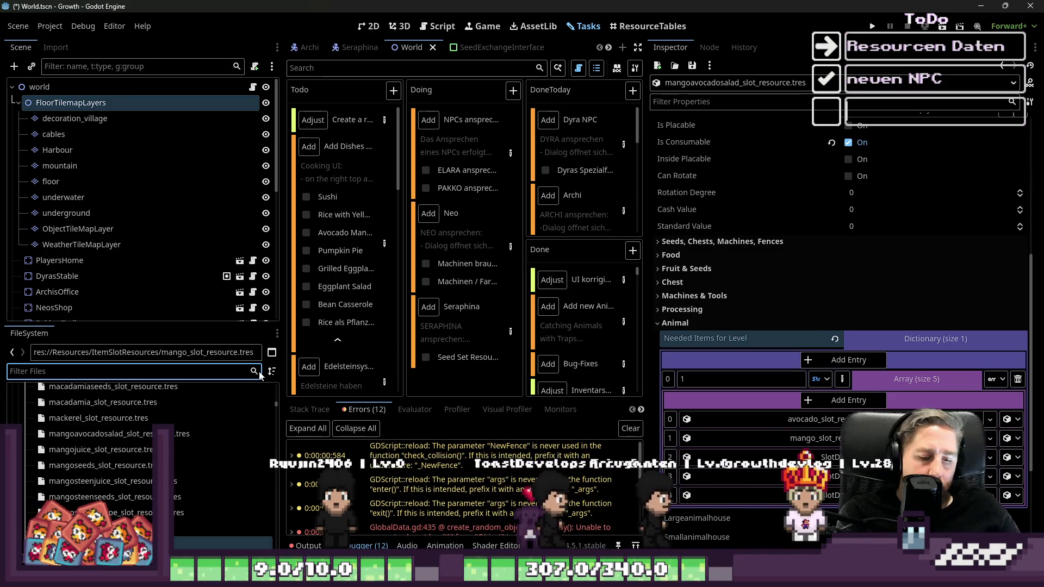
text(mango)
click(254, 371)
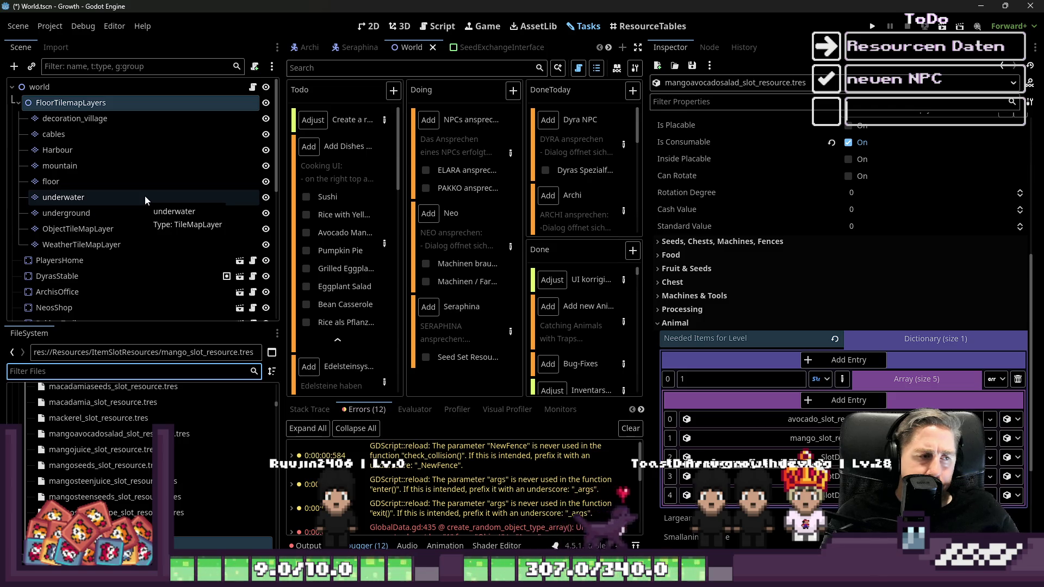
Step: Review the Avocado Mango Salad recipe in the Add Dishes task notes, then filter files for 'Walnut'
double_click(380, 215)
scroll(394, 274, down, 10)
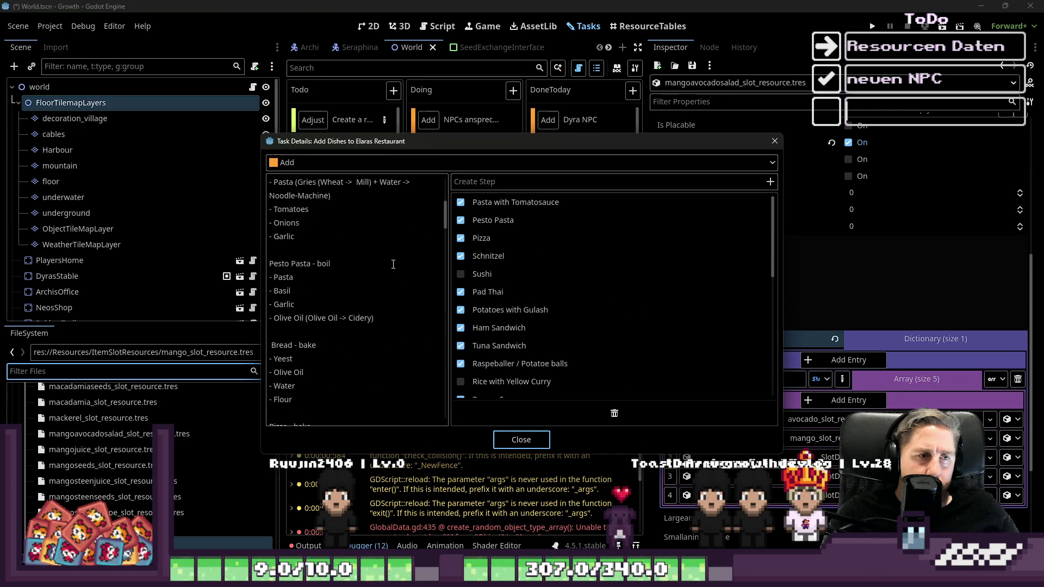
scroll(395, 274, down, 10)
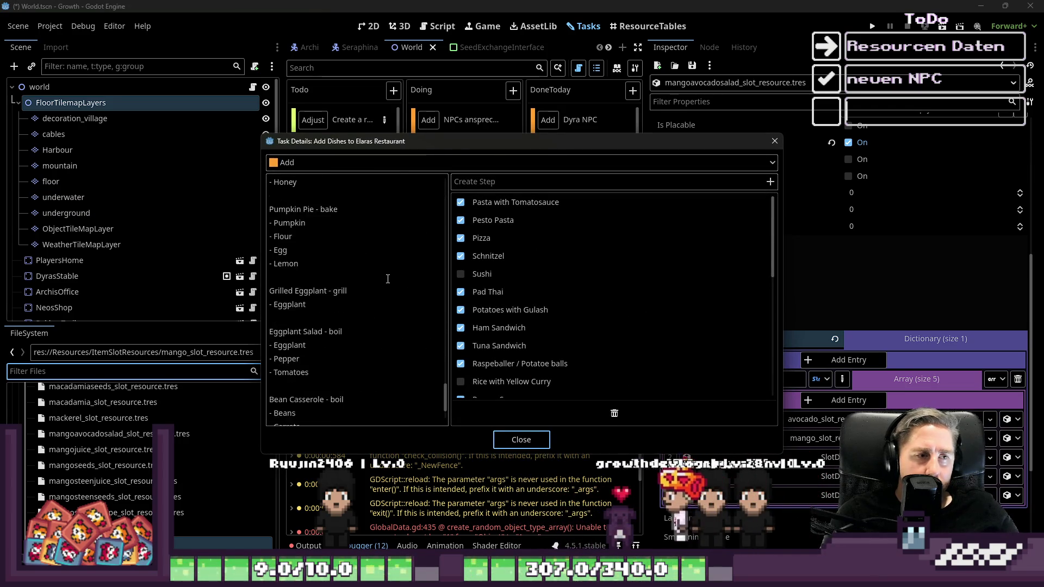
scroll(388, 278, down, 3)
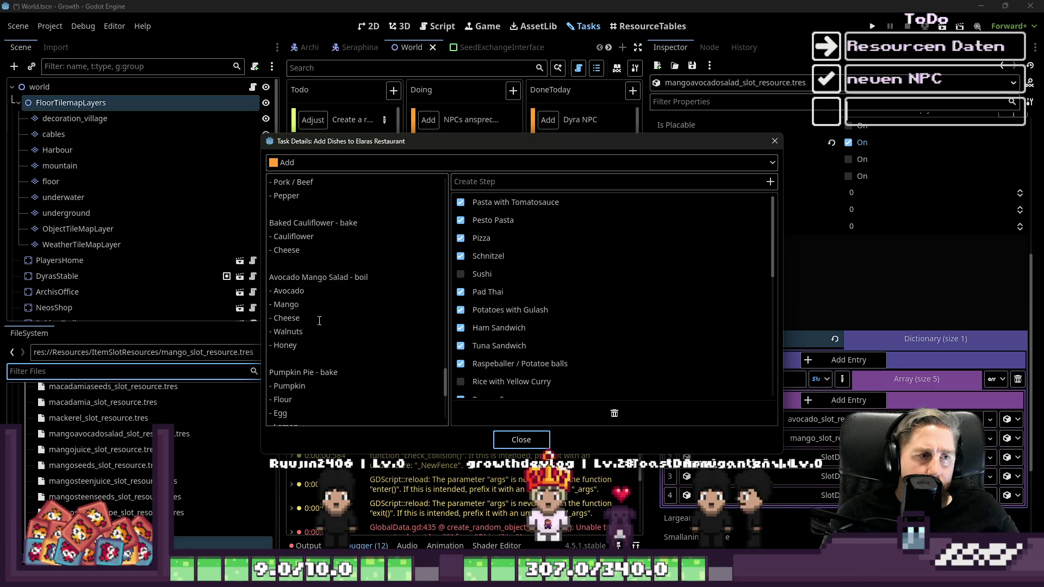
click(303, 291)
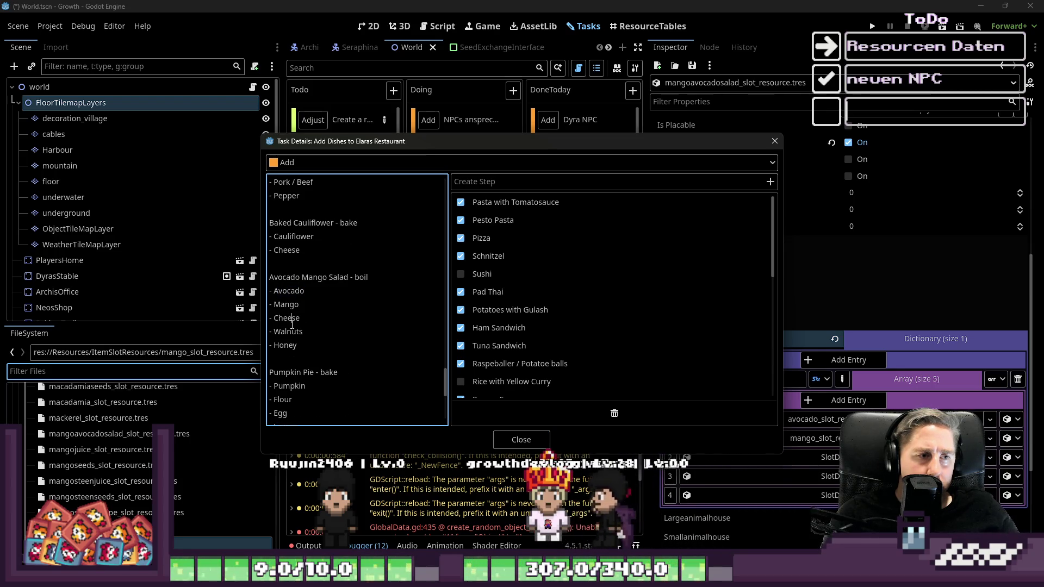
click(500, 438)
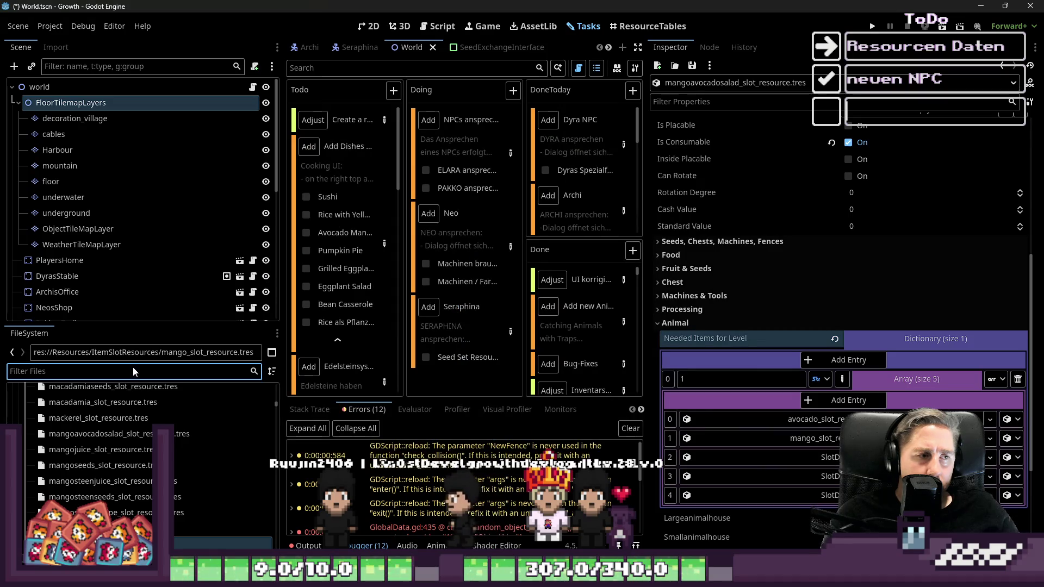
text(Waln)
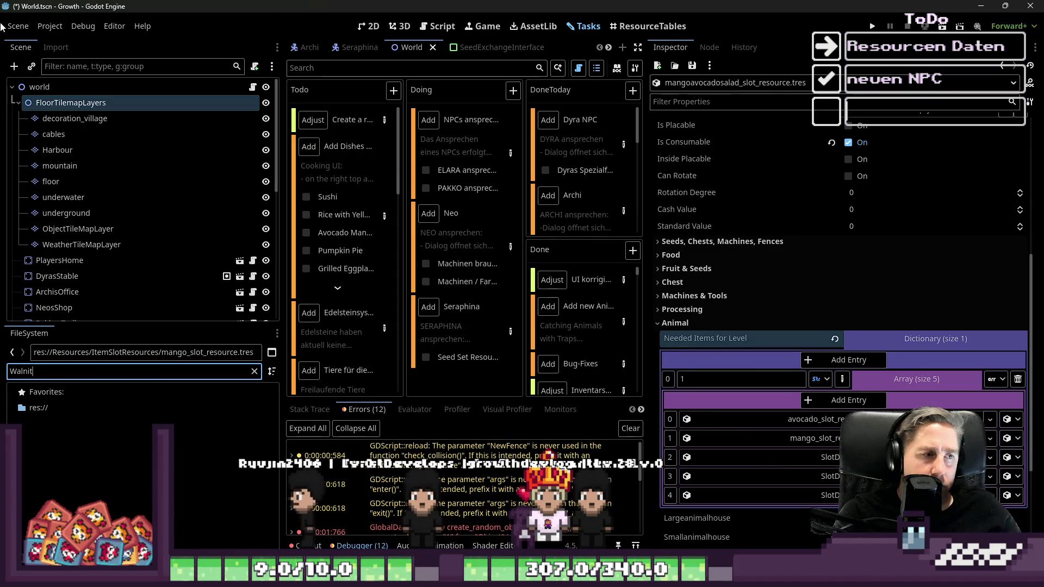
text(ut)
Step: Put the walnut and honey slot resources into array slots 2 and 3
click(94, 416)
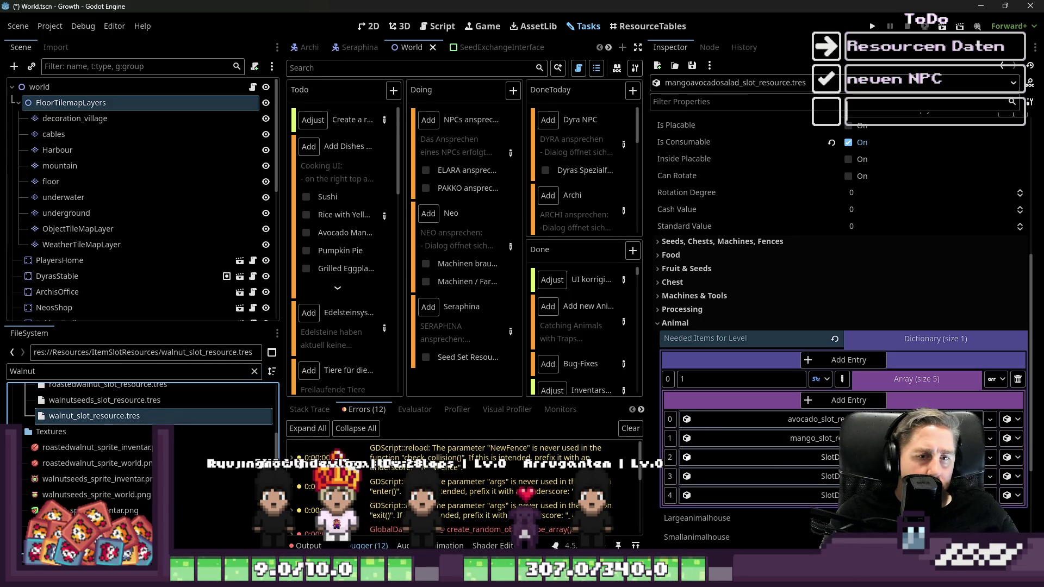
drag(834, 458, 834, 458)
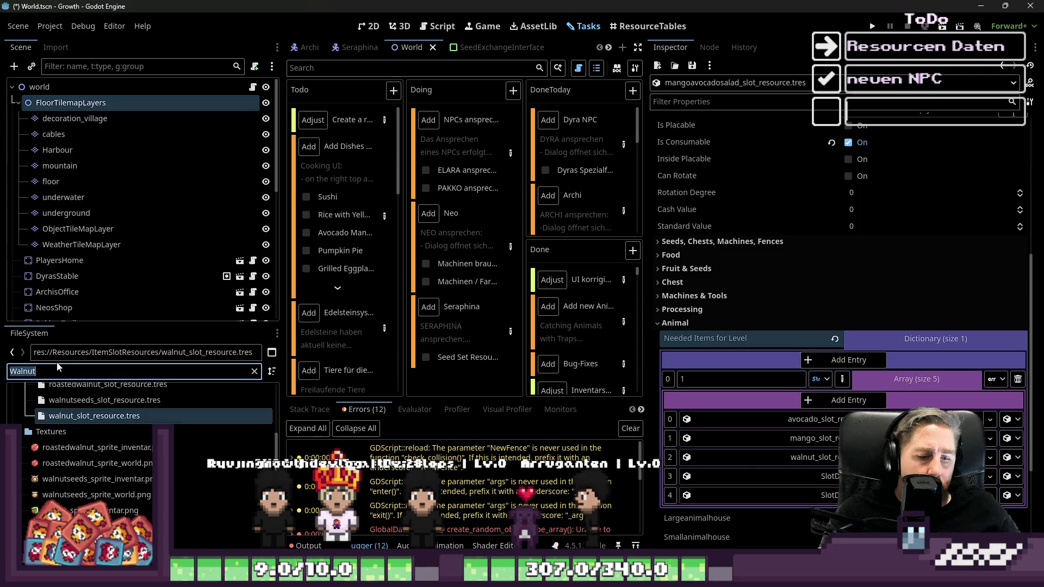
text(Honey)
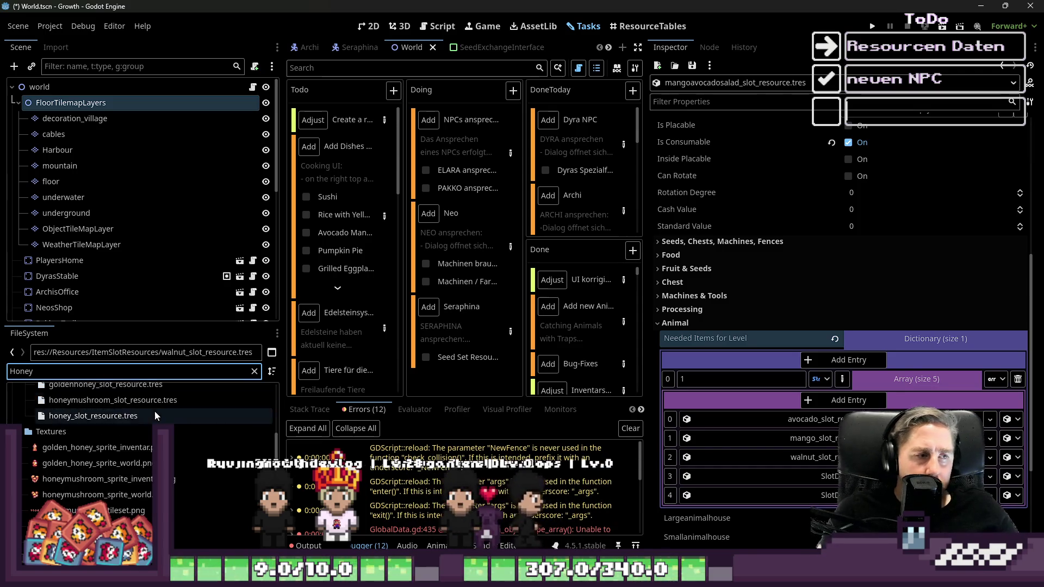
drag(154, 415, 556, 438)
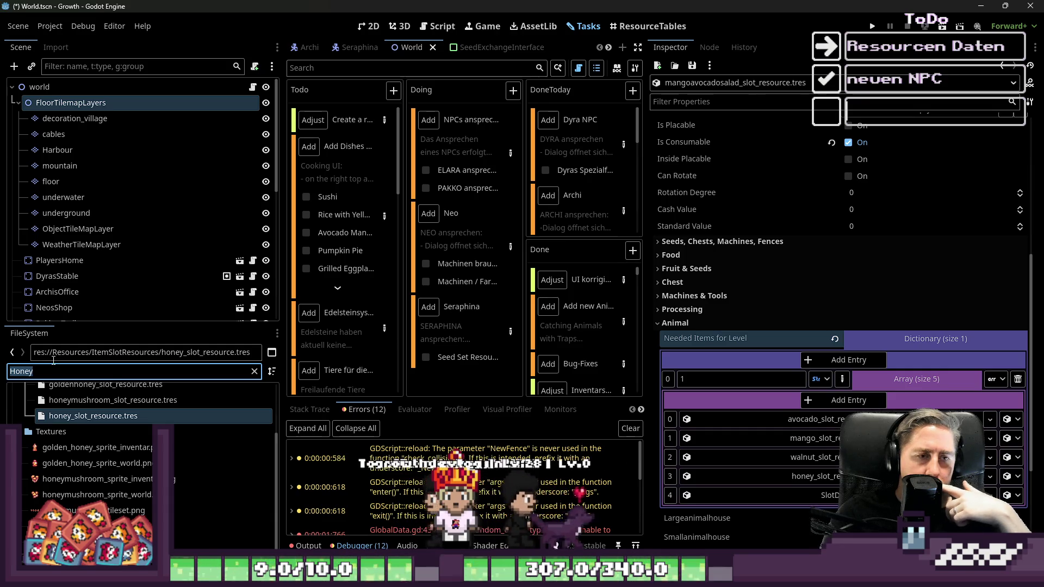
Step: Recheck the salad recipe in the Add Dishes task details
click(385, 218)
scroll(330, 353, down, 10)
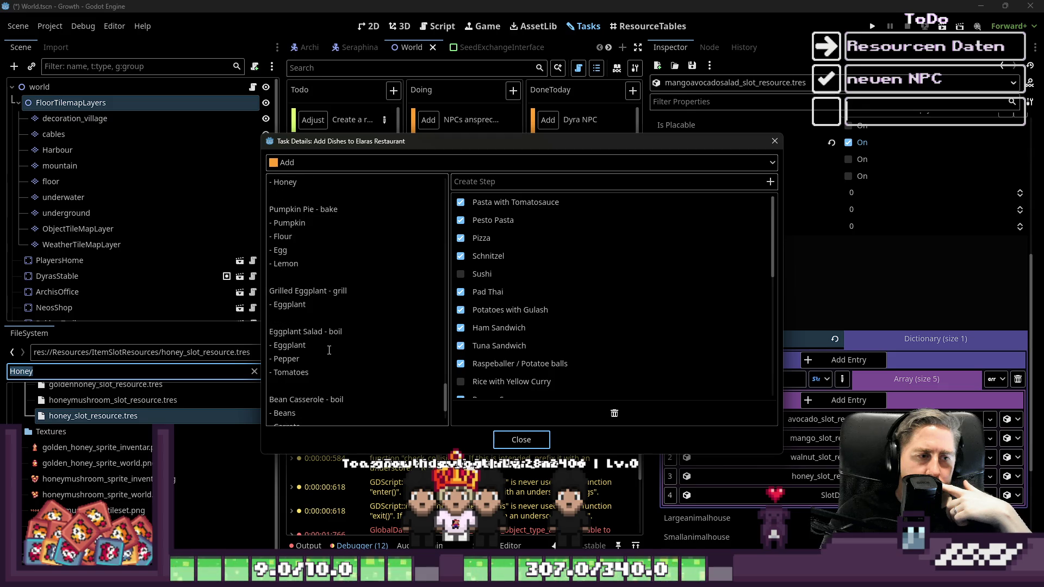
scroll(329, 350, up, 2)
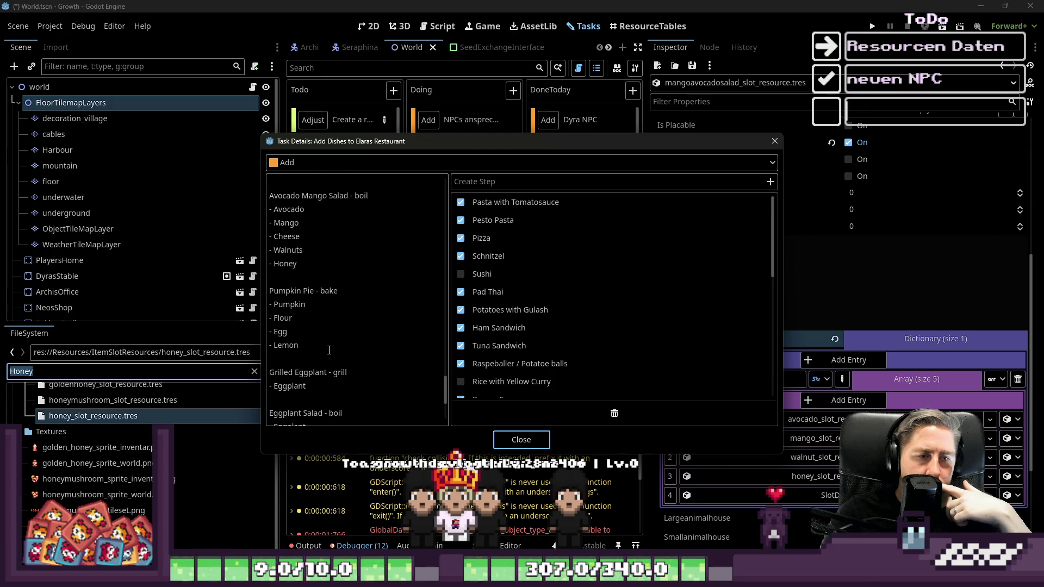
click(521, 439)
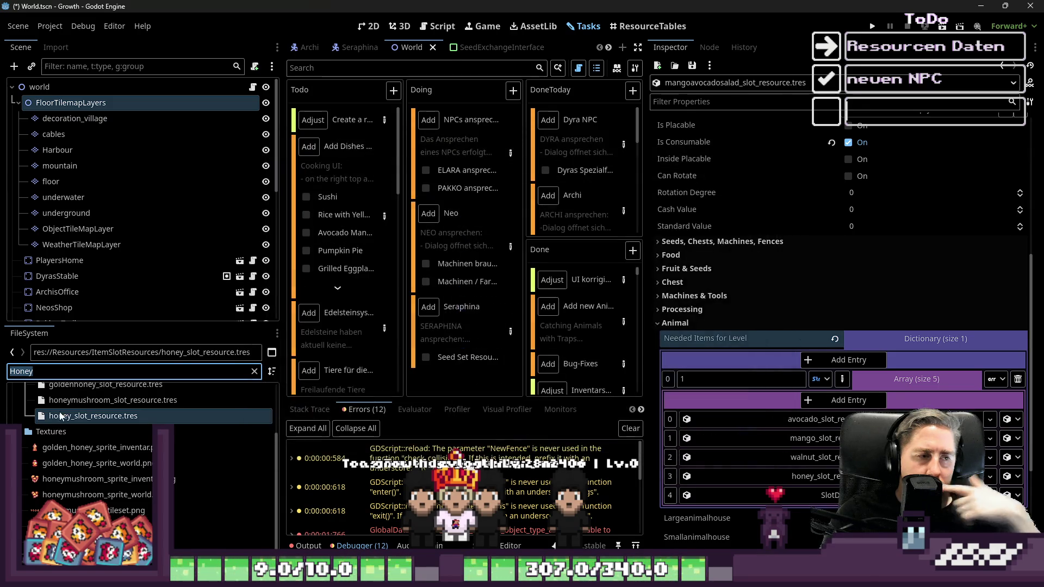
Step: Add the cheese slot resource to array slot 4, collapse the array and save
text(cheese)
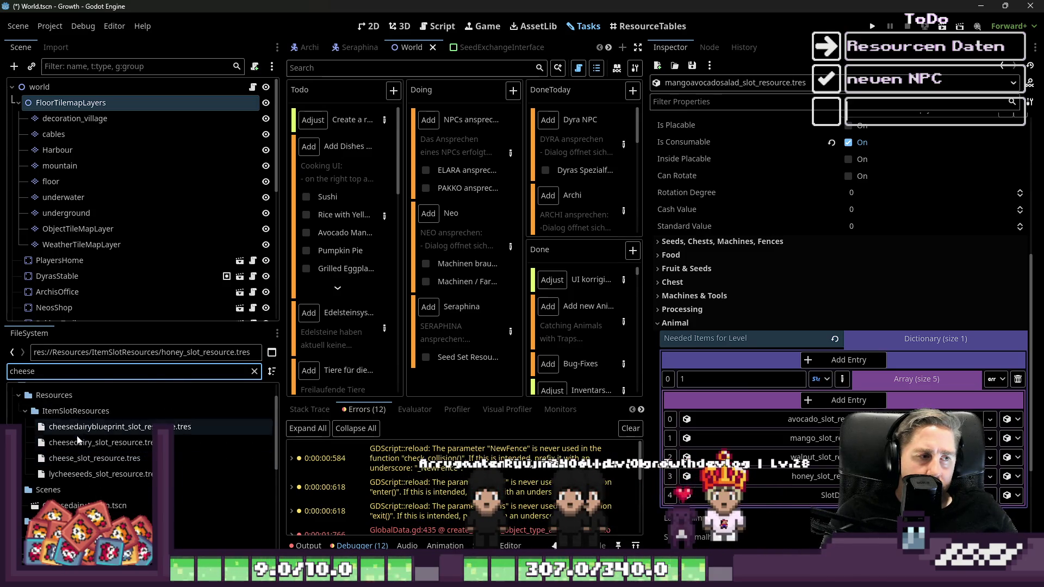
drag(48, 459, 666, 445)
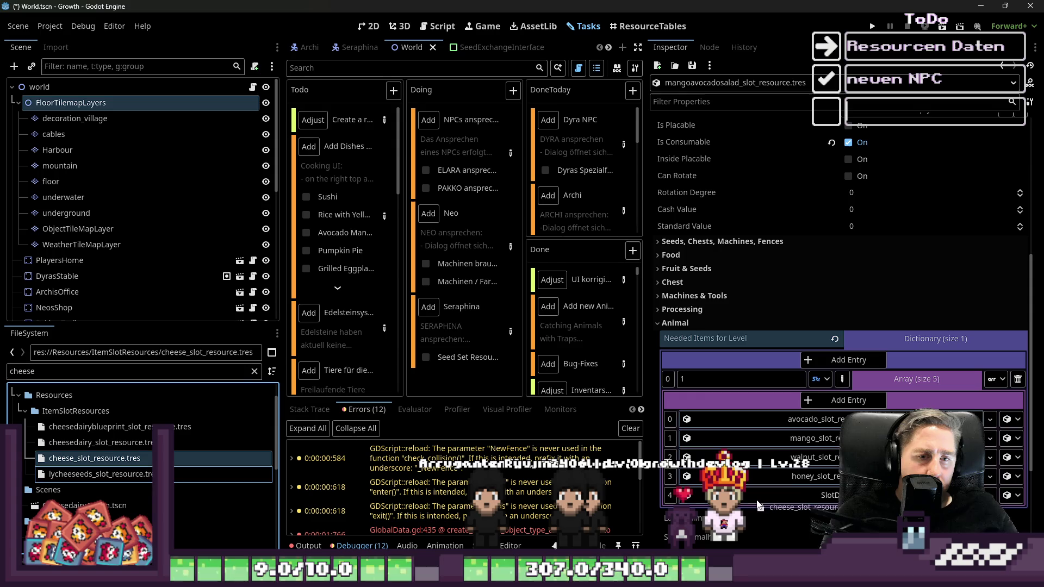
click(909, 375)
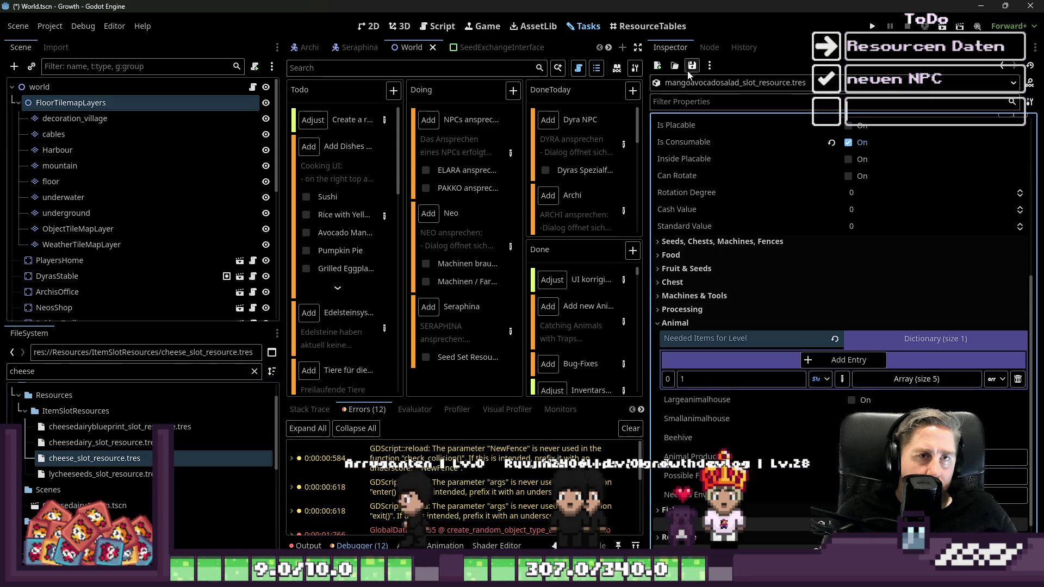
key(ctrl+s)
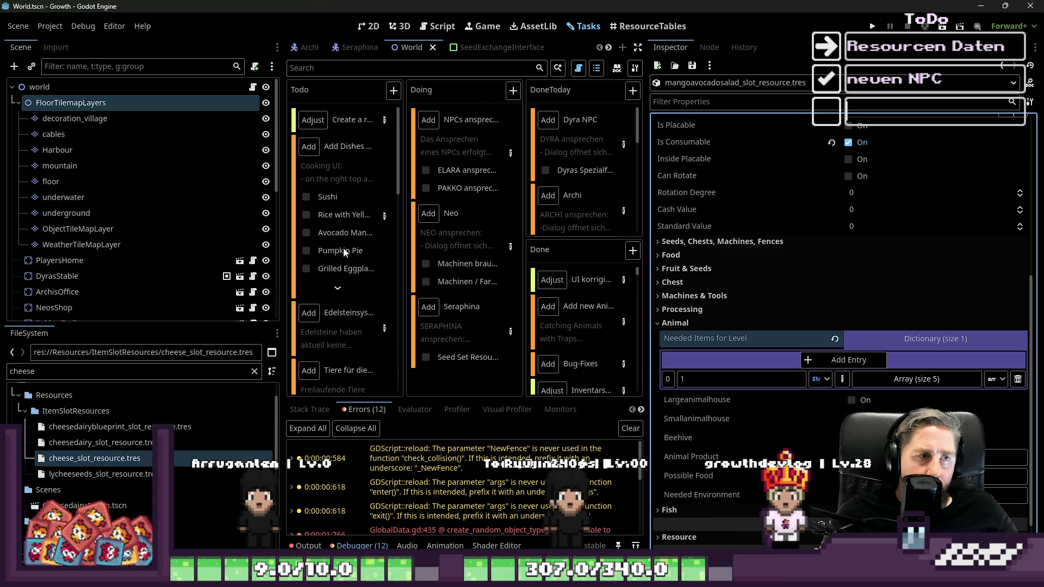
Step: Filter files for 'Pumpkin' and open the pumpkin pie slot resource for editing
drag(645, 278, 781, 278)
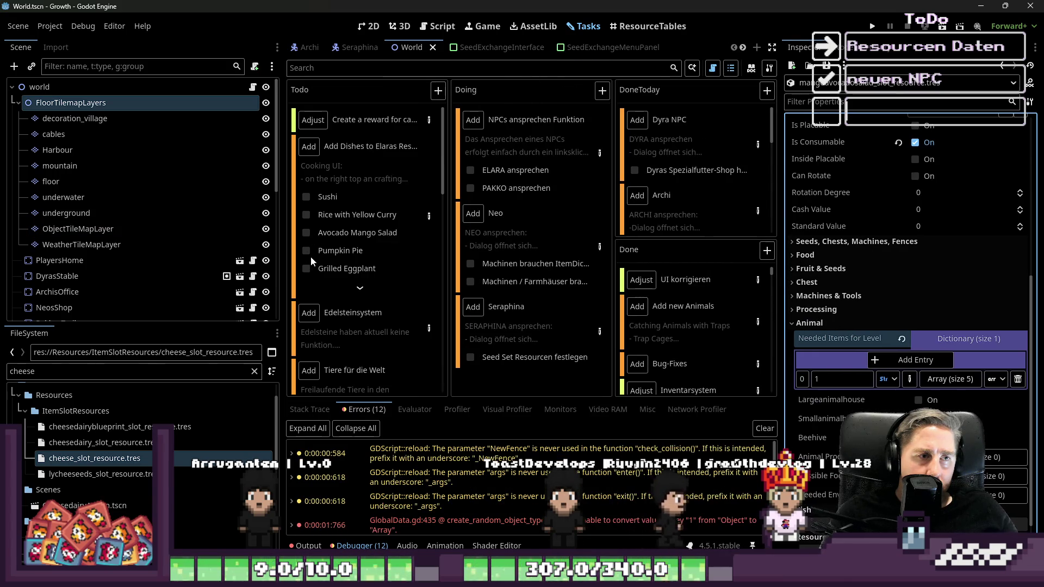
click(305, 232)
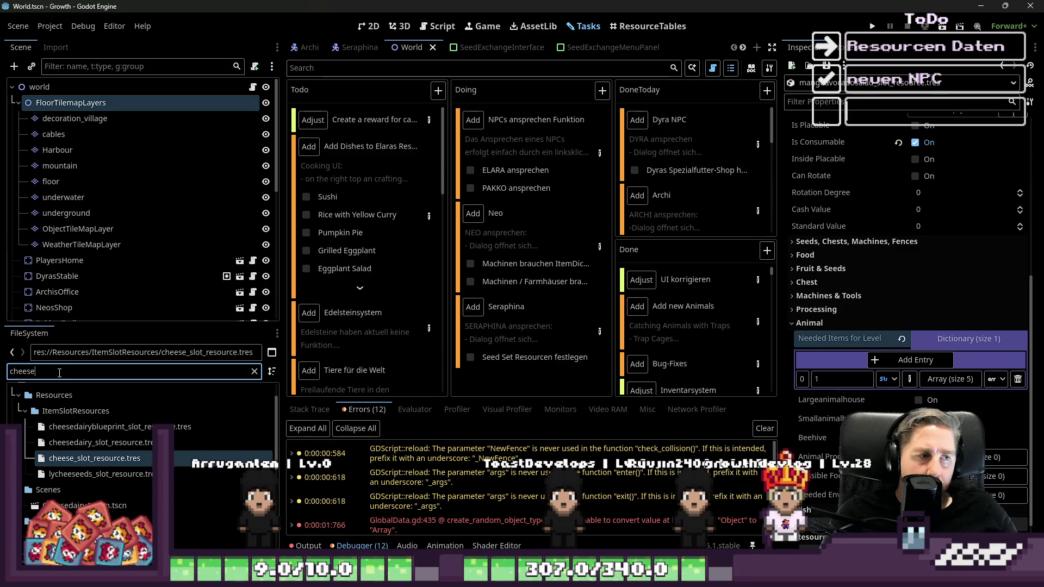
text(Pumpkin)
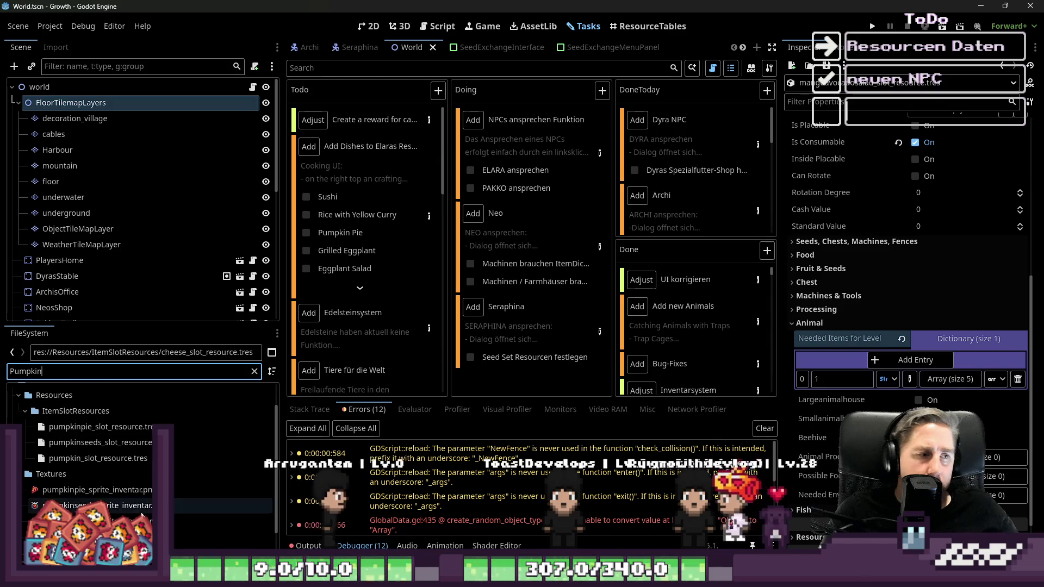
click(98, 429)
double_click(98, 429)
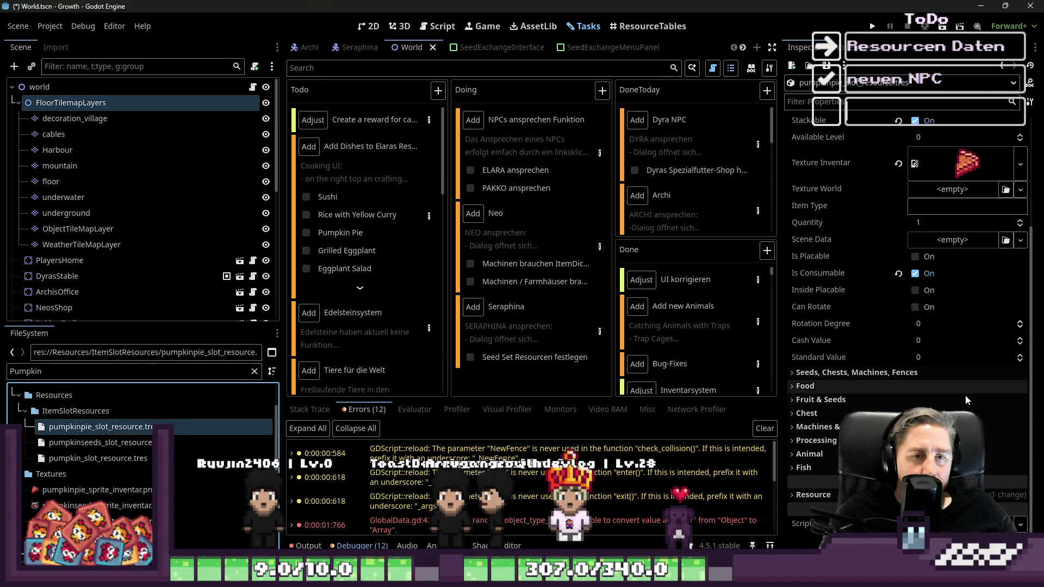
Step: Add a Needed Items for Level entry with an Object array holding the pumpkin slot resource
click(809, 454)
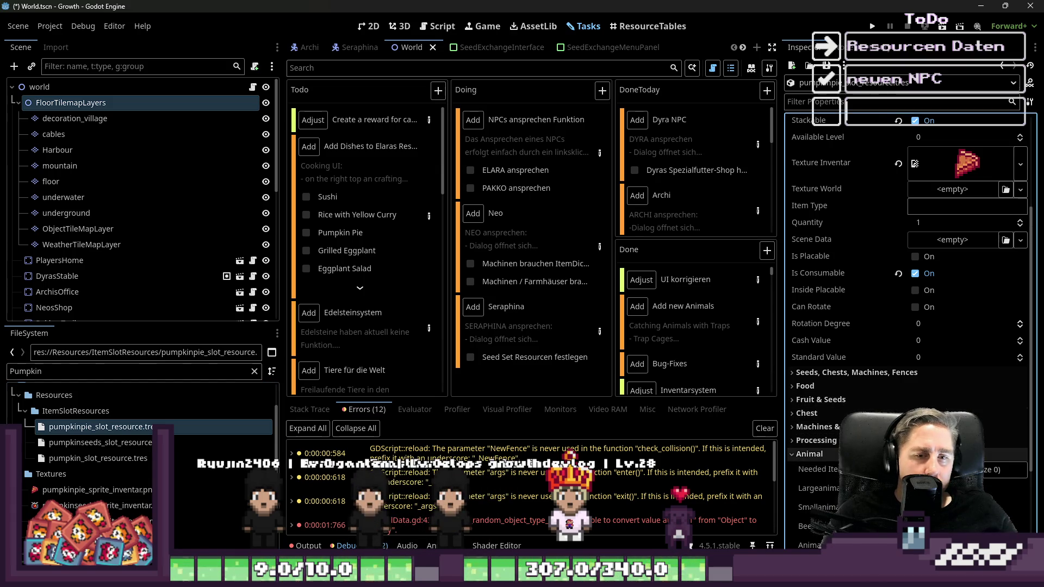
scroll(972, 479, down, 3)
click(915, 385)
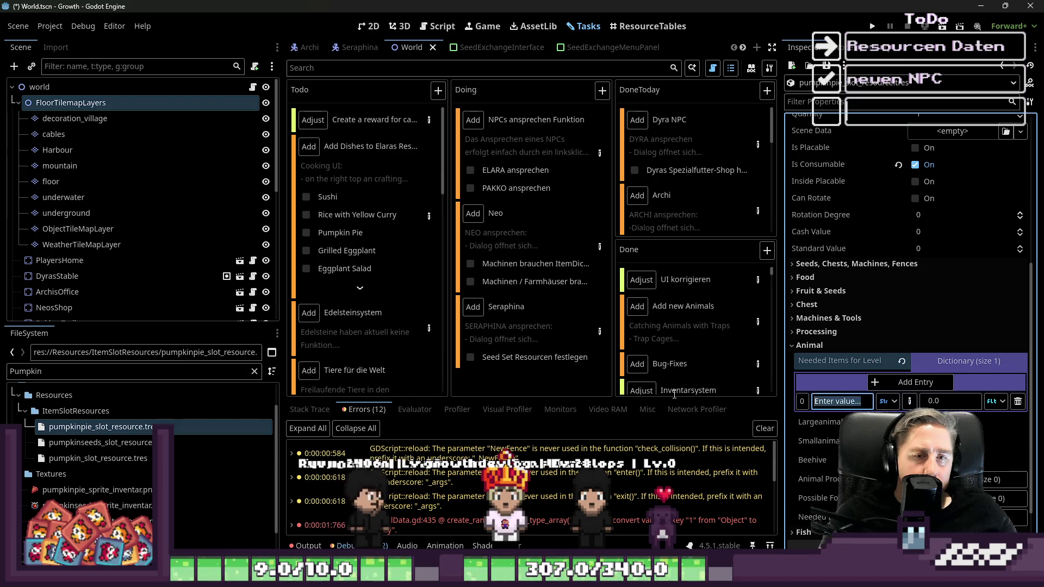
text(1)
click(996, 404)
click(987, 416)
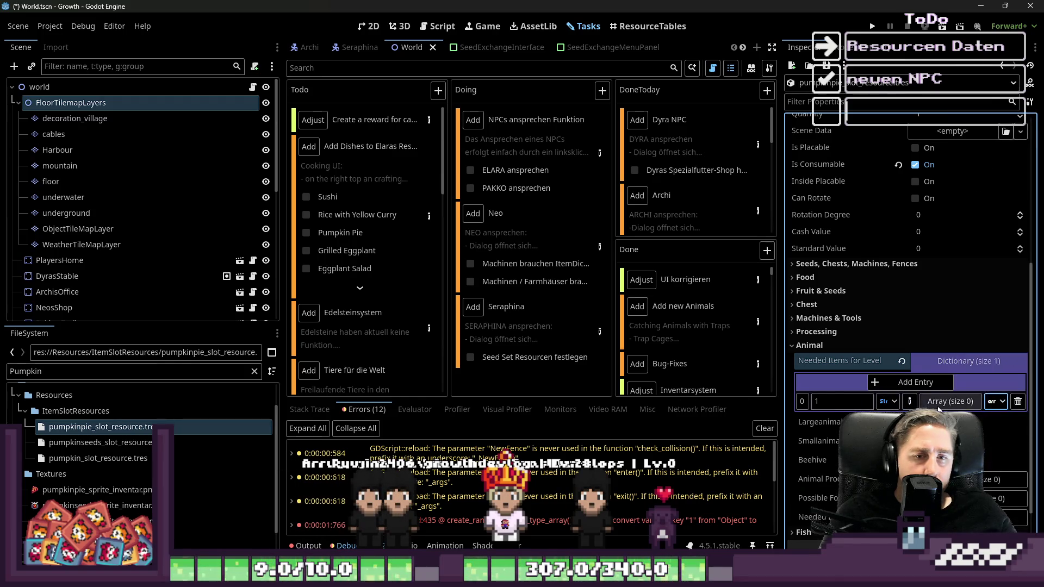
click(1005, 441)
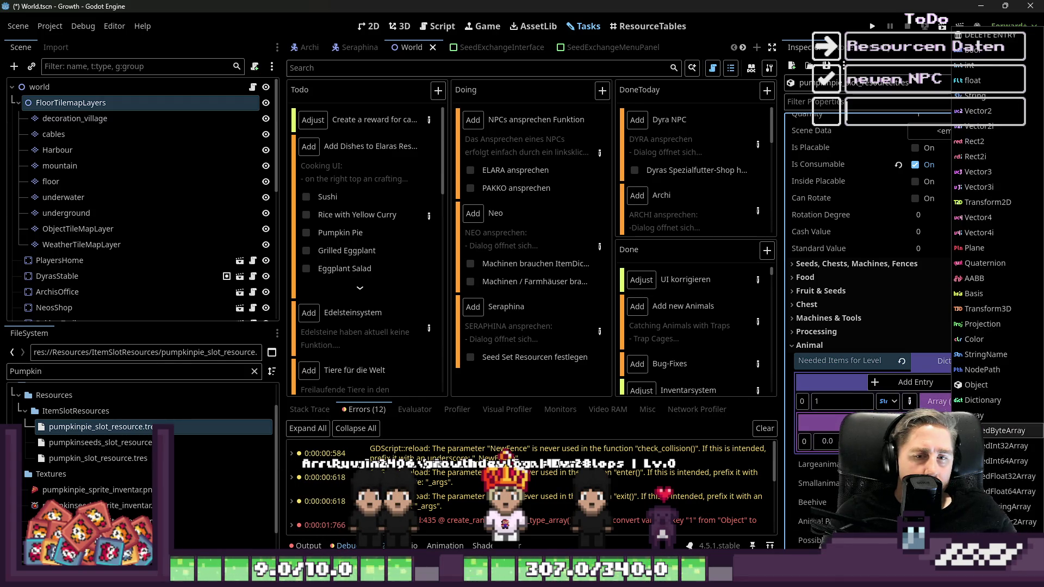
click(973, 384)
drag(98, 458, 810, 455)
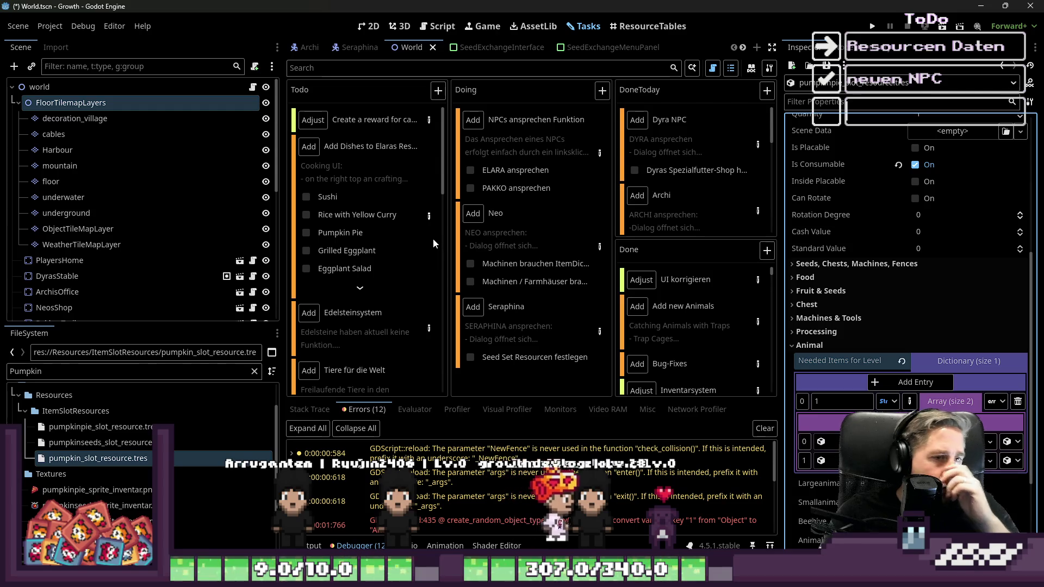
Step: Read the Pumpkin Pie recipe (pumpkin, flour, egg, lemon) in the Add Dishes task notes
click(429, 218)
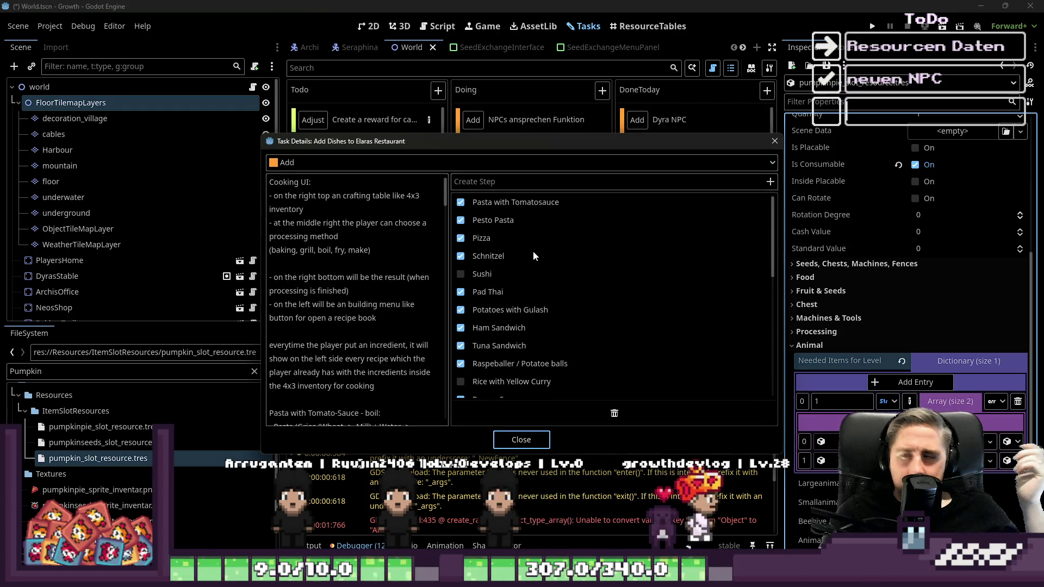
scroll(377, 271, down, 15)
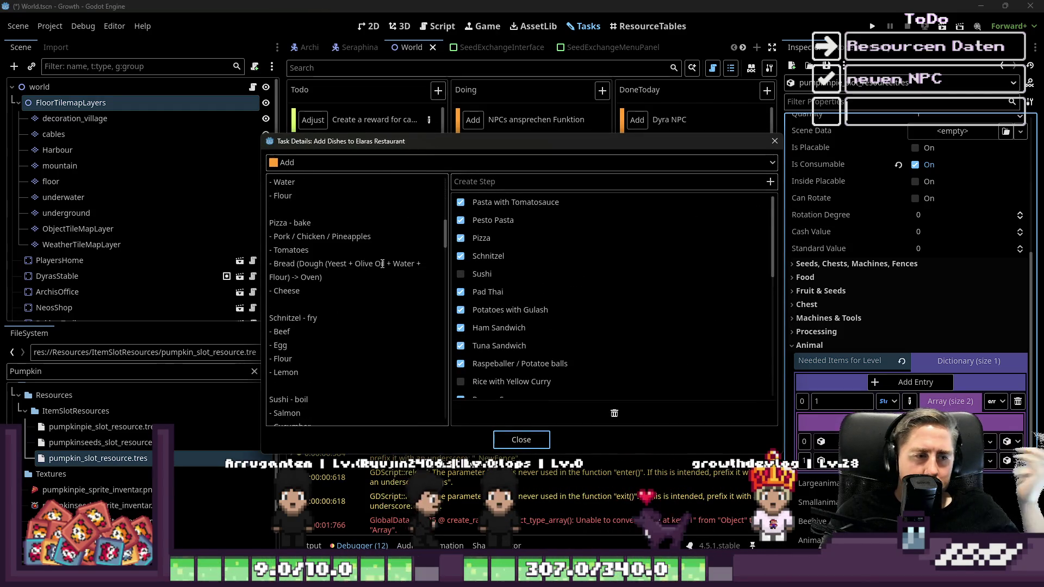
scroll(378, 232, down, 5)
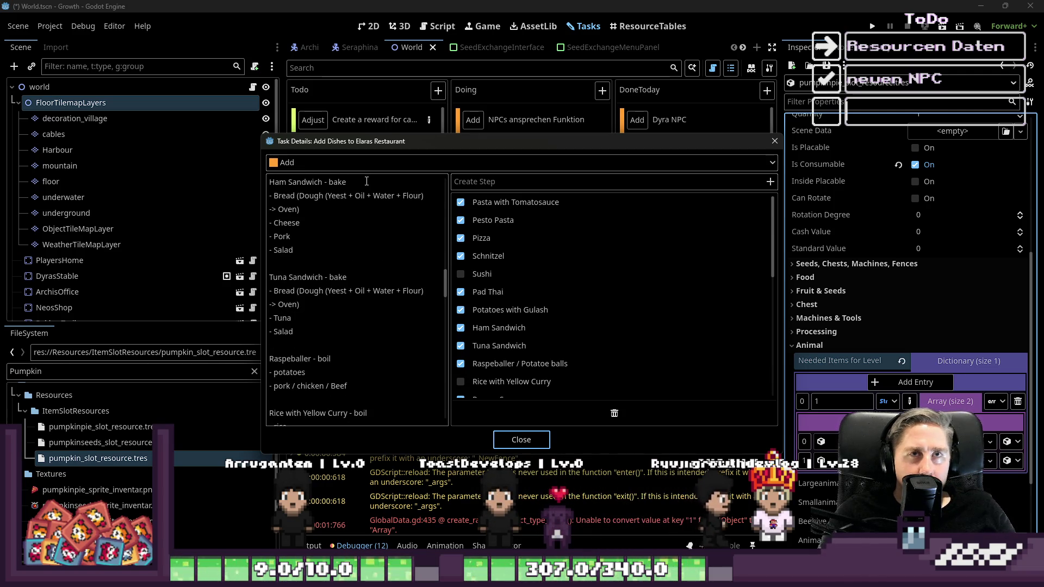
scroll(373, 270, down, 15)
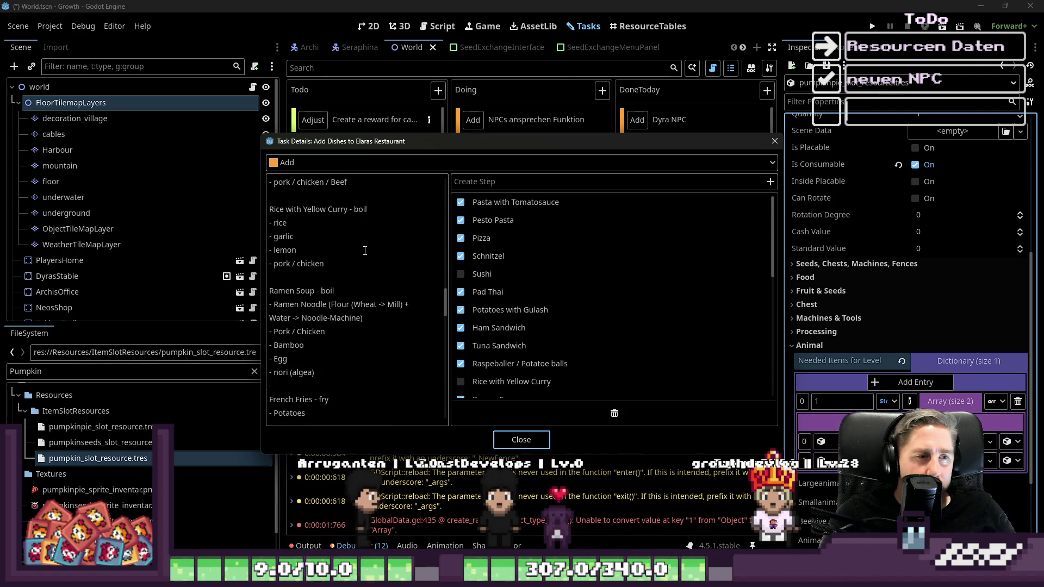
scroll(373, 270, down, 15)
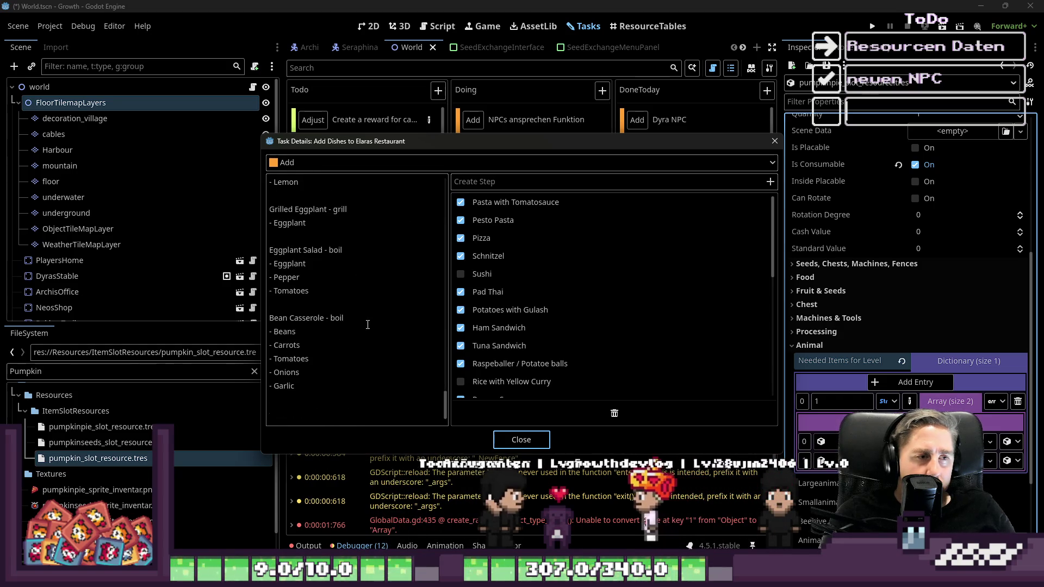
scroll(368, 325, up, 1)
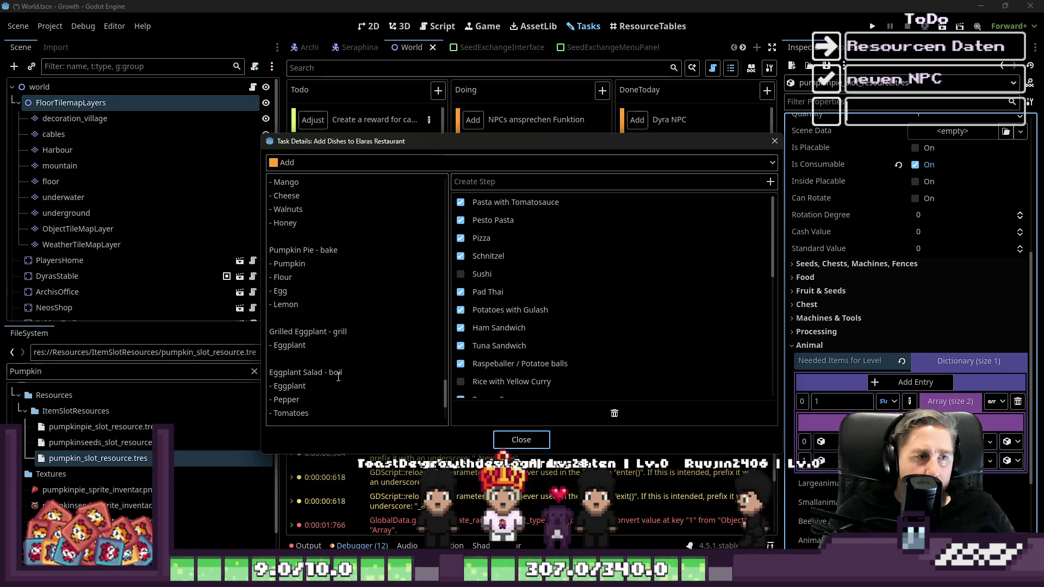
click(501, 439)
Step: Add the flour and egg slot resources to the pumpkin pie's ingredient array
click(75, 369)
text(fl)
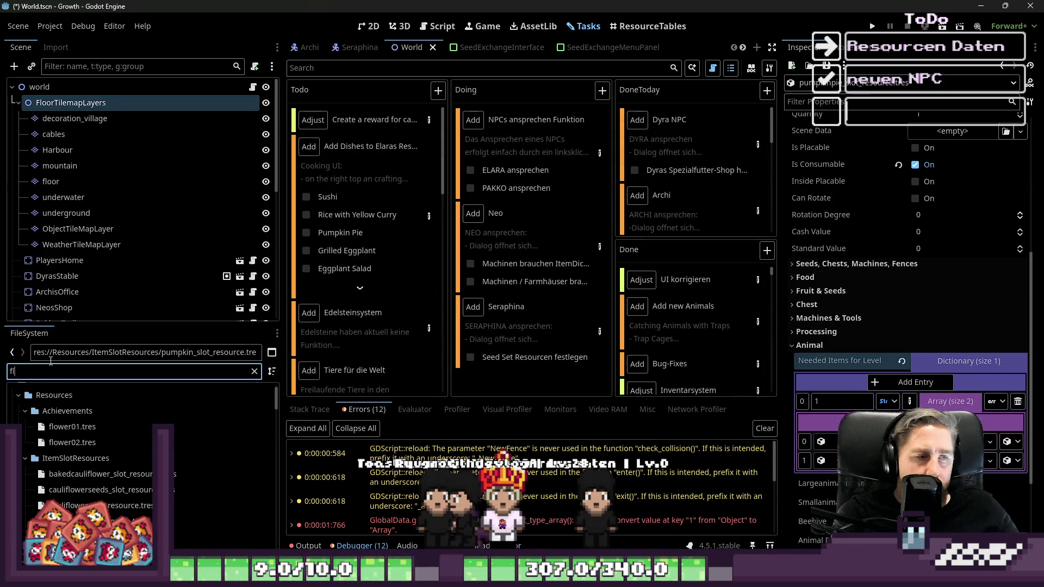
text(our)
drag(77, 478, 629, 472)
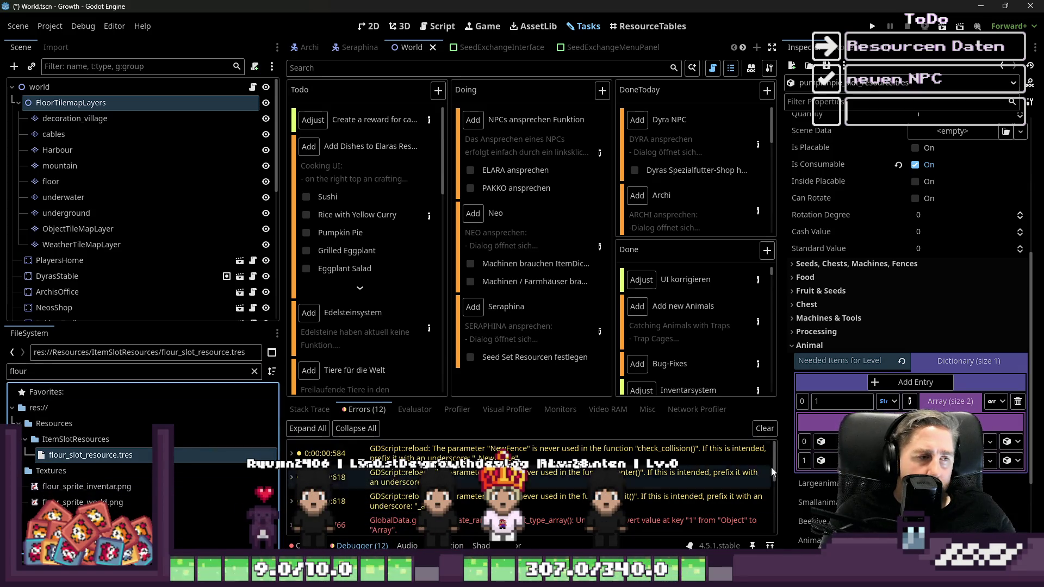
double_click(18, 372)
text(egg)
scroll(82, 429, down, 2)
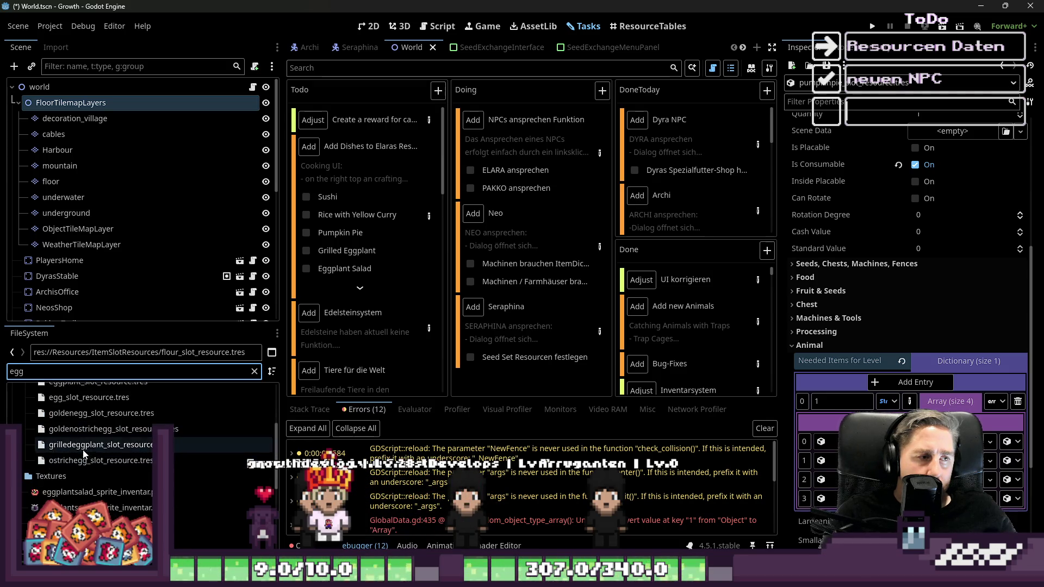
click(71, 399)
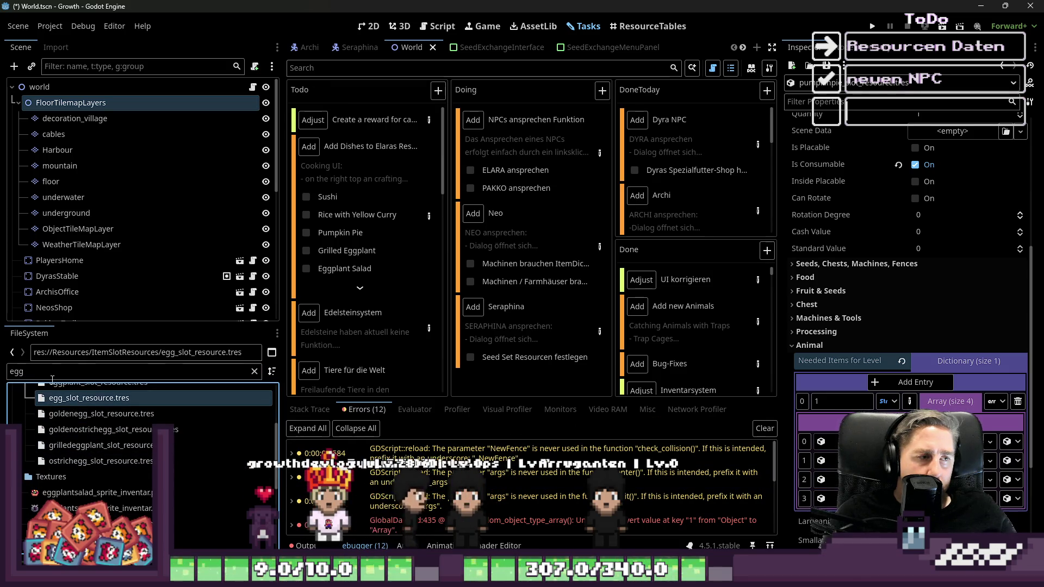
Step: Add the lemon slot resource to the array and save the scene
double_click(83, 377)
text(lemon)
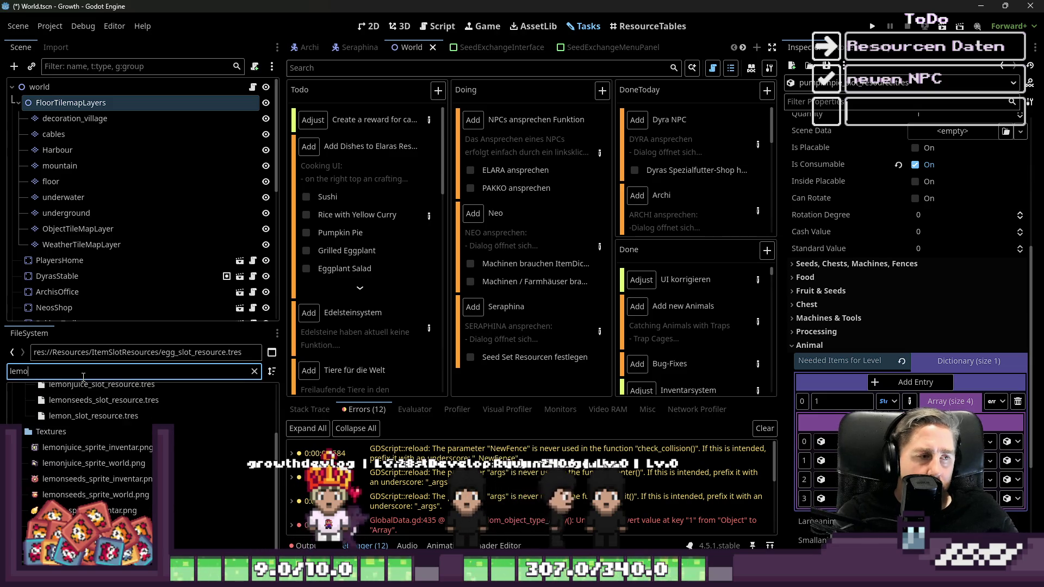
click(109, 416)
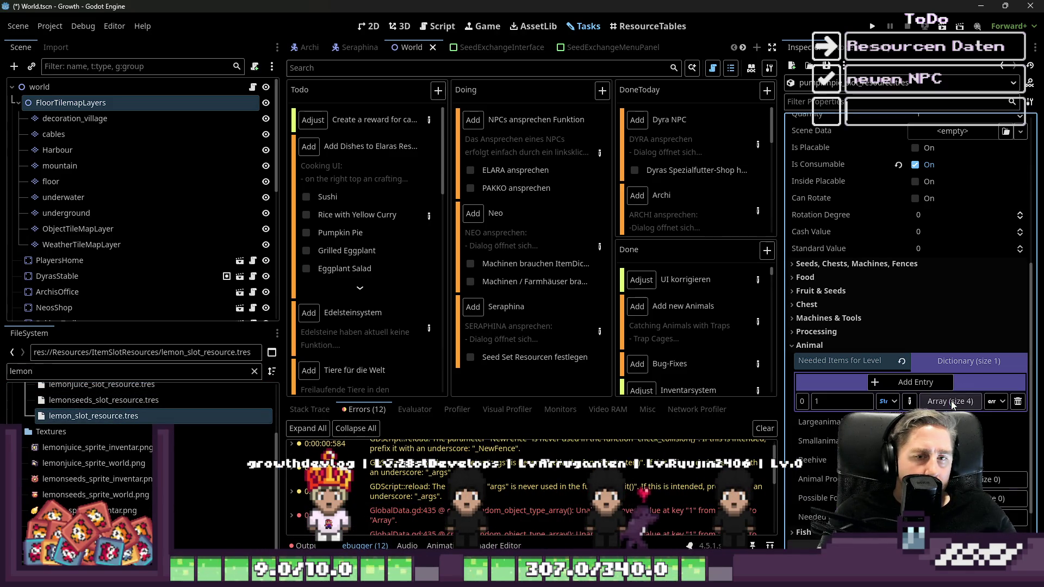
key(ctrl+s)
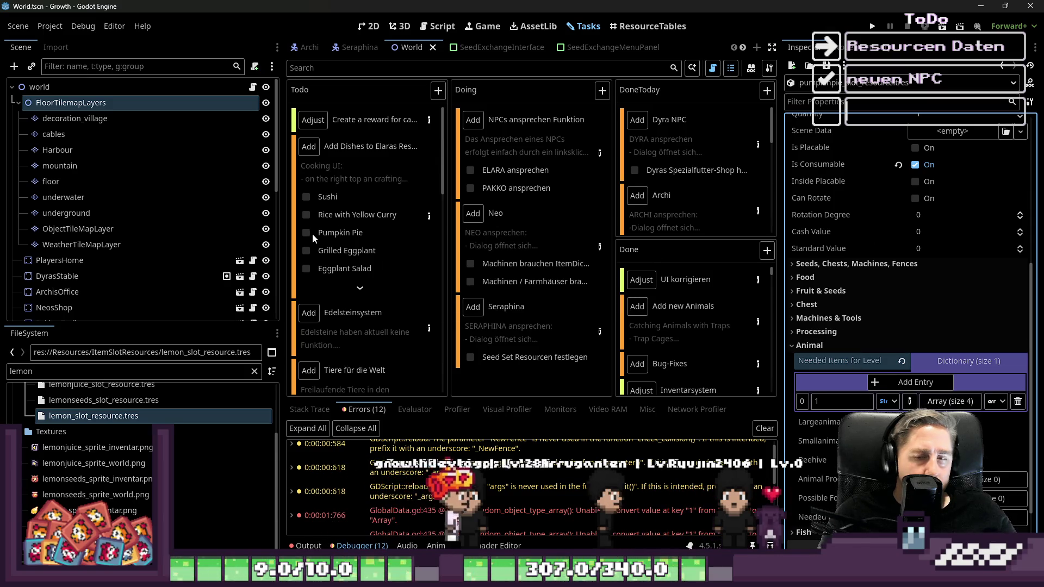
Step: Collapse the Needed Items dictionaries and tick Pumpkin Pie off the dish list
click(977, 360)
click(967, 360)
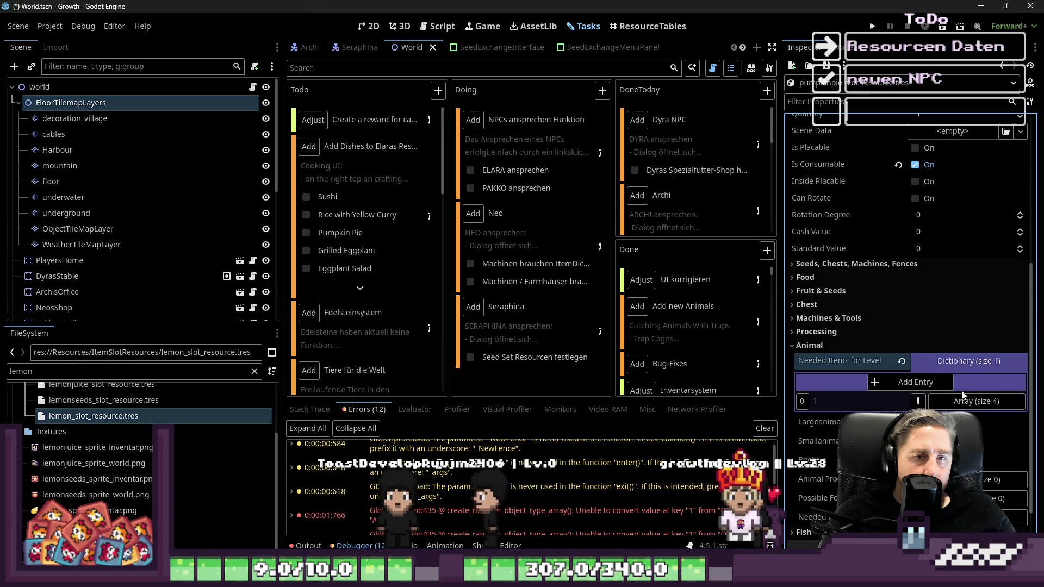
click(936, 364)
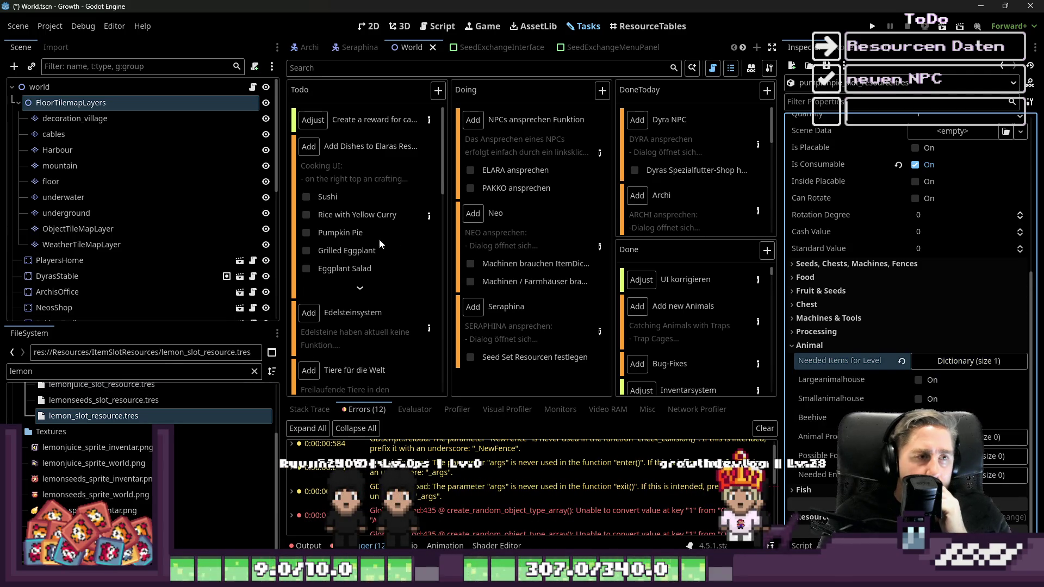
click(306, 233)
Step: Open the grilled eggplant slot resource via a 'grille' file filter, then refilter files to 'egg'
click(359, 289)
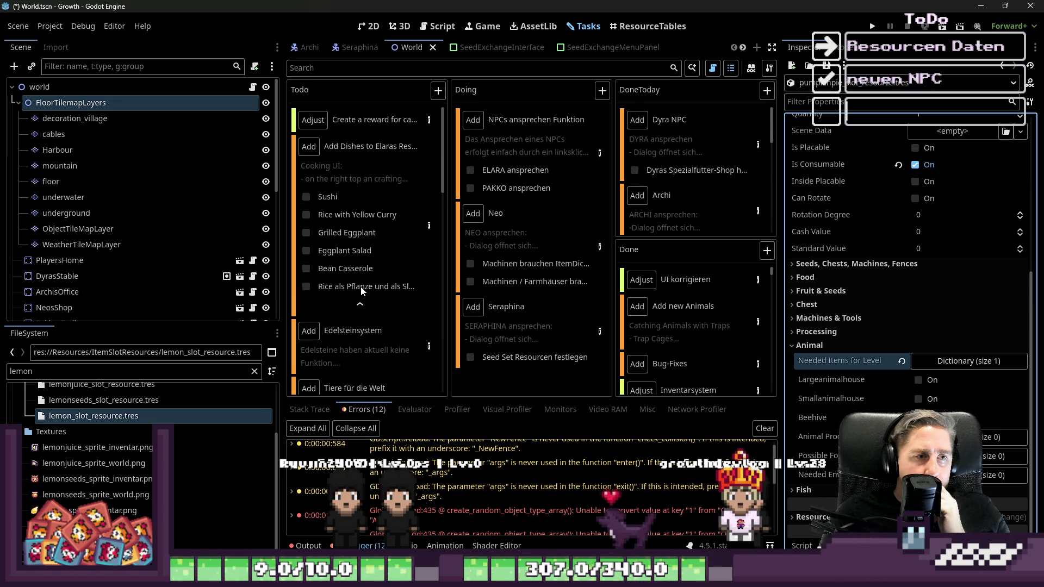
double_click(113, 371)
text(gri)
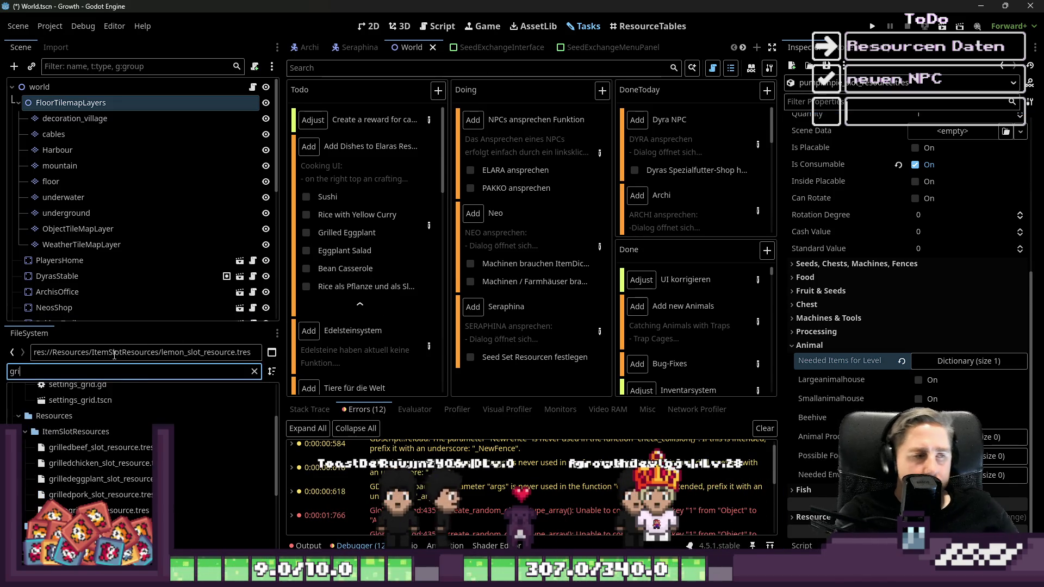
text(lledegg)
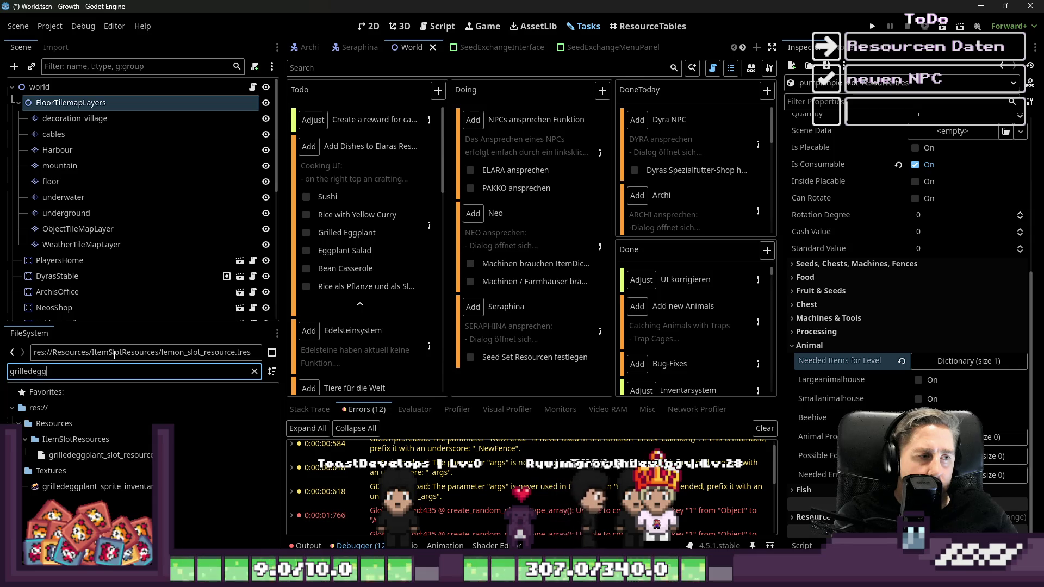
click(118, 459)
double_click(114, 371)
text(egg)
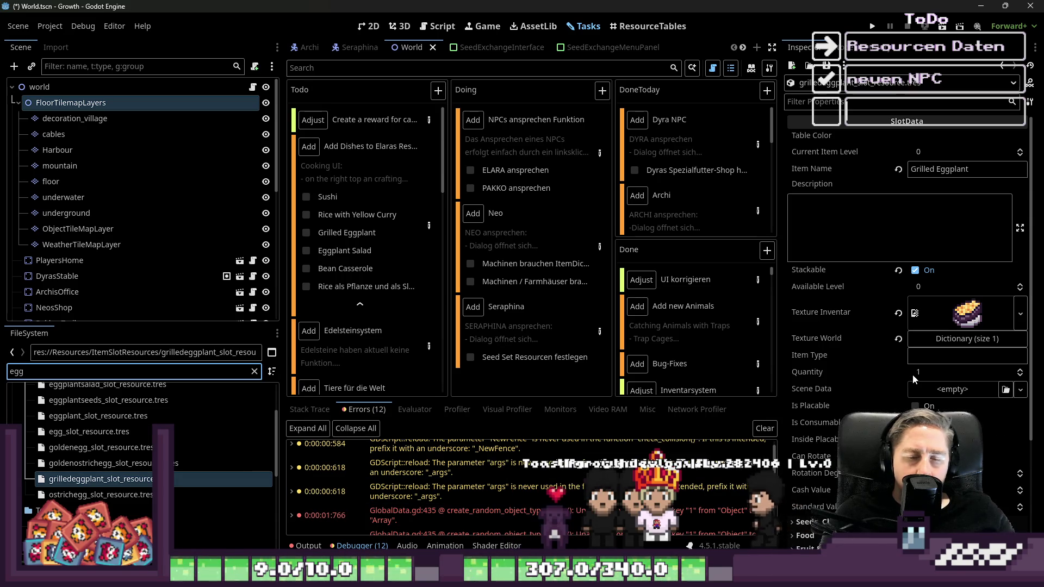
scroll(912, 374, down, 3)
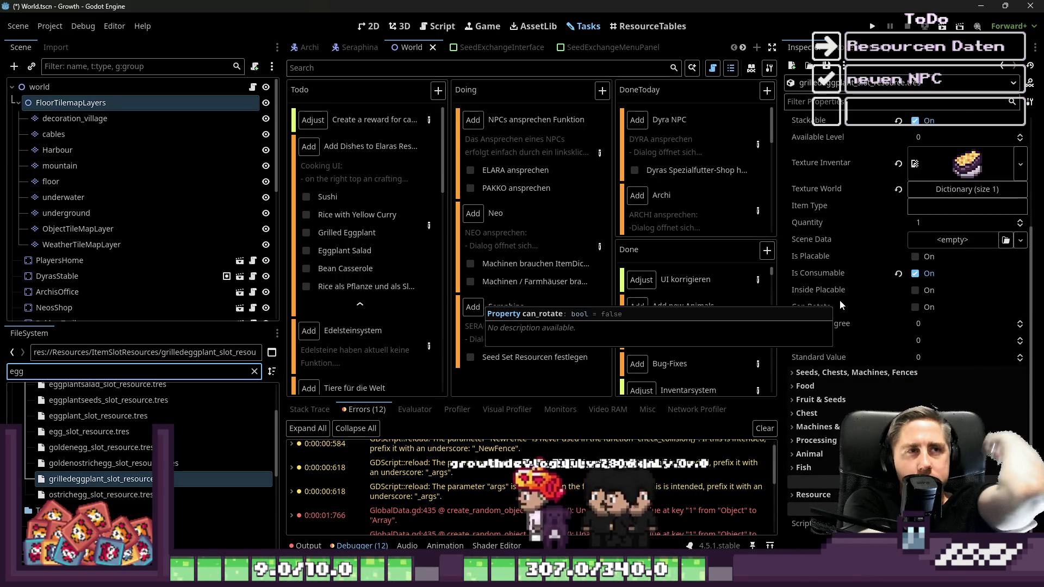
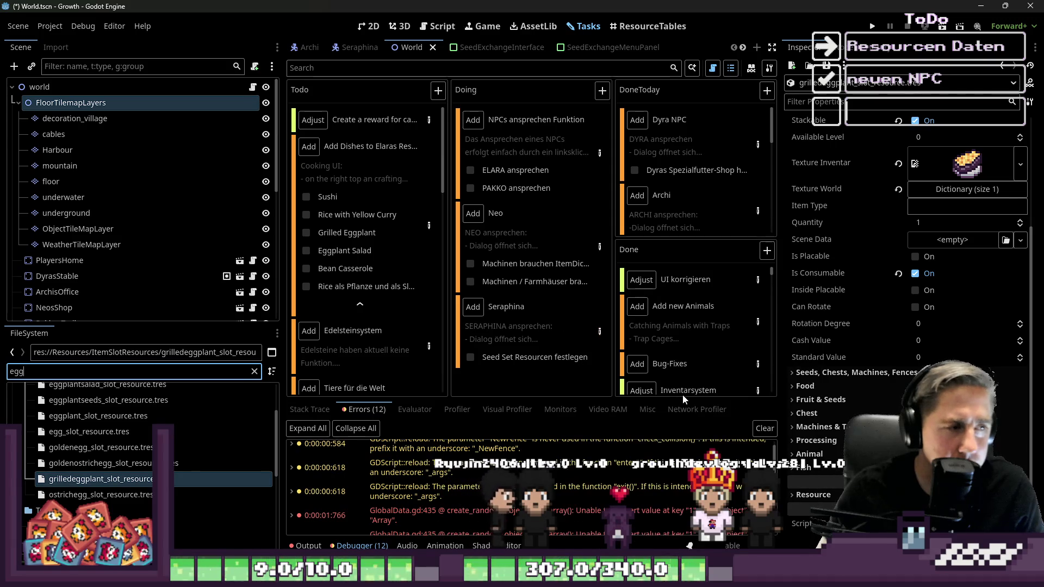
Step: In the Animal properties, give Needed Items for Level a string key '1' with an Array value
click(839, 454)
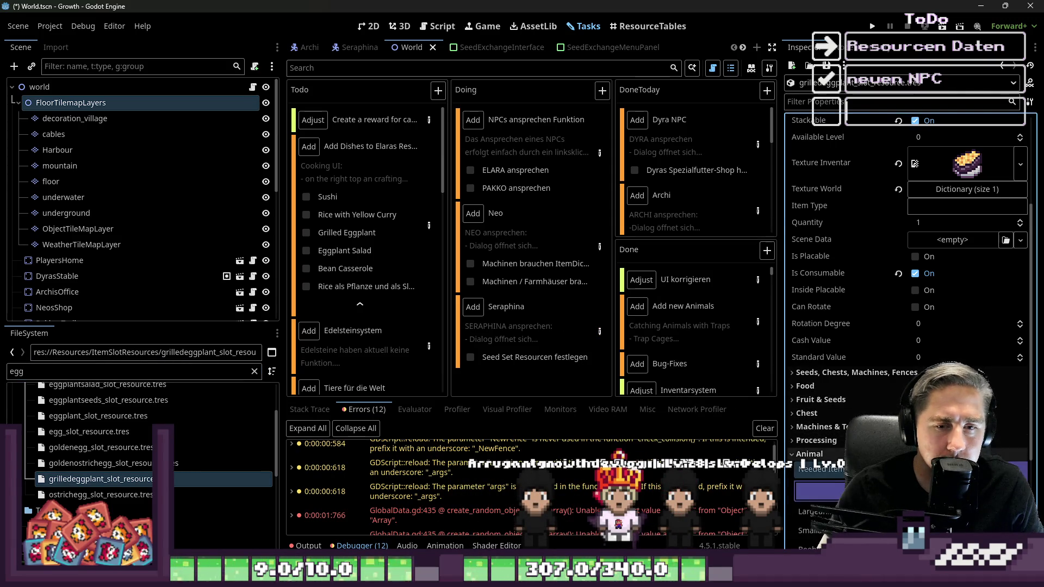
scroll(895, 366, down, 3)
click(918, 356)
click(894, 356)
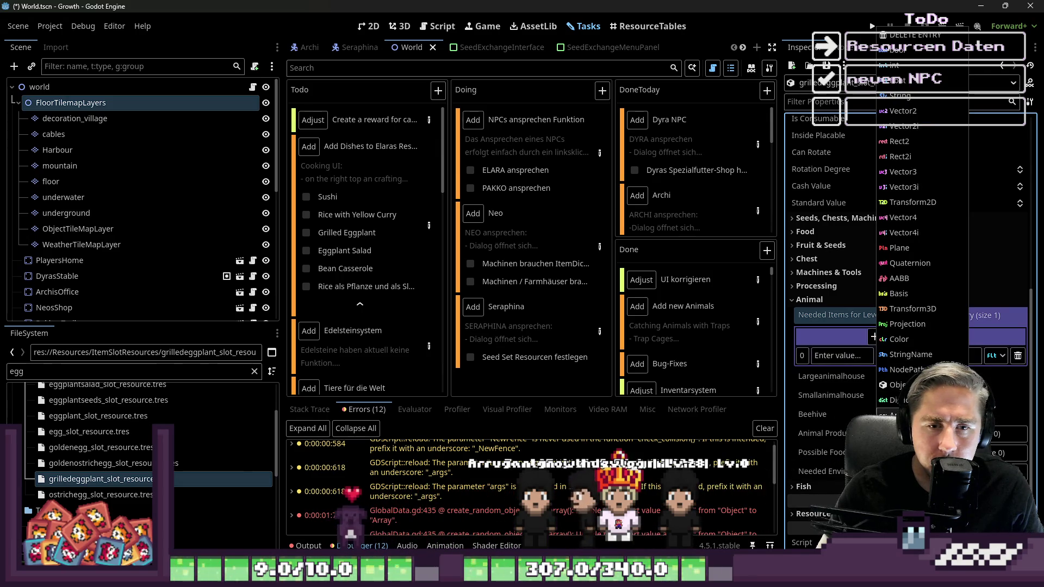
click(791, 347)
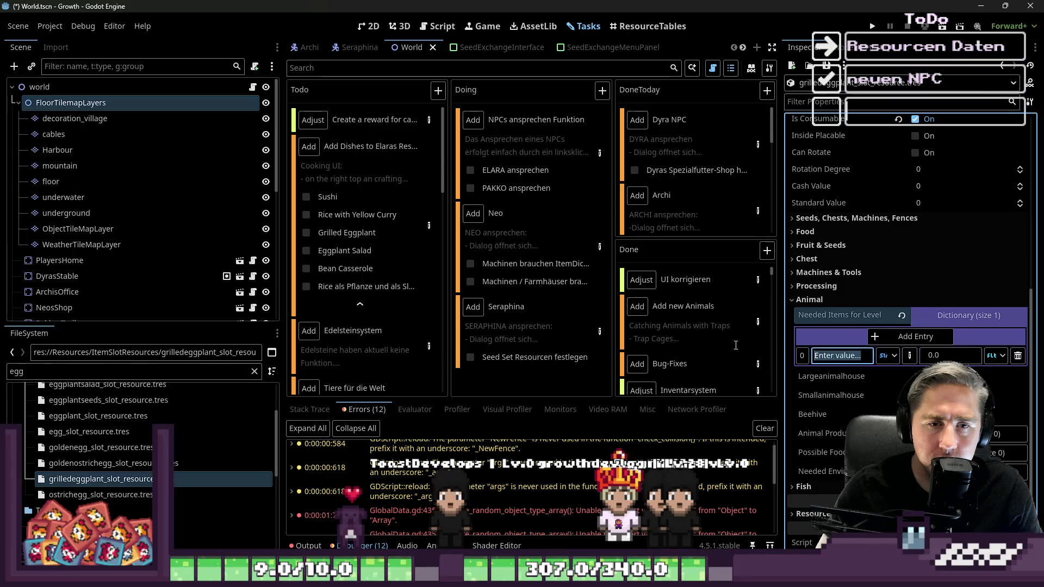
text(1)
click(995, 356)
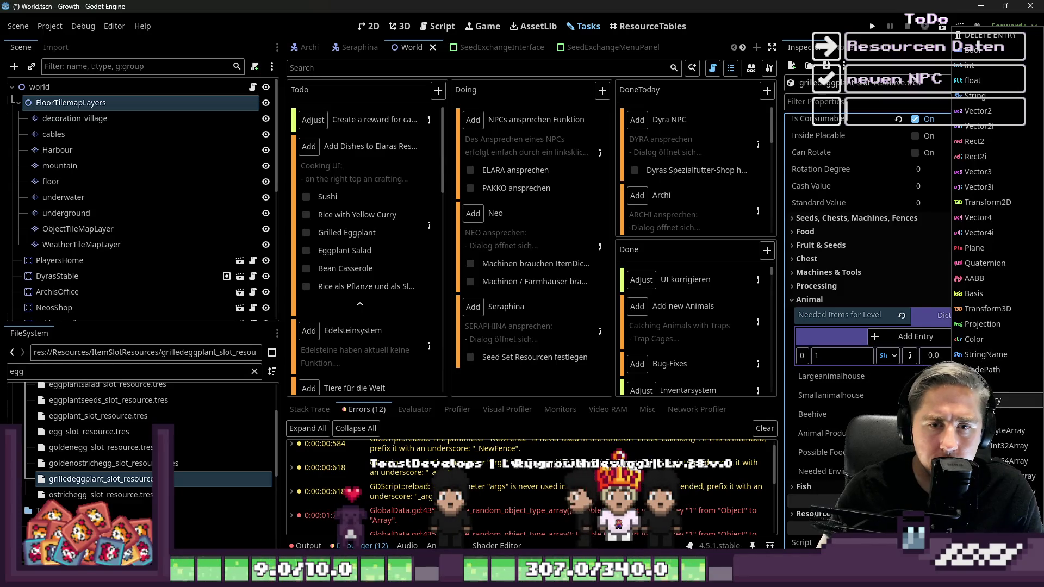
click(995, 401)
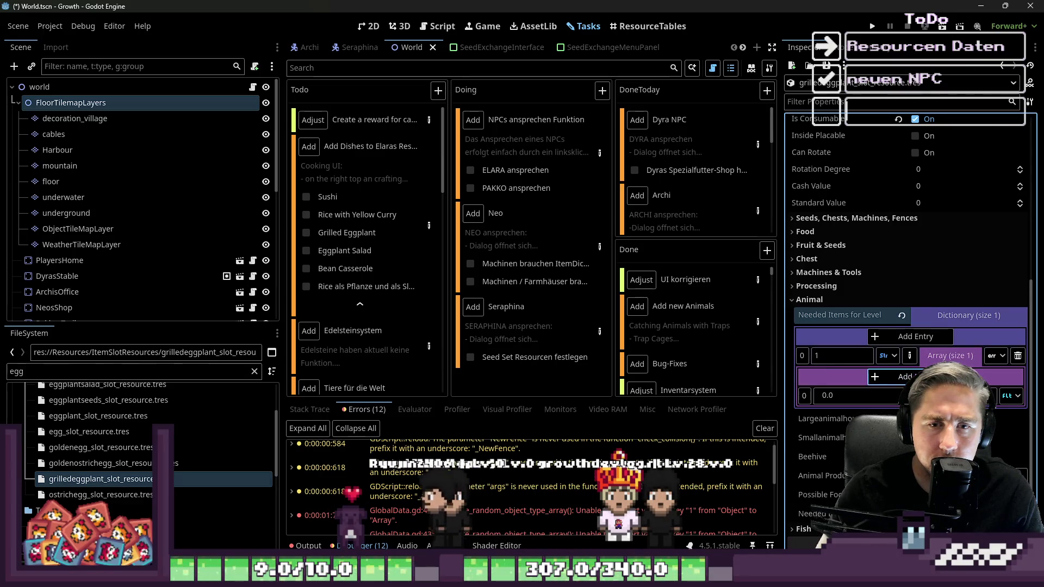
Step: Make the array hold eggplant_slot_resource.tres plus an empty second element, then open the dishes task
click(1012, 397)
click(979, 384)
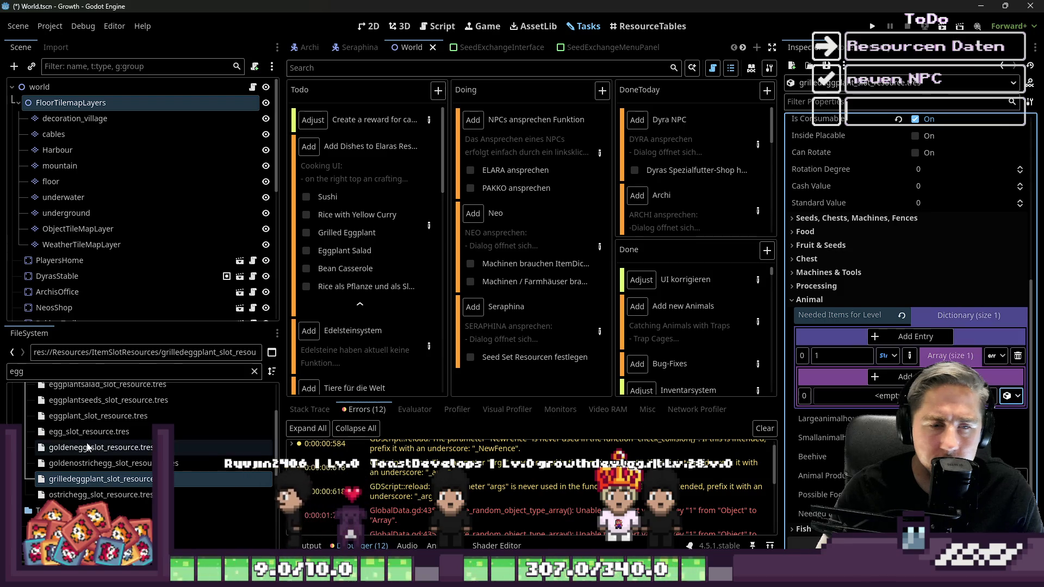
key(ctrl+f)
drag(77, 415, 891, 396)
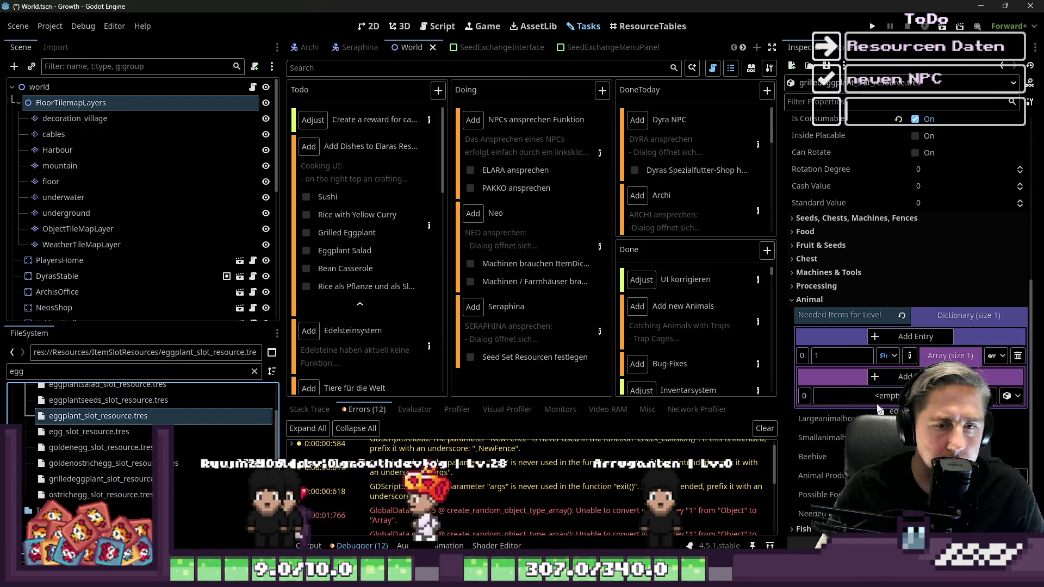
click(874, 376)
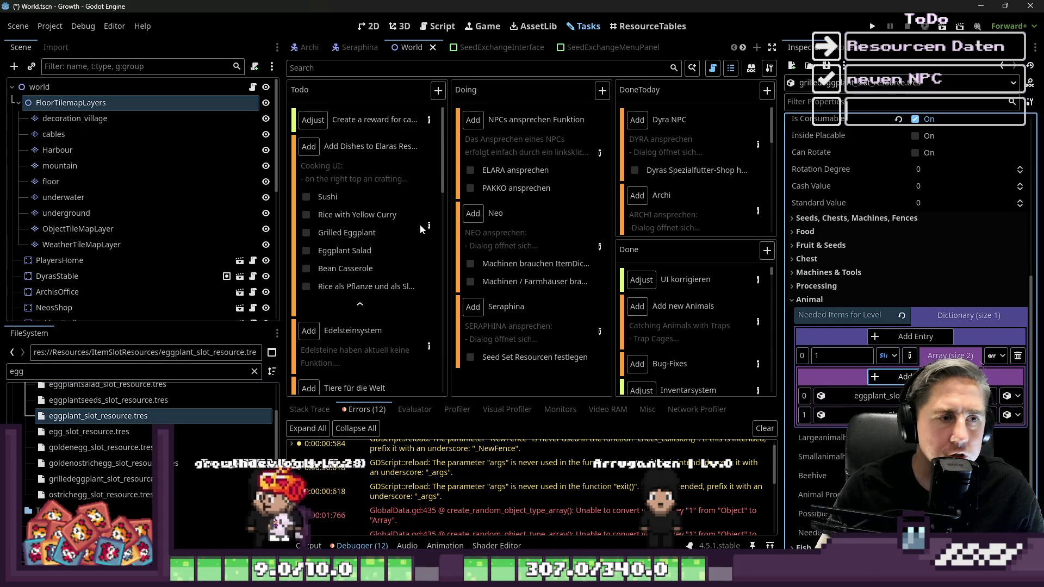
double_click(411, 248)
Step: Scroll the recipe notes to Grilled Eggplant, highlight its Eggplant ingredient, and close the details
scroll(411, 249, down, 20)
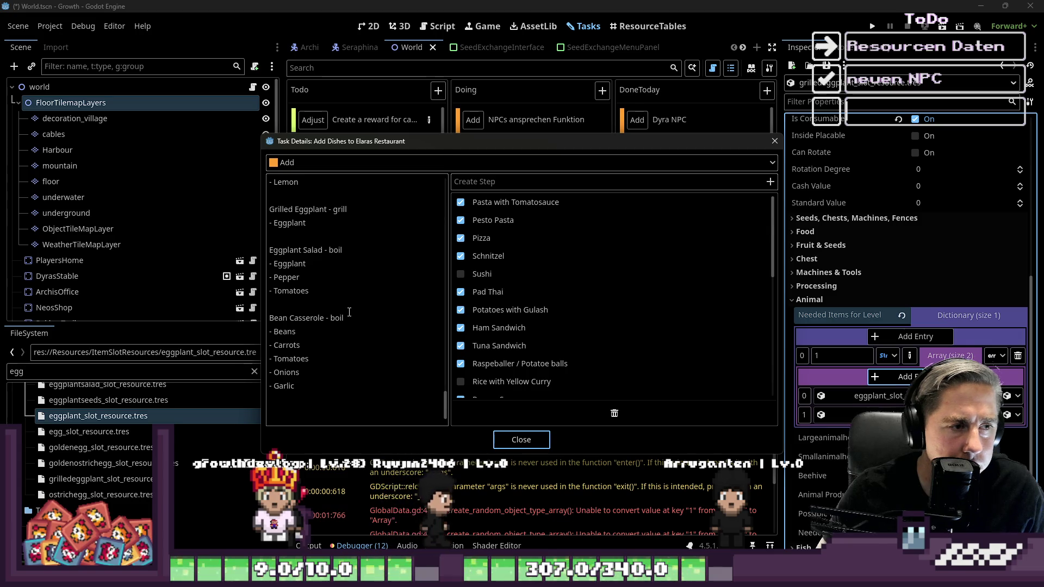
scroll(314, 356, up, 3)
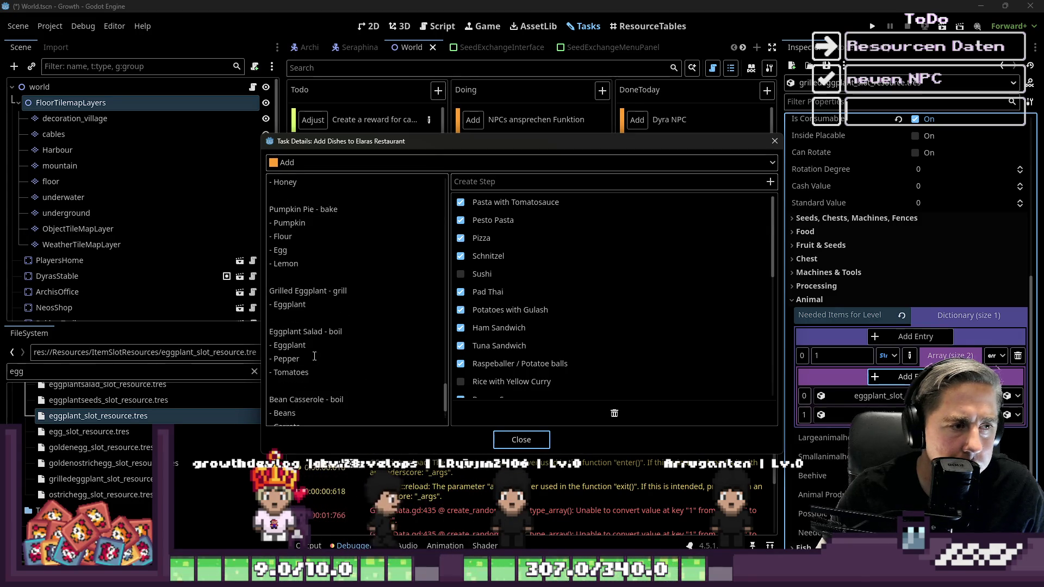
scroll(314, 357, up, 3)
scroll(313, 356, up, 1)
scroll(313, 356, up, 6)
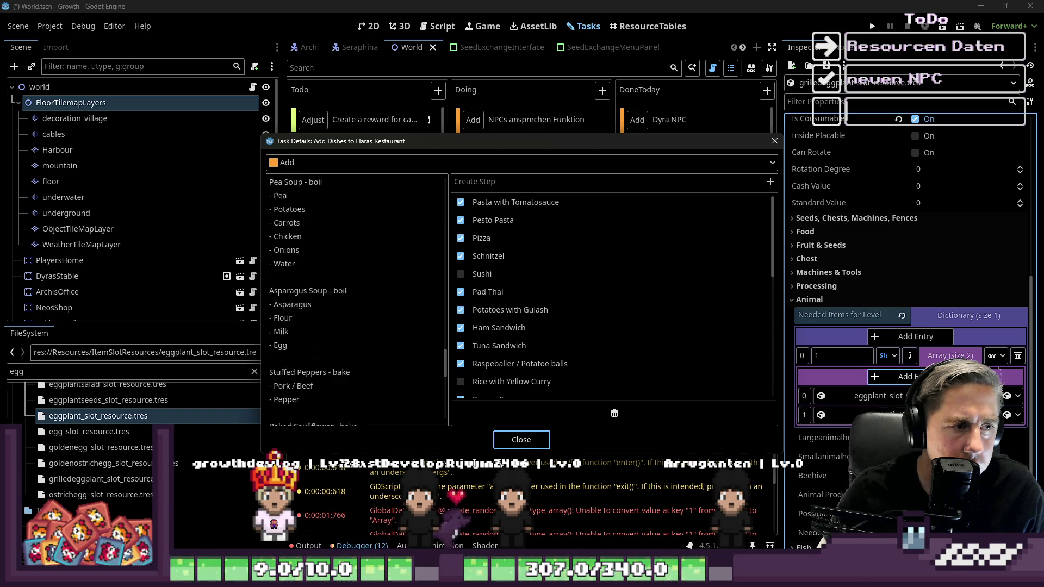
scroll(314, 356, up, 3)
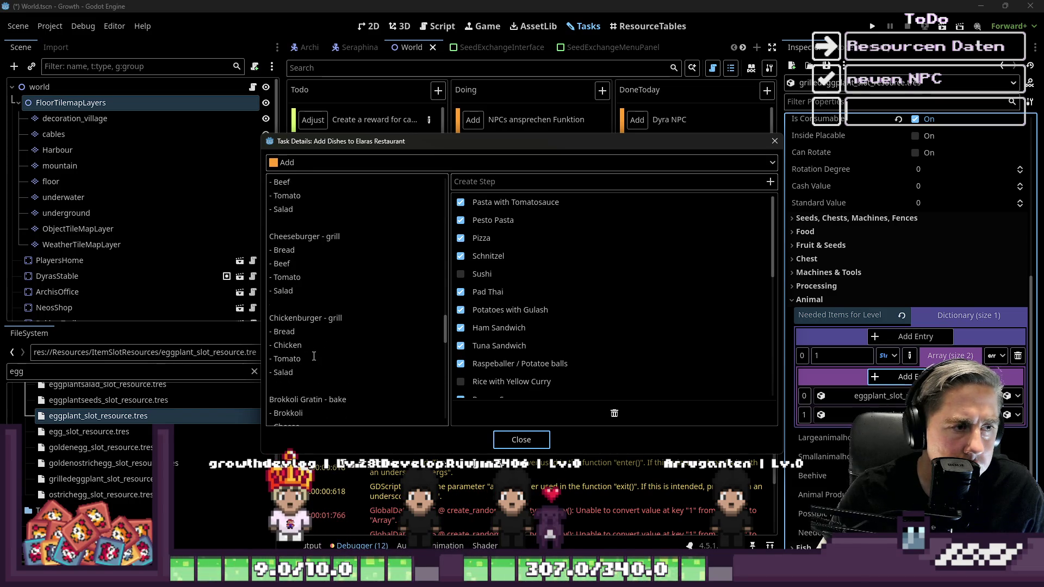
scroll(314, 351, up, 5)
scroll(317, 353, down, 8)
scroll(318, 352, down, 10)
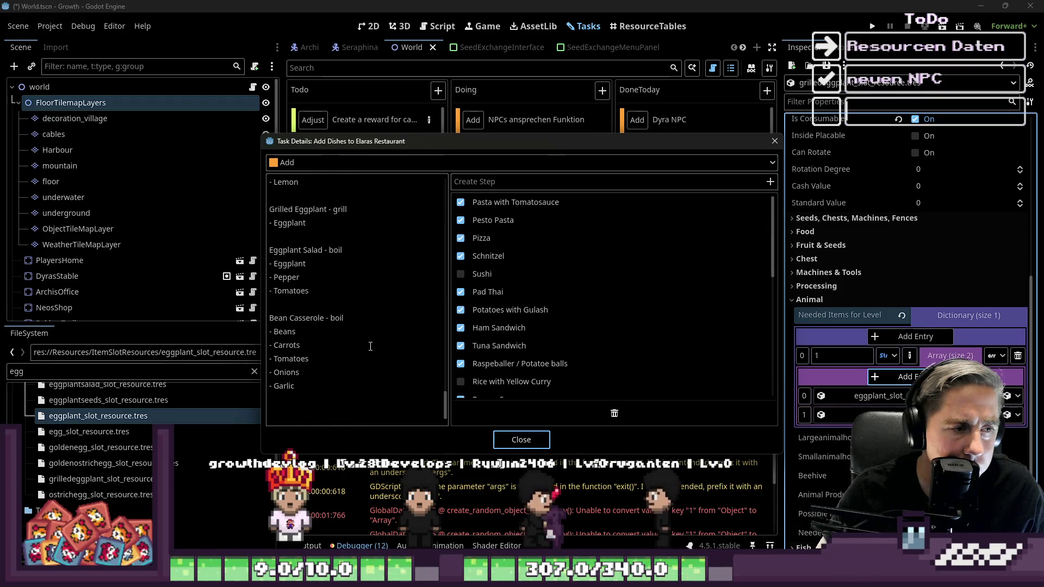
scroll(303, 320, up, 1)
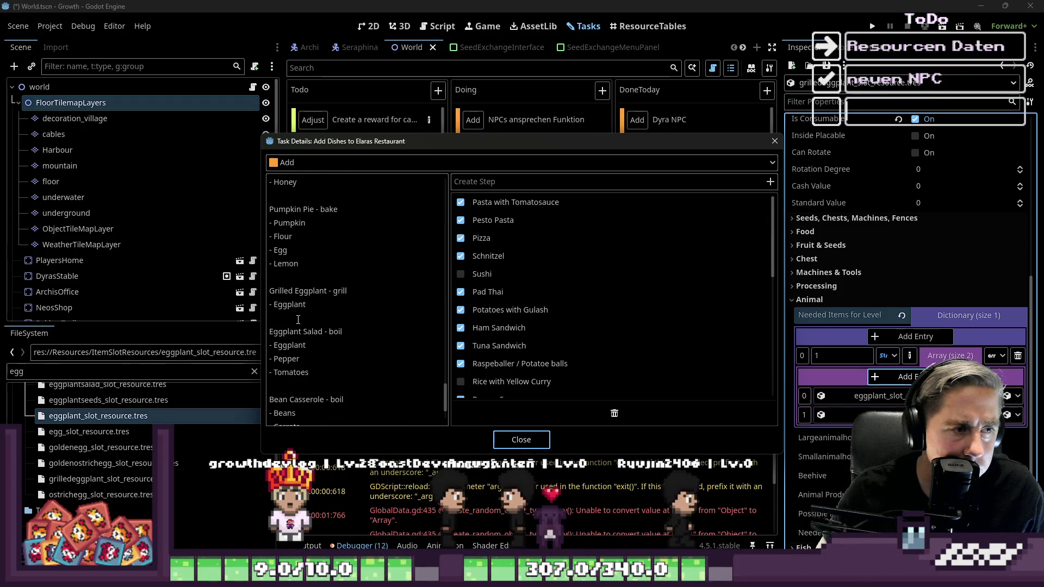
drag(308, 310, 247, 311)
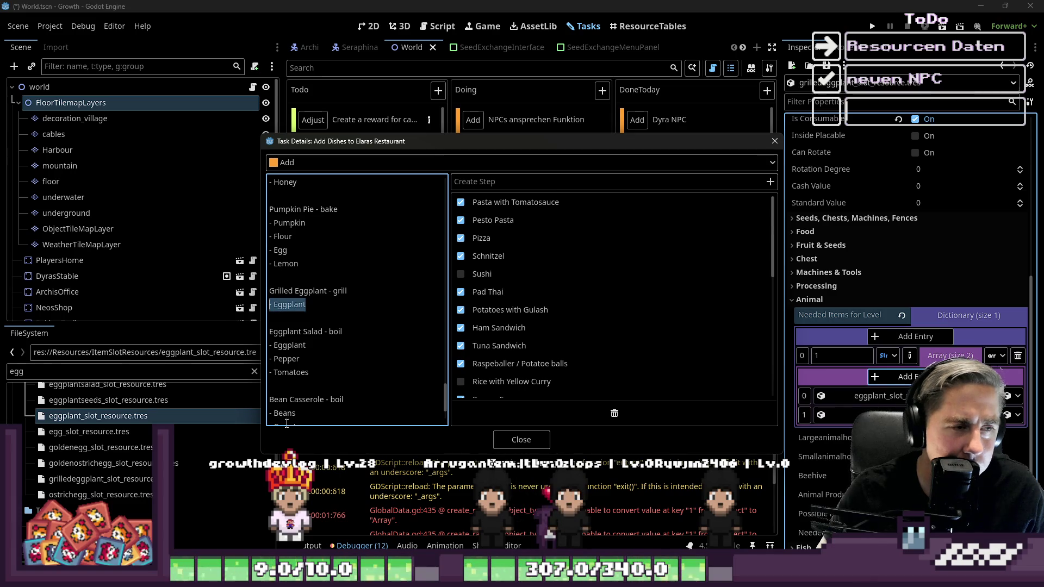
click(506, 440)
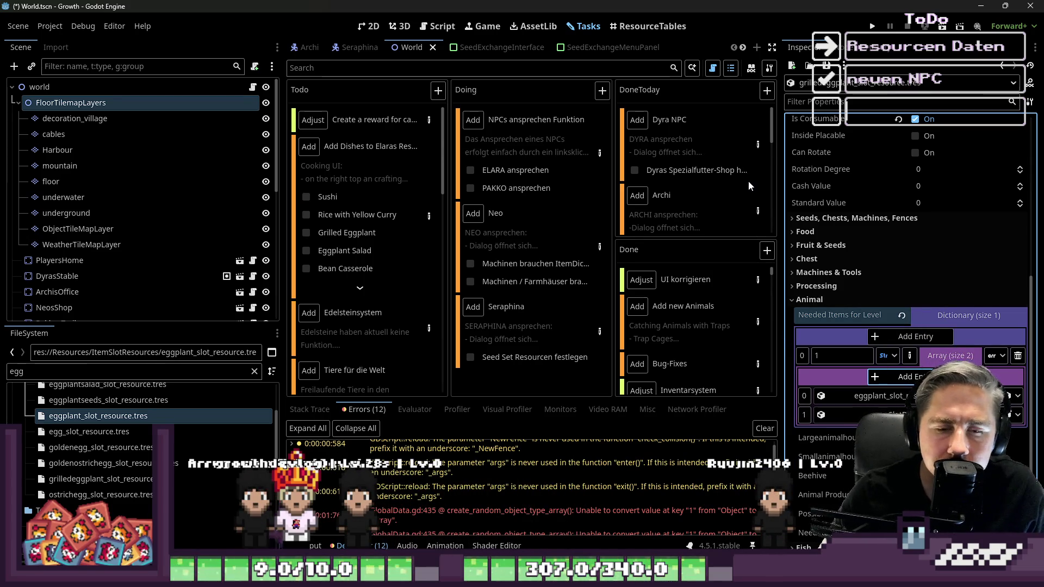
Step: Collapse the Needed Items for Level editor and tick Eggplant Salad off the dishes checklist
click(894, 360)
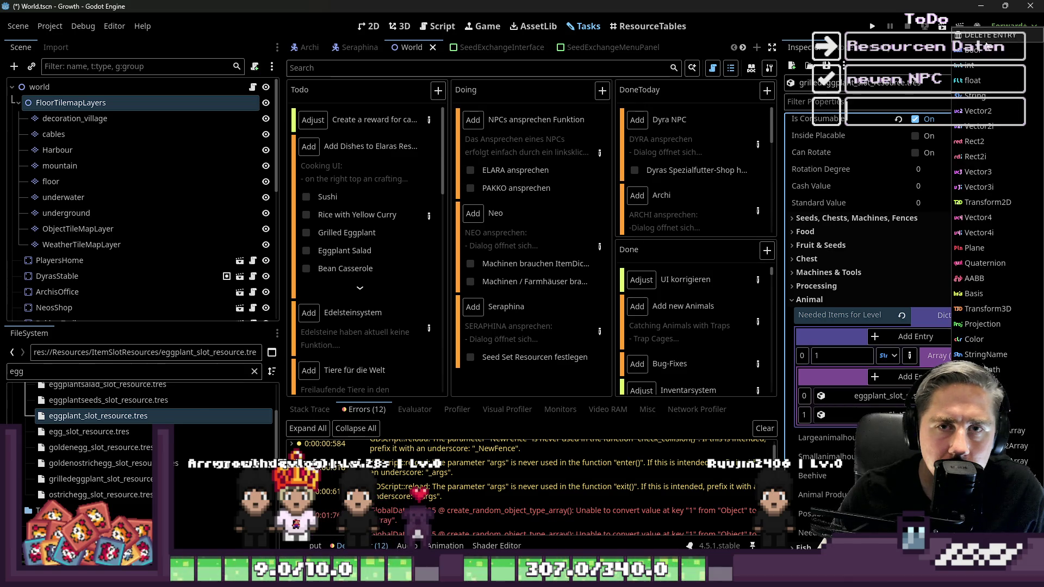
click(947, 327)
click(932, 319)
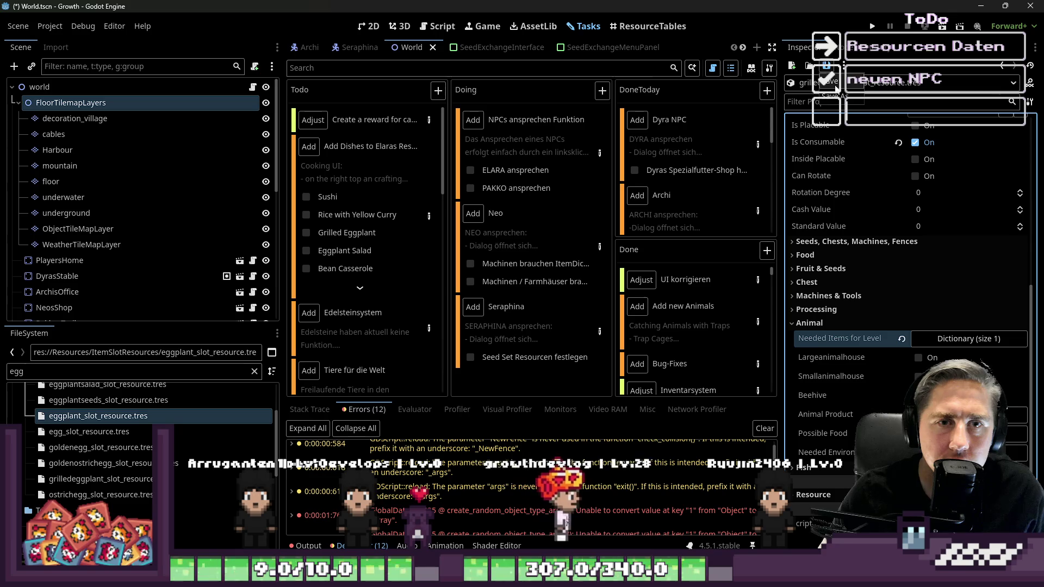
click(304, 251)
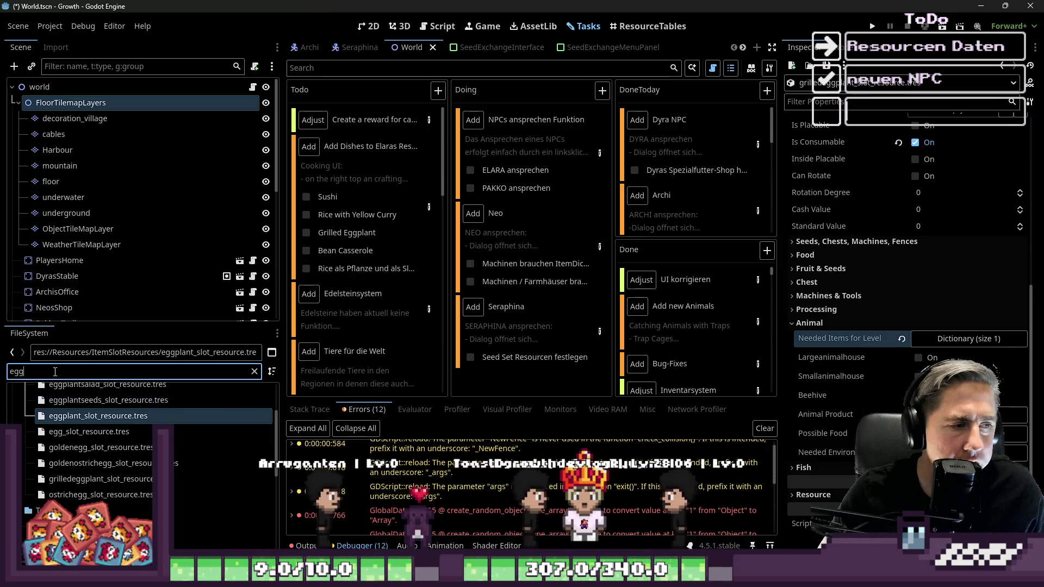
double_click(79, 371)
Step: Filter files for 'Bean', open Bean Casserole, and give Needed Items key '1' an Array value
text(Be)
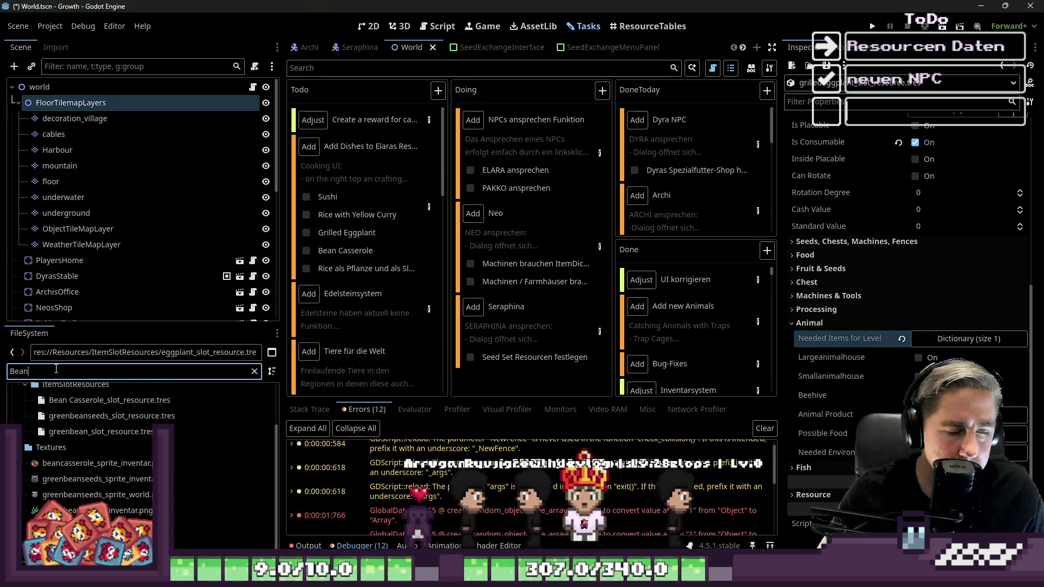
text(an)
click(98, 426)
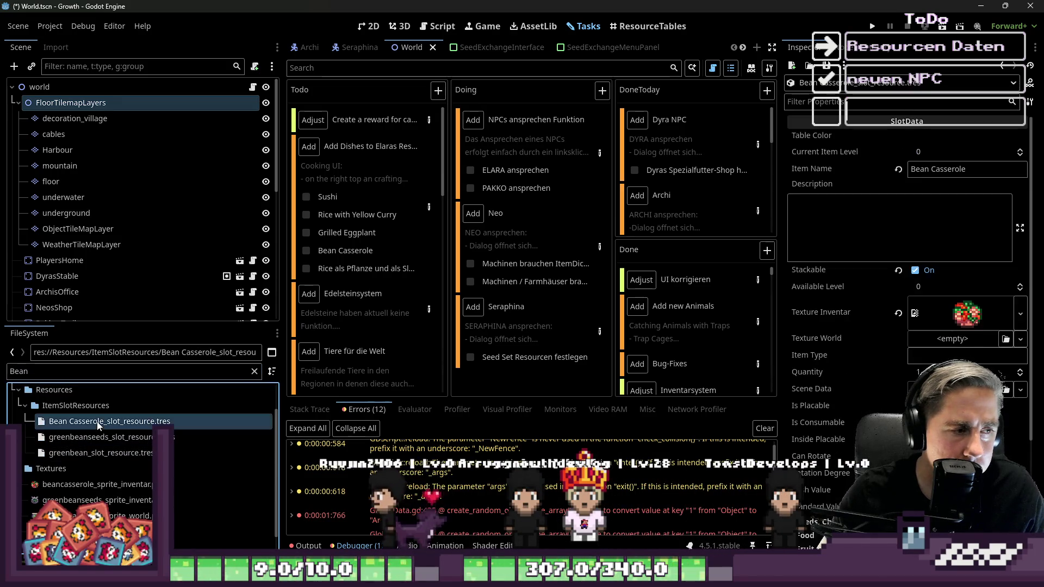
key(Down)
key(Down)
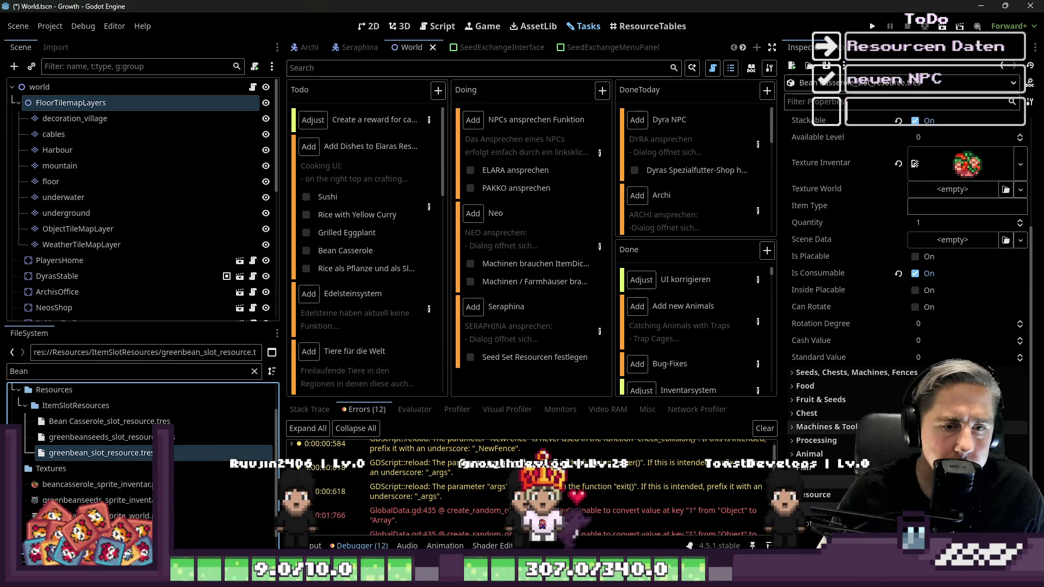
click(809, 454)
click(968, 470)
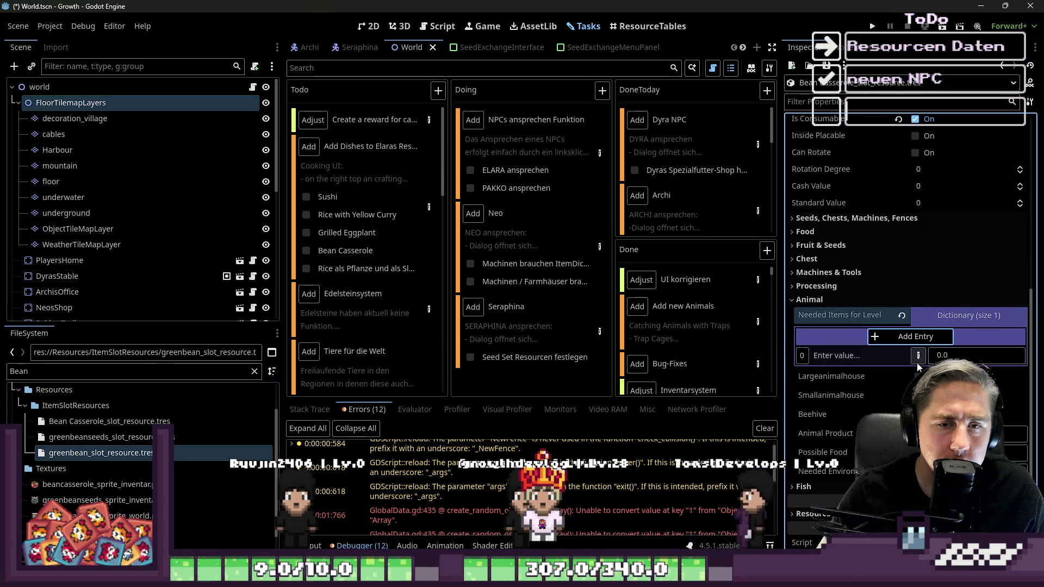
text(1)
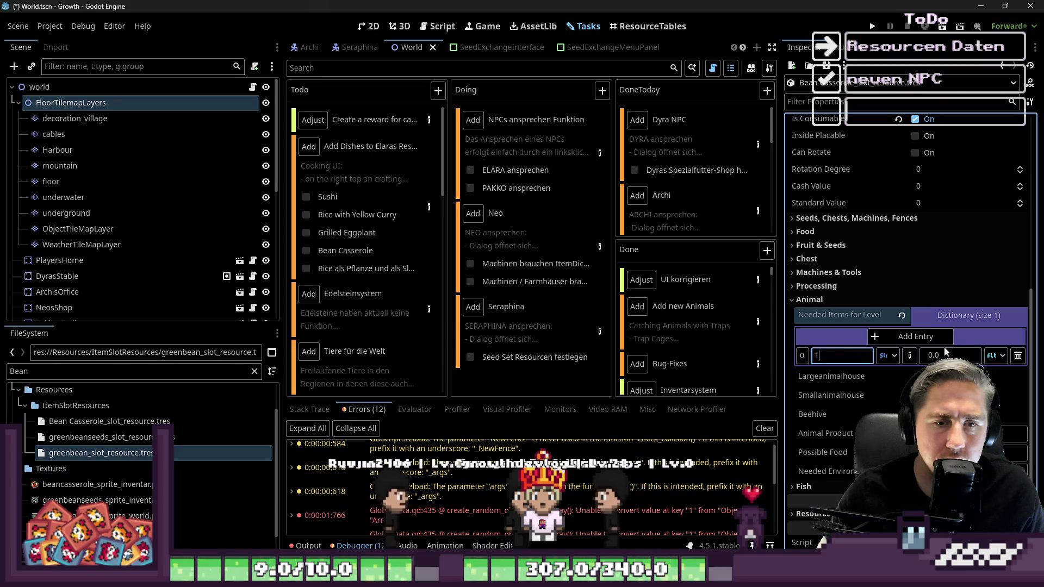
click(994, 355)
click(957, 305)
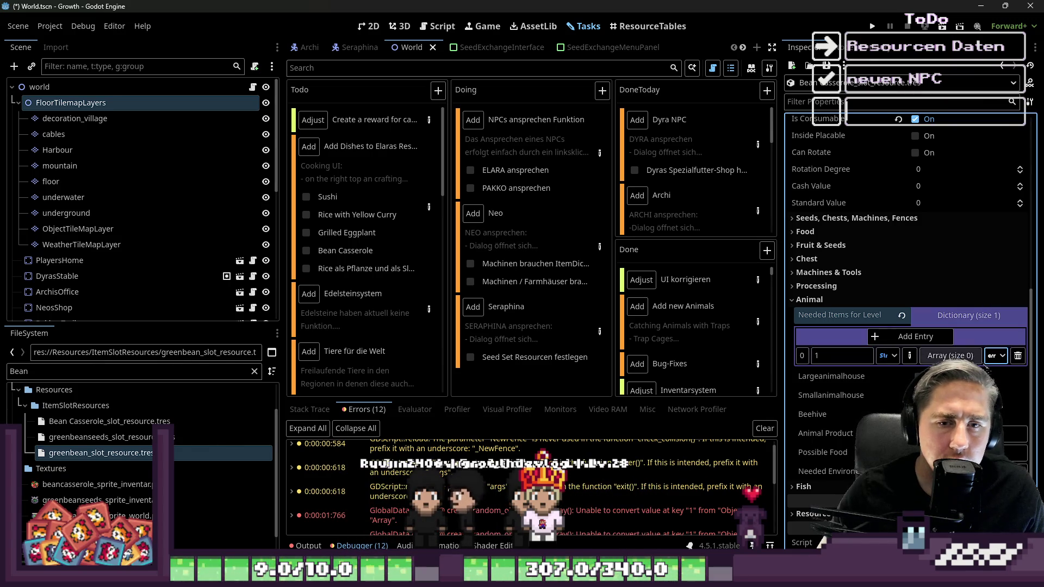
Step: Add an Object element holding greenbean_slot_resource.tres, then add a second element
click(949, 355)
click(905, 376)
click(1011, 395)
click(978, 304)
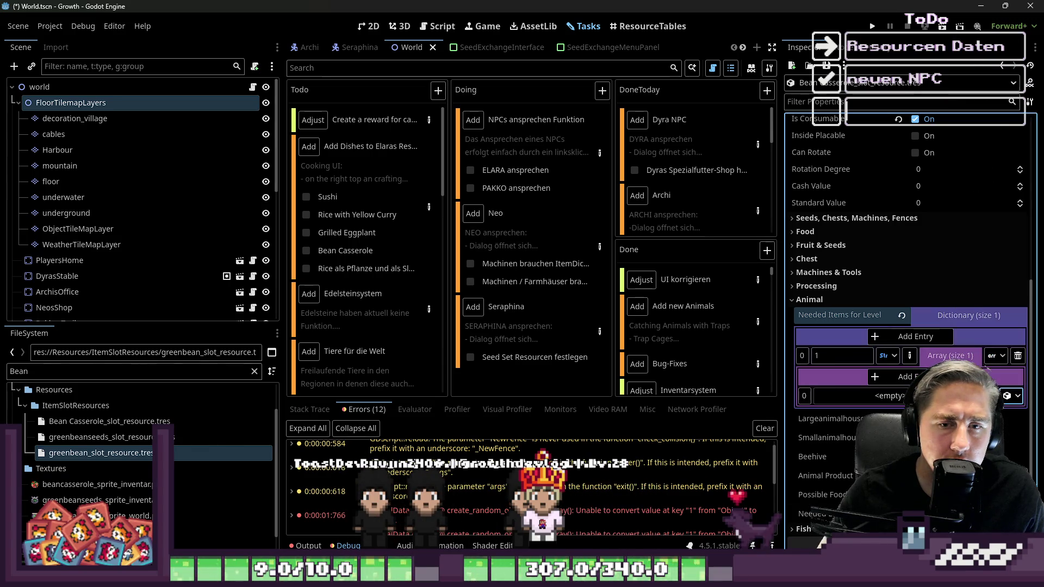
mouse_move(101, 453)
mouse_down()
mouse_move(750, 438)
mouse_move(848, 408)
mouse_up()
click(892, 376)
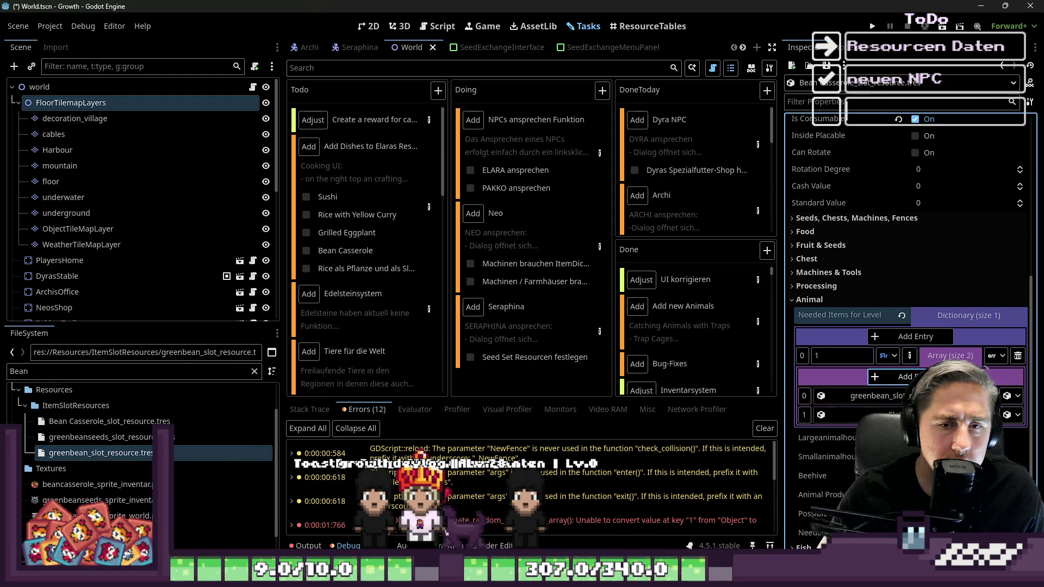
Step: Filter for 'cheese', drop cheese_slot_resource.tres into the second slot, and review the dishes task recipes
double_click(59, 372)
text(cheese)
drag(69, 460, 813, 443)
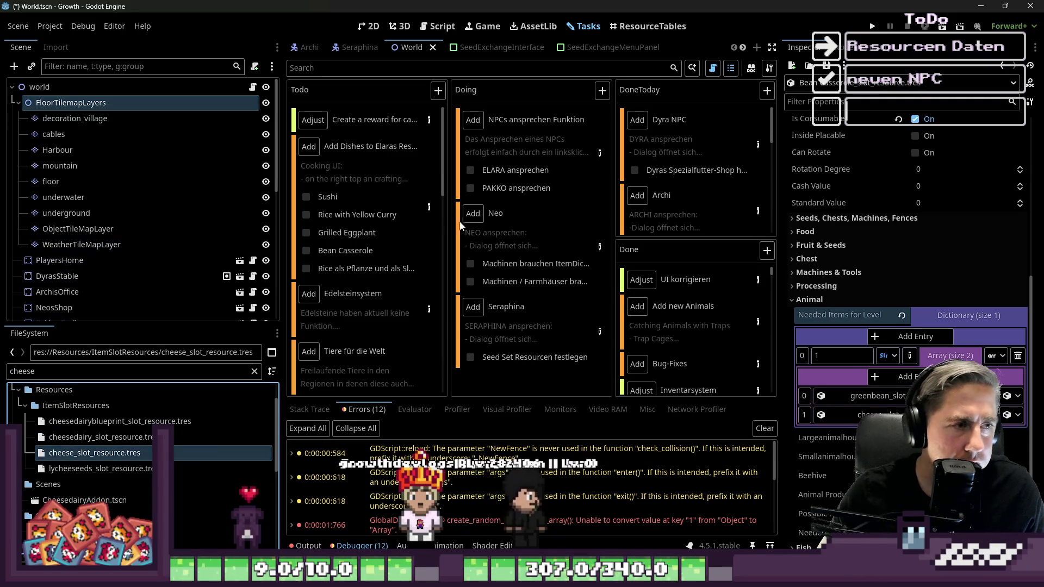
double_click(381, 239)
scroll(401, 269, down, 10)
scroll(405, 277, down, 5)
scroll(409, 285, down, 5)
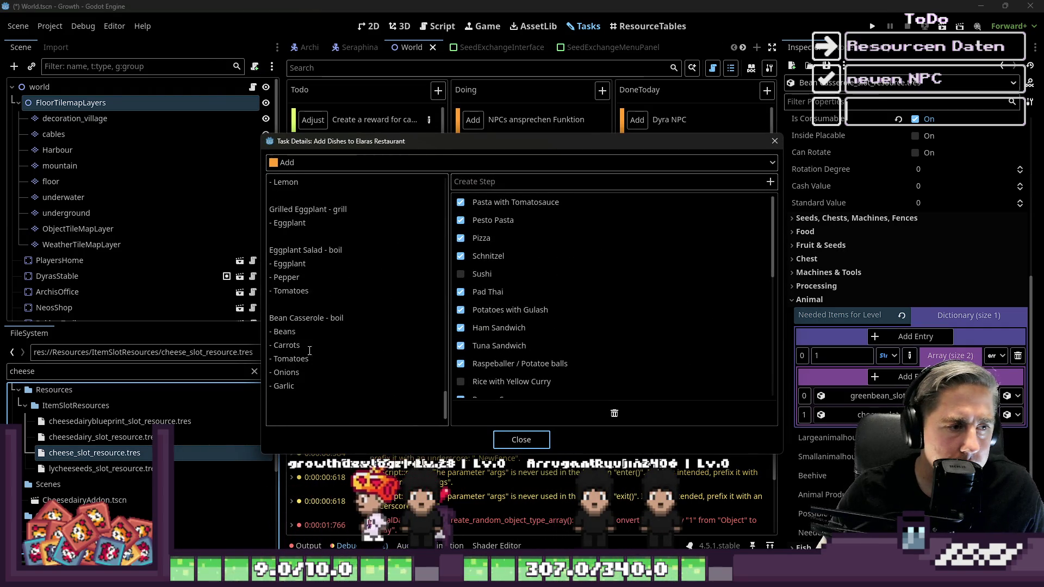
Step: Filter files for 'carrot' and add carrot_slot_resource.tres to the Needed Items array
click(499, 439)
double_click(71, 369)
text(carrot)
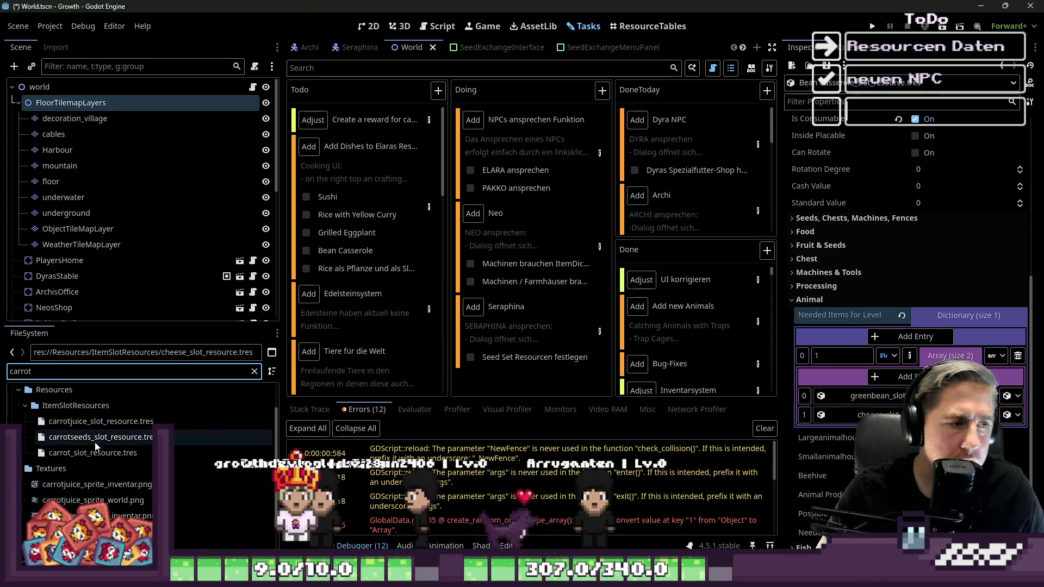
click(93, 452)
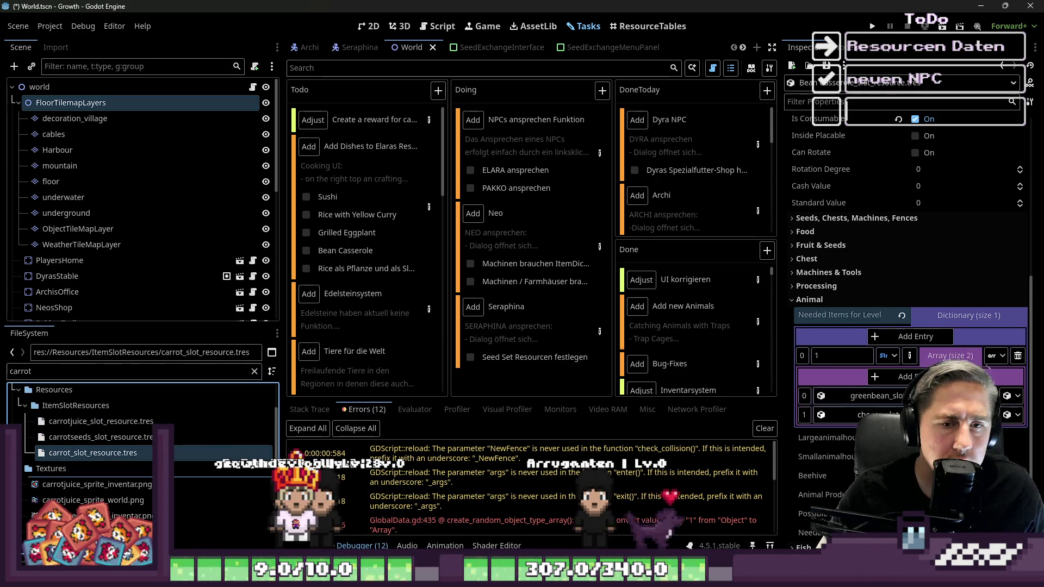
drag(99, 454, 903, 377)
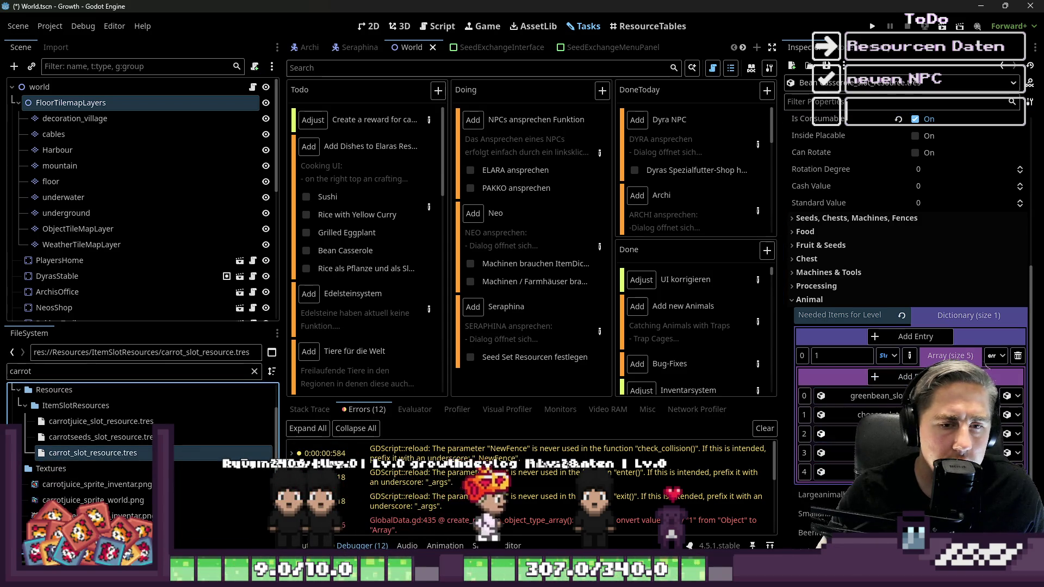
Step: Search for and pick tomato_slot_resource.tres and redonion_slot_resource.tres
click(64, 369)
key(ctrl+a)
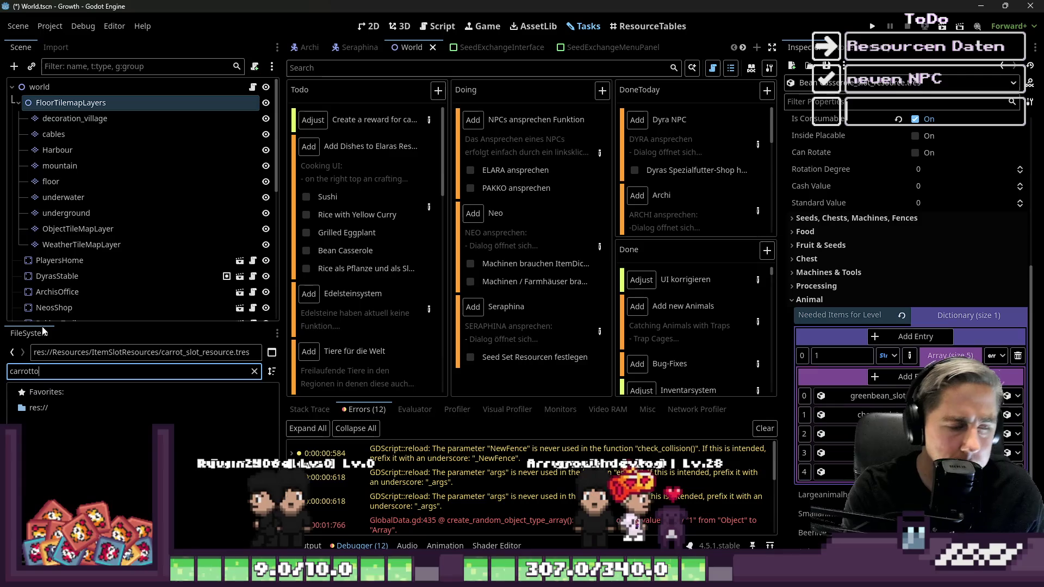
text(tomato)
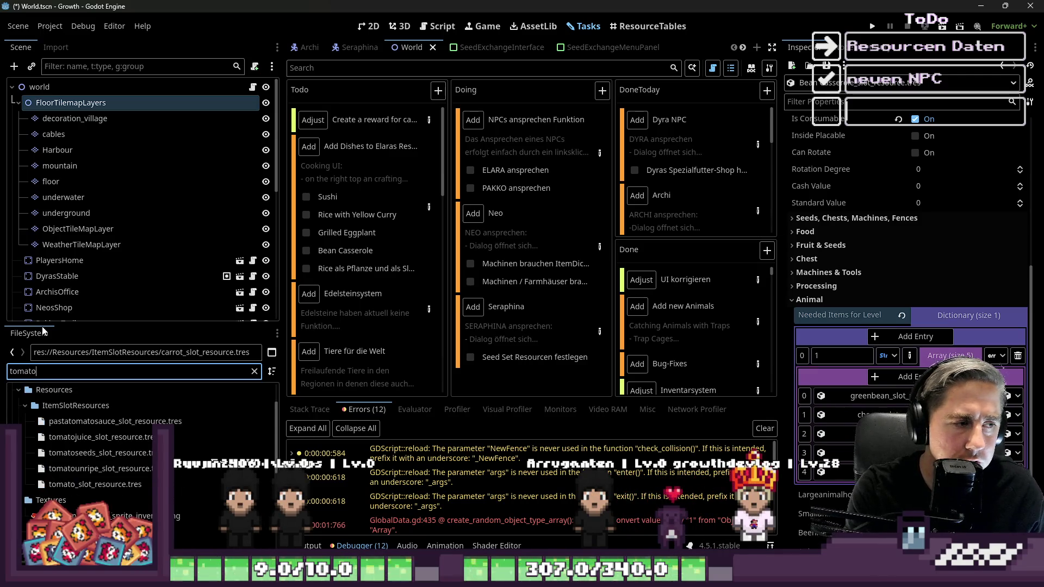
click(69, 486)
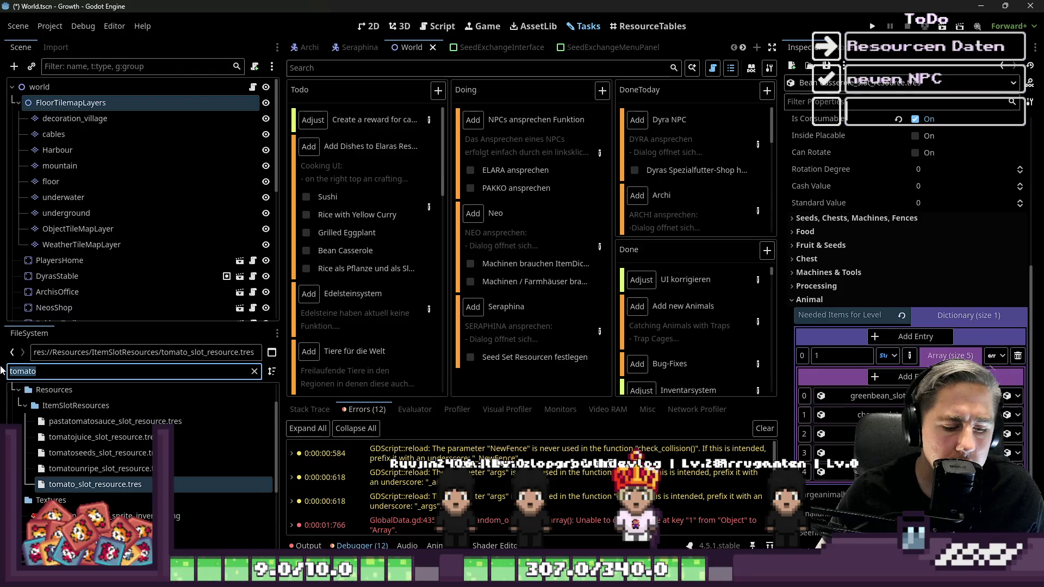
text(onion)
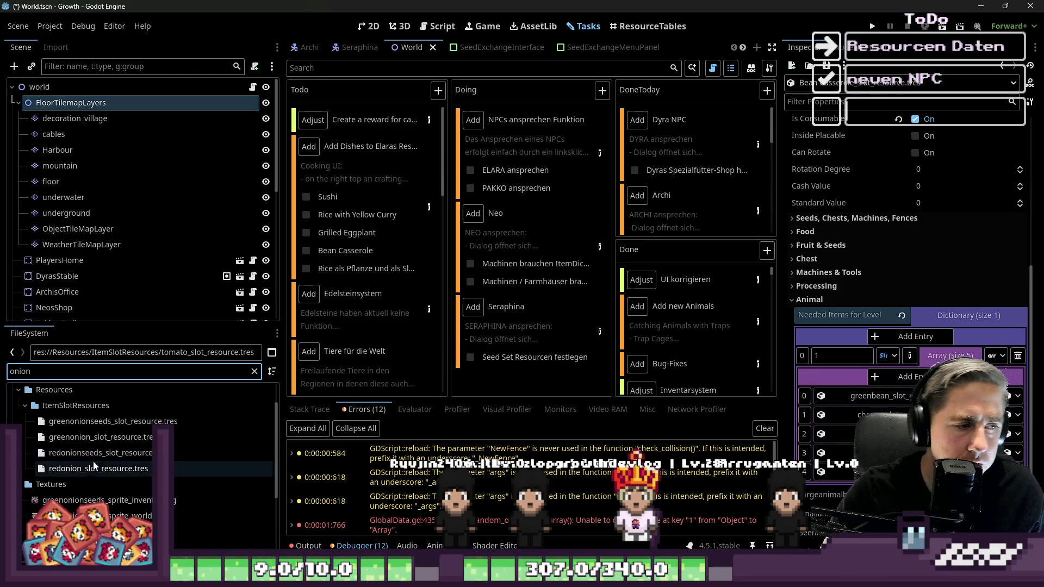
click(93, 468)
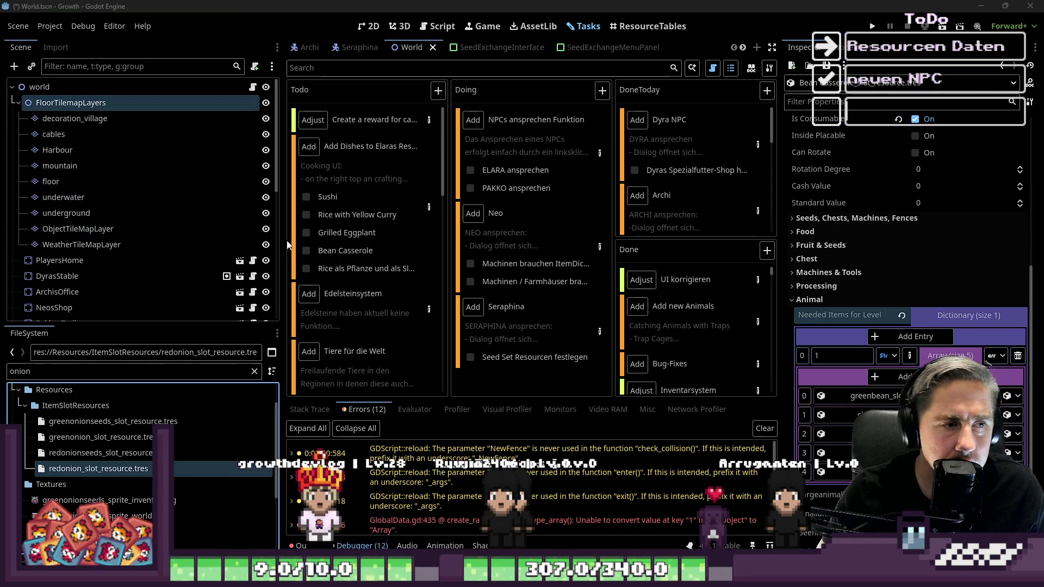
Step: Check the task recipes, add array elements, delete the extra one, and search for garlic_slot_resource.tres
double_click(416, 200)
scroll(333, 365, down, 15)
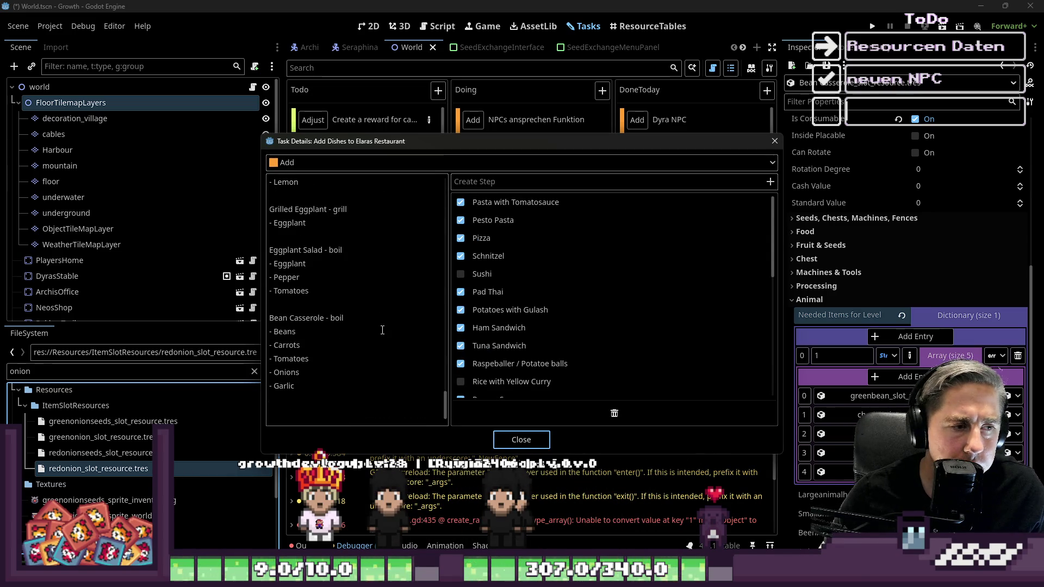
click(522, 441)
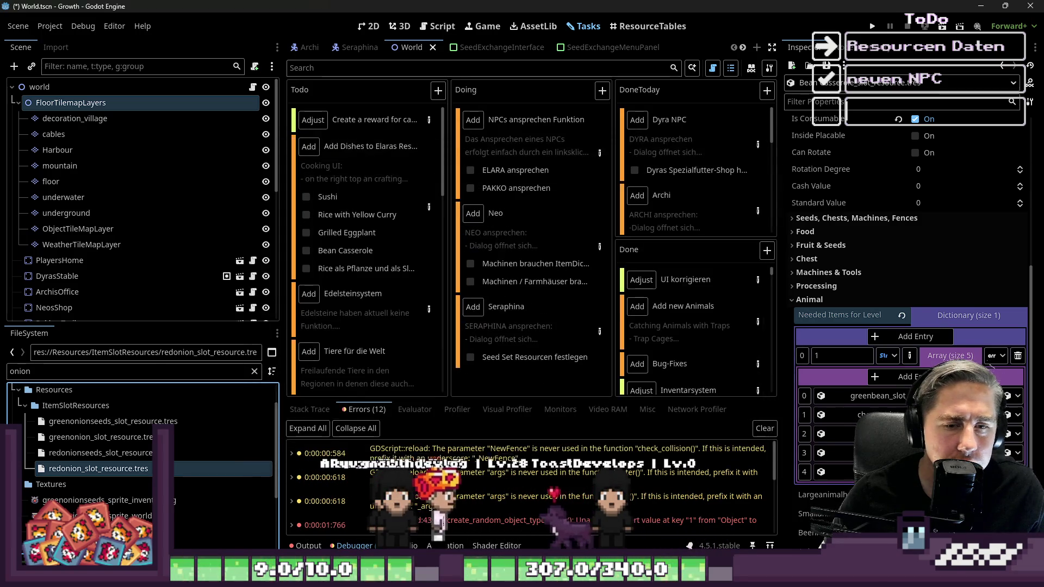
click(990, 369)
click(990, 370)
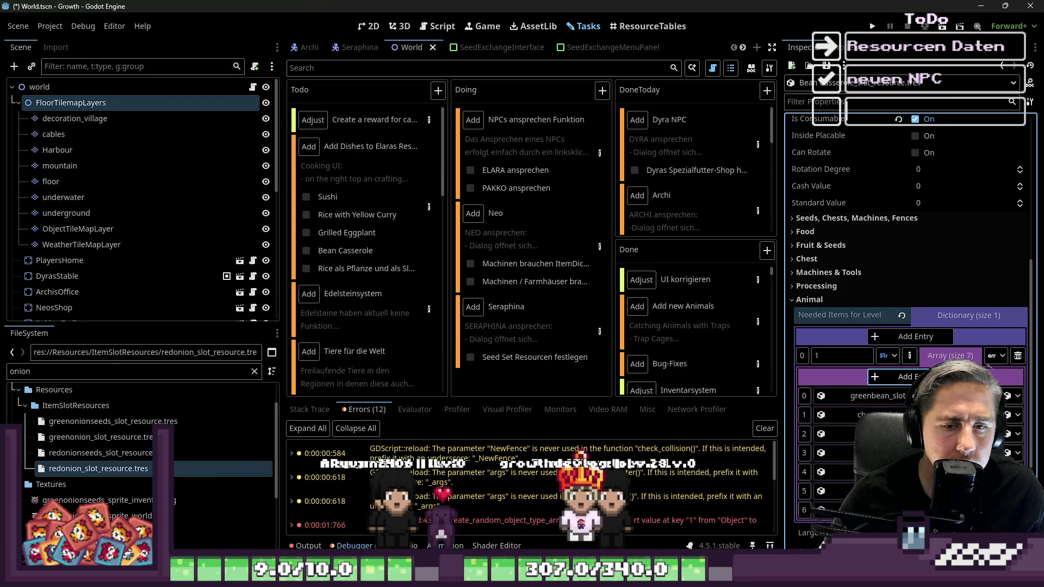
click(995, 355)
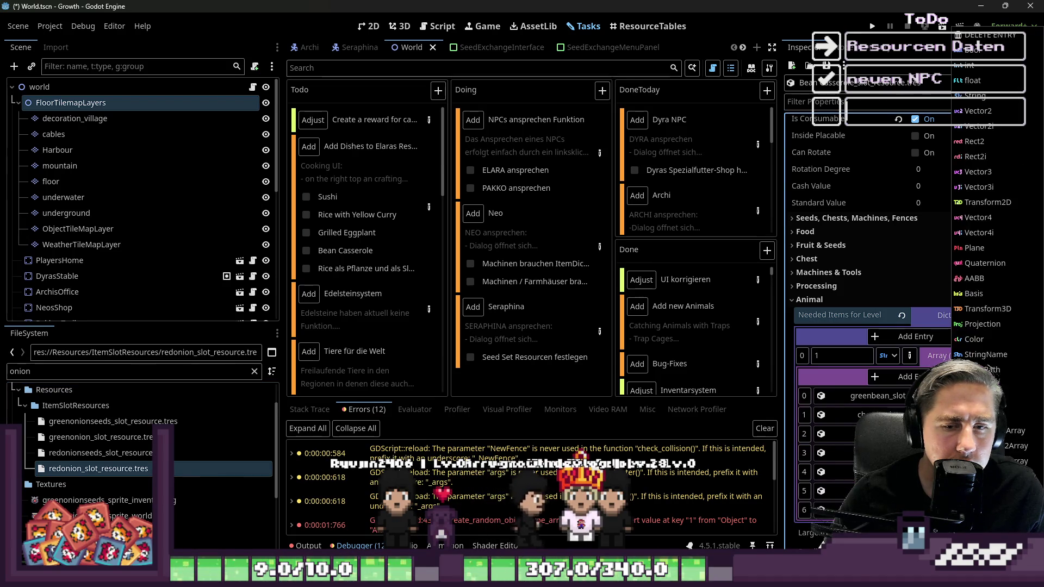
click(1007, 37)
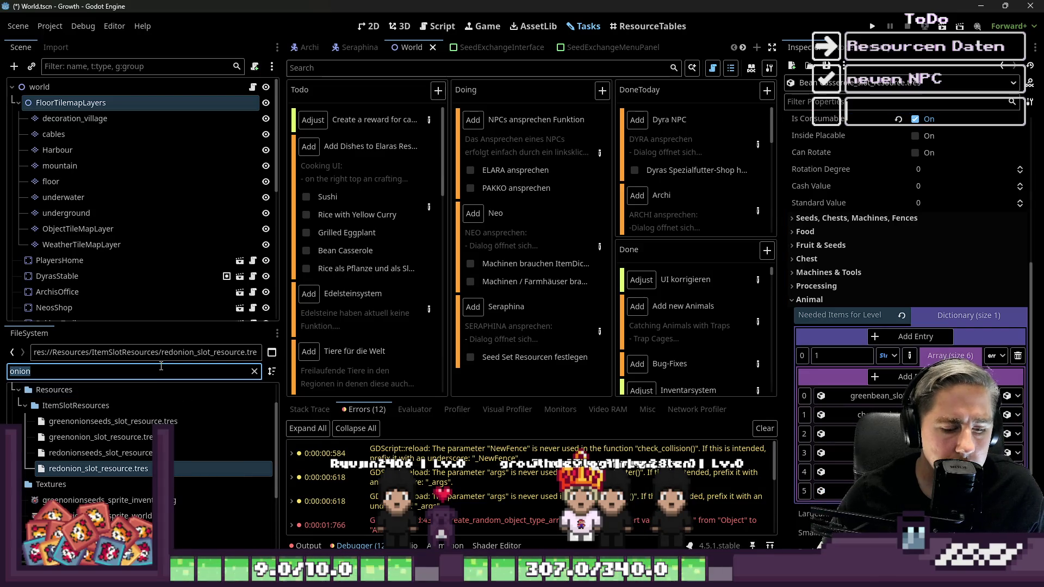
text(garl)
key(Down)
key(Down)
key(Down)
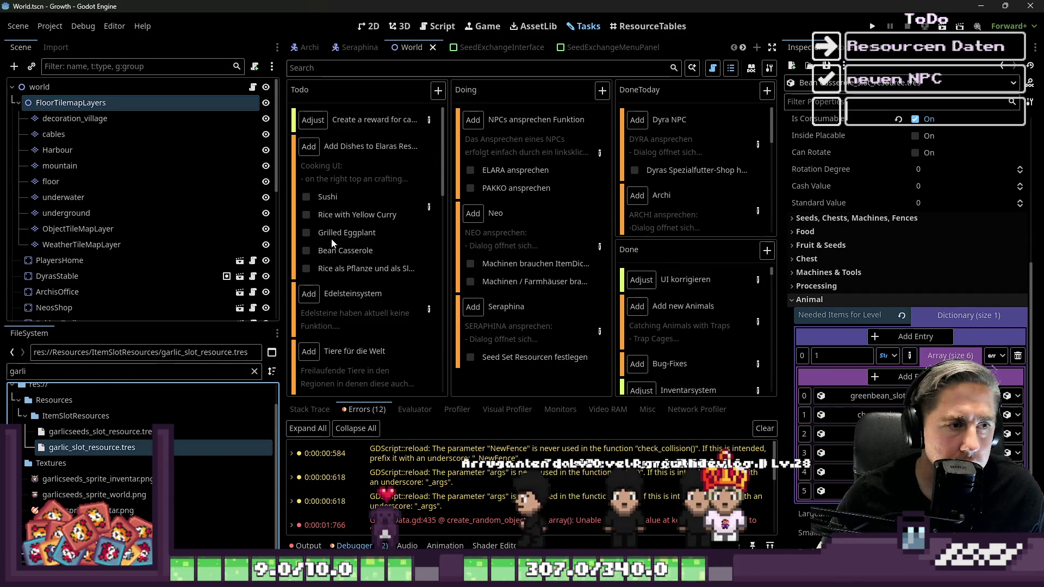
Step: Tick Grilled Eggplant and Bean Casserole off the dishes card, review the task details, and switch to Aseprite
click(305, 236)
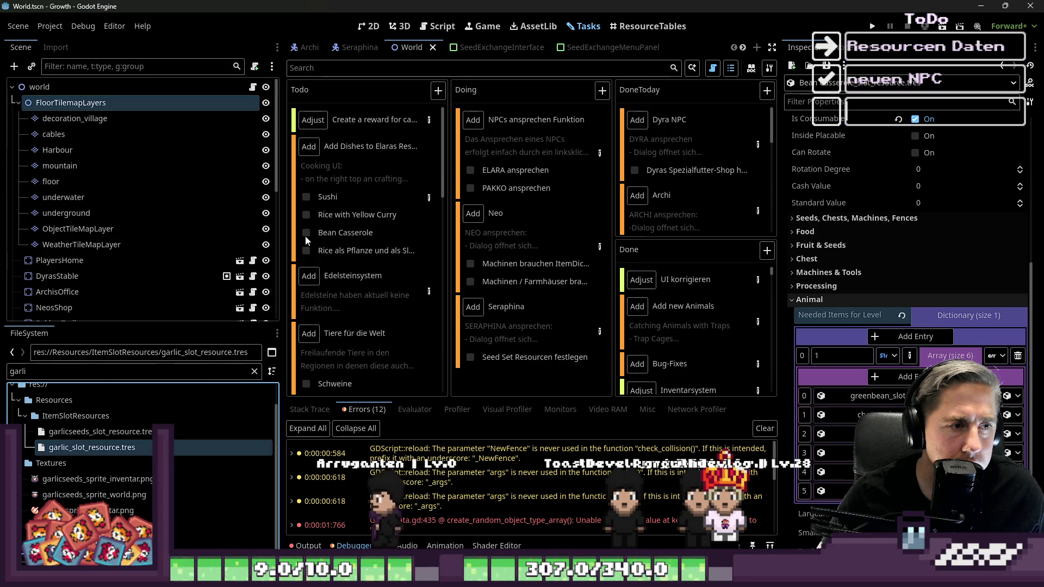
click(305, 236)
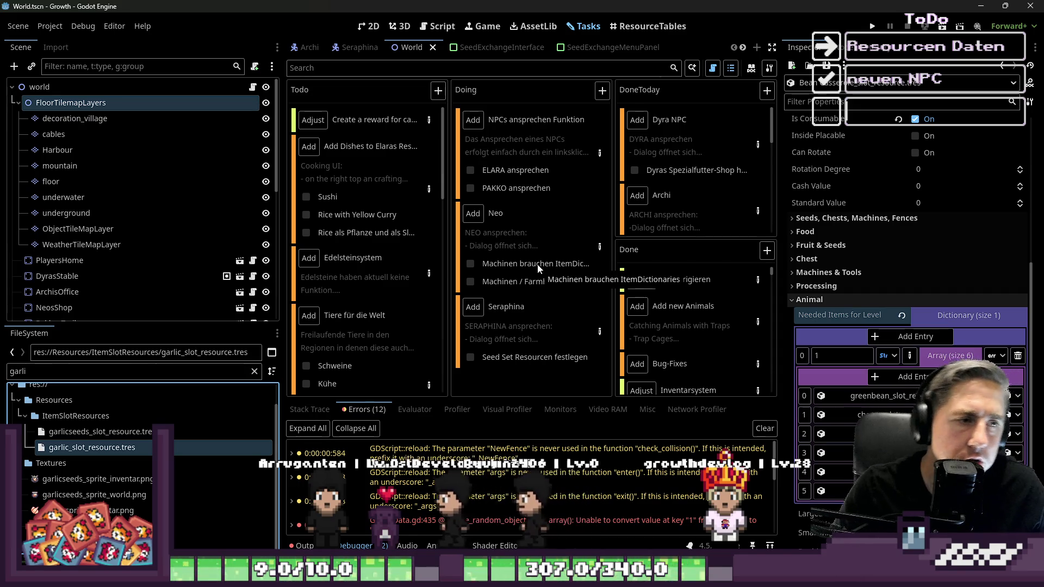
double_click(376, 242)
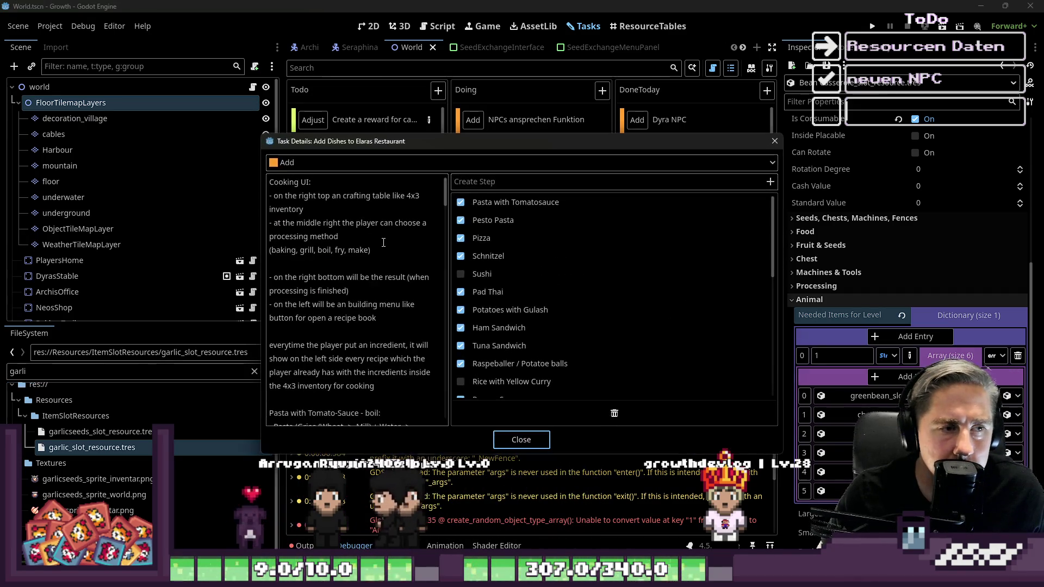
scroll(424, 263, down, 5)
scroll(544, 322, down, 10)
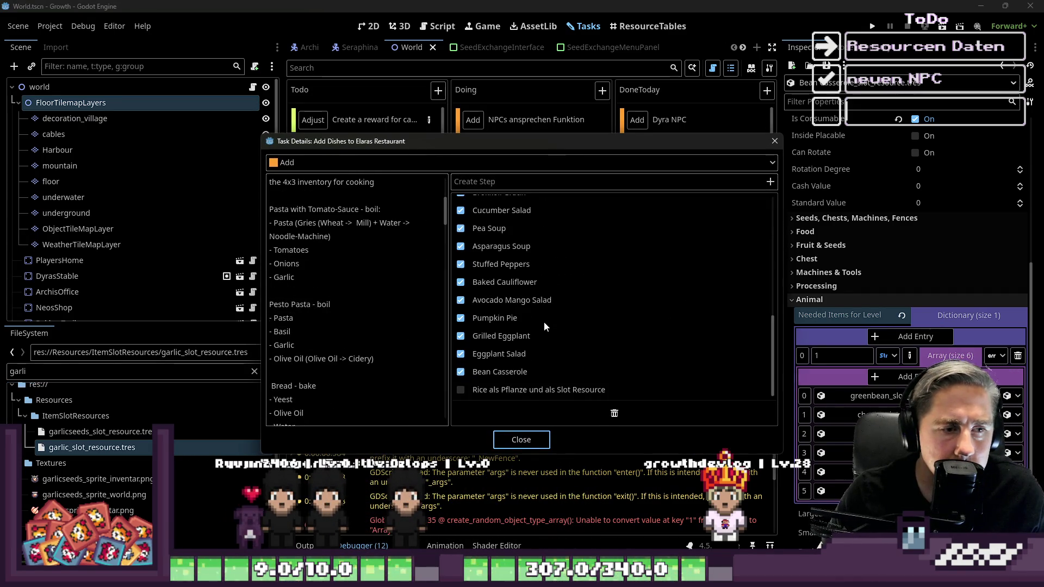
click(520, 439)
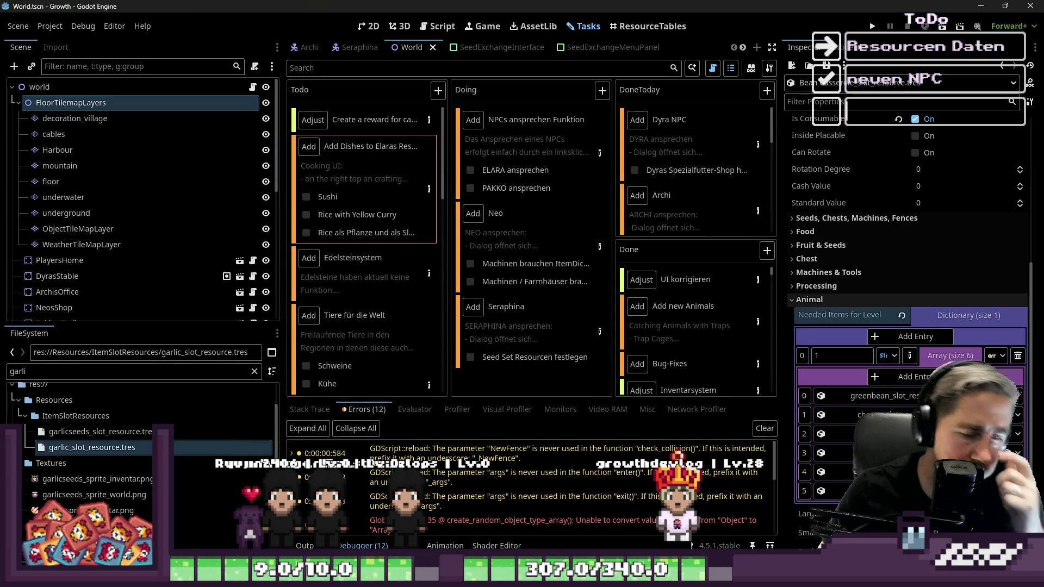
key(alt+Tab)
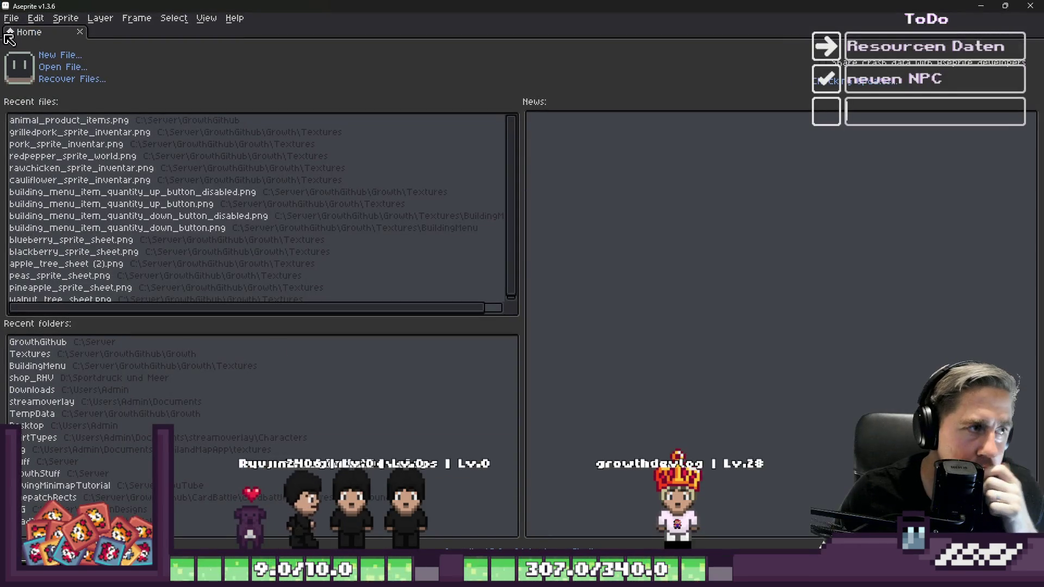
Step: Create a new 16x16 sprite and try a white 5px blob, then clear it
click(11, 18)
click(22, 34)
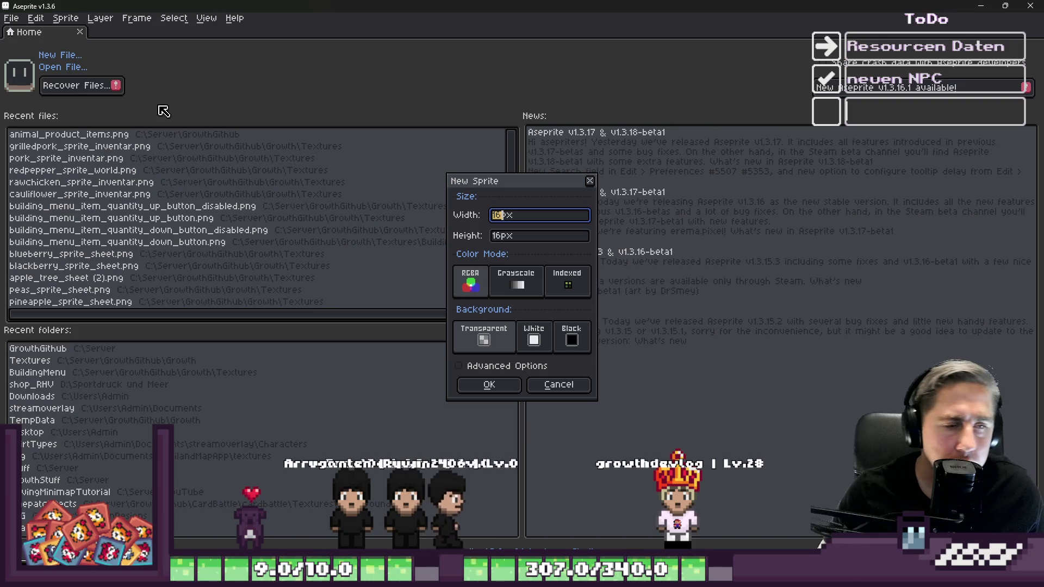
key(Return)
scroll(624, 275, up, 8)
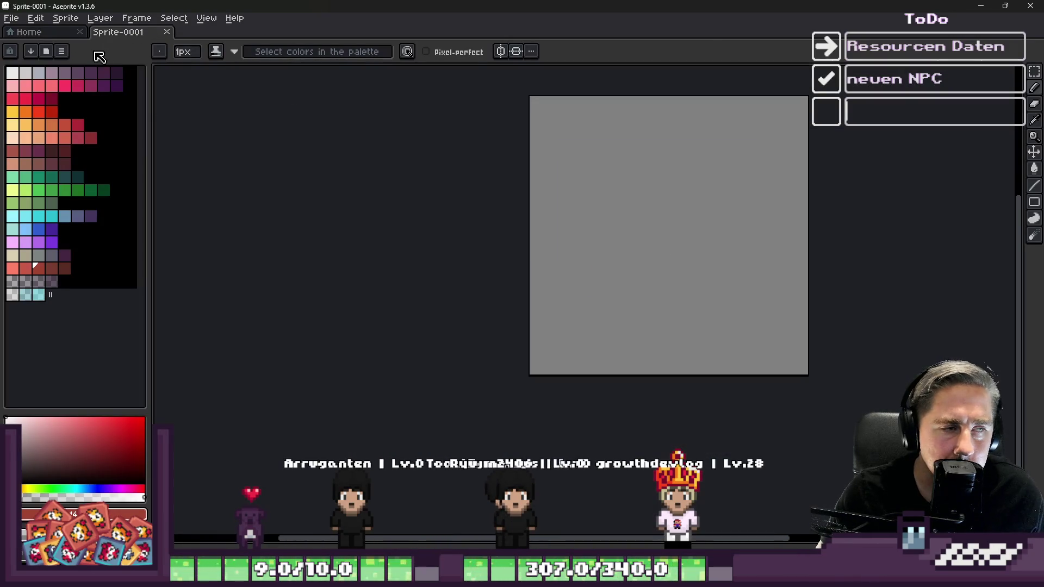
click(17, 73)
key(plus)
key(plus)
key(plus)
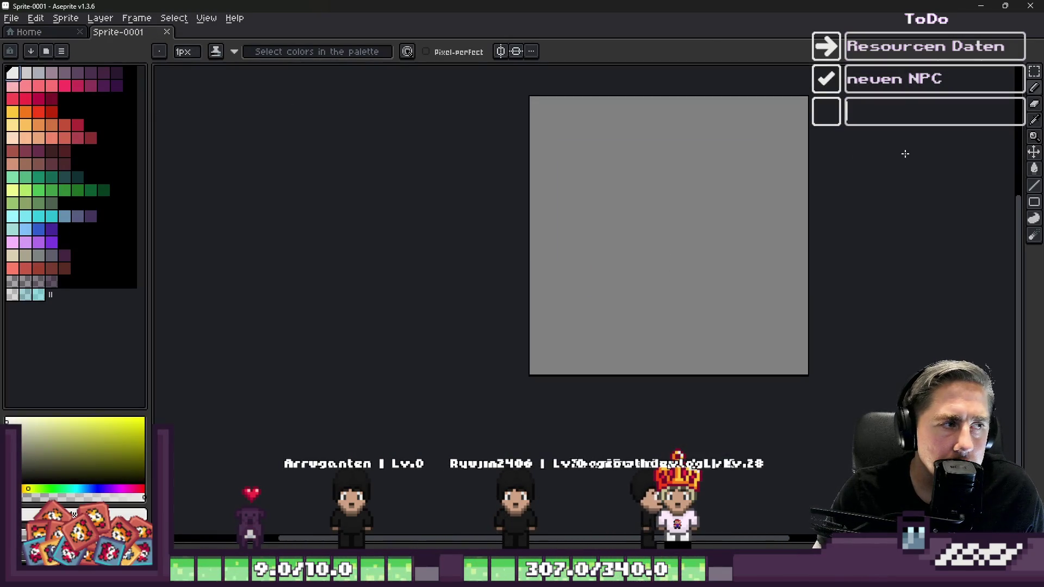
click(736, 159)
drag(743, 175, 697, 193)
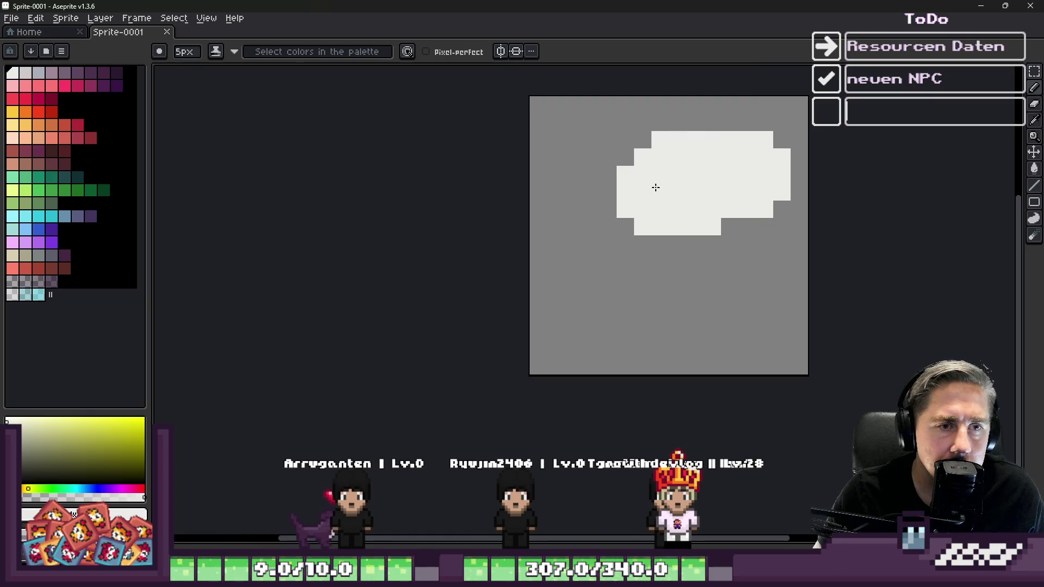
key(ctrl+a)
key(Delete)
key(ctrl+d)
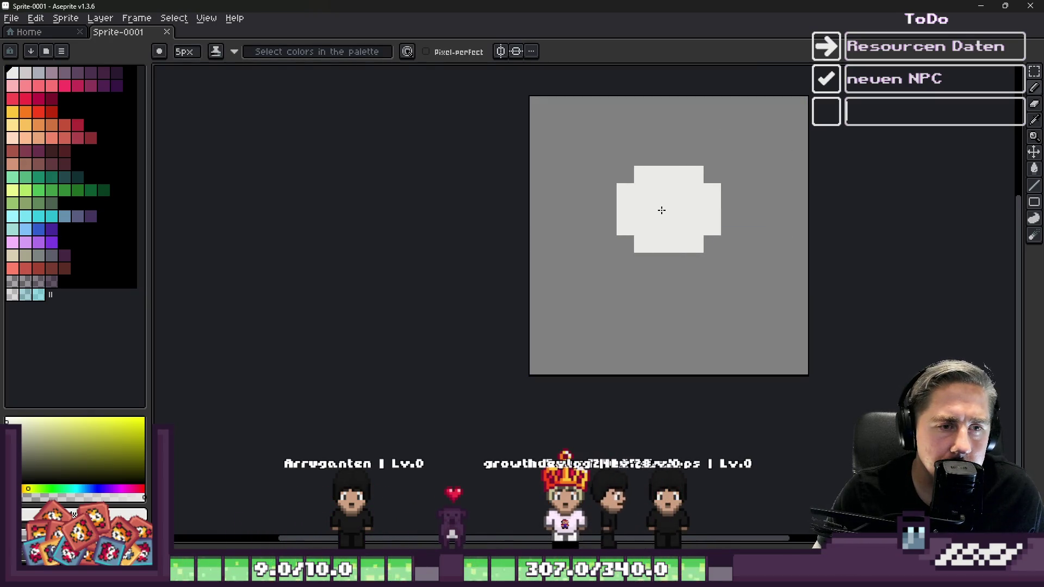
Step: Paint the white rice mound and erase its top, left and lower edges into shape
drag(687, 196, 704, 211)
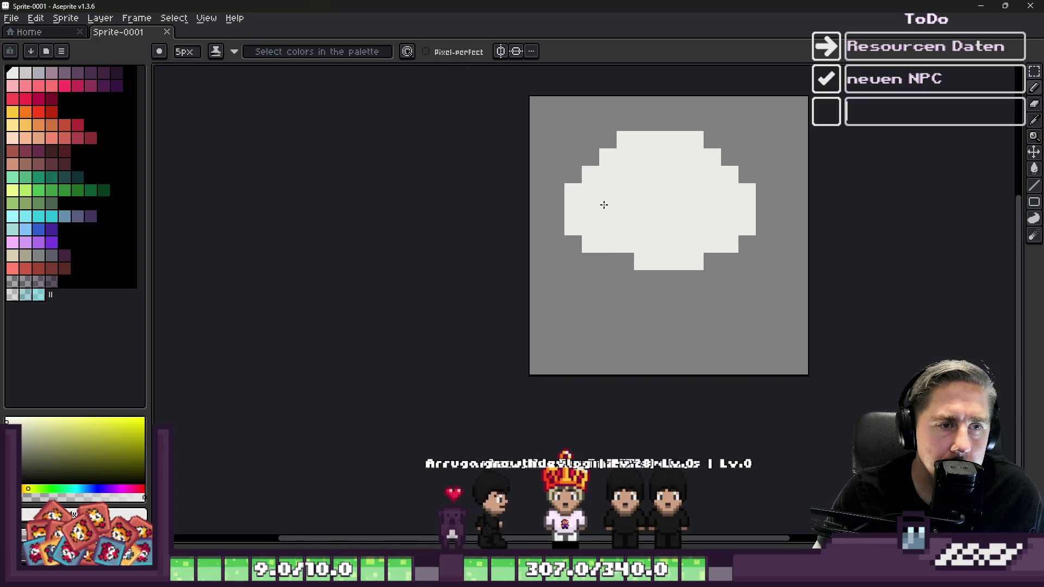
mouse_move(630, 232)
mouse_down()
mouse_move(703, 229)
mouse_move(641, 284)
mouse_move(636, 303)
mouse_move(746, 272)
mouse_up()
key(e)
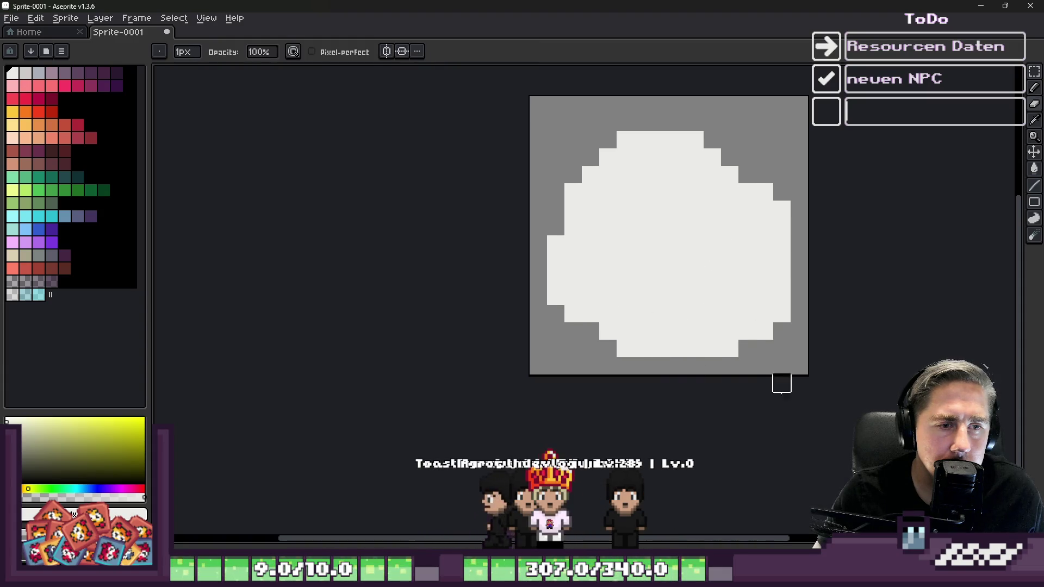
drag(806, 353, 632, 401)
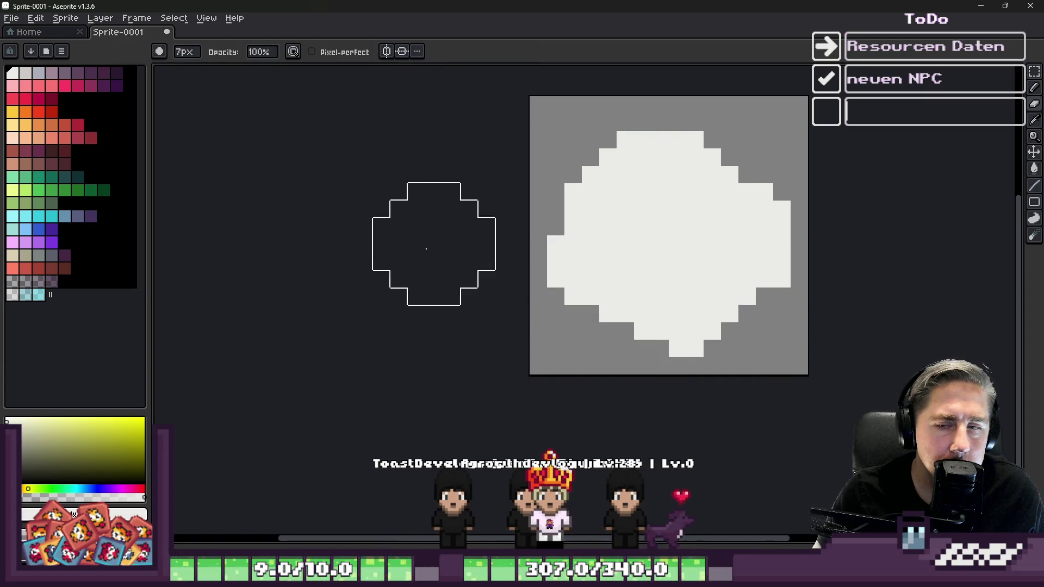
drag(554, 116, 501, 174)
scroll(582, 136, up, 2)
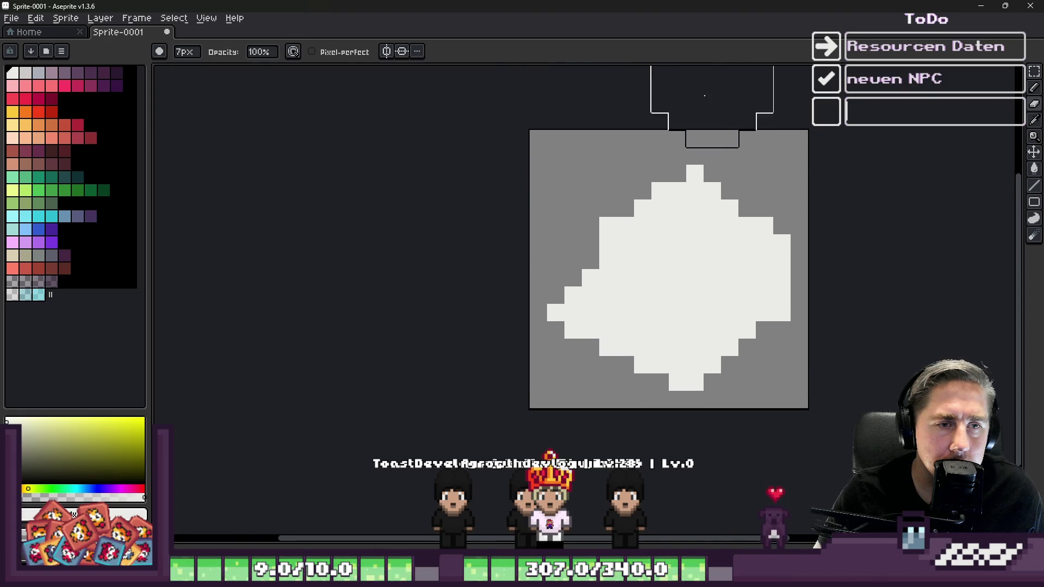
drag(664, 93, 820, 223)
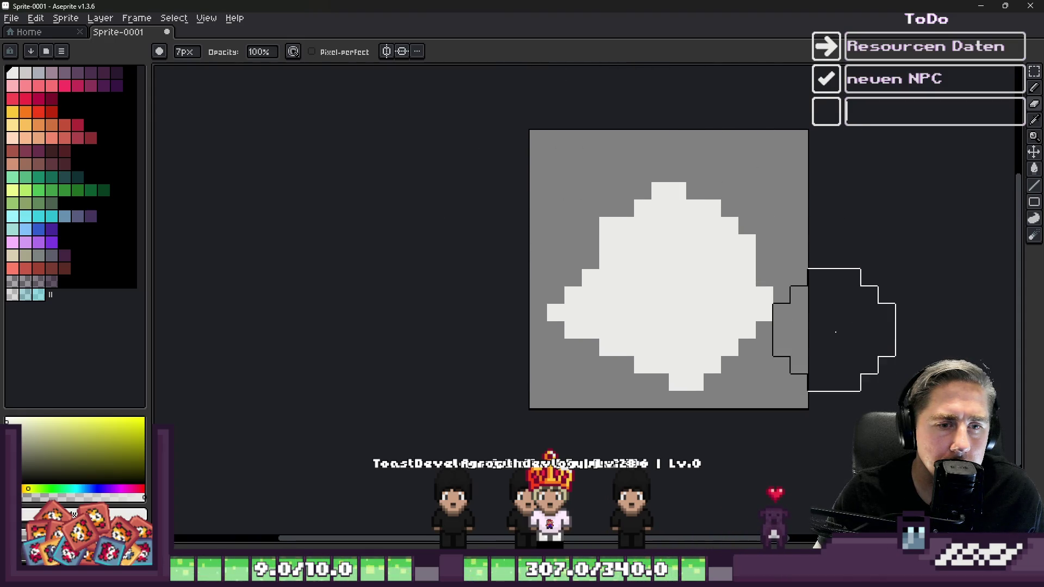
key(b)
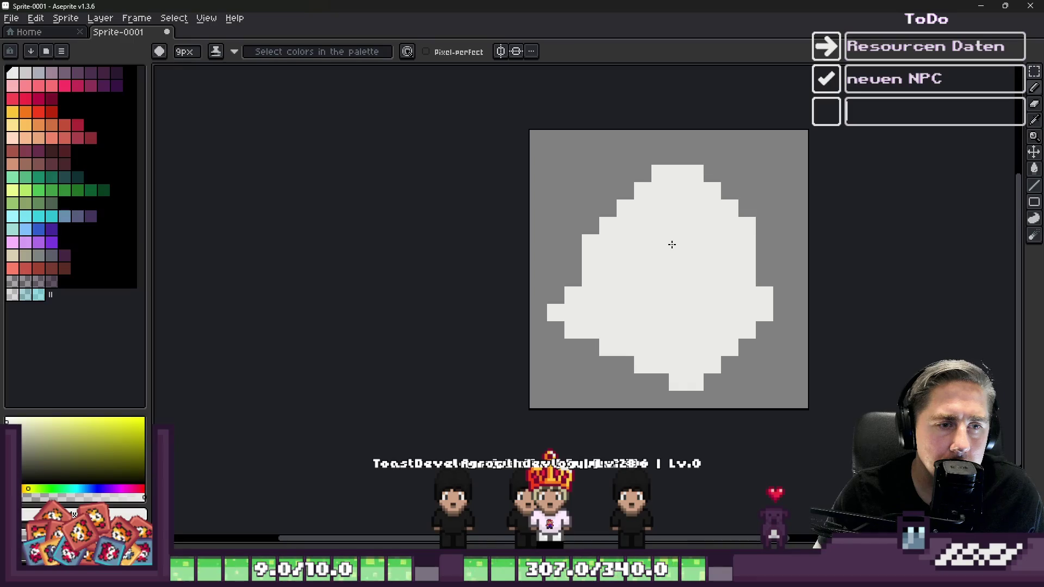
drag(631, 309, 724, 334)
Step: Erase the mound's bottom-right into a smooth slope, then switch to Shading ink with a light swatch
key(e)
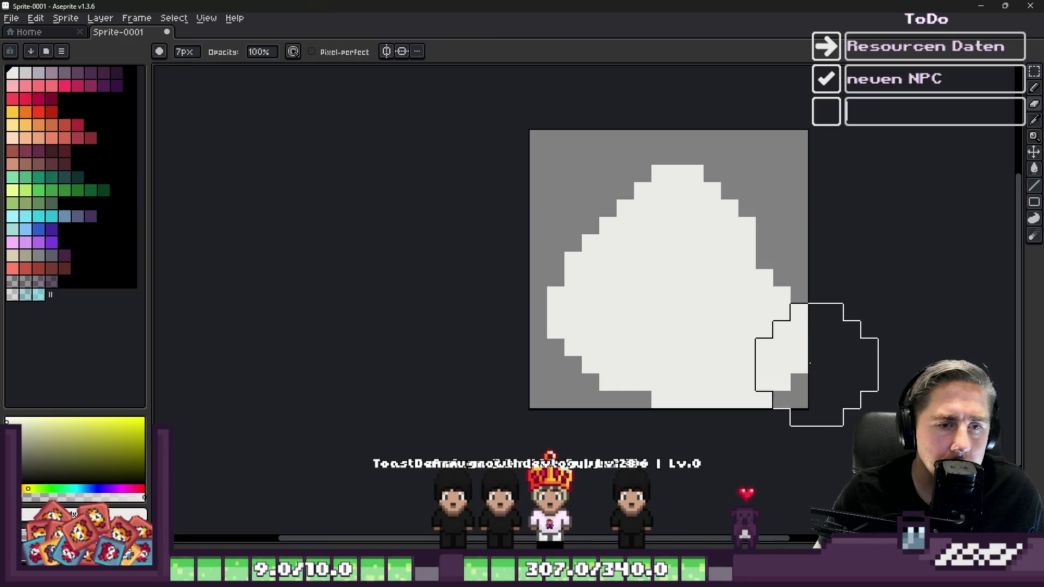
click(776, 433)
drag(777, 434, 702, 432)
key(b)
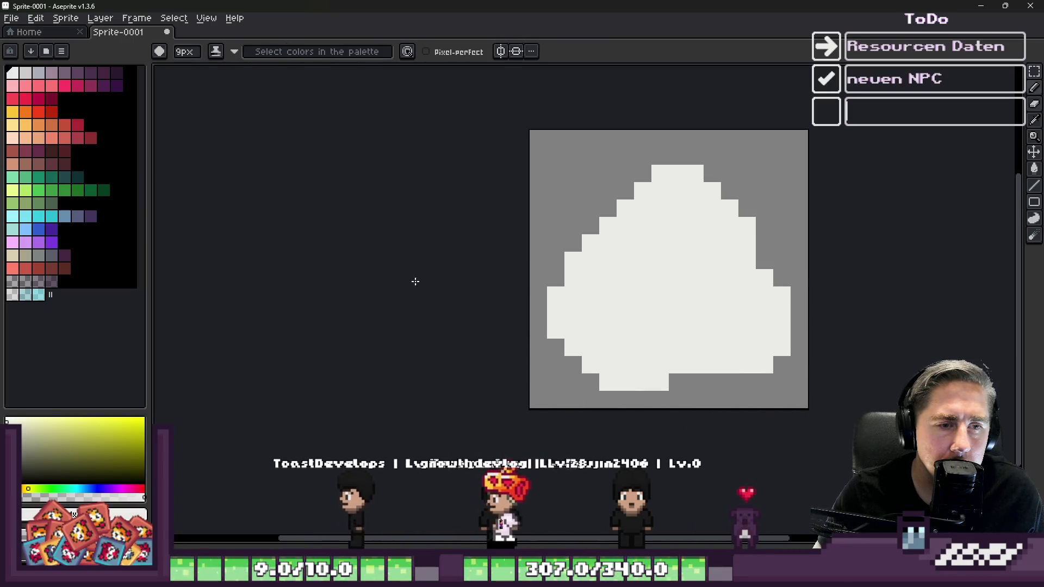
click(25, 73)
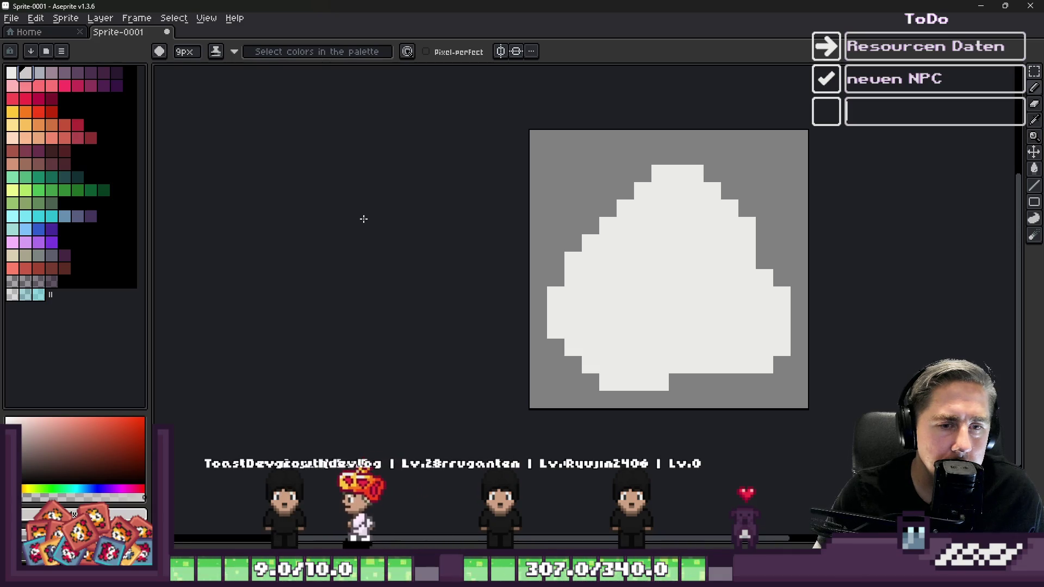
click(503, 383)
Step: Apply an inside outline around the rice mound's edge
key(shift+o)
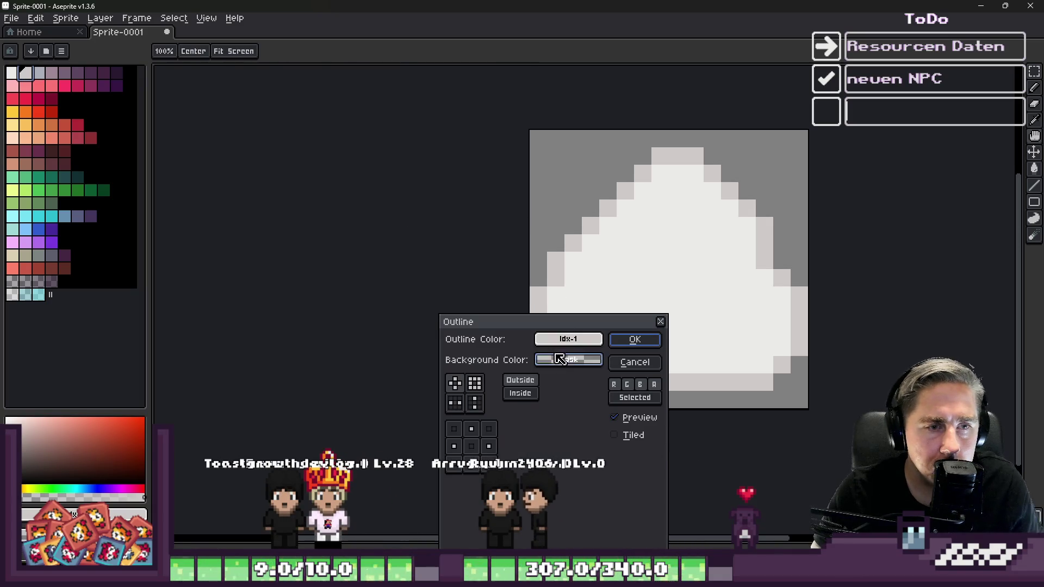
click(520, 393)
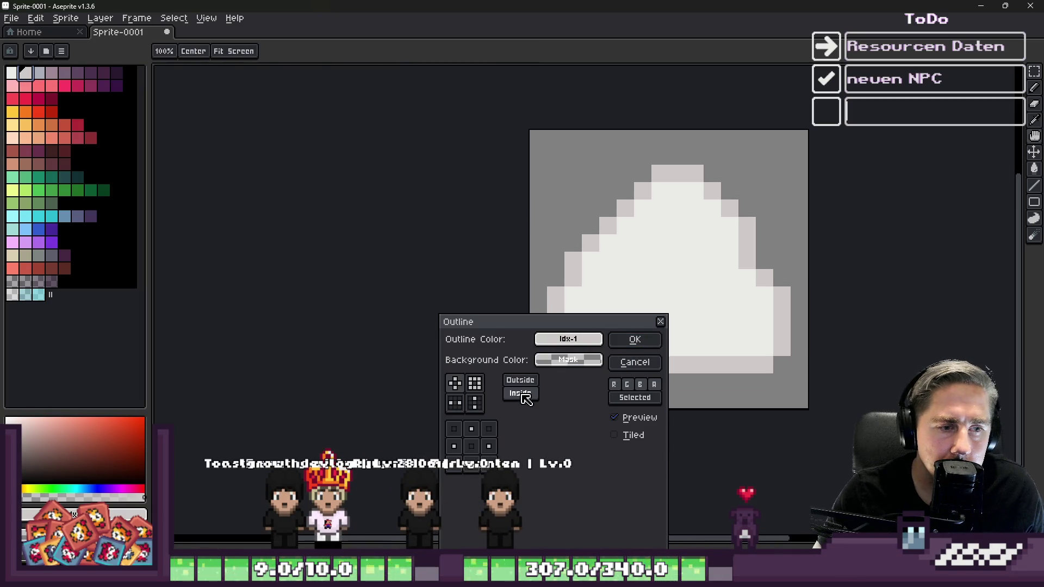
click(634, 339)
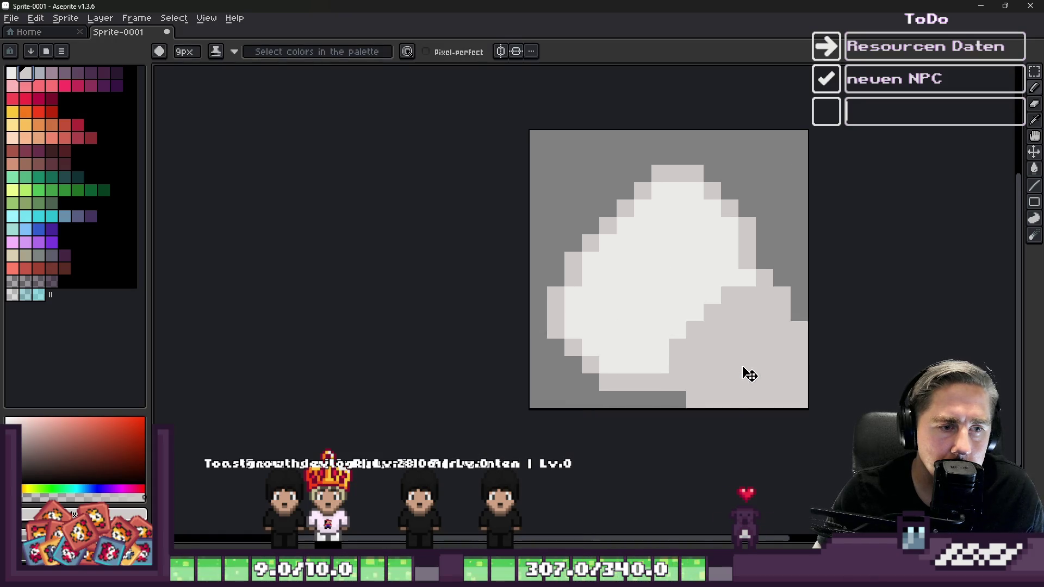
Step: With a 1px pencil, darken a few mound pixels and add five grey speckles
key(e)
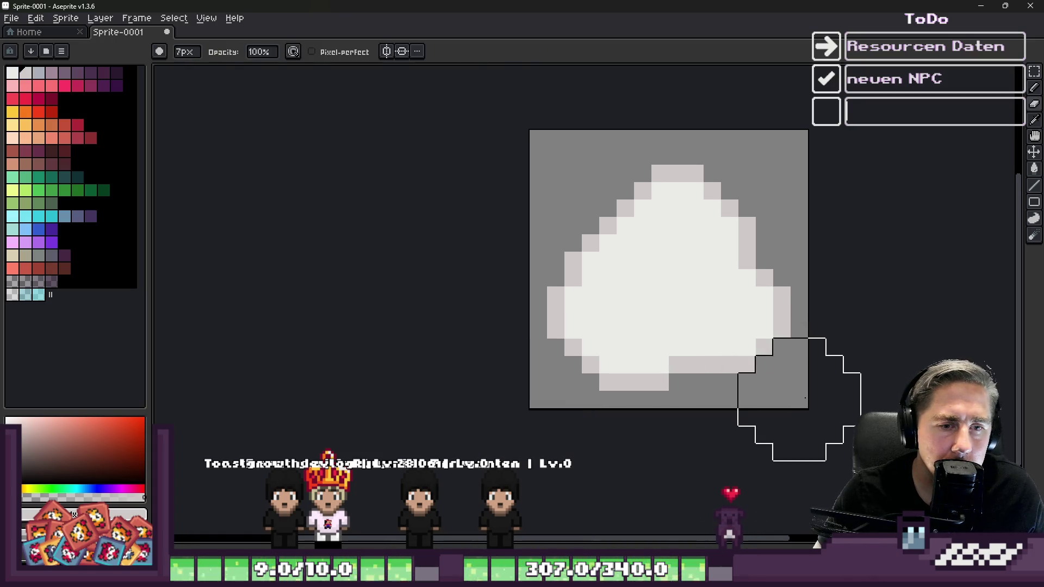
key(b)
scroll(676, 257, up, 3)
drag(615, 223, 614, 253)
right_click(614, 256)
click(649, 395)
click(510, 360)
click(753, 361)
click(719, 222)
click(823, 361)
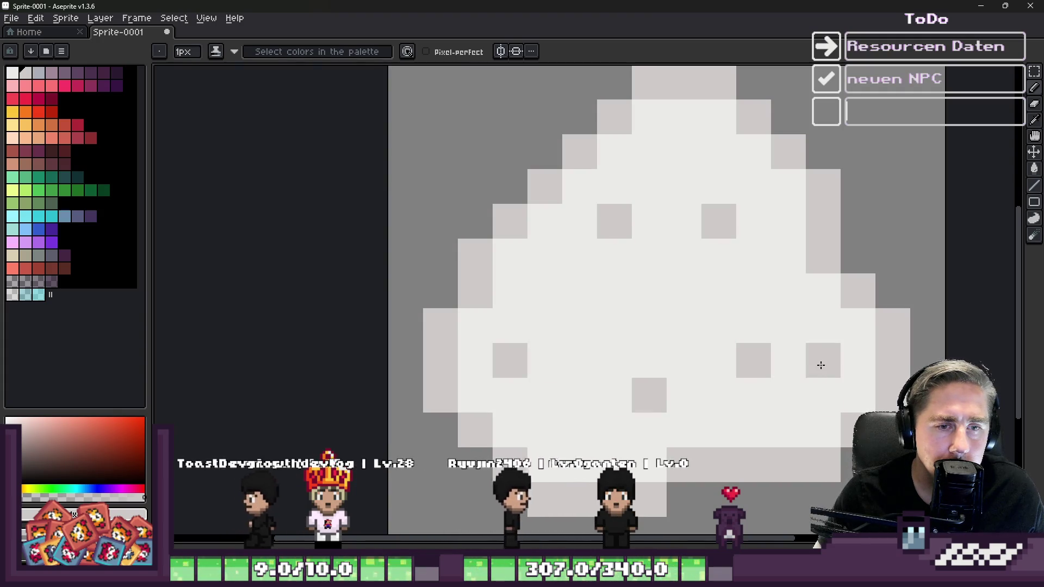
scroll(641, 293, down, 4)
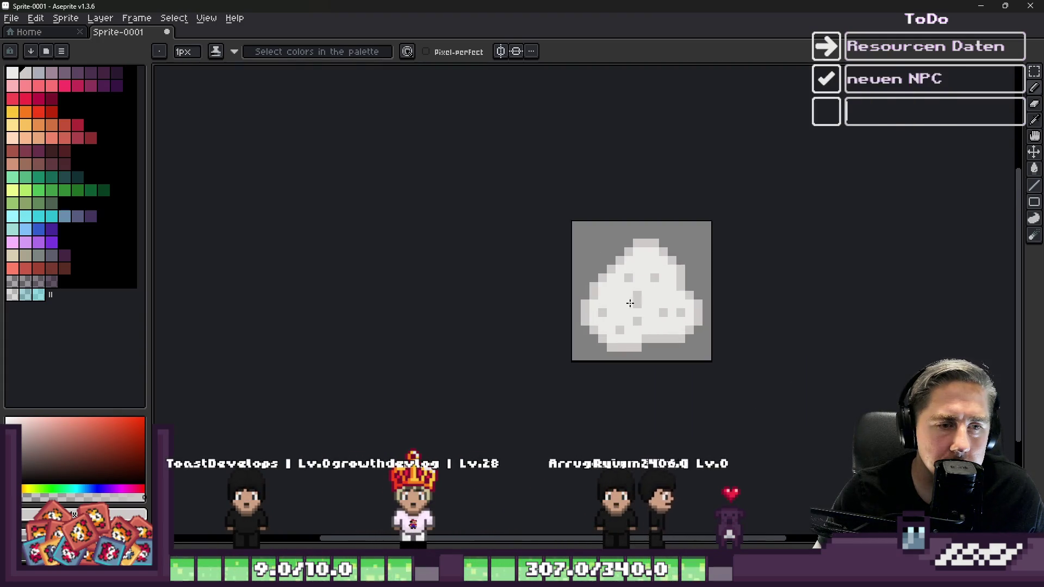
scroll(641, 308, up, 3)
Step: Paint-bucket the mound's outline blue-grey and its white body light grey
alt+click(641, 289)
click(26, 104)
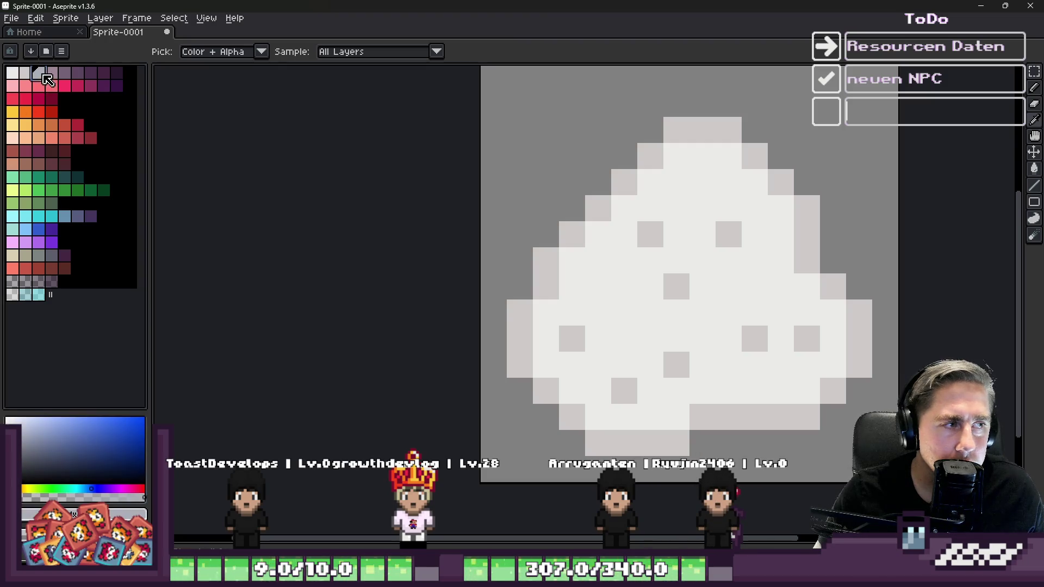
key(g)
click(42, 71)
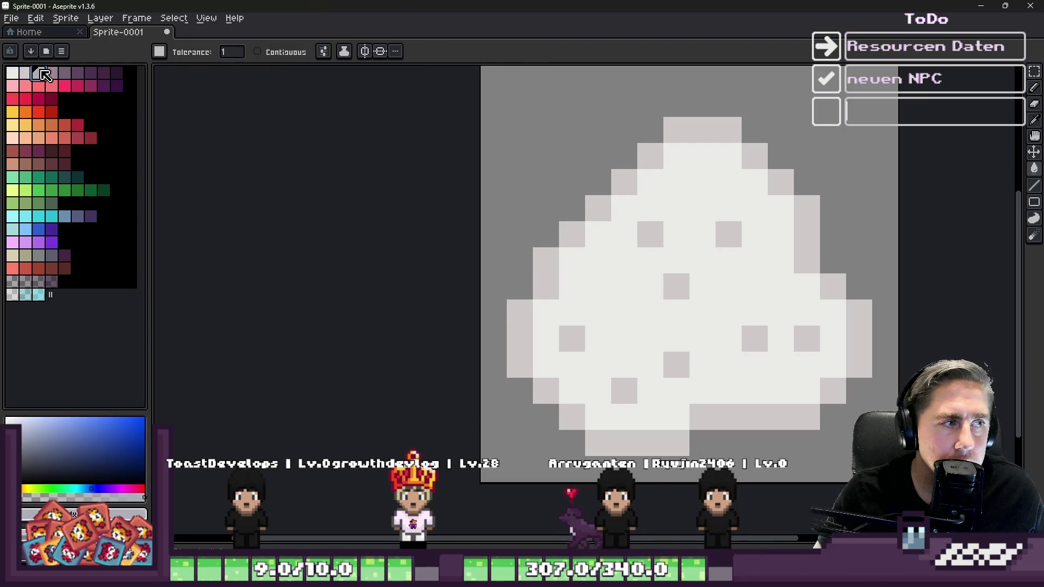
click(602, 216)
click(27, 74)
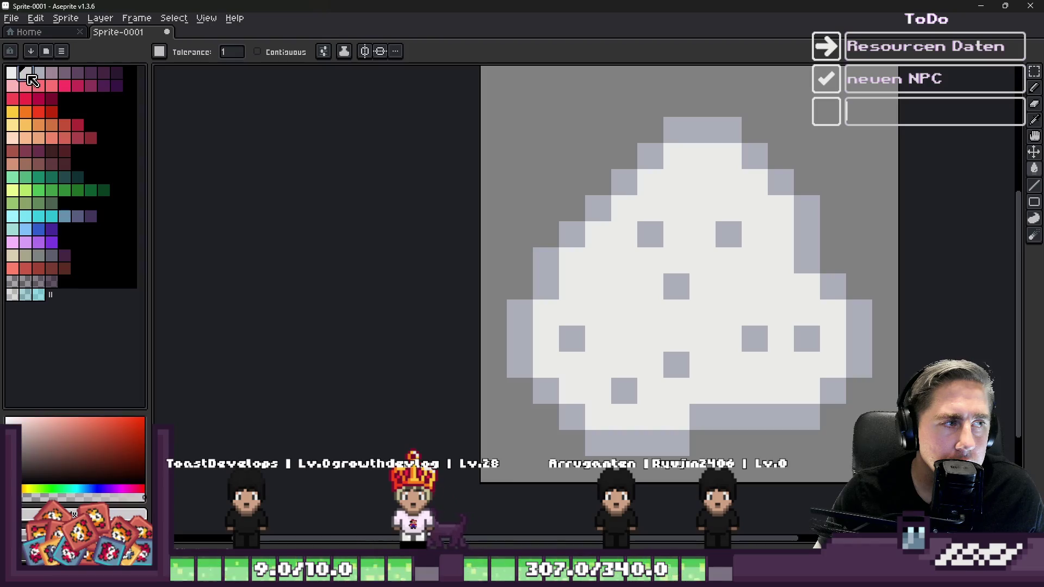
click(620, 293)
scroll(620, 294, down, 3)
Step: Scatter white rice grains across the mound, removing one misplaced grain
key(b)
scroll(566, 281, up, 2)
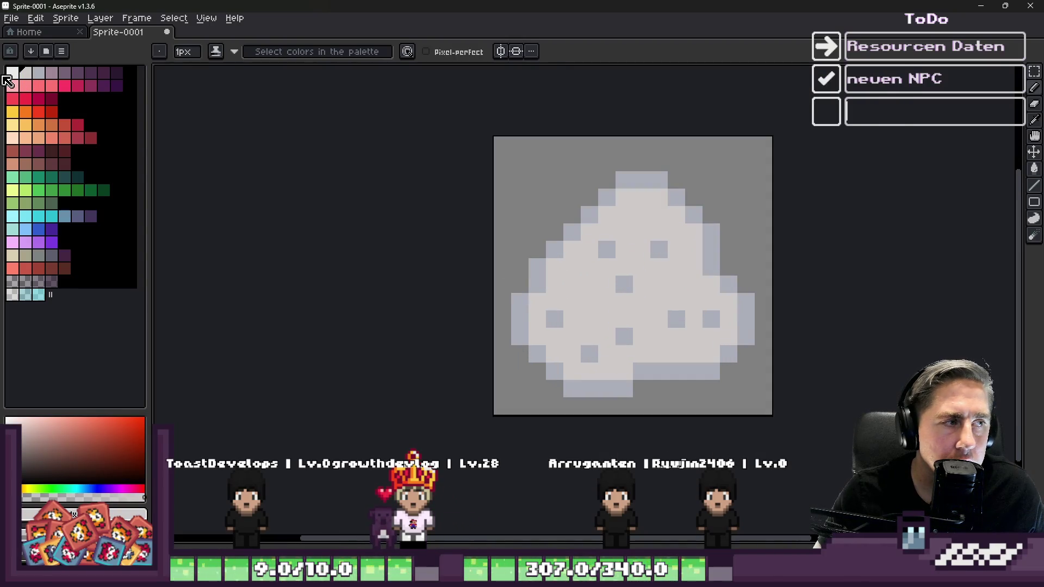
click(11, 75)
click(642, 215)
scroll(649, 215, up, 2)
click(599, 245)
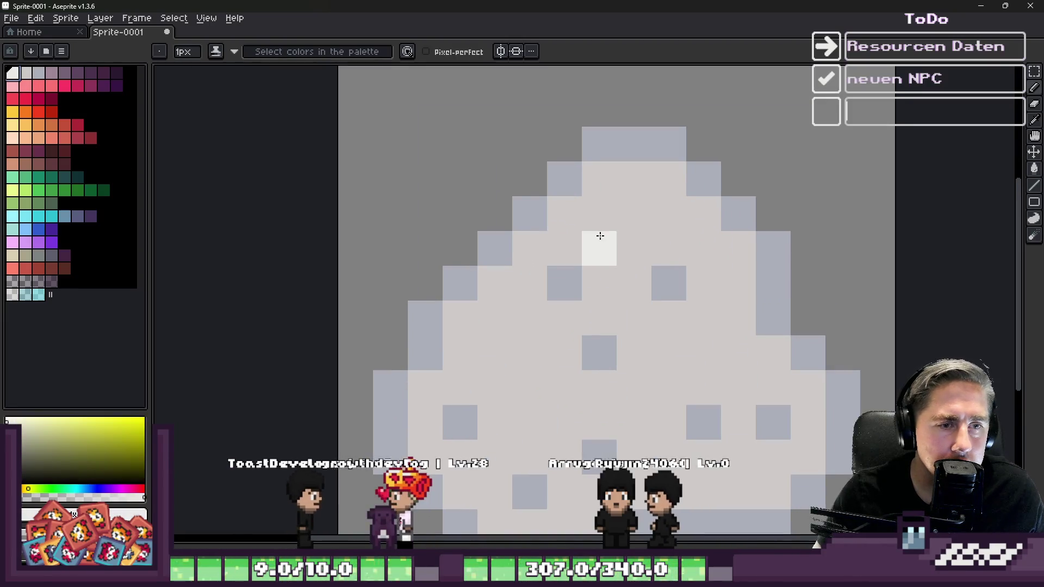
right_click(634, 214)
click(669, 214)
click(738, 352)
click(529, 422)
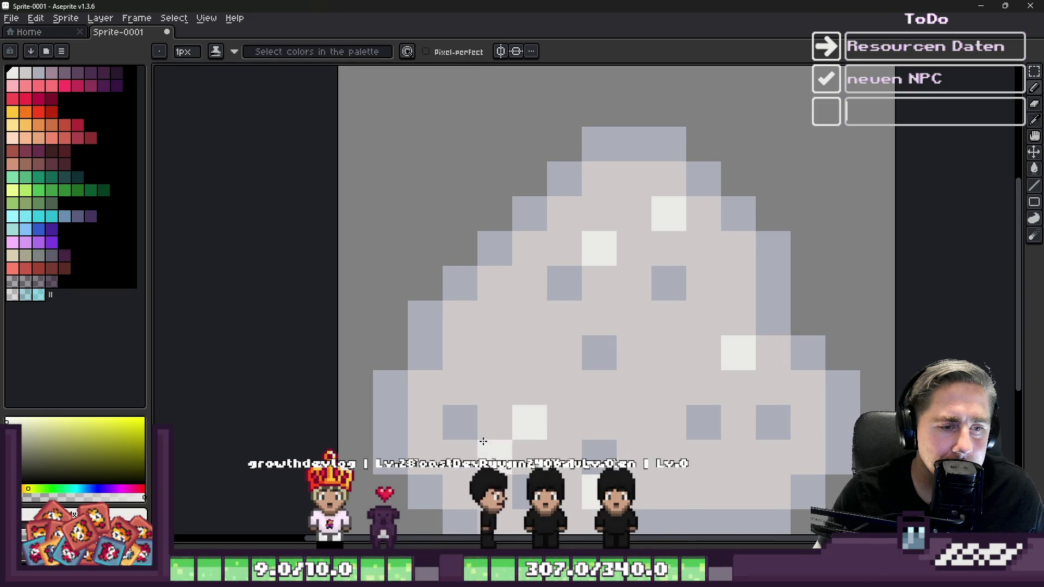
click(447, 390)
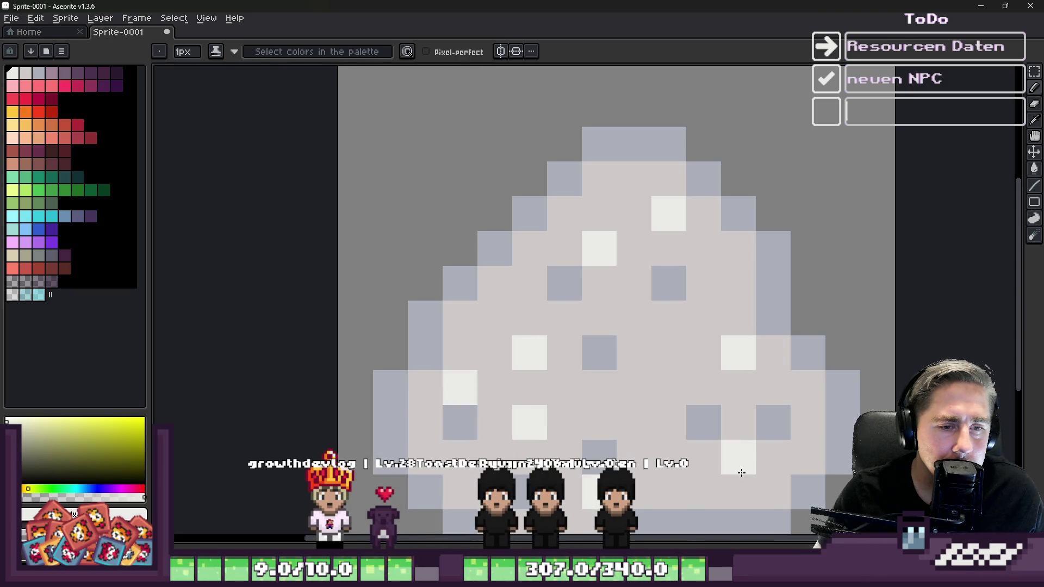
scroll(669, 448, down, 6)
scroll(685, 392, up, 5)
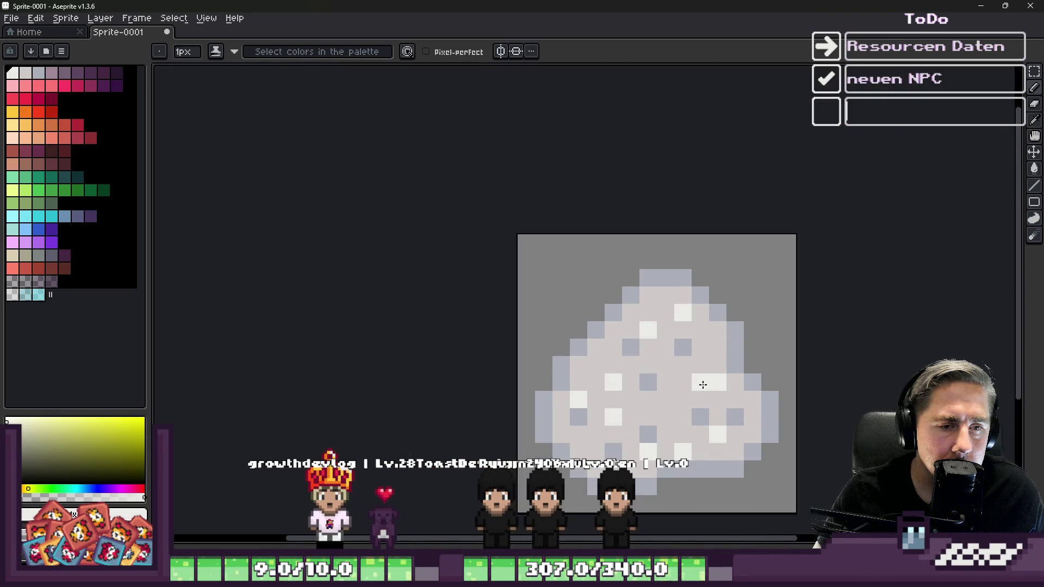
click(675, 411)
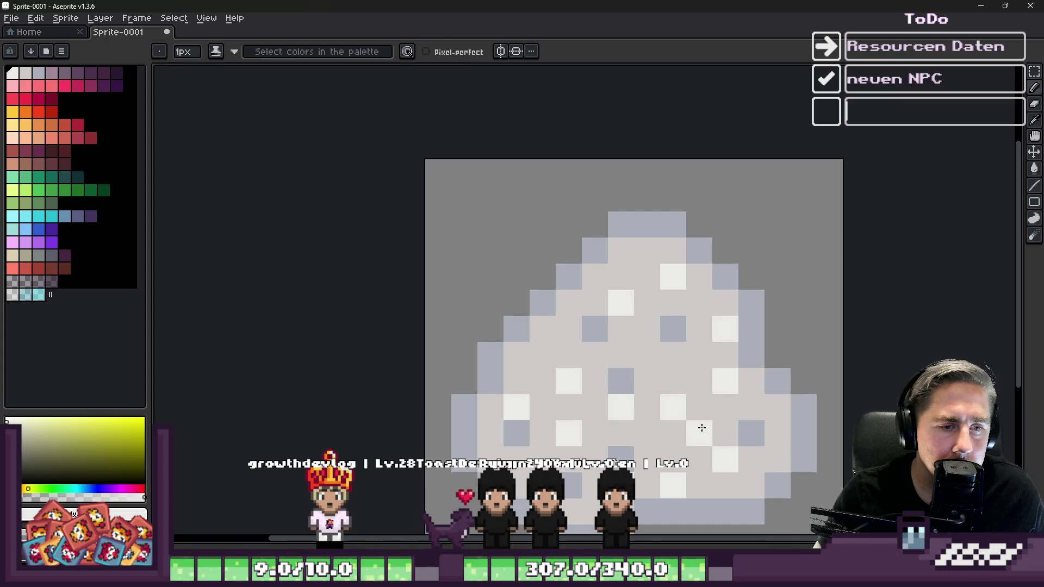
Step: Add three blue-grey speckles and several more white grains, including near the top
alt+click(751, 434)
click(699, 433)
click(673, 381)
click(543, 355)
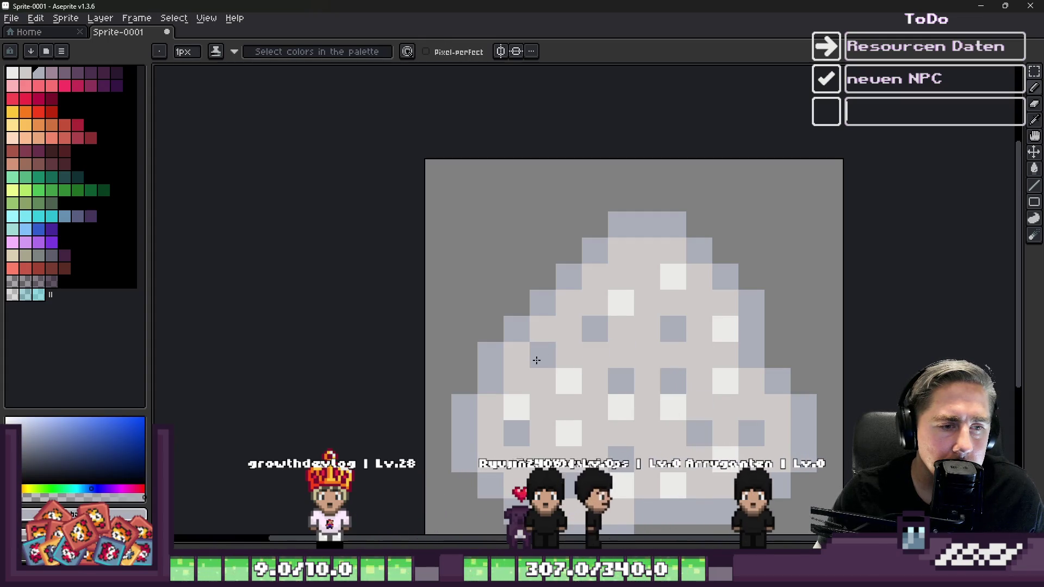
key(alt)
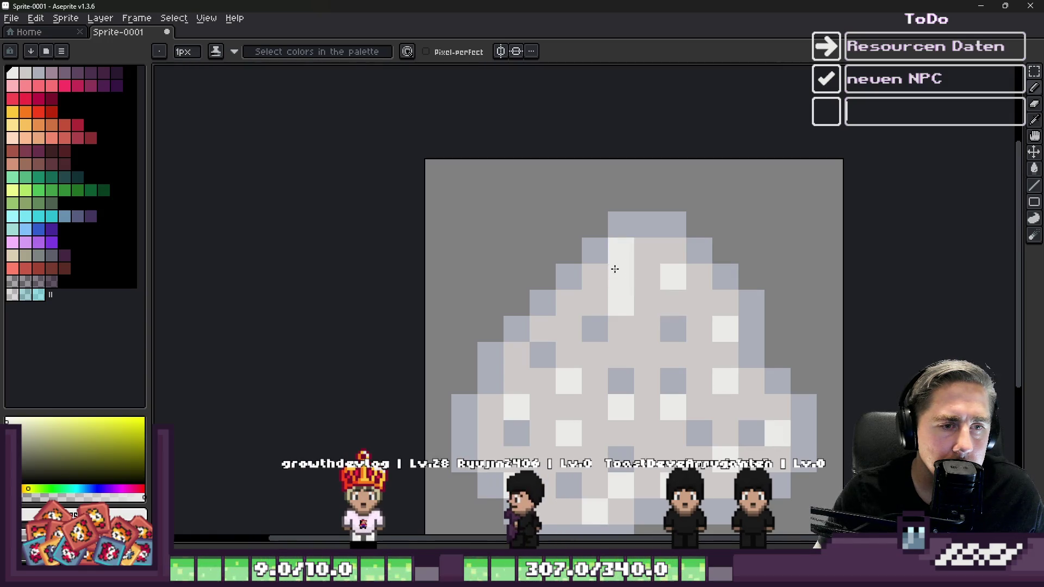
click(569, 303)
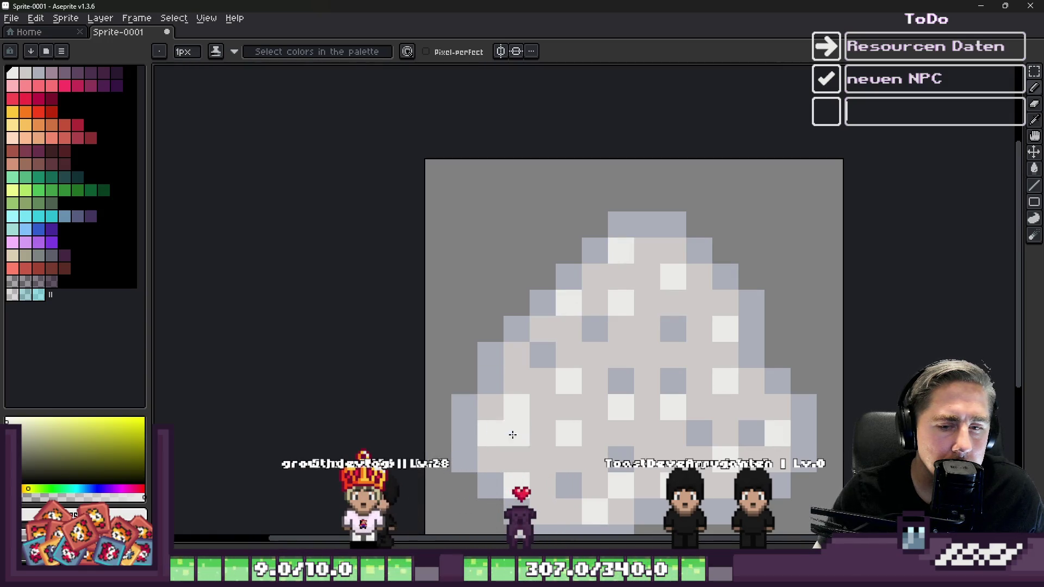
alt+click(664, 388)
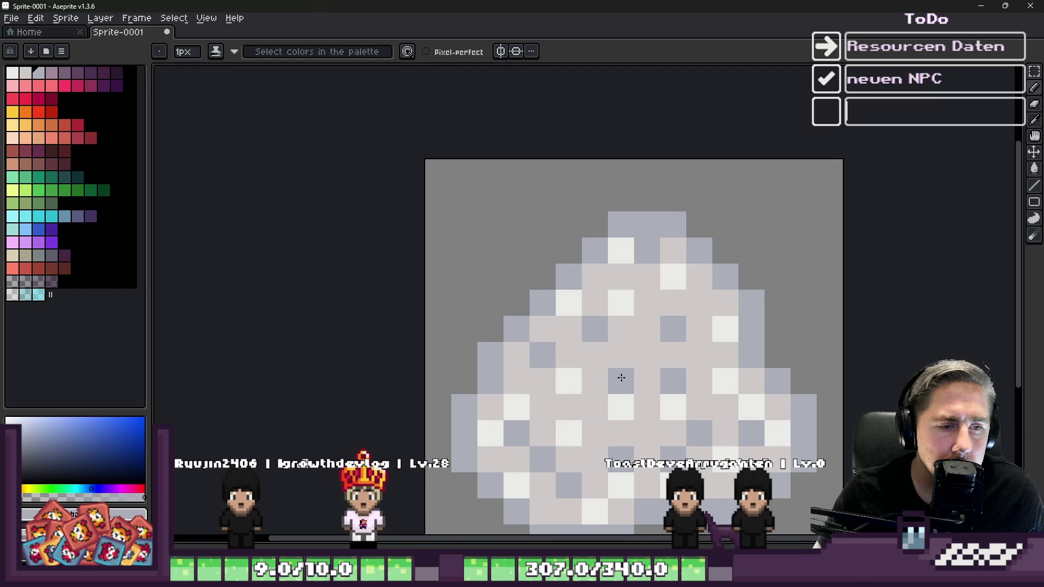
scroll(582, 316, down, 5)
scroll(595, 333, up, 6)
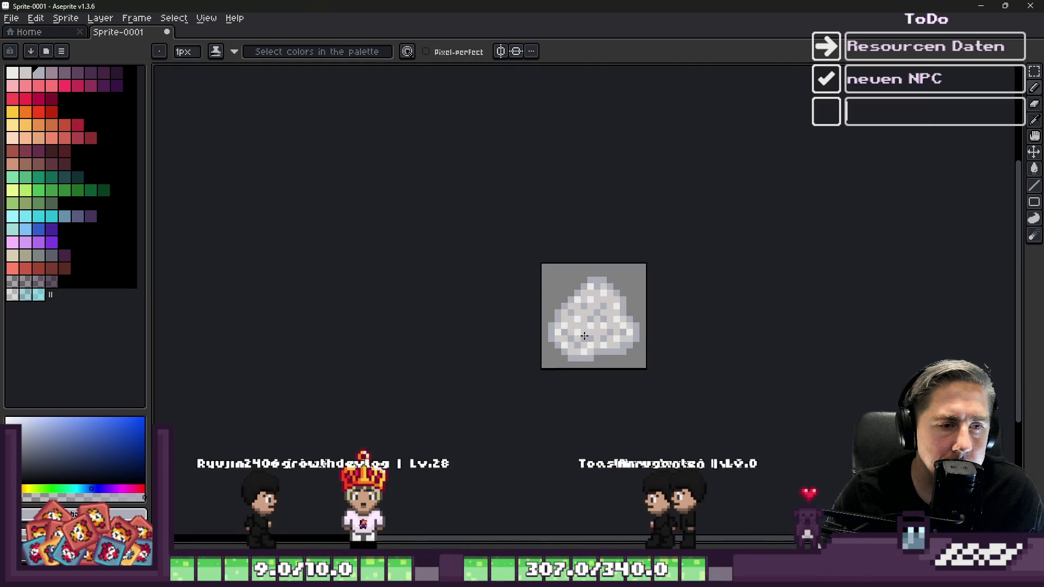
alt+click(566, 317)
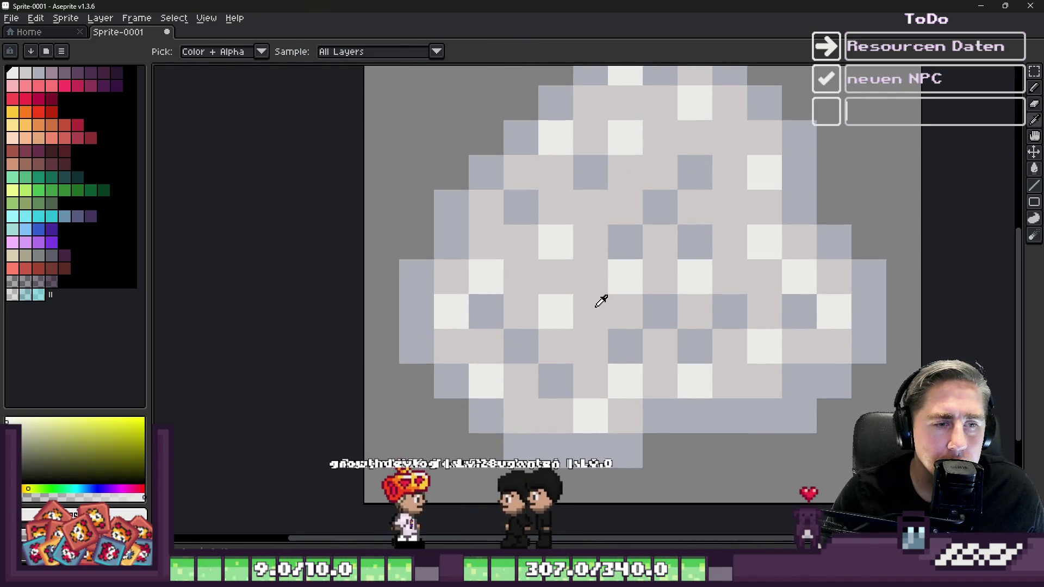
click(731, 209)
click(603, 194)
click(727, 140)
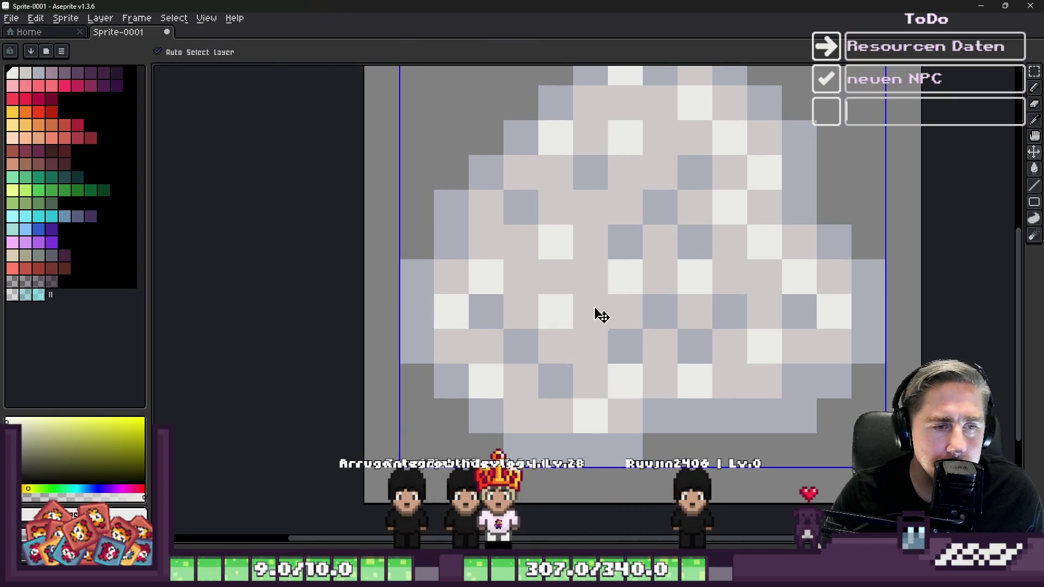
Step: Shift a blue-grey grain to a nearby spot and sample the mound's pale body colour
alt+click(727, 377)
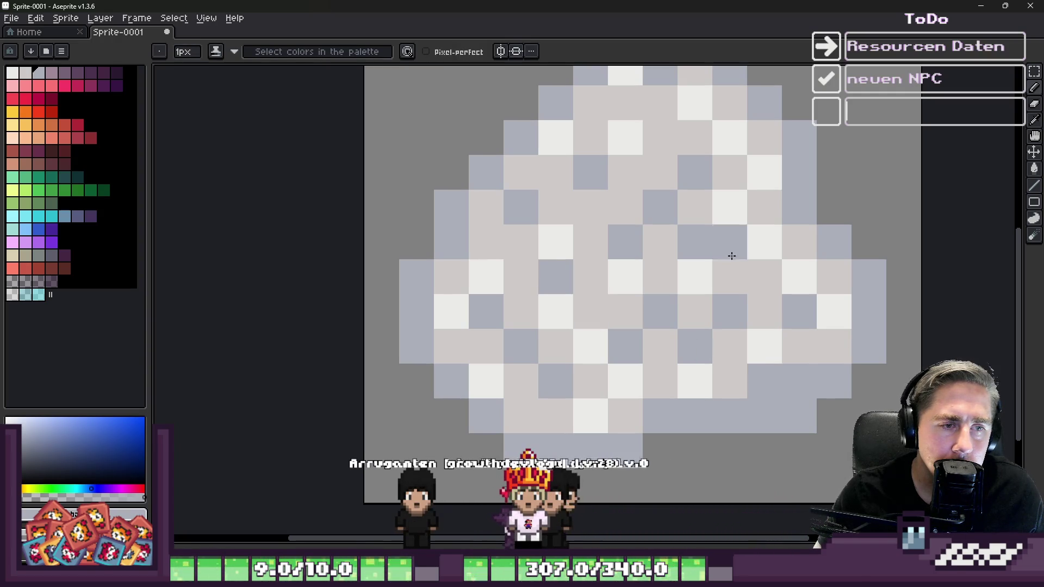
scroll(682, 253, down, 7)
scroll(680, 243, up, 5)
drag(675, 229, 702, 272)
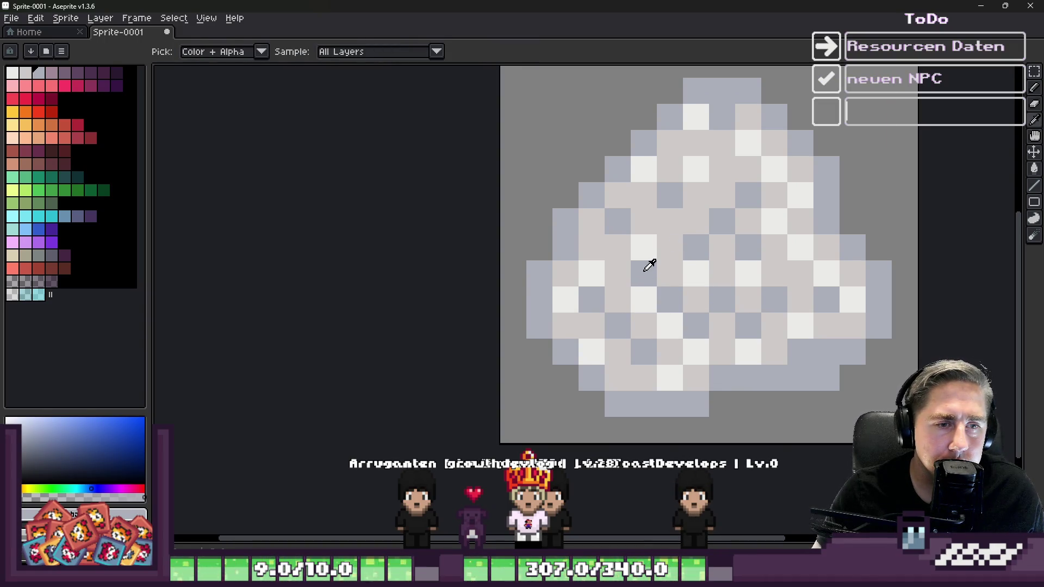
alt+click(676, 227)
scroll(821, 246, down, 4)
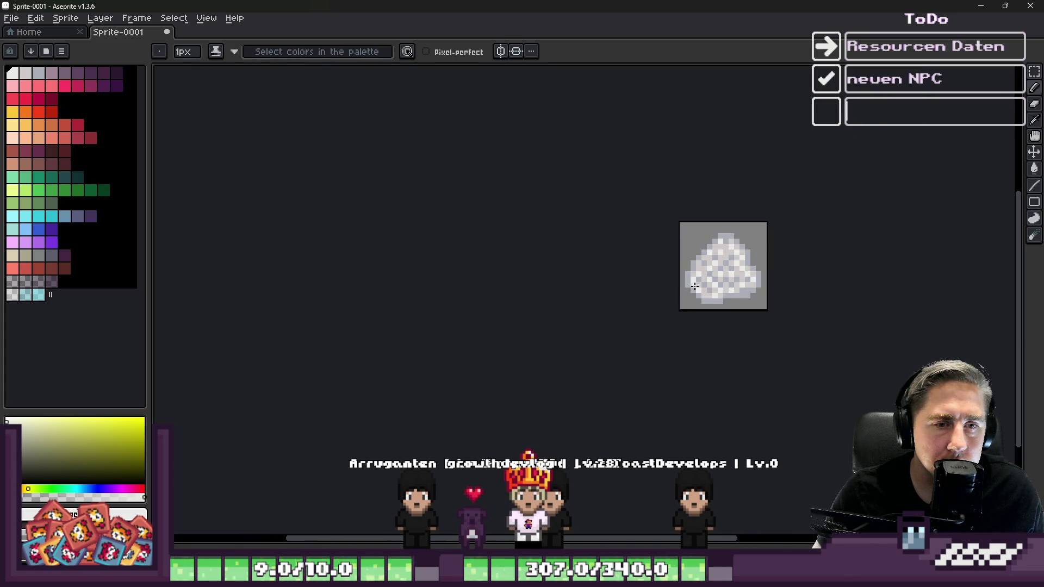
scroll(685, 282, up, 2)
scroll(684, 282, up, 3)
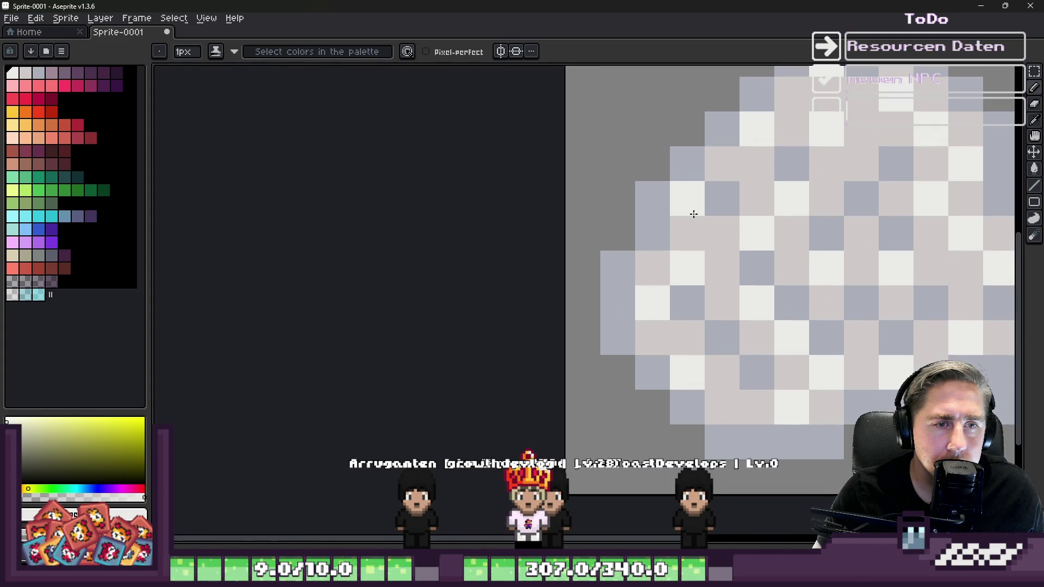
scroll(664, 217, down, 5)
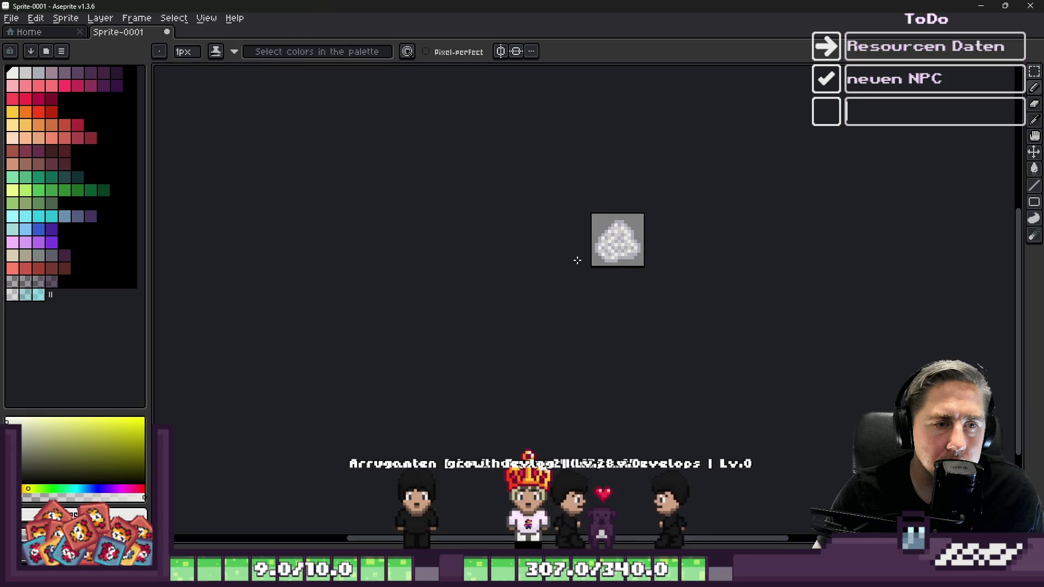
scroll(576, 257, down, 1)
scroll(576, 258, up, 3)
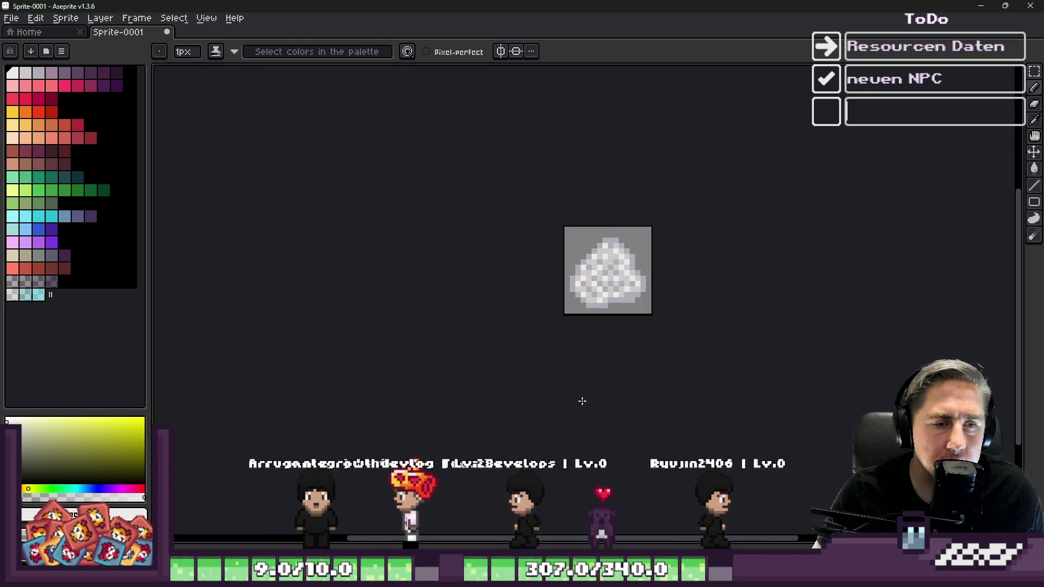
key(e)
scroll(604, 288, up, 3)
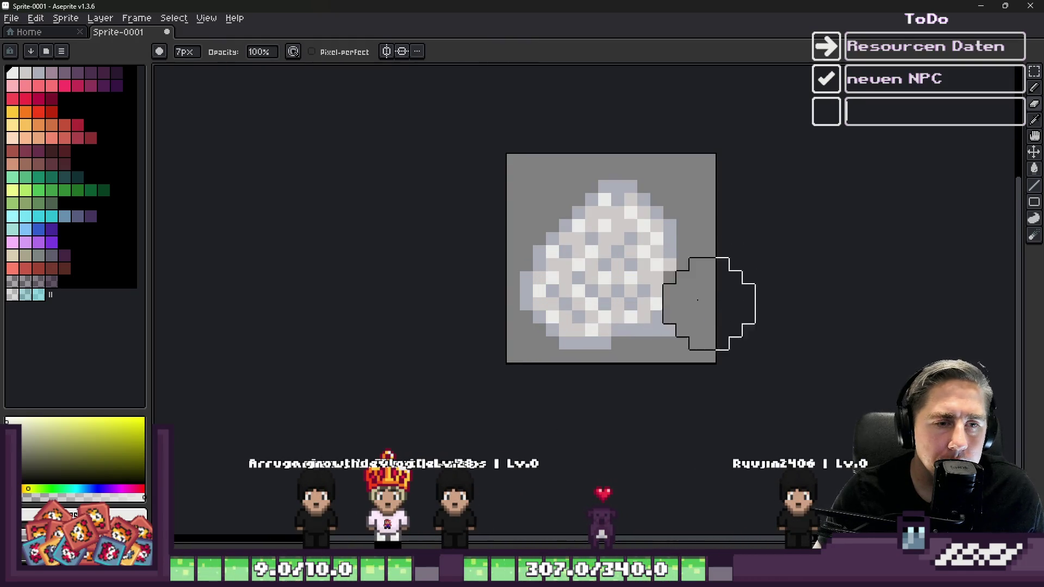
Step: Erase the mound's lower part and draw a red bowl bottom edge beneath the rice
drag(706, 295, 511, 320)
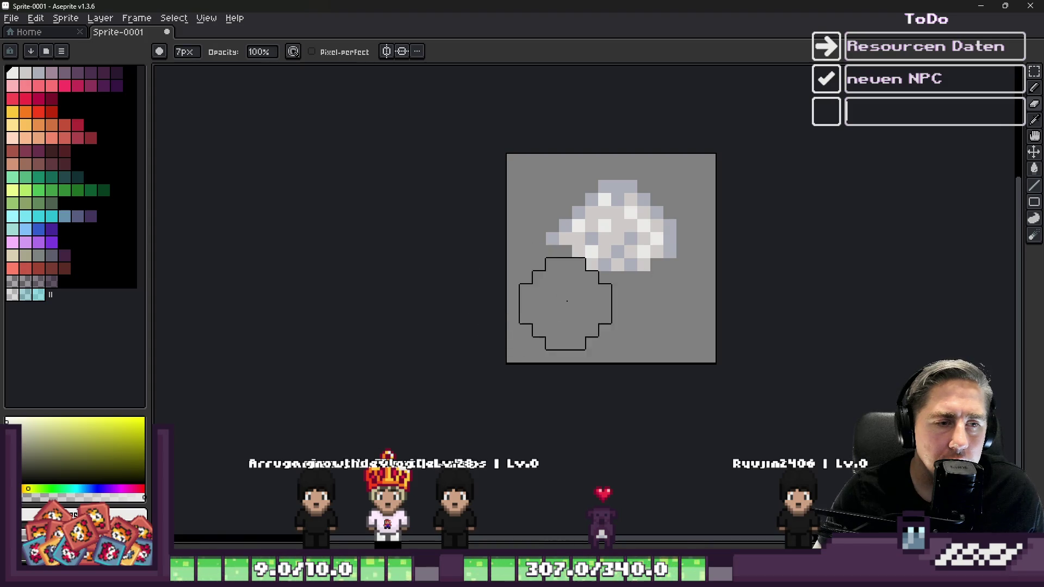
click(24, 268)
scroll(687, 271, up, 3)
key(v)
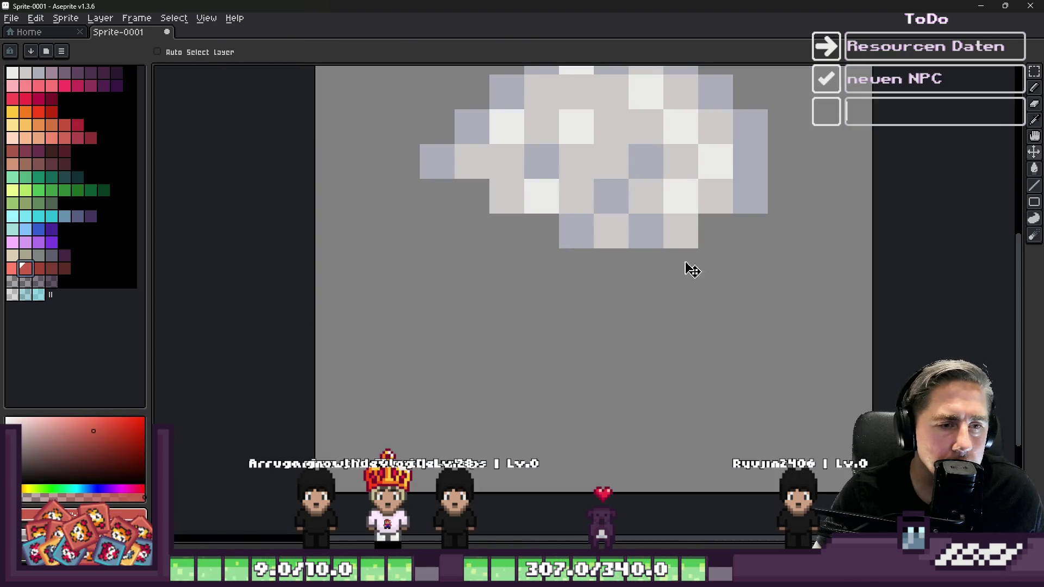
key(b)
click(700, 251)
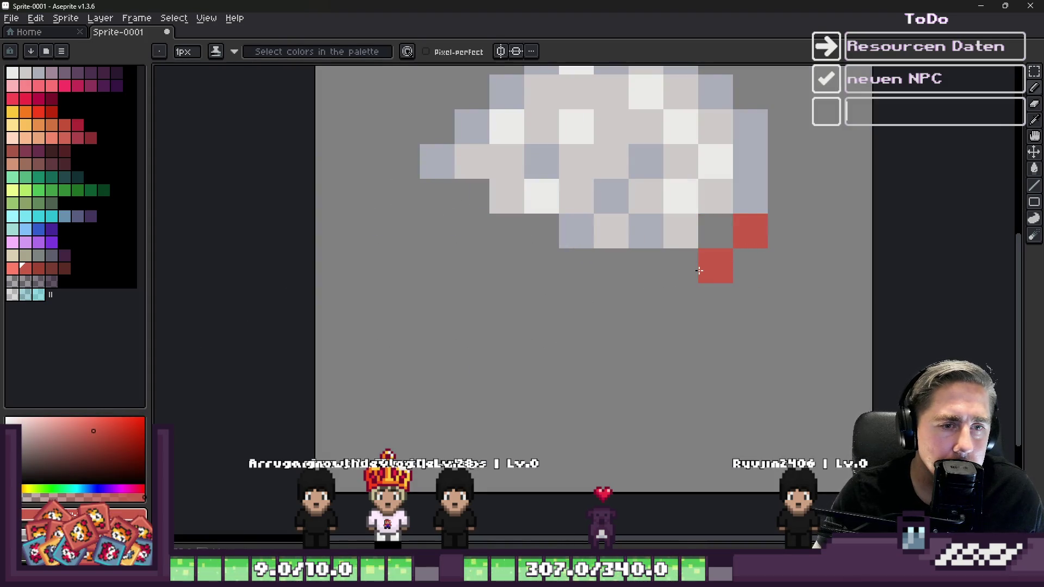
mouse_move(654, 289)
mouse_down()
mouse_move(497, 298)
mouse_move(435, 228)
mouse_up()
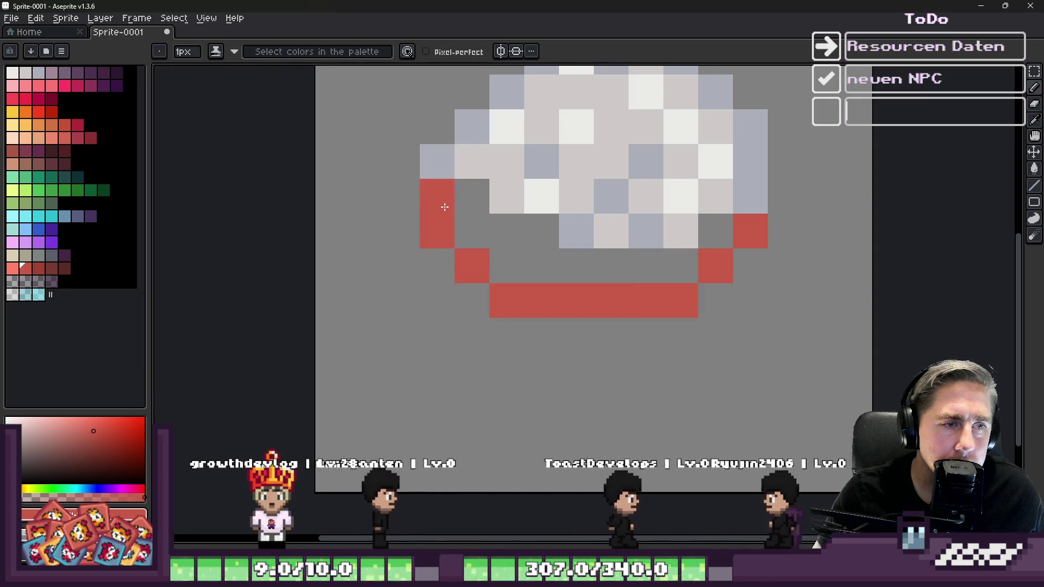
Step: Adjust the left corner, fill the gap under the rice light grey, and extend the red rim
alt+click(445, 168)
click(437, 196)
alt+click(487, 161)
mouse_move(472, 196)
mouse_down()
mouse_move(490, 228)
mouse_move(606, 263)
mouse_move(709, 229)
mouse_up()
scroll(573, 202, down, 6)
scroll(573, 203, up, 6)
alt+click(730, 227)
click(756, 210)
Step: Draw the bowl's left side down and inward, erasing the old bottom and reworking the corner
scroll(392, 231, down, 3)
mouse_move(391, 234)
mouse_down()
mouse_move(391, 307)
mouse_move(450, 325)
mouse_up()
scroll(462, 327, up, 3)
key(e)
mouse_move(543, 331)
mouse_down()
mouse_move(451, 349)
mouse_move(396, 326)
mouse_up()
key(b)
click(375, 290)
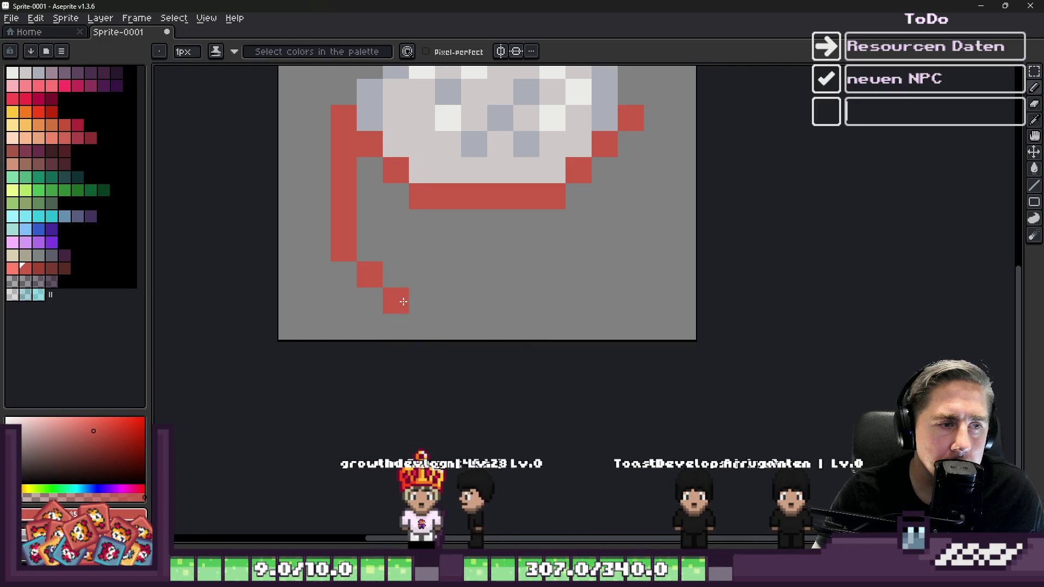
key(e)
drag(403, 297, 371, 272)
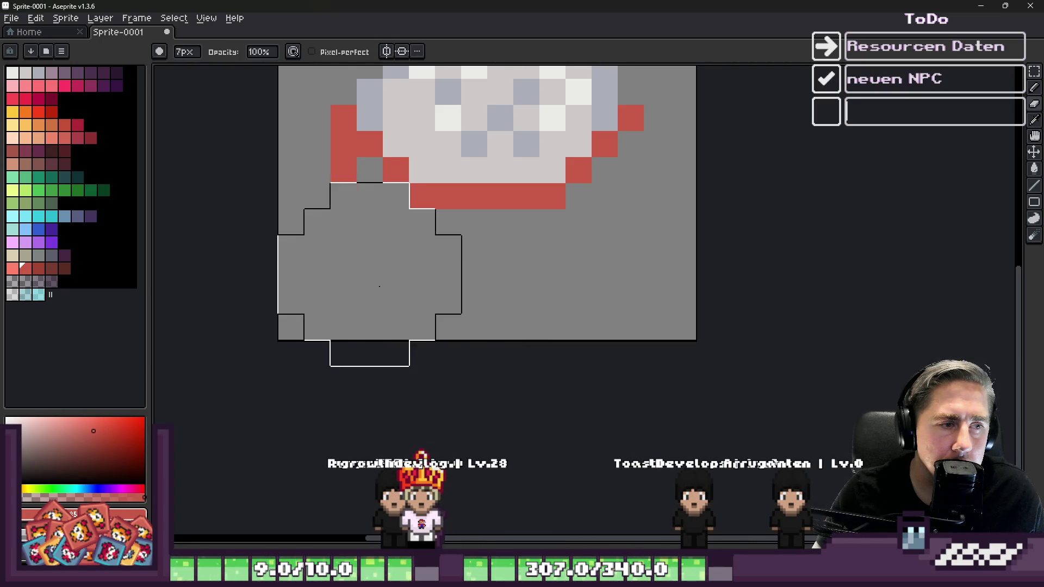
key(ctrl+z)
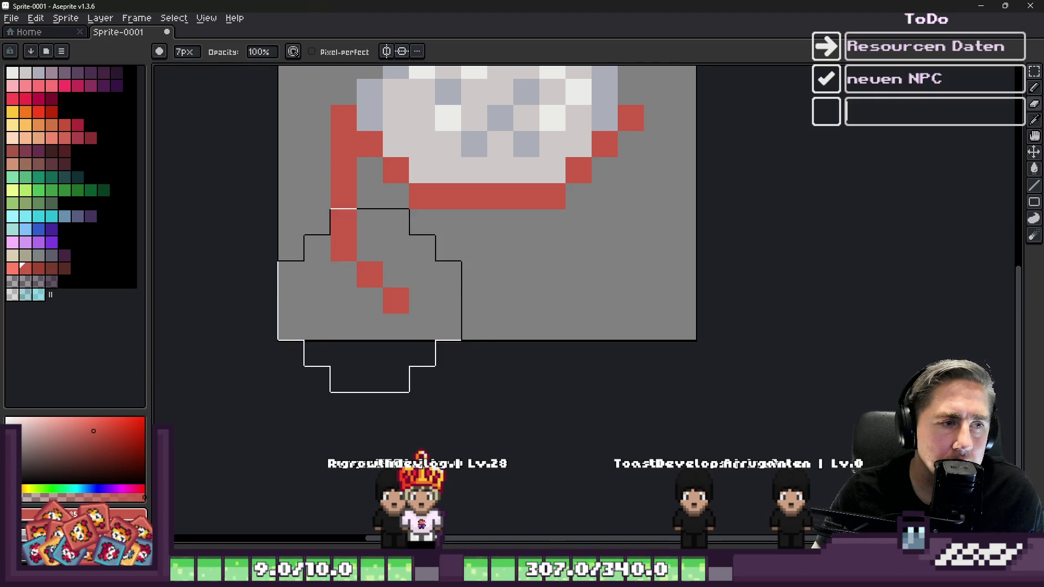
click(370, 326)
key(b)
click(366, 253)
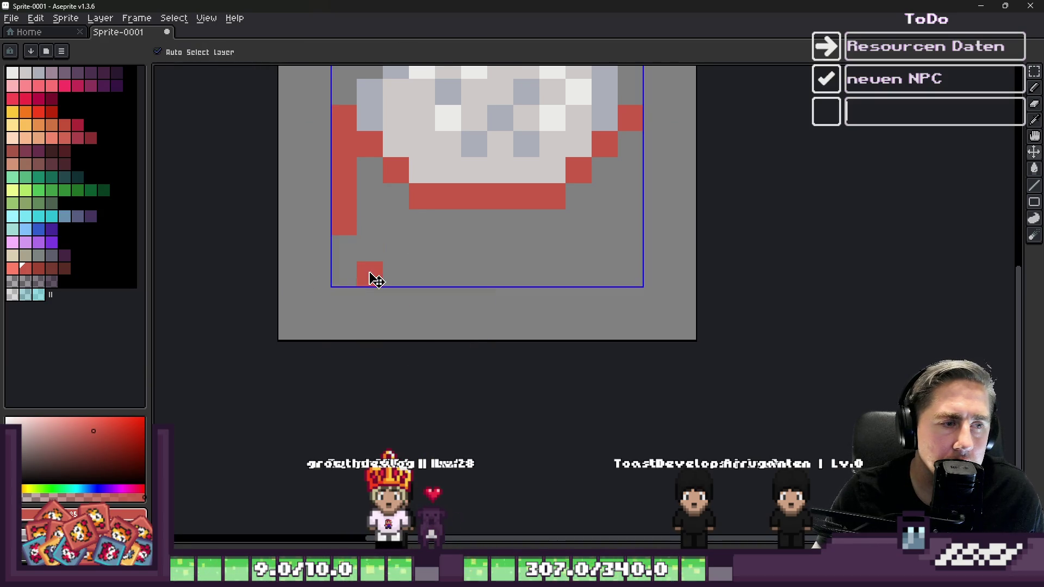
key(ctrl+z)
Step: Extend the bowl's bottom edge to the right and draw the right side wall
mouse_move(507, 297)
mouse_down()
mouse_move(552, 300)
mouse_move(588, 286)
mouse_move(596, 253)
mouse_up()
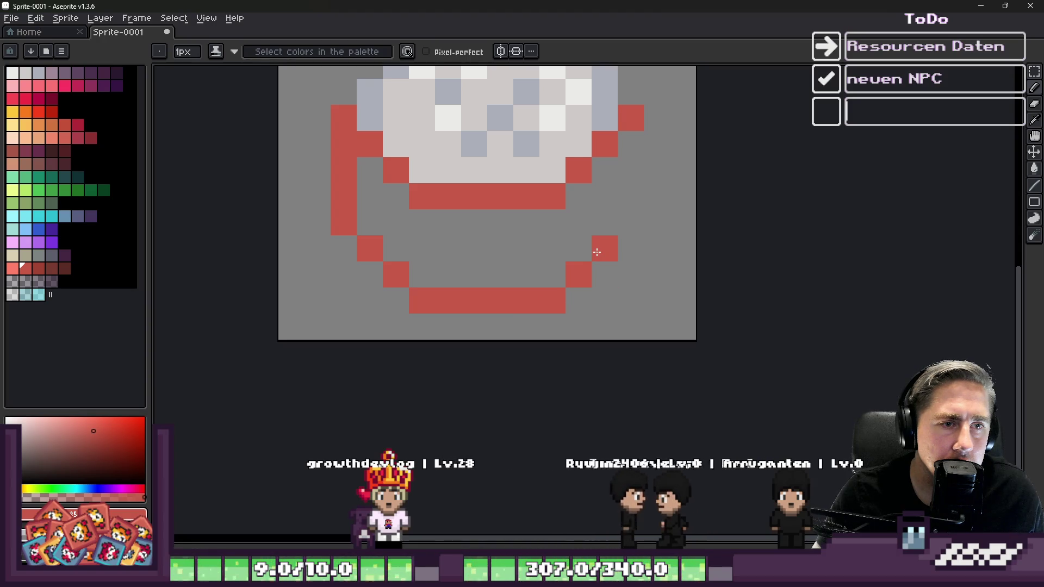
drag(623, 219, 630, 136)
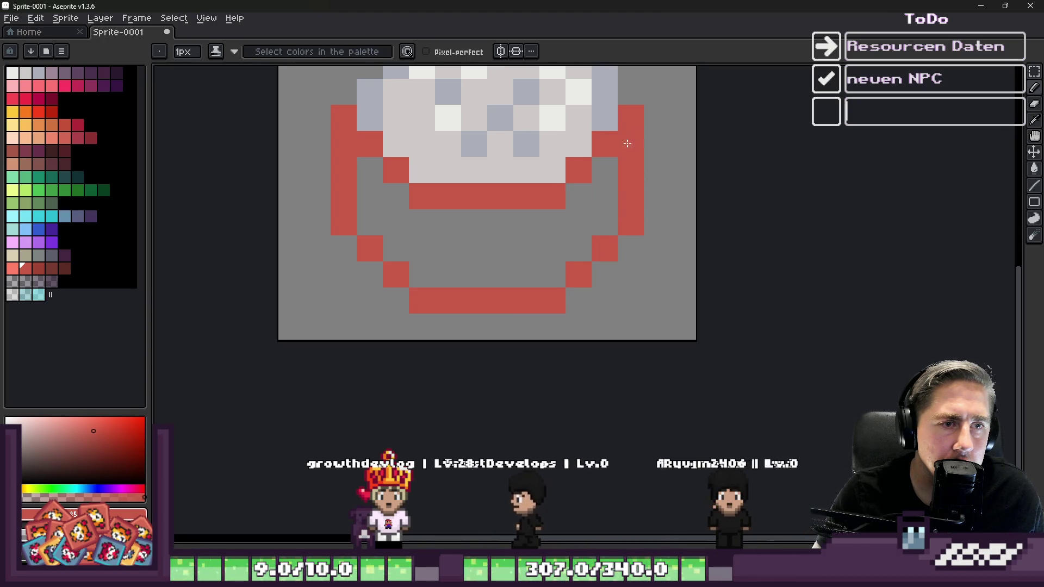
scroll(563, 226, down, 3)
scroll(519, 280, up, 3)
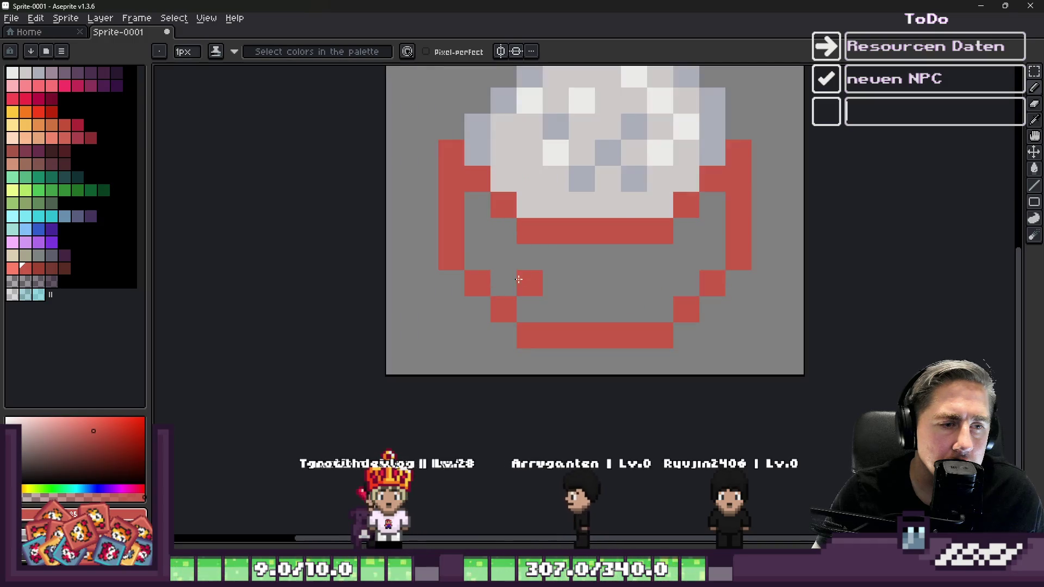
Step: Flood-fill the bowl interior with salmon
click(11, 271)
key(g)
click(576, 282)
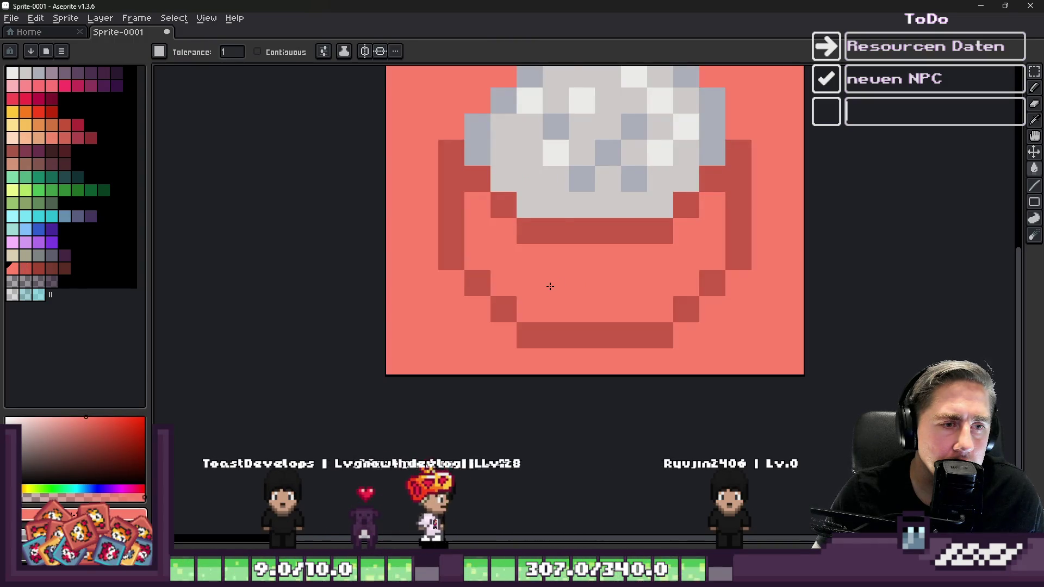
Step: Undo the misplaced fill and refill the inside of the bowl with salmon
key(ctrl+z)
scroll(577, 283, down, 1)
click(506, 272)
scroll(506, 272, down, 1)
Step: Recolour all the bowl's red outline pixels dark red
key(i)
scroll(542, 239, up, 2)
click(478, 299)
key(b)
click(505, 291)
key(g)
key(ctrl+z)
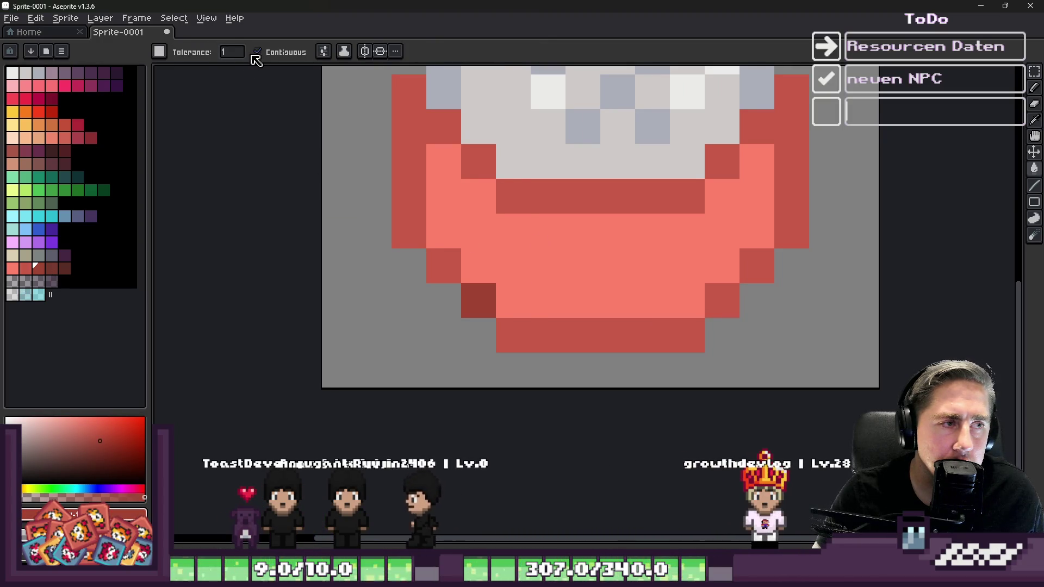
click(512, 189)
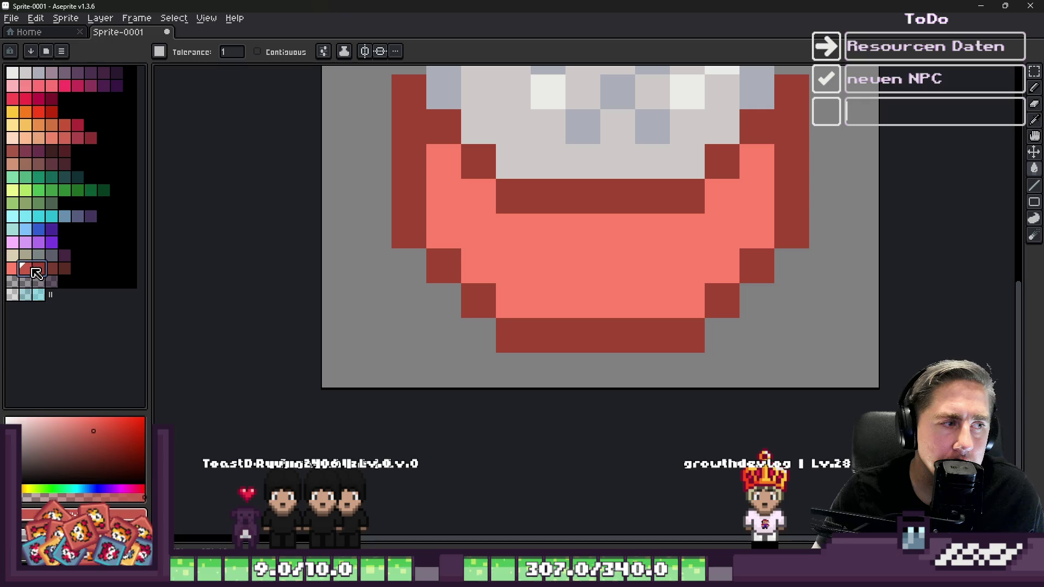
Step: Draw two medium-red shading strokes across the bowl body
key(b)
mouse_move(449, 226)
mouse_down()
mouse_move(447, 163)
mouse_move(536, 279)
mouse_move(673, 308)
mouse_up()
mouse_move(507, 267)
mouse_down()
mouse_move(459, 231)
mouse_move(576, 247)
mouse_move(601, 275)
mouse_move(629, 284)
mouse_up()
scroll(607, 289, down, 10)
scroll(625, 261, up, 8)
scroll(653, 227, down, 6)
scroll(652, 227, down, 1)
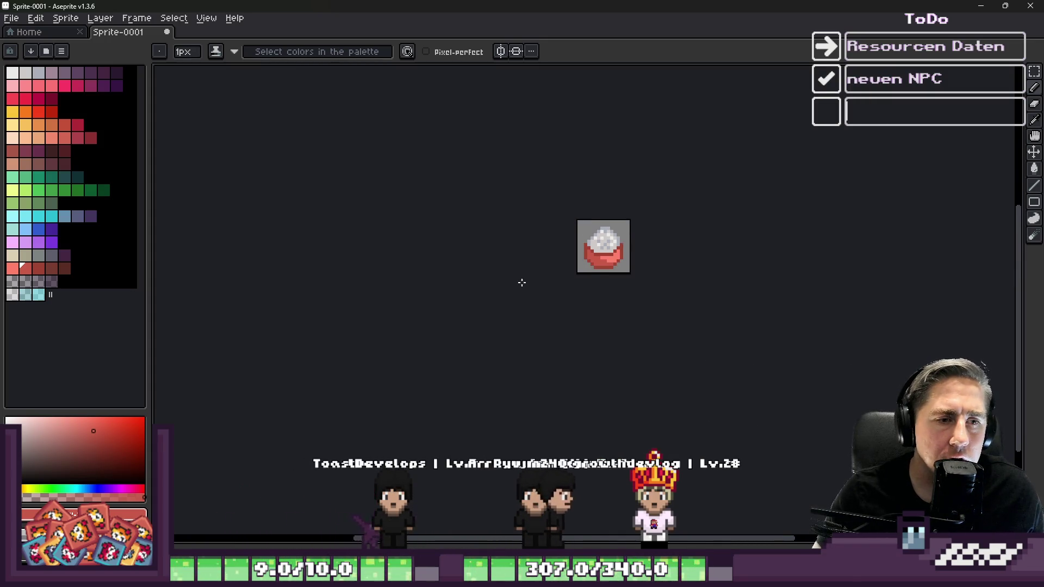
scroll(524, 279, up, 6)
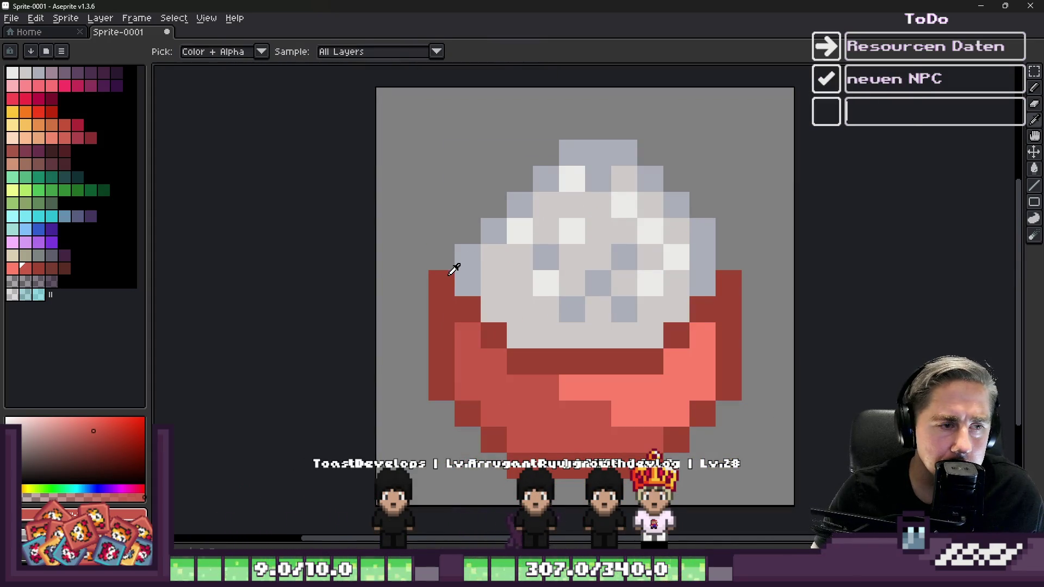
Step: Add a dark red pixel at the rim's left corner
alt+click(441, 280)
click(442, 264)
scroll(733, 254, down, 5)
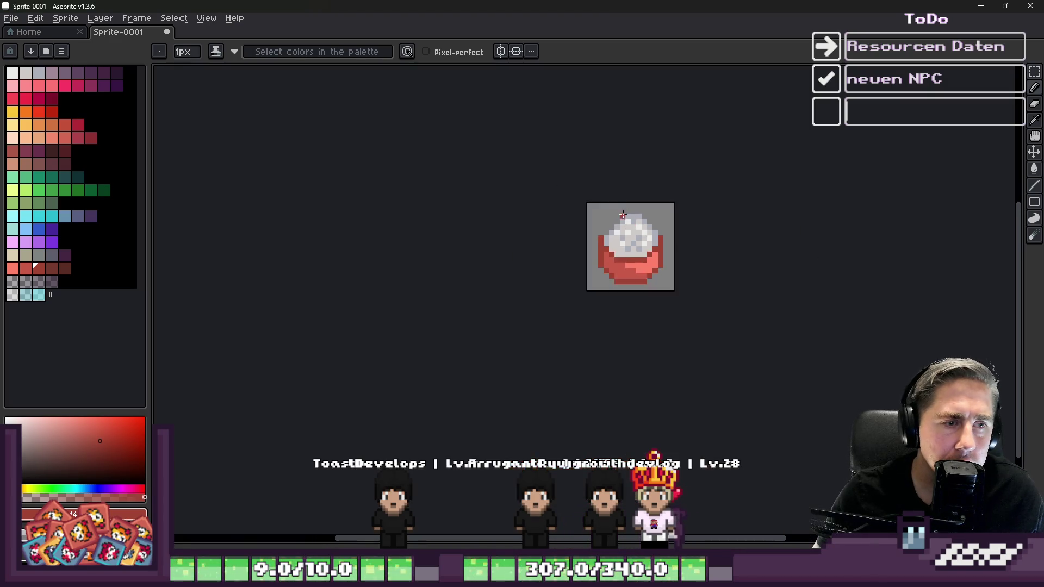
scroll(577, 248, up, 3)
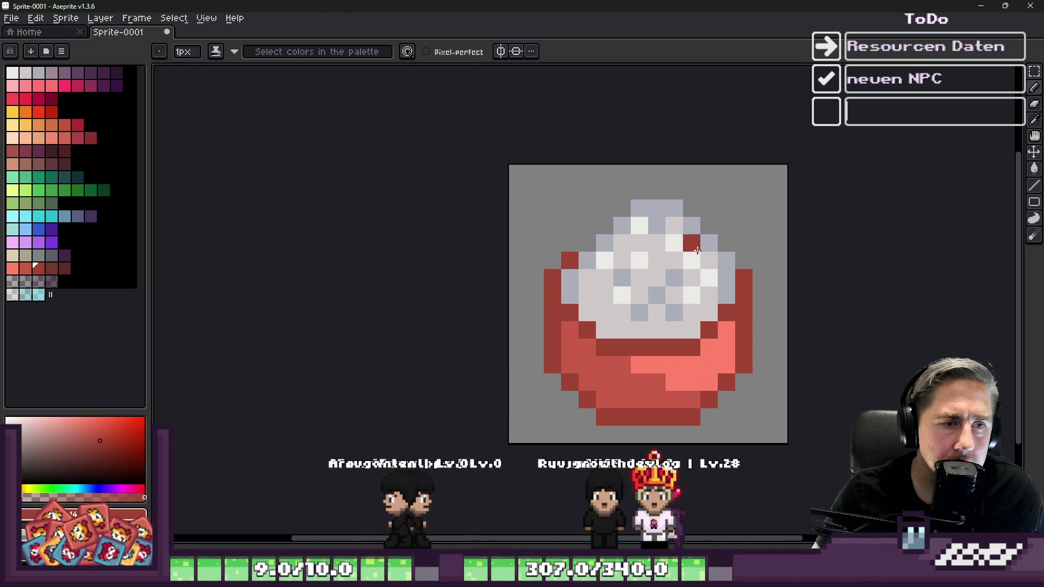
scroll(668, 214, down, 4)
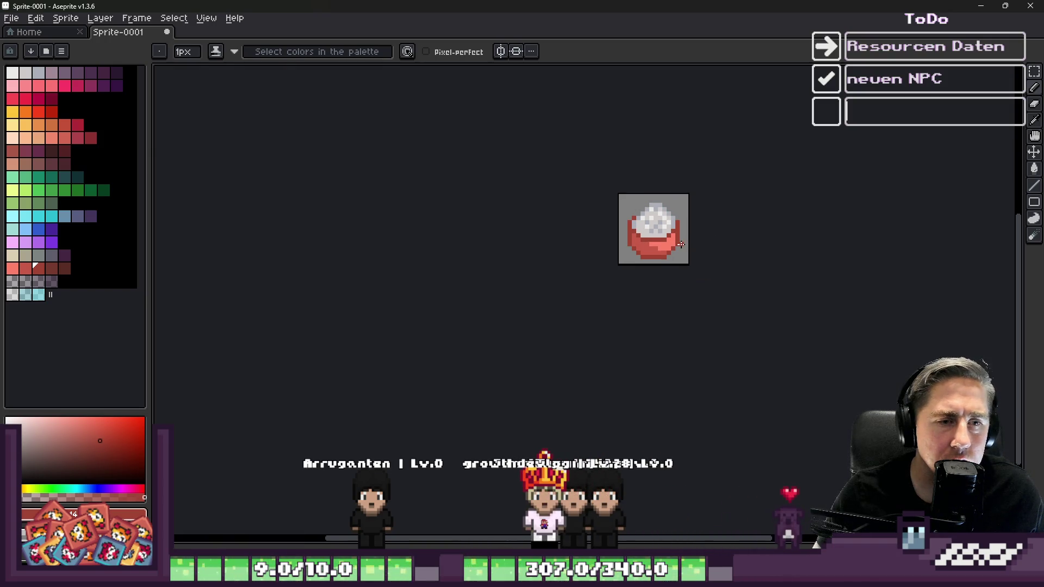
scroll(548, 323, up, 4)
scroll(547, 323, up, 3)
Step: Paint light-pink highlight pixels and a medium-red pixel on the bowl, then sample the lighter salmon
key(i)
click(602, 247)
key(b)
mouse_move(521, 304)
mouse_down()
mouse_move(513, 296)
mouse_move(466, 349)
mouse_move(402, 249)
mouse_move(458, 250)
mouse_up()
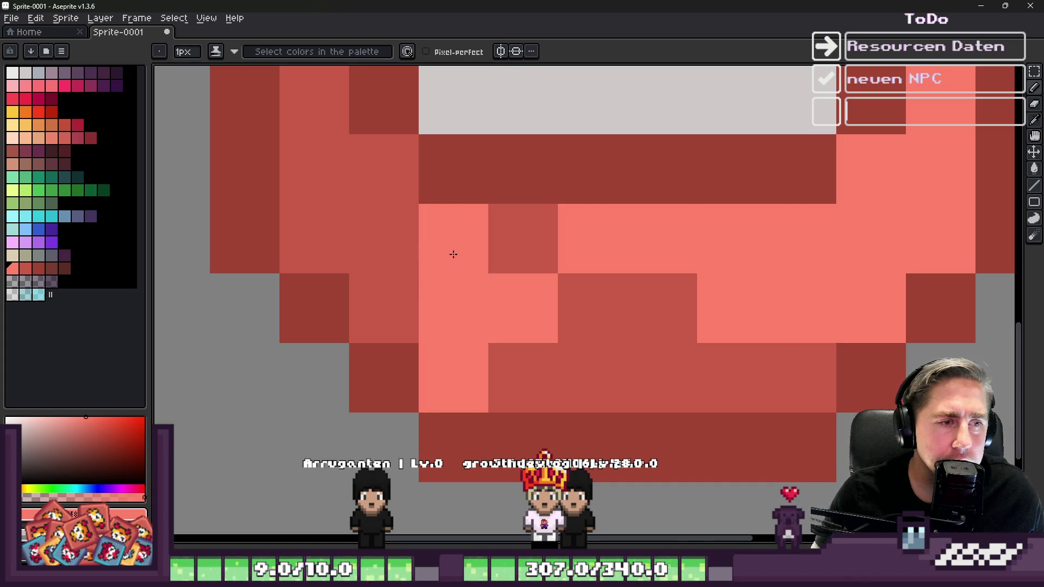
scroll(419, 226, down, 10)
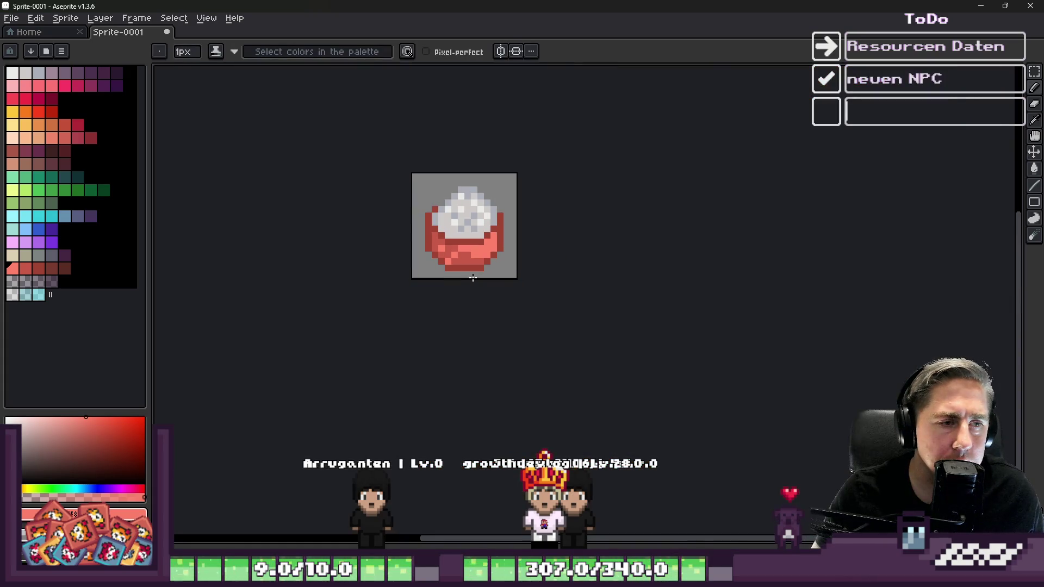
scroll(473, 278, up, 3)
alt+click(478, 238)
click(505, 214)
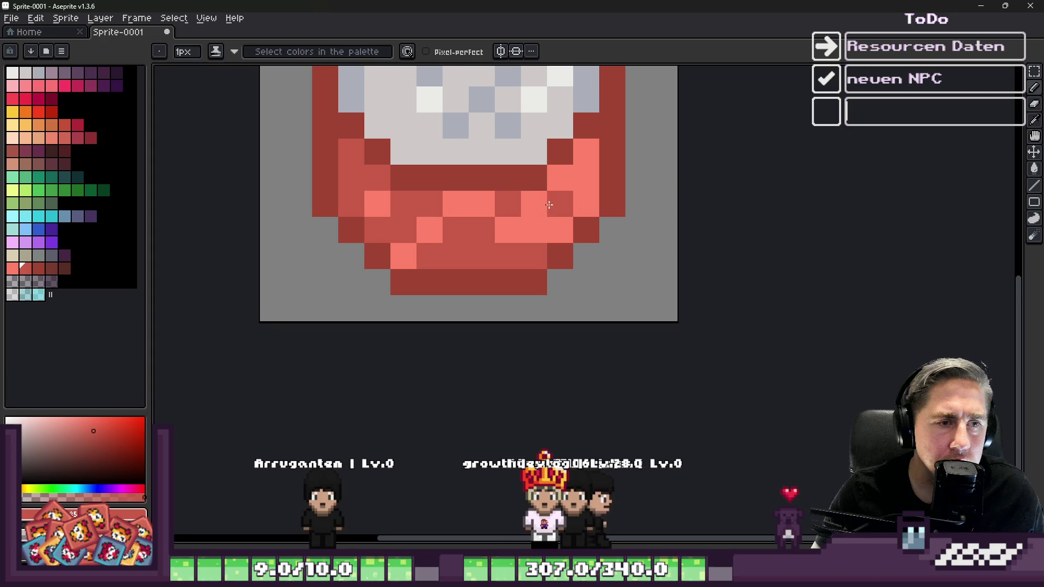
scroll(560, 220, down, 8)
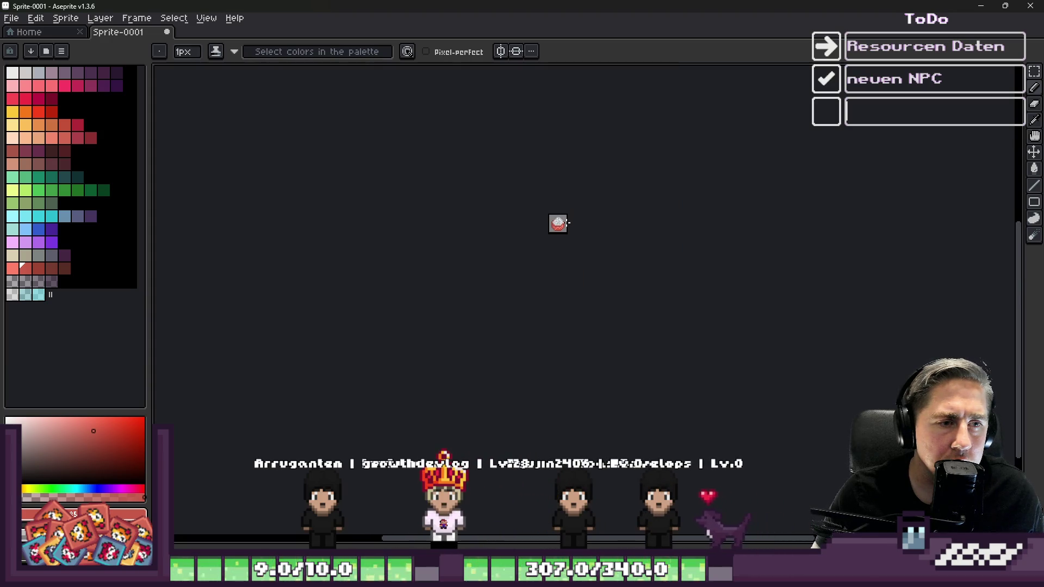
scroll(560, 220, up, 8)
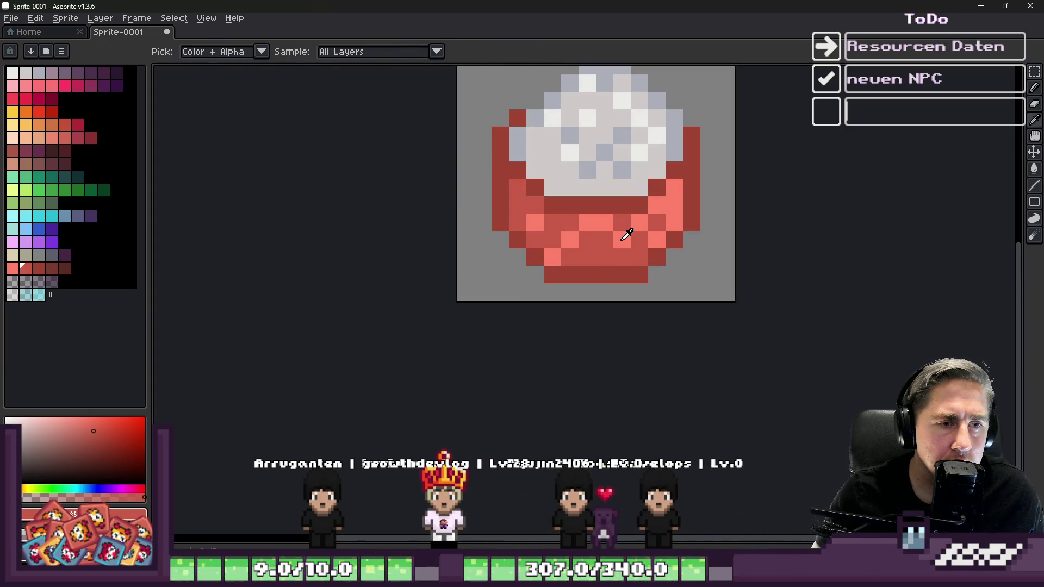
alt+click(623, 239)
scroll(484, 219, down, 5)
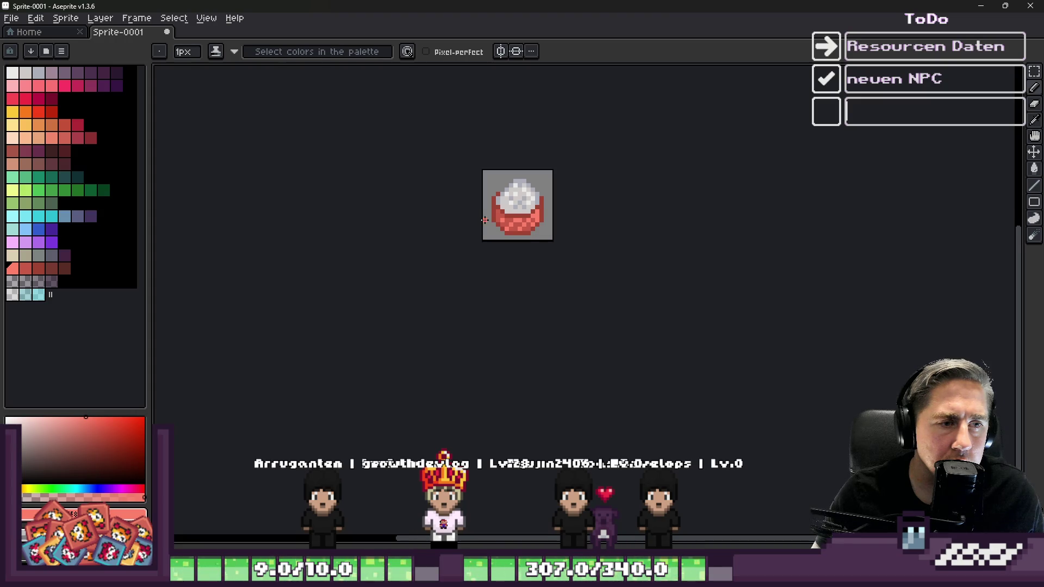
scroll(511, 204, up, 5)
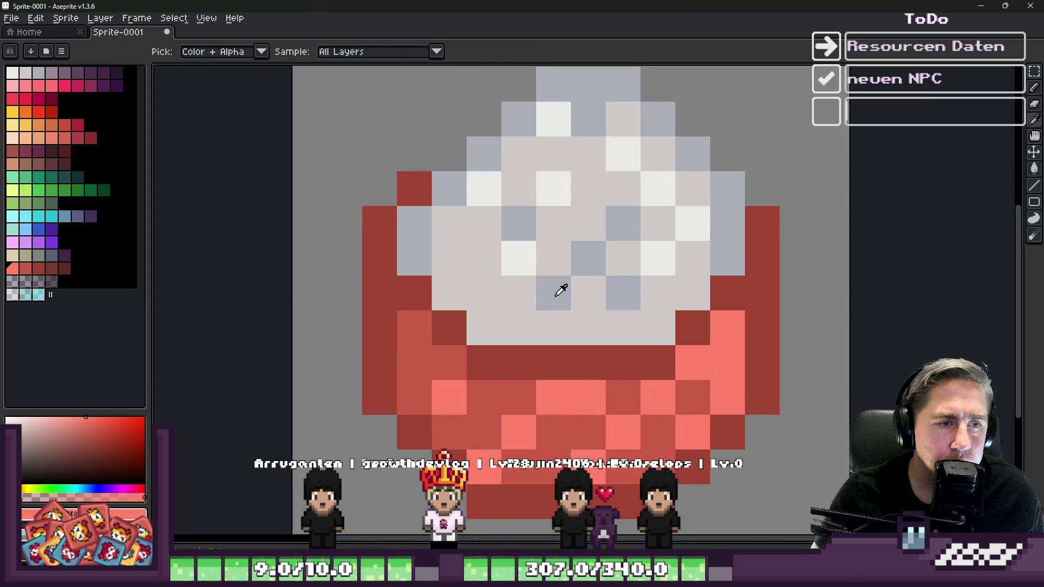
alt+click(555, 284)
click(502, 316)
click(652, 326)
click(582, 327)
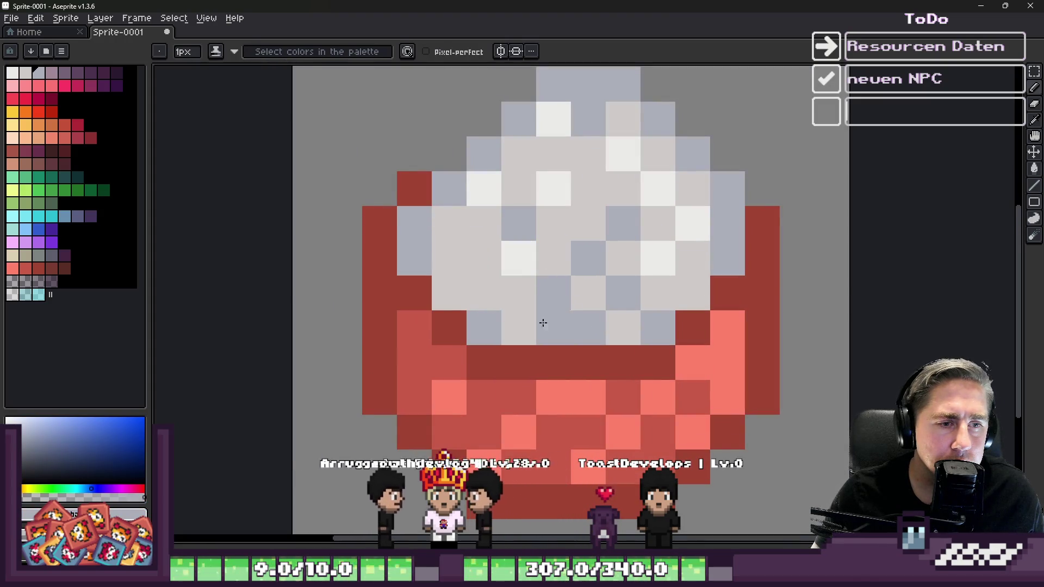
click(472, 295)
alt+click(510, 263)
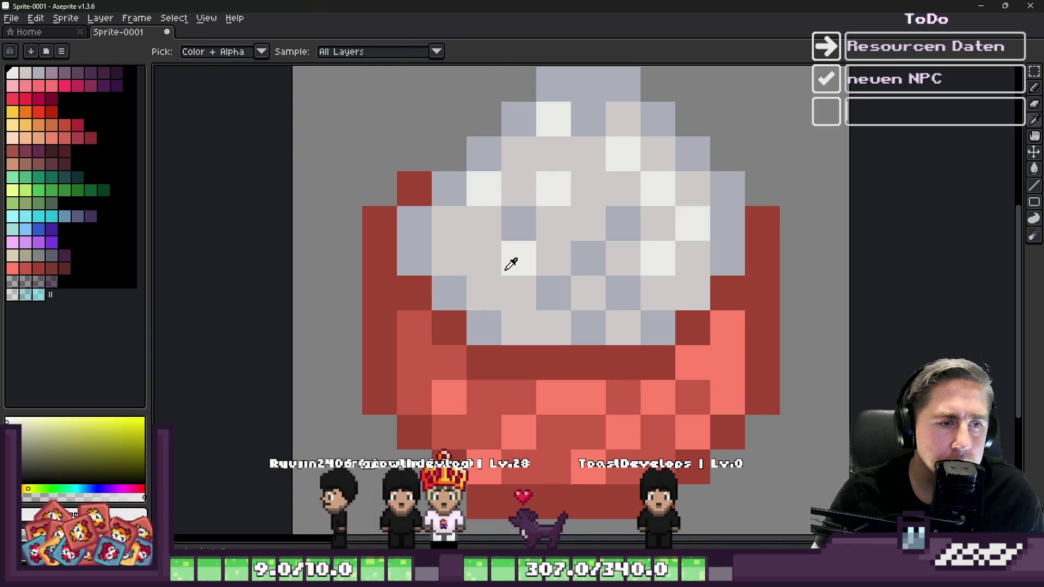
click(519, 316)
click(688, 285)
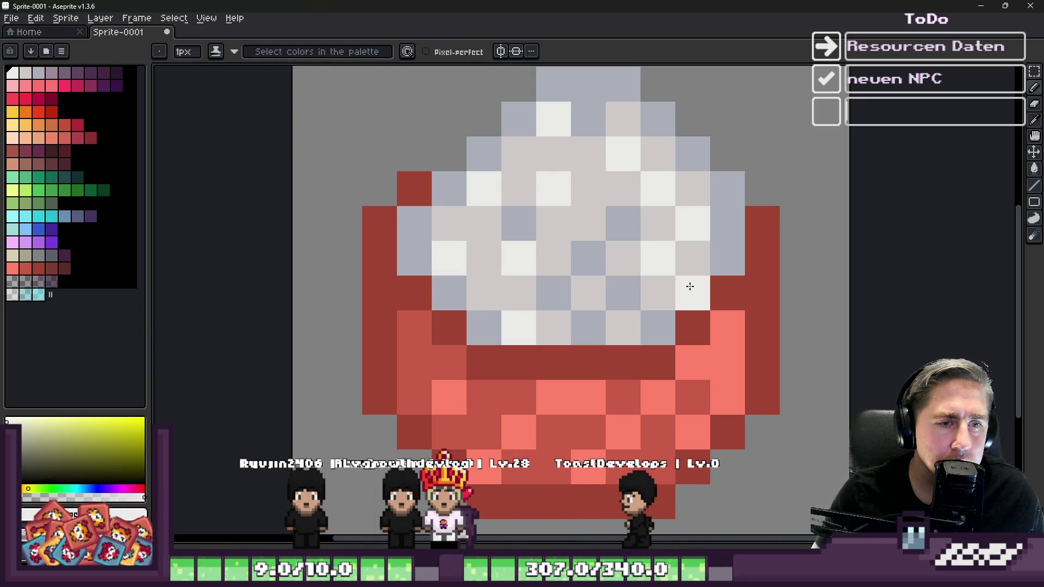
scroll(538, 226, down, 7)
scroll(531, 220, up, 6)
scroll(531, 221, up, 2)
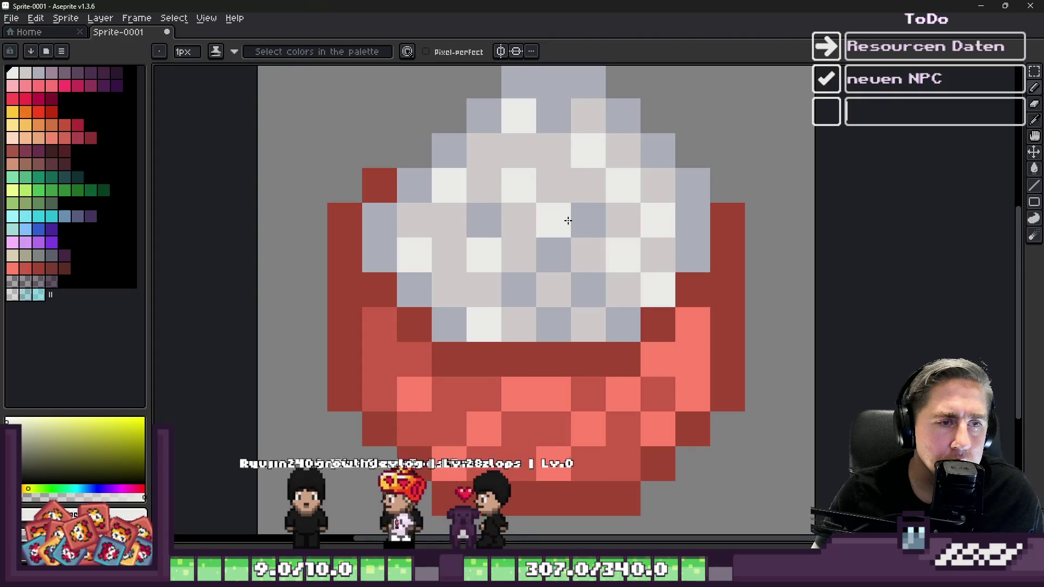
alt+click(589, 210)
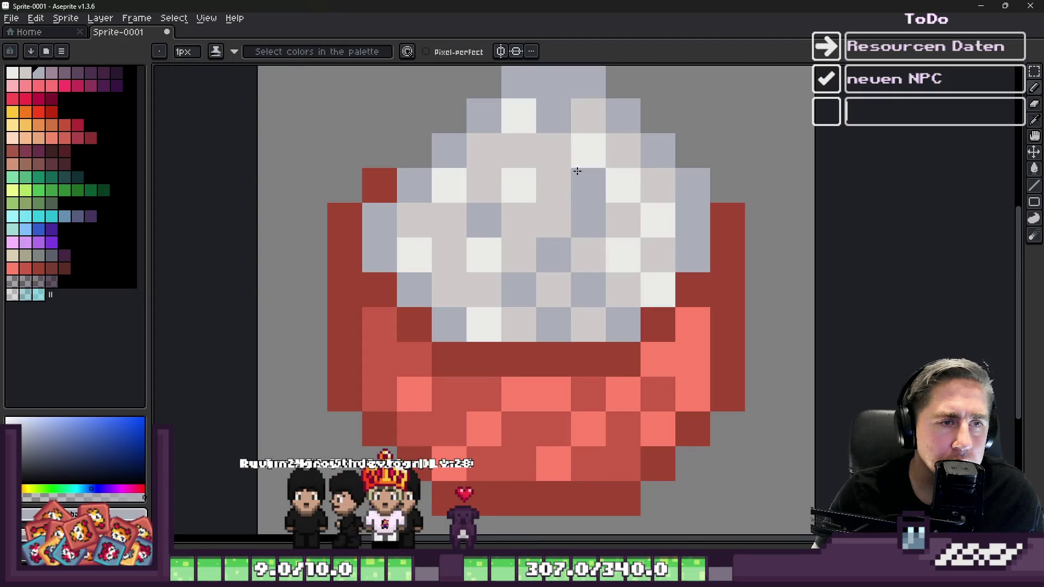
key(ctrl+z)
click(552, 201)
scroll(581, 202, down, 3)
scroll(546, 177, up, 3)
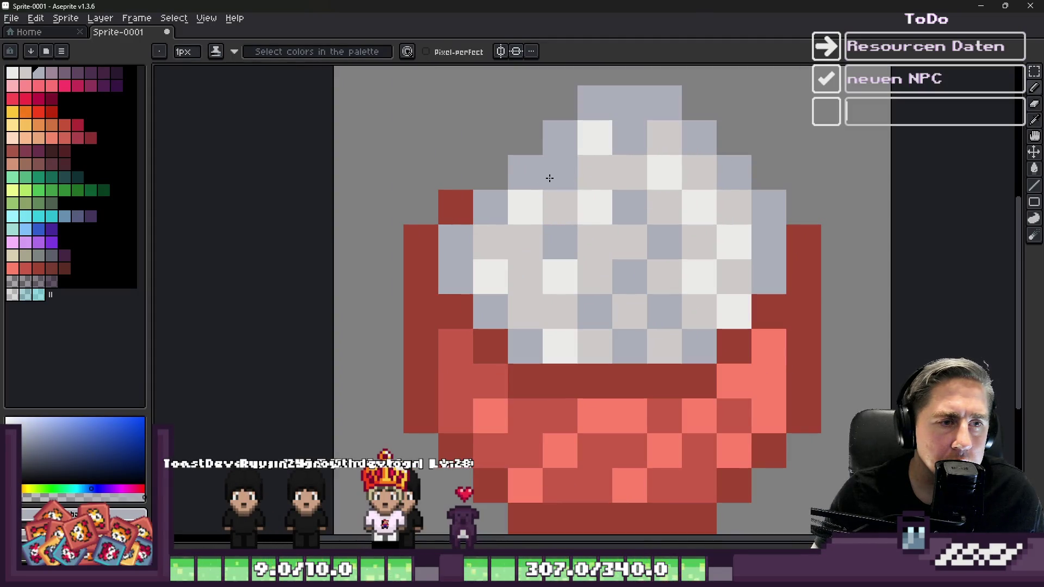
alt+click(574, 194)
scroll(571, 212, down, 6)
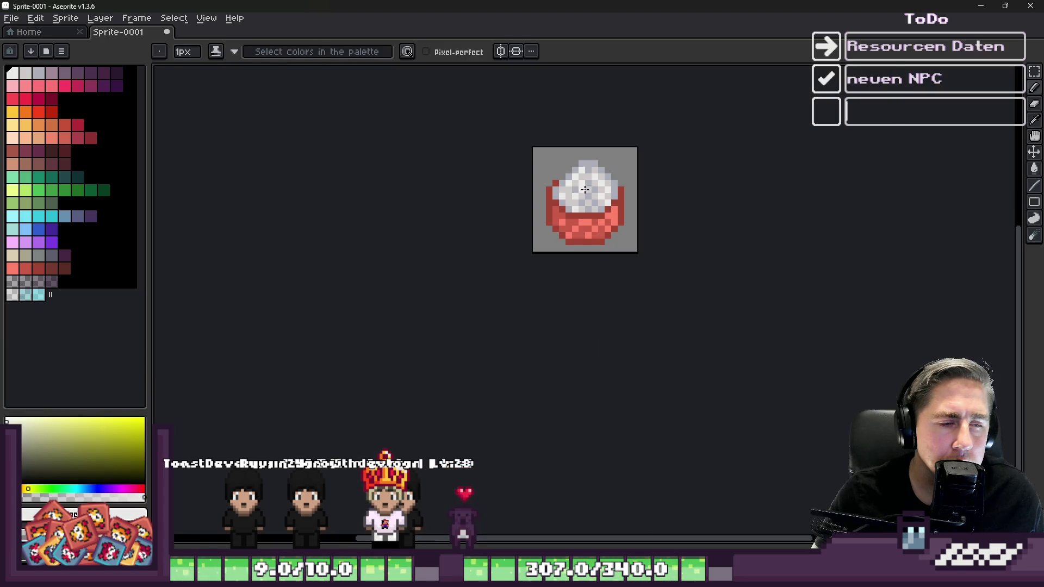
scroll(575, 223, down, 1)
scroll(544, 209, up, 7)
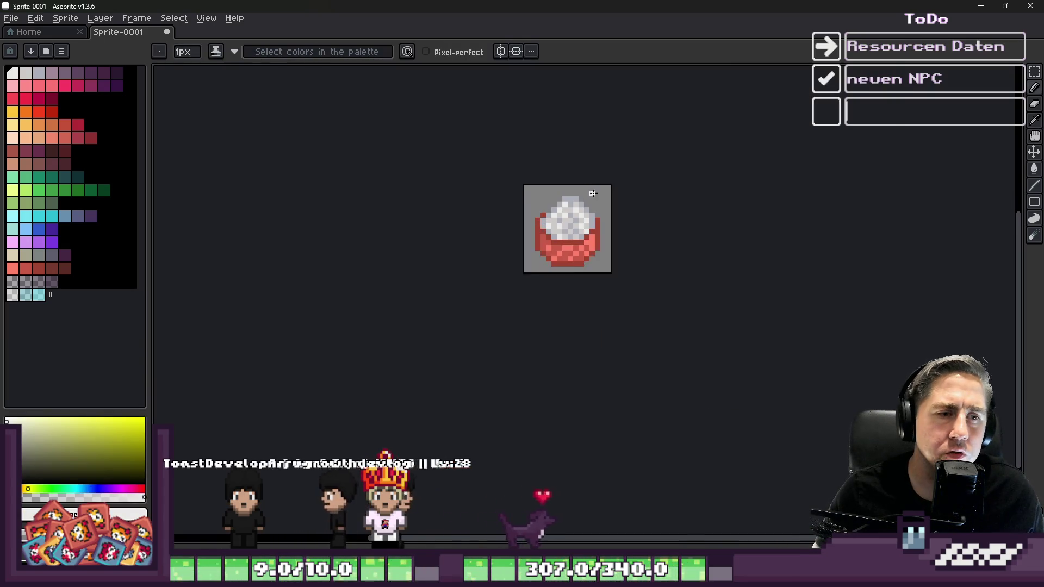
key(m)
Step: Move the marquee-selected rice and upper bowl up one pixel, then deselect
mouse_move(445, 162)
mouse_down()
mouse_move(682, 335)
mouse_move(673, 336)
mouse_up()
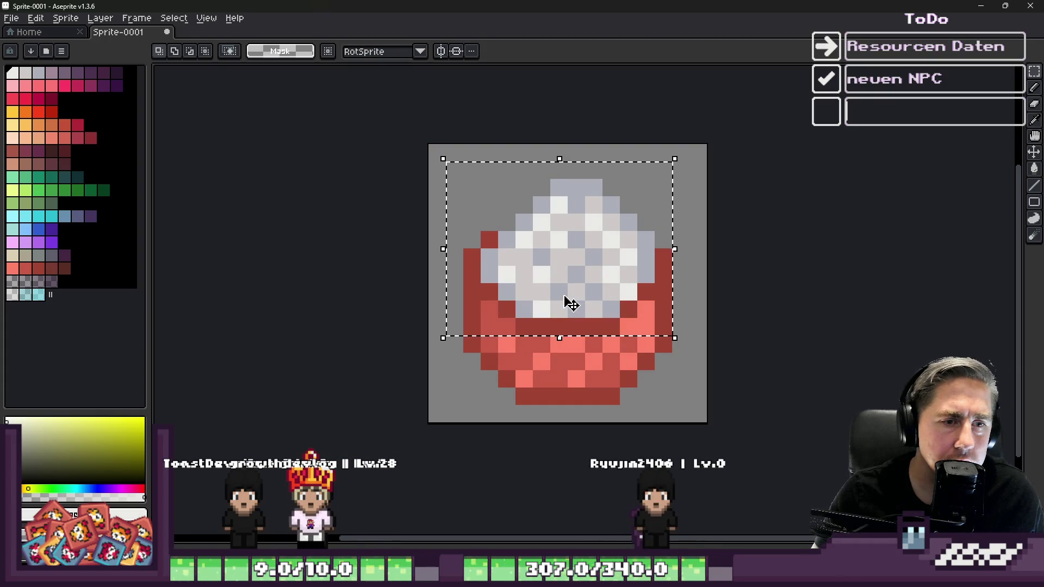
drag(565, 301, 560, 282)
key(ctrl+d)
Step: Fill the gap row's left and right edge pixels dark red, plus one salmon pixel
key(b)
scroll(486, 292, up, 1)
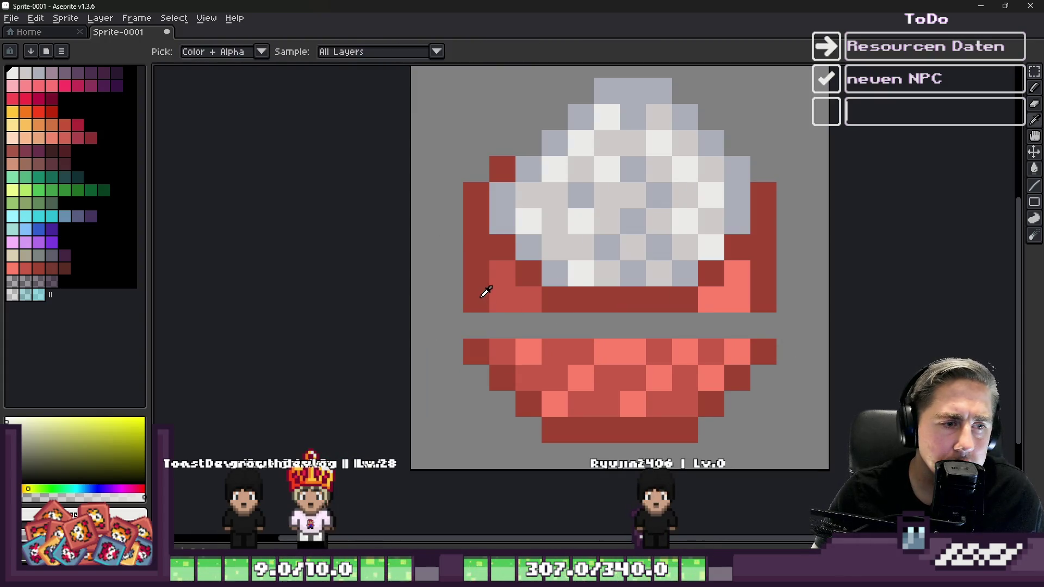
alt+click(481, 297)
click(476, 325)
click(706, 340)
alt+click(738, 294)
click(735, 325)
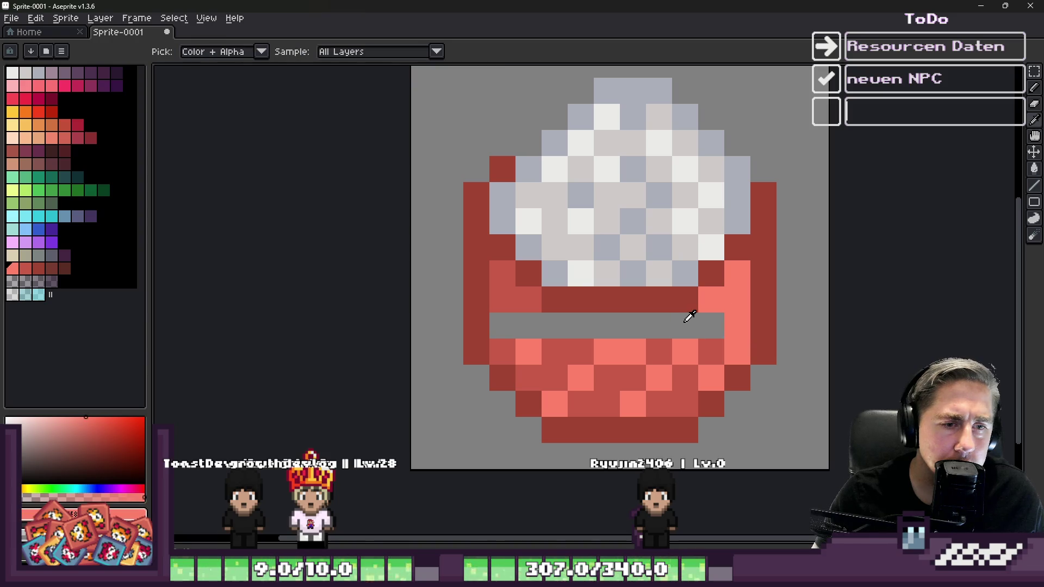
Step: Paint medium red across the rest of the new row with a salmon highlight
alt+click(660, 340)
drag(711, 326, 495, 326)
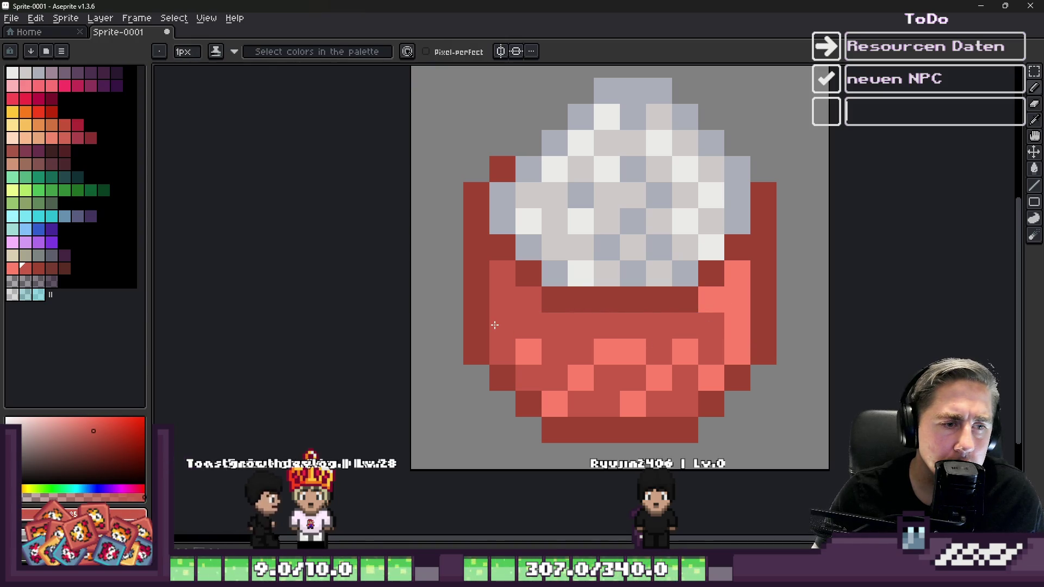
alt+click(527, 348)
click(573, 322)
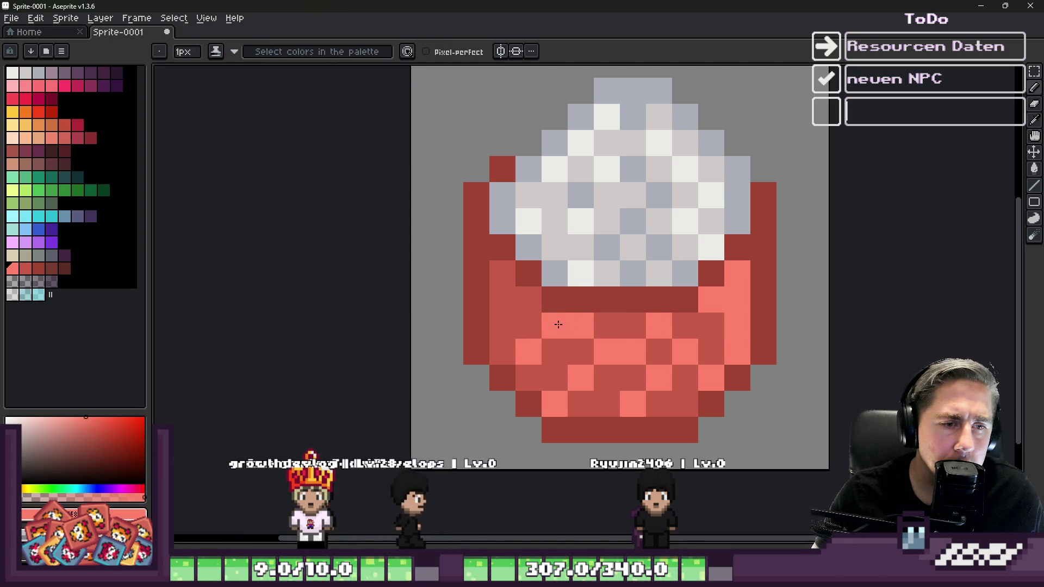
scroll(529, 295, down, 10)
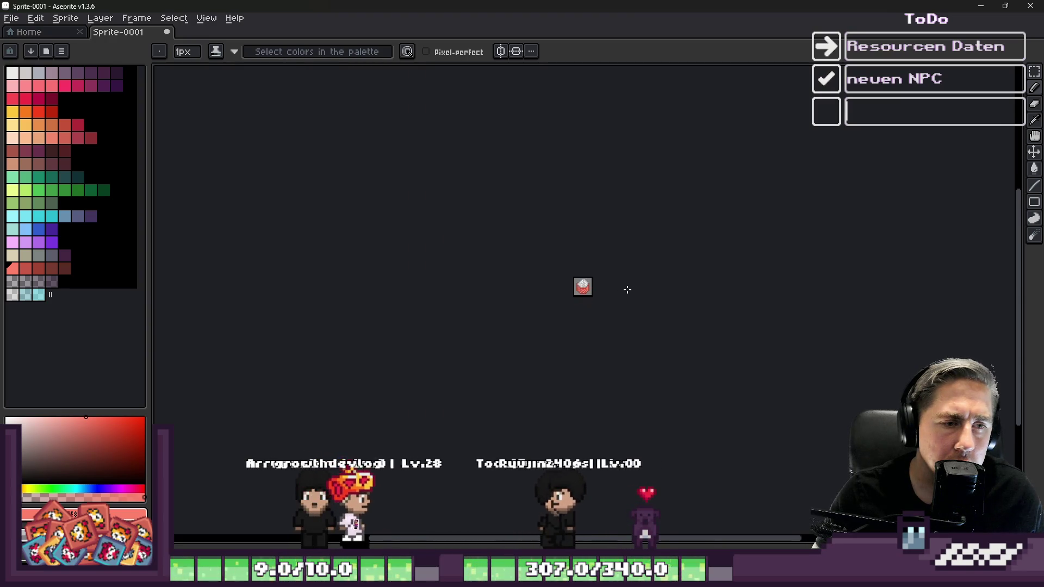
scroll(576, 280, up, 4)
scroll(576, 280, up, 8)
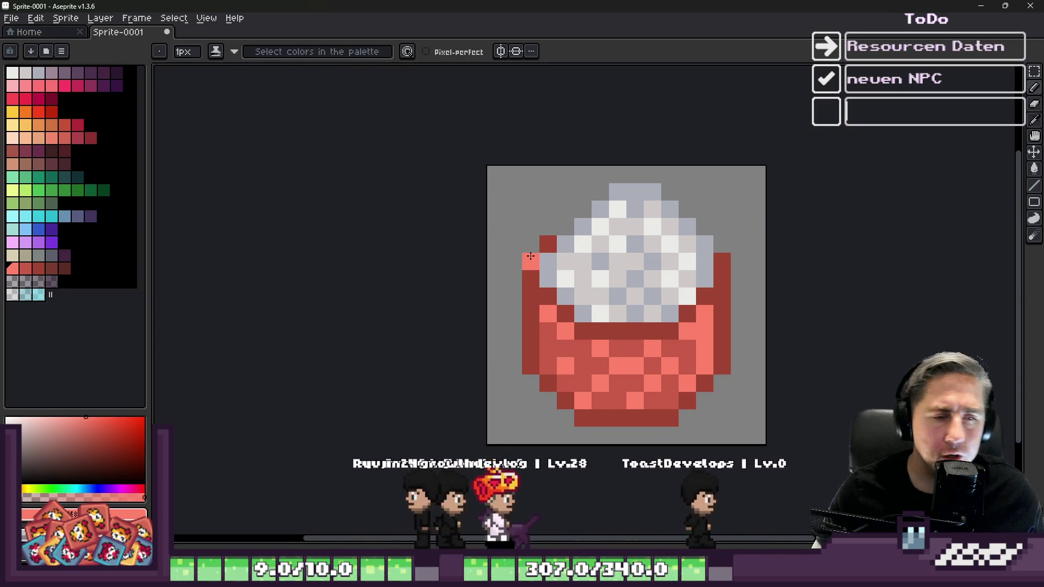
Step: Shift the right half of bowl and rice one pixel right and the left half one pixel left
key(m)
mouse_move(634, 157)
mouse_down()
mouse_move(757, 380)
mouse_move(765, 443)
mouse_up()
drag(676, 396, 693, 396)
key(ctrl+d)
drag(486, 165, 626, 445)
drag(572, 350, 555, 349)
key(ctrl+d)
Step: Fill the rice's centre gap with light rice-coloured pixels
key(i)
scroll(611, 239, up, 3)
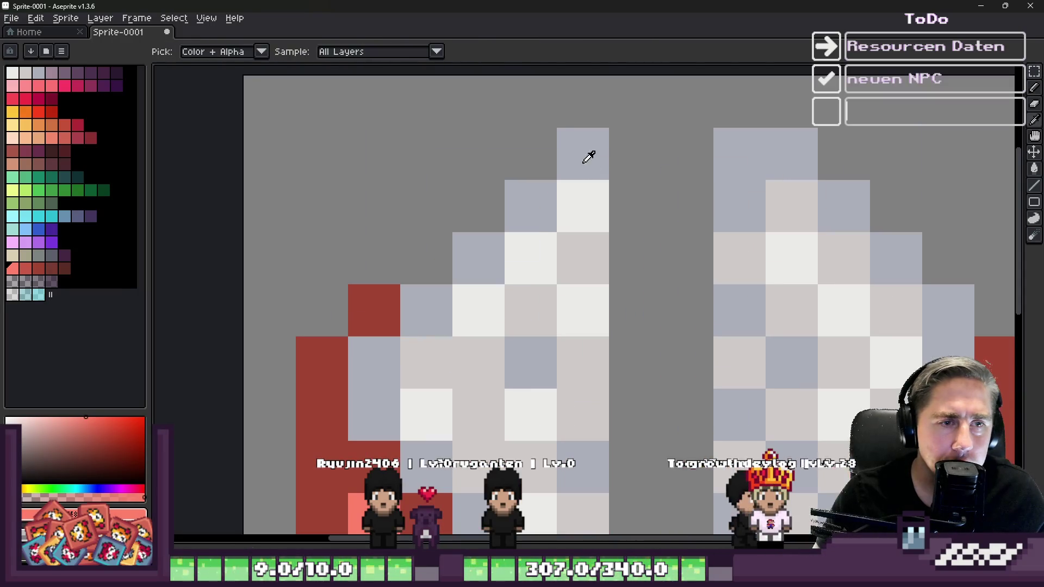
key(b)
scroll(711, 158, down, 3)
scroll(611, 205, up, 3)
alt+click(578, 133)
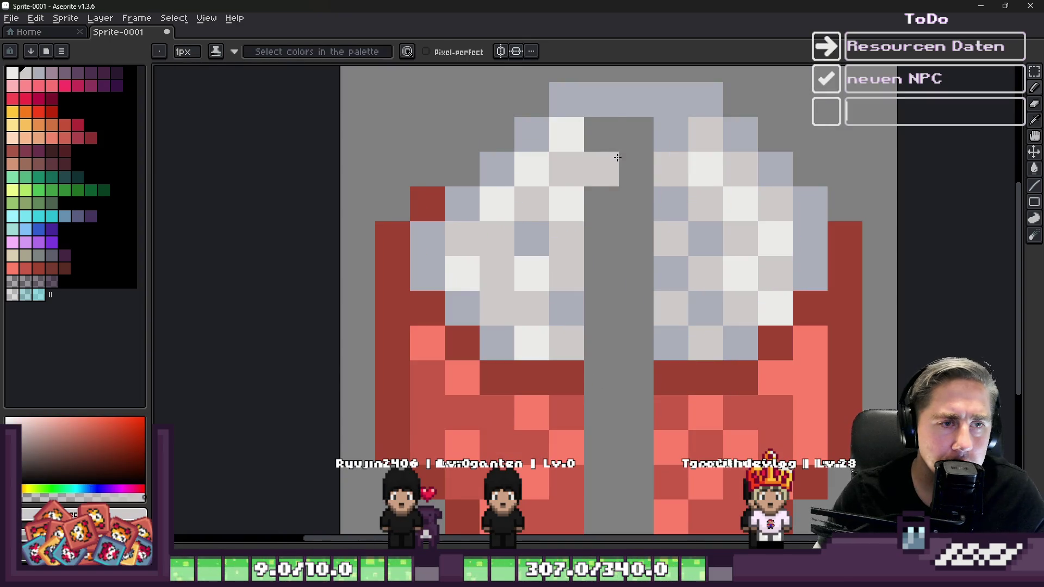
click(601, 134)
click(636, 239)
click(601, 308)
click(636, 343)
Step: Fill the bowl's centre gap with medium red and add a light pink highlight
key(alt)
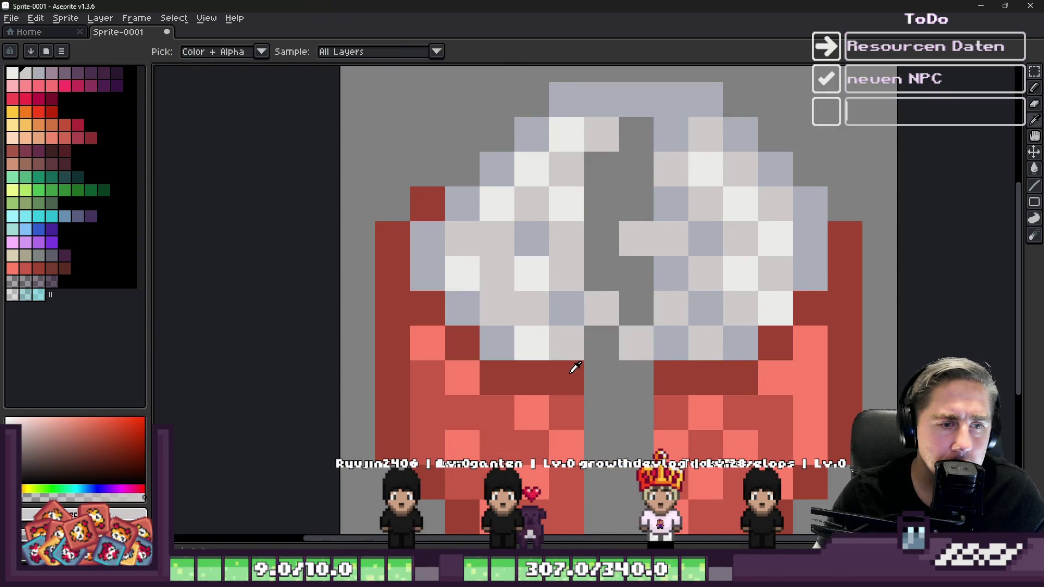
scroll(636, 378, down, 3)
scroll(598, 414, up, 3)
alt+click(574, 448)
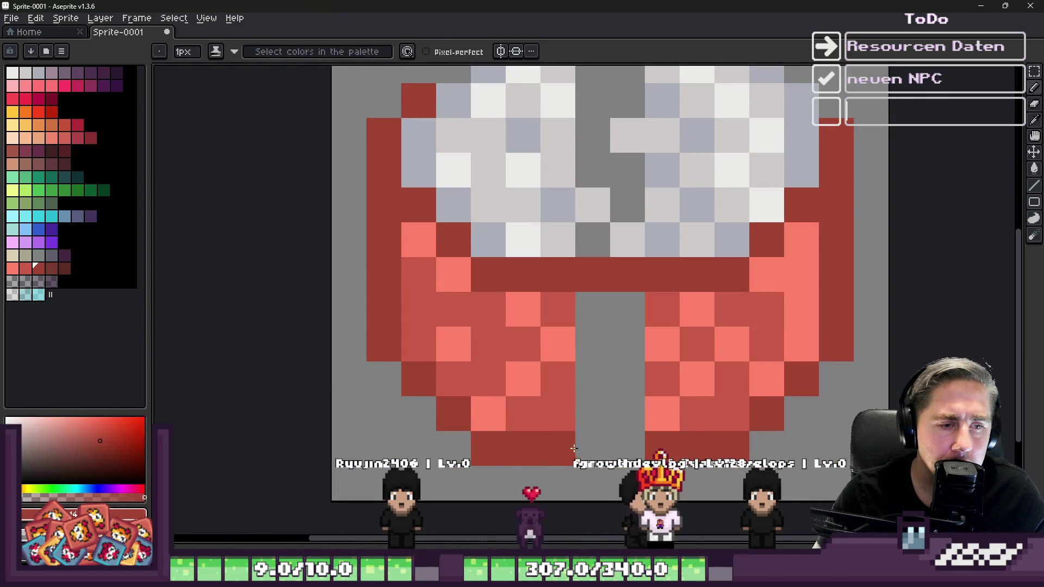
alt+click(571, 419)
mouse_move(592, 413)
mouse_down()
mouse_move(594, 373)
mouse_move(624, 384)
mouse_move(627, 416)
mouse_up()
alt+click(664, 341)
click(621, 385)
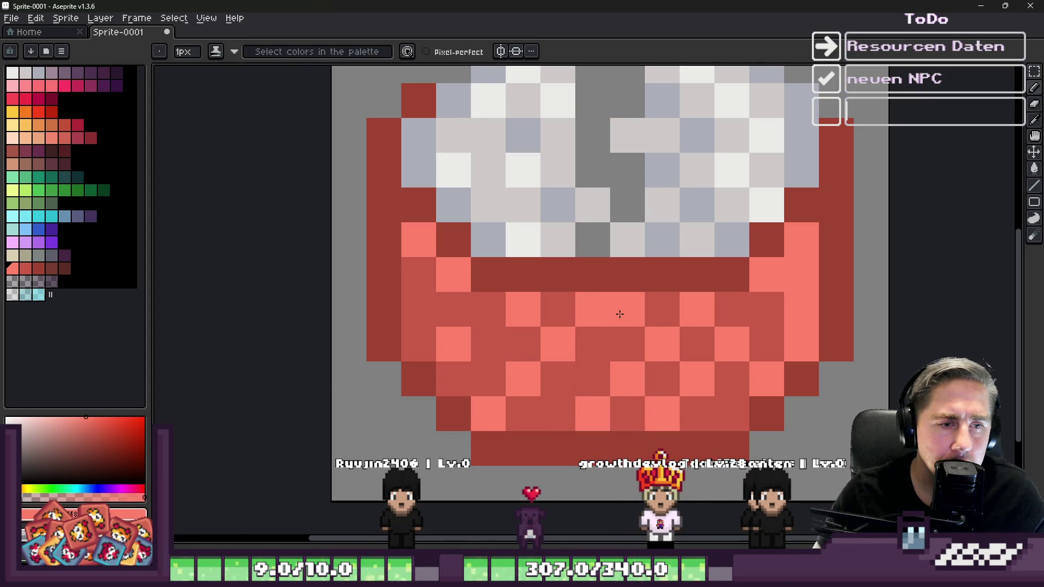
Step: Paint white and blue-grey grains over dark pixels in the rice gap
scroll(600, 265, down, 5)
scroll(594, 256, up, 5)
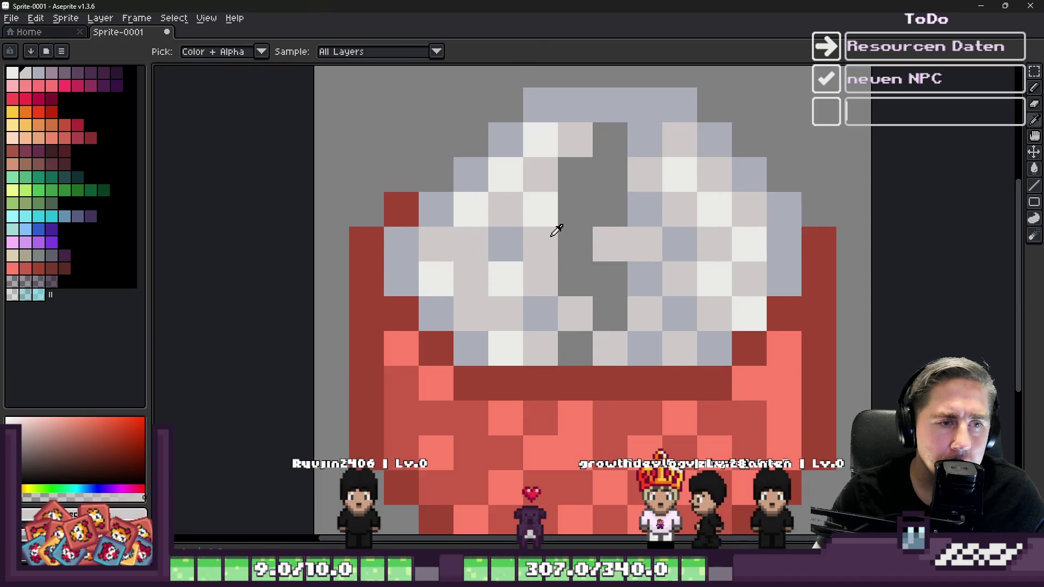
alt+click(557, 230)
click(573, 205)
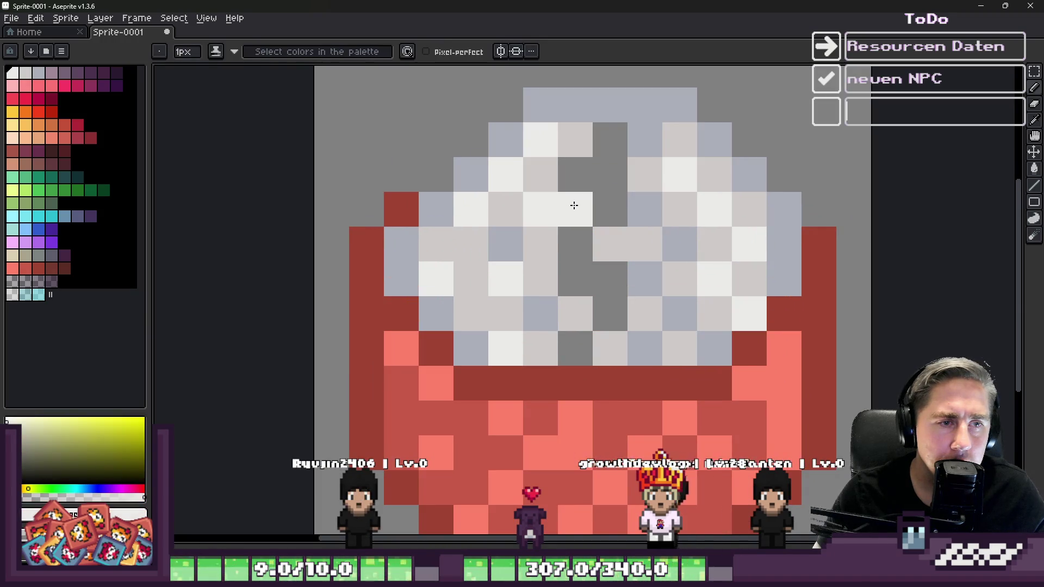
click(568, 275)
click(608, 314)
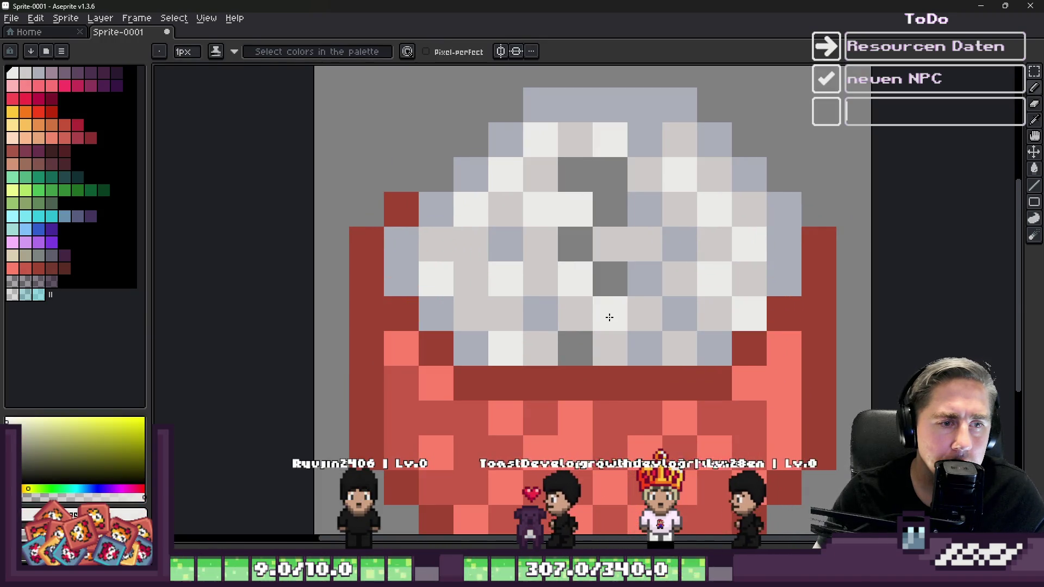
alt+click(545, 342)
click(571, 352)
click(608, 279)
Step: Cover more of the dark streak with near-white, light grey and white rice pixels
alt+click(582, 198)
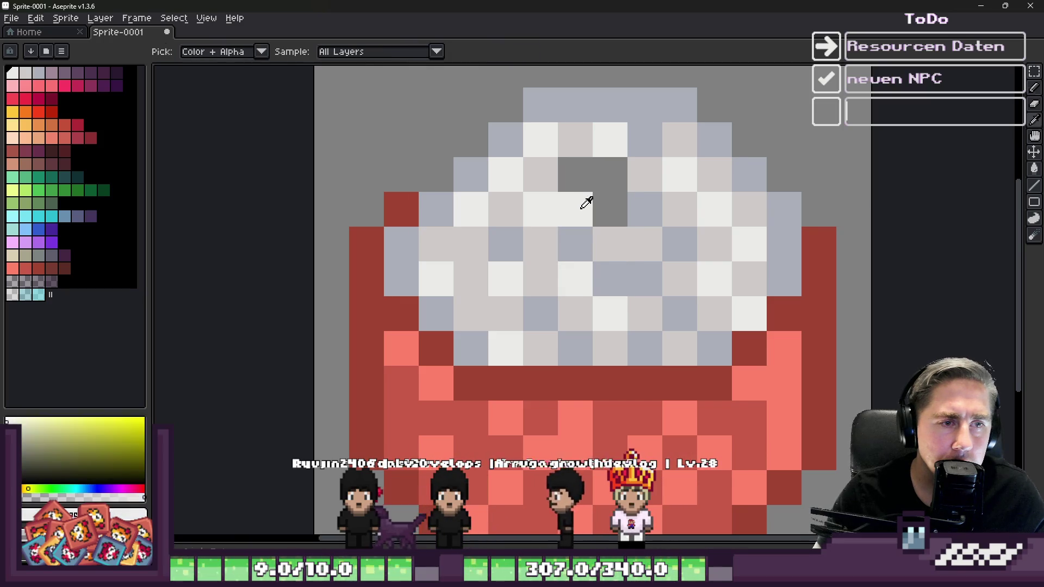
click(606, 260)
alt+click(536, 244)
click(610, 244)
click(601, 275)
alt+click(598, 230)
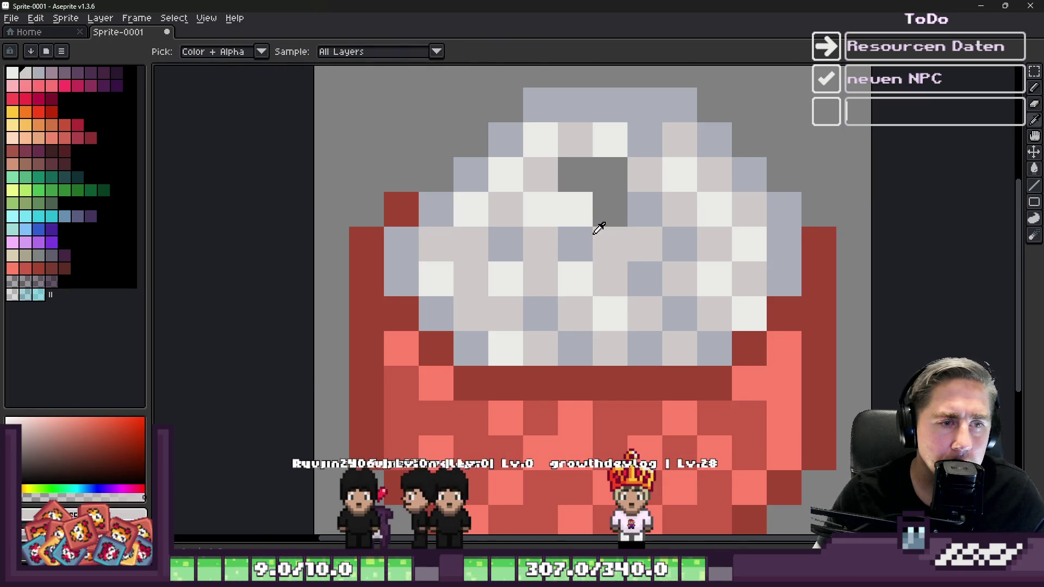
Step: Finish replacing the last dark rice pixels with white, light grey and blue-grey speckles
click(631, 254)
click(610, 244)
alt+click(645, 168)
click(629, 239)
alt+click(645, 210)
click(610, 195)
alt+click(578, 177)
click(578, 177)
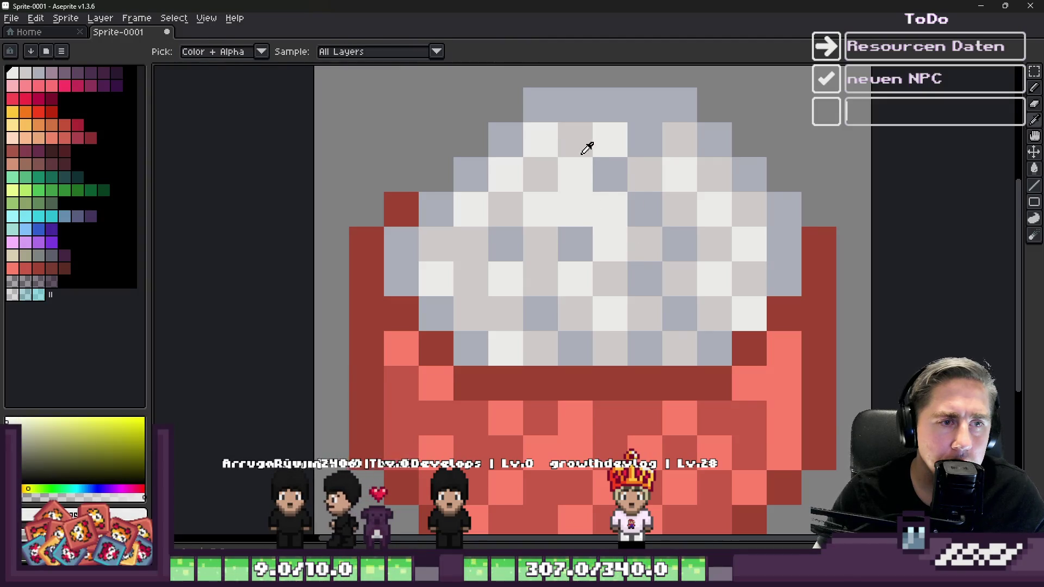
alt+click(585, 147)
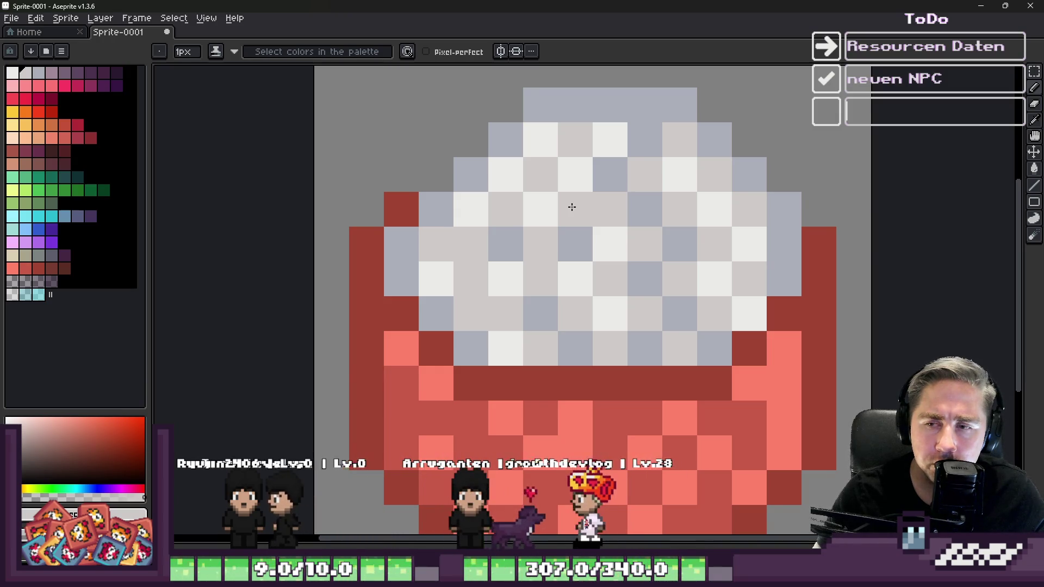
Step: Pick a darker red from the palette and bucket-fill the bowl's dark red outline with it
scroll(572, 207, down, 2)
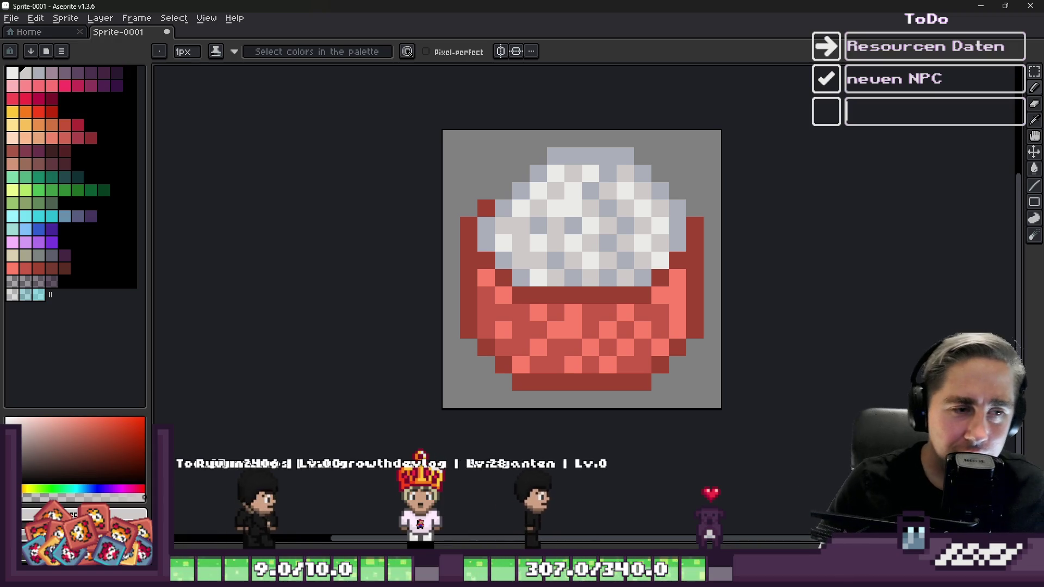
scroll(489, 341, up, 3)
key(alt)
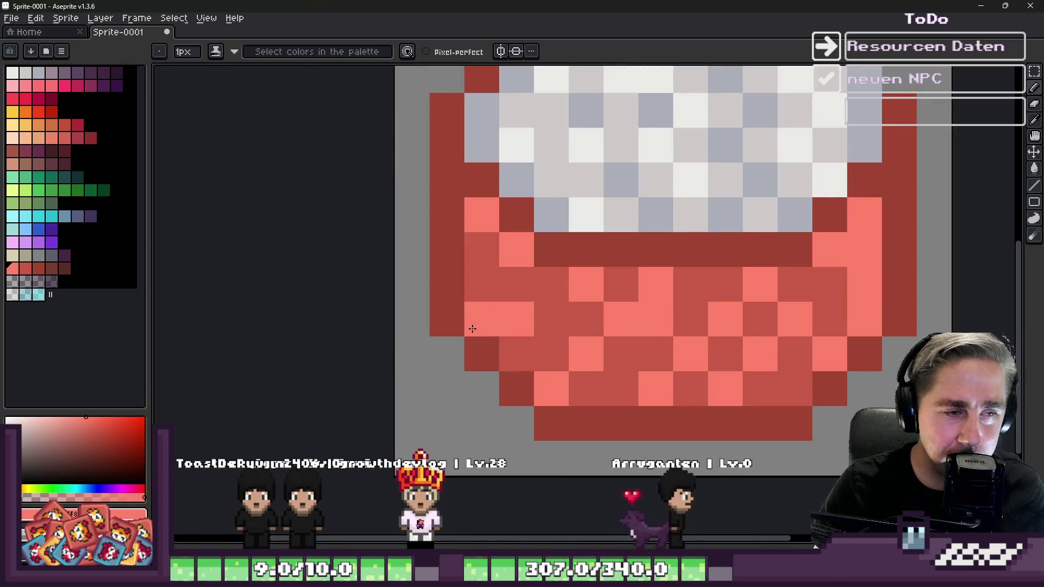
scroll(540, 343, down, 7)
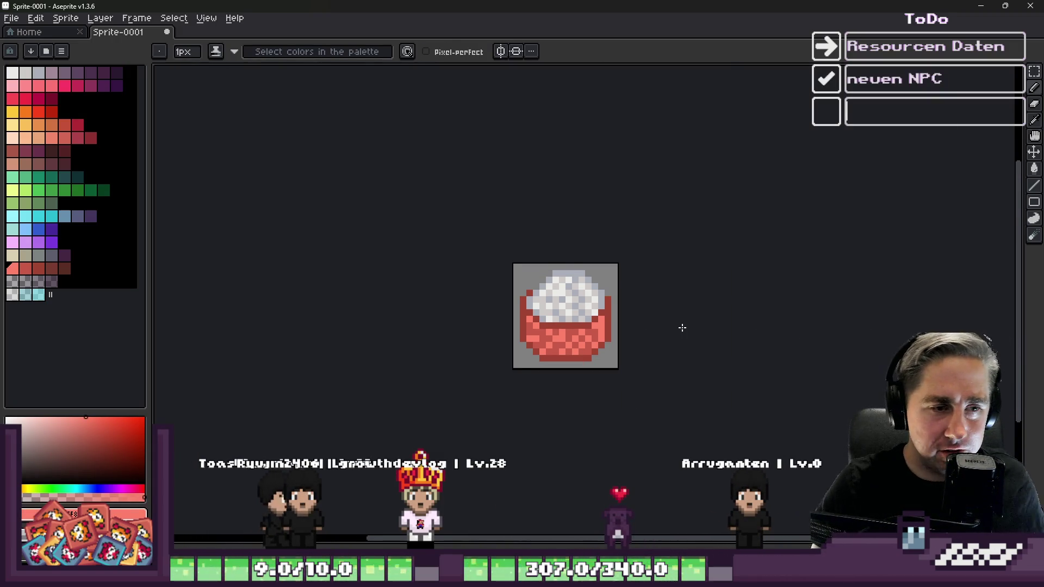
scroll(685, 327, up, 4)
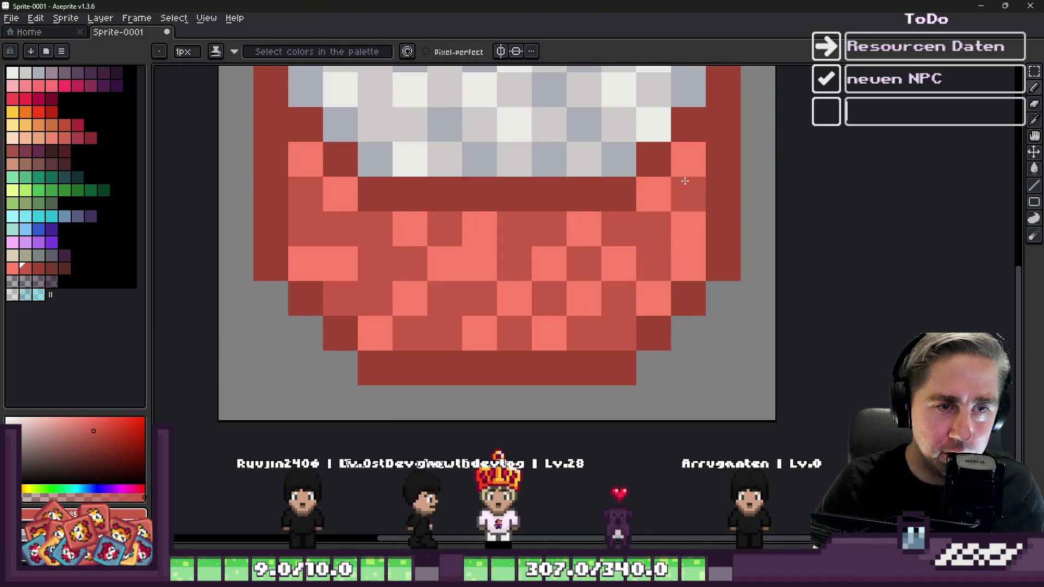
scroll(685, 181, down, 4)
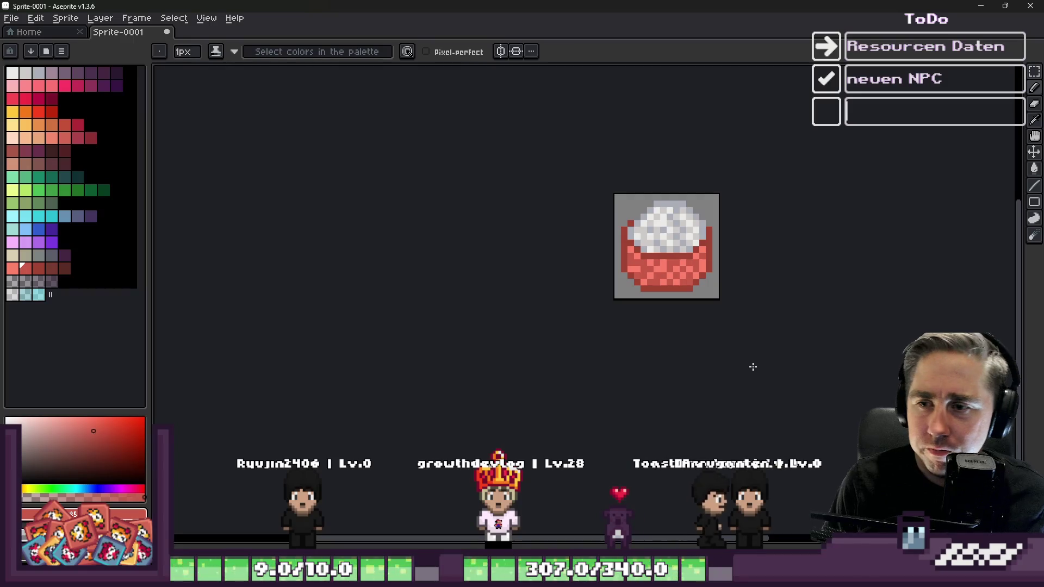
click(39, 269)
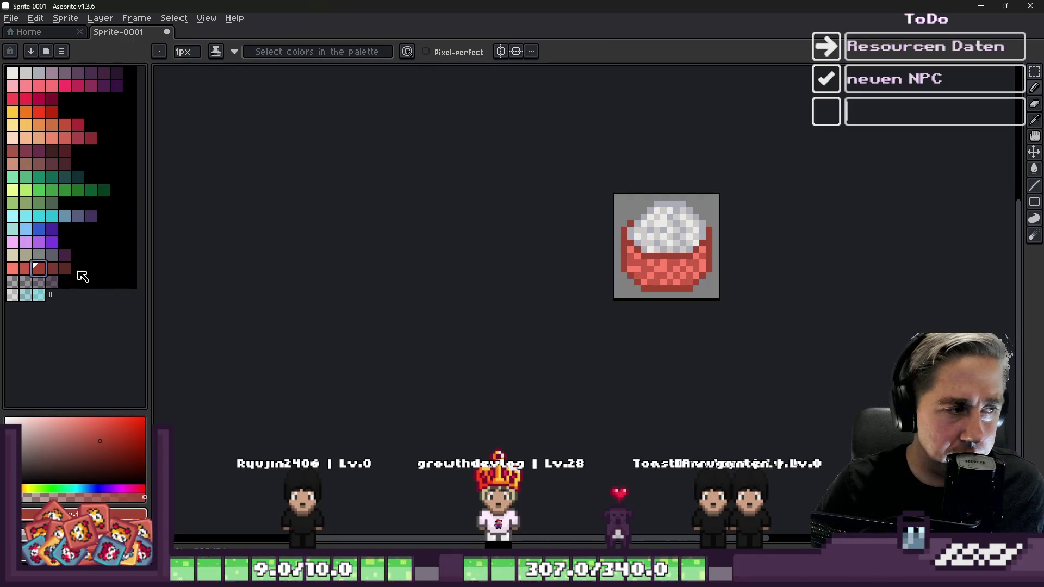
scroll(643, 249, up, 3)
click(55, 268)
scroll(629, 240, up, 2)
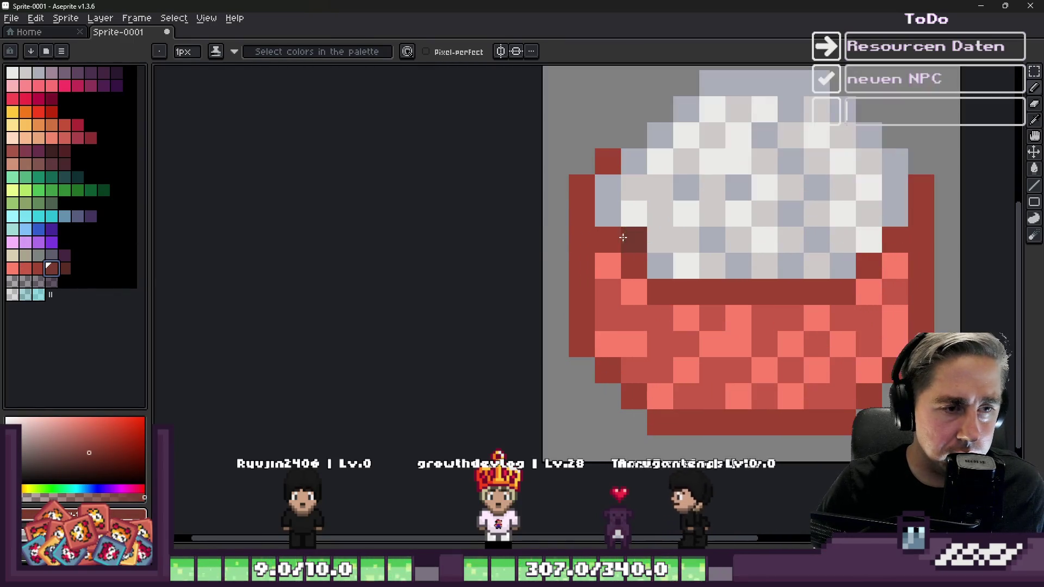
key(g)
click(582, 250)
Step: Pencil the darker red over more bowl pixels, then undo that stroke
click(38, 268)
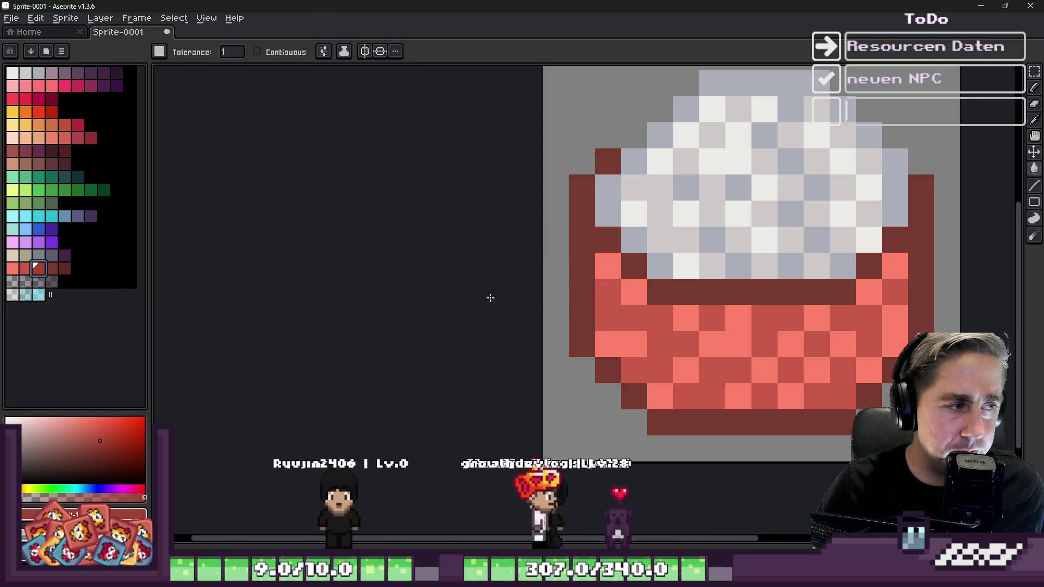
key(b)
scroll(408, 298, down, 1)
scroll(457, 276, up, 2)
mouse_move(457, 276)
mouse_down()
mouse_move(478, 289)
mouse_move(549, 289)
mouse_move(527, 343)
mouse_move(572, 318)
mouse_up()
key(ctrl+z)
key(ctrl+z)
key(ctrl+z)
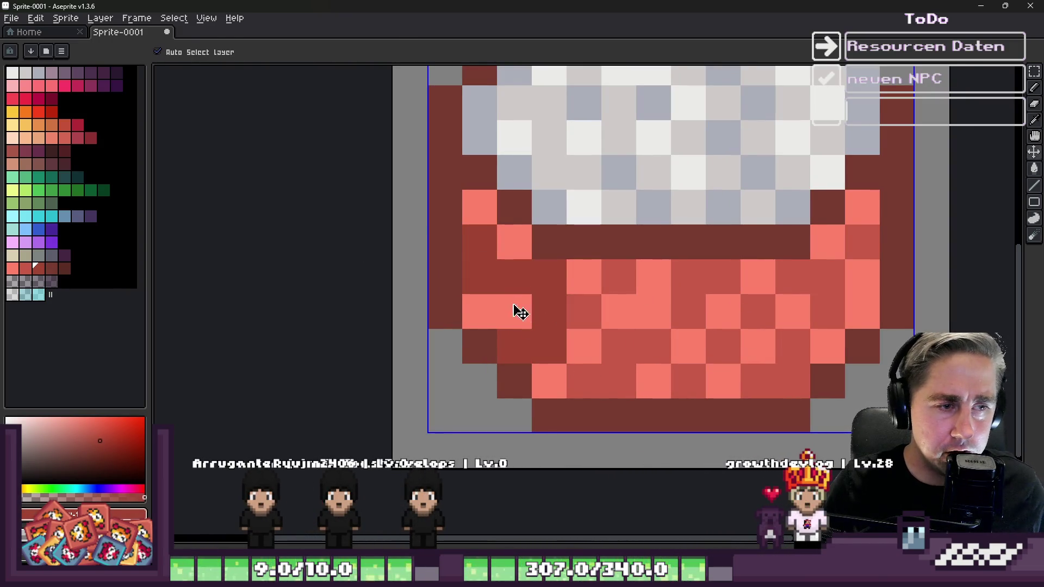